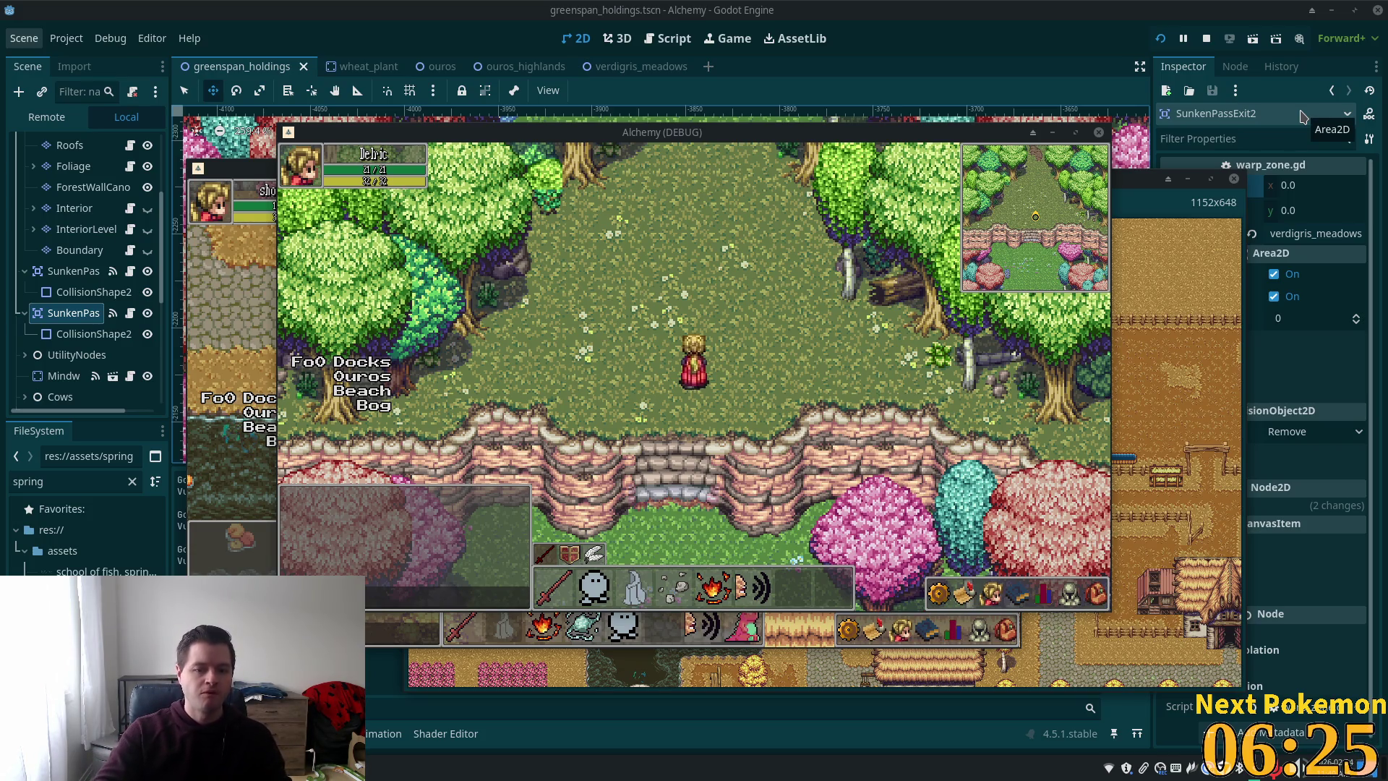
# - Walk the player south through the warp to Verdigris Meadows, then back north to the cliff stairs
pyautogui.press('Down')
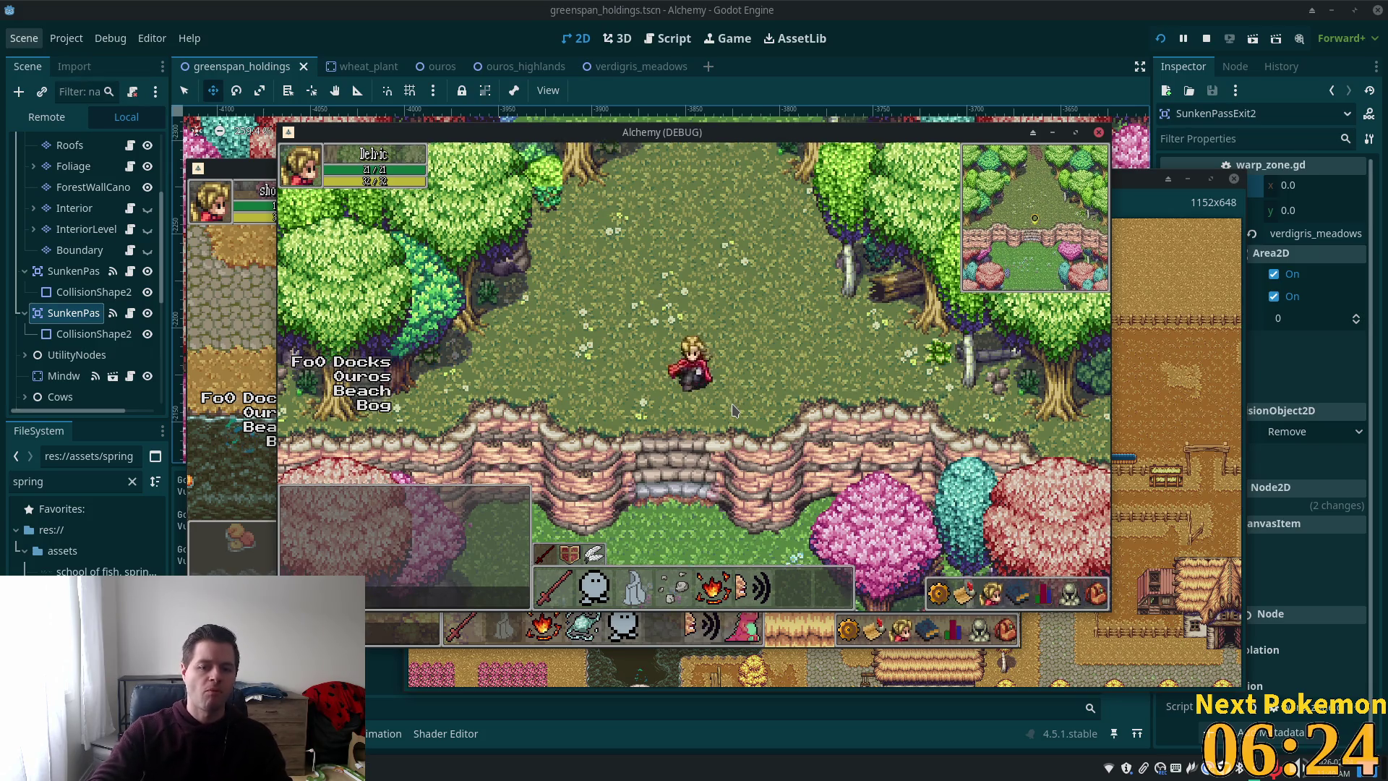
pyautogui.press('Down')
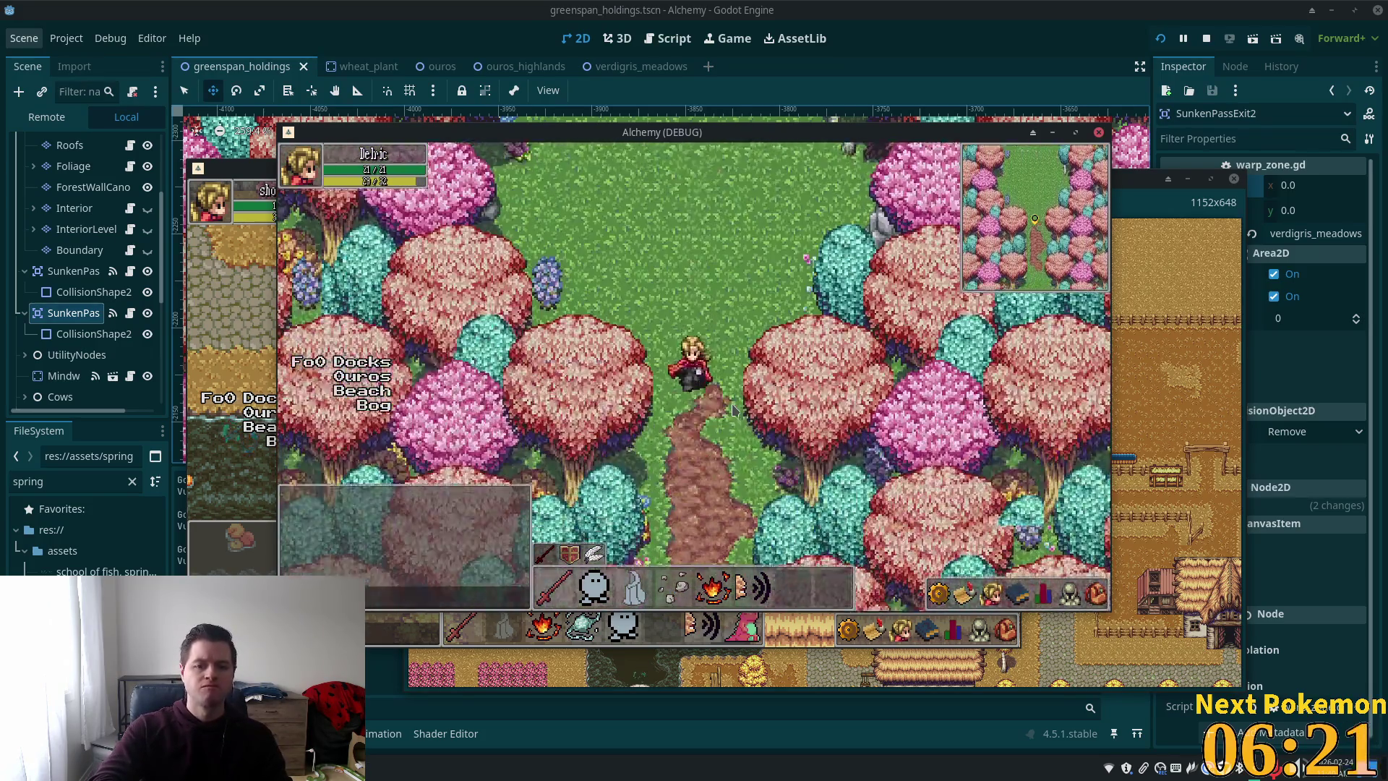
pyautogui.press('Up')
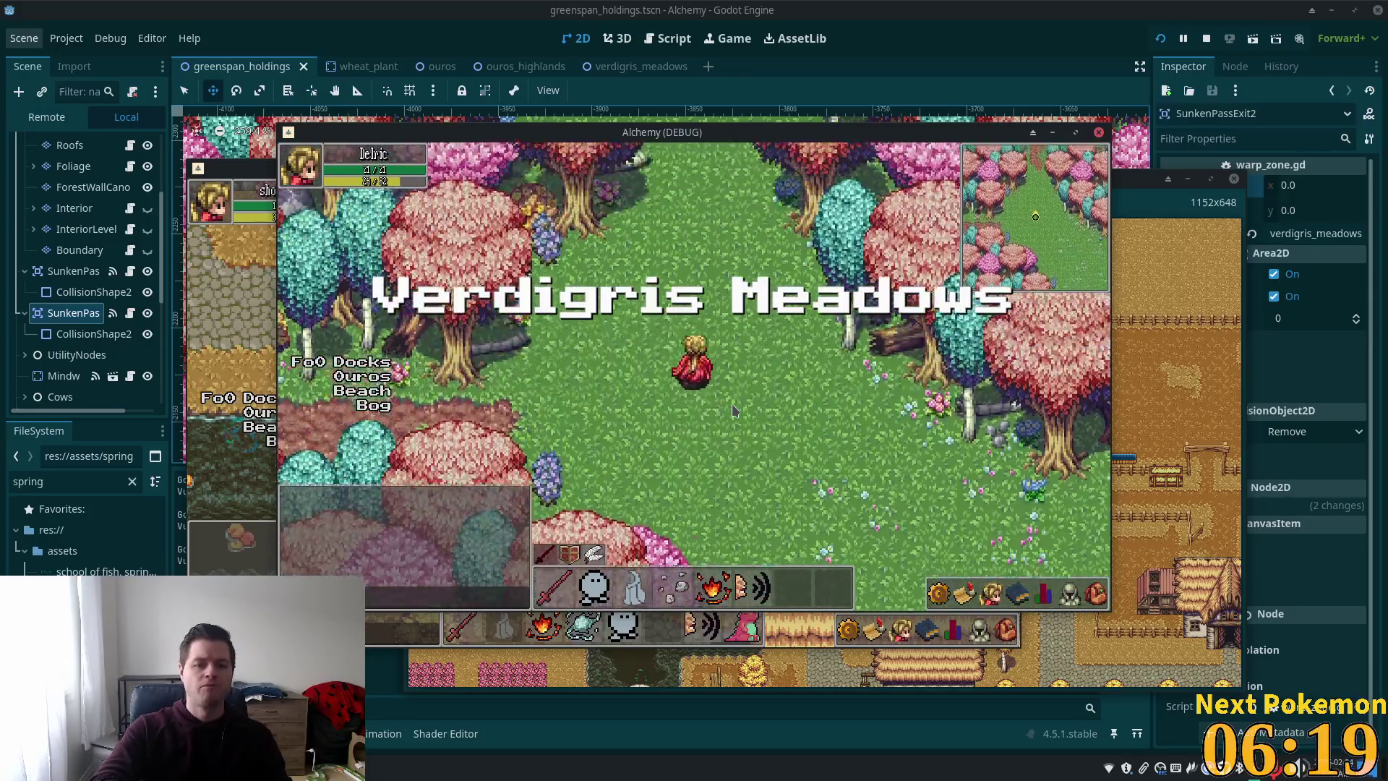
pyautogui.press('Up')
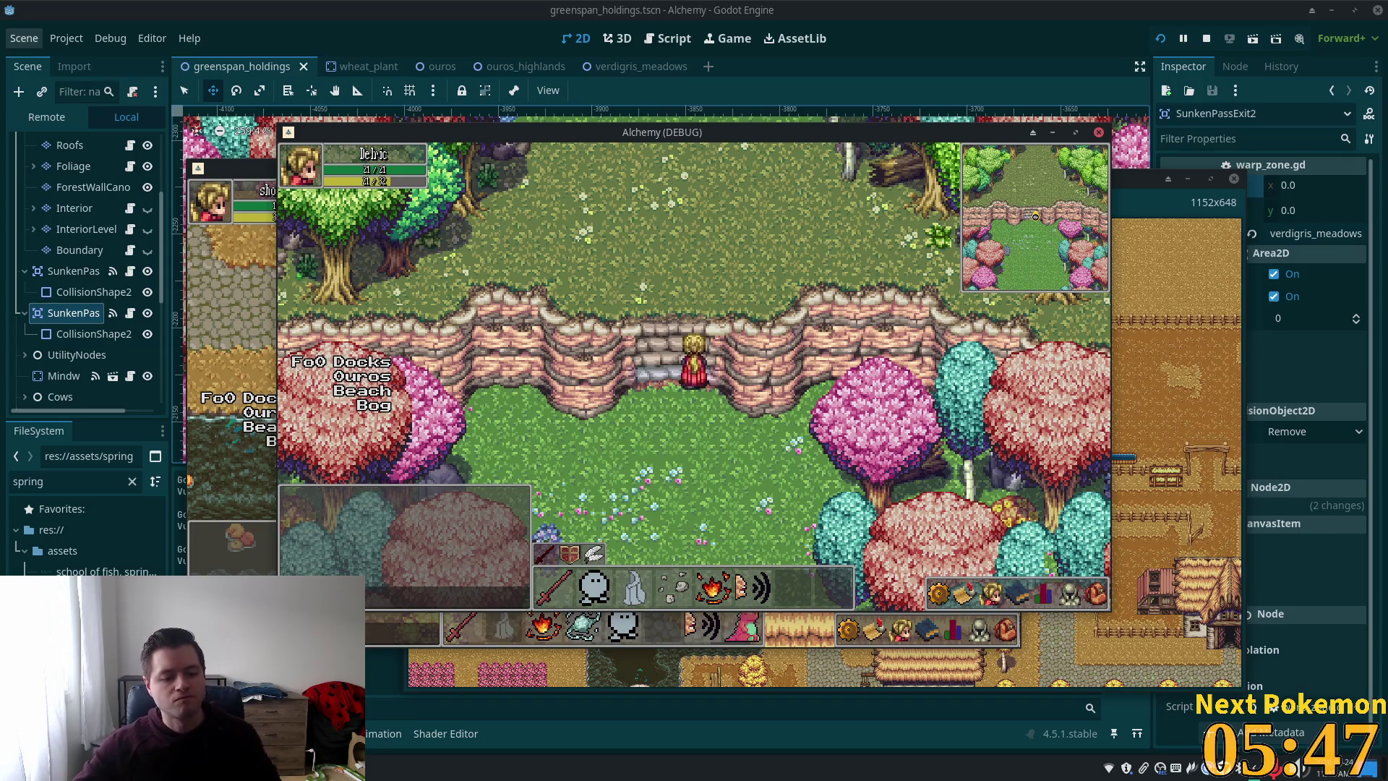
pyautogui.hotkey('alt', 'Tab')
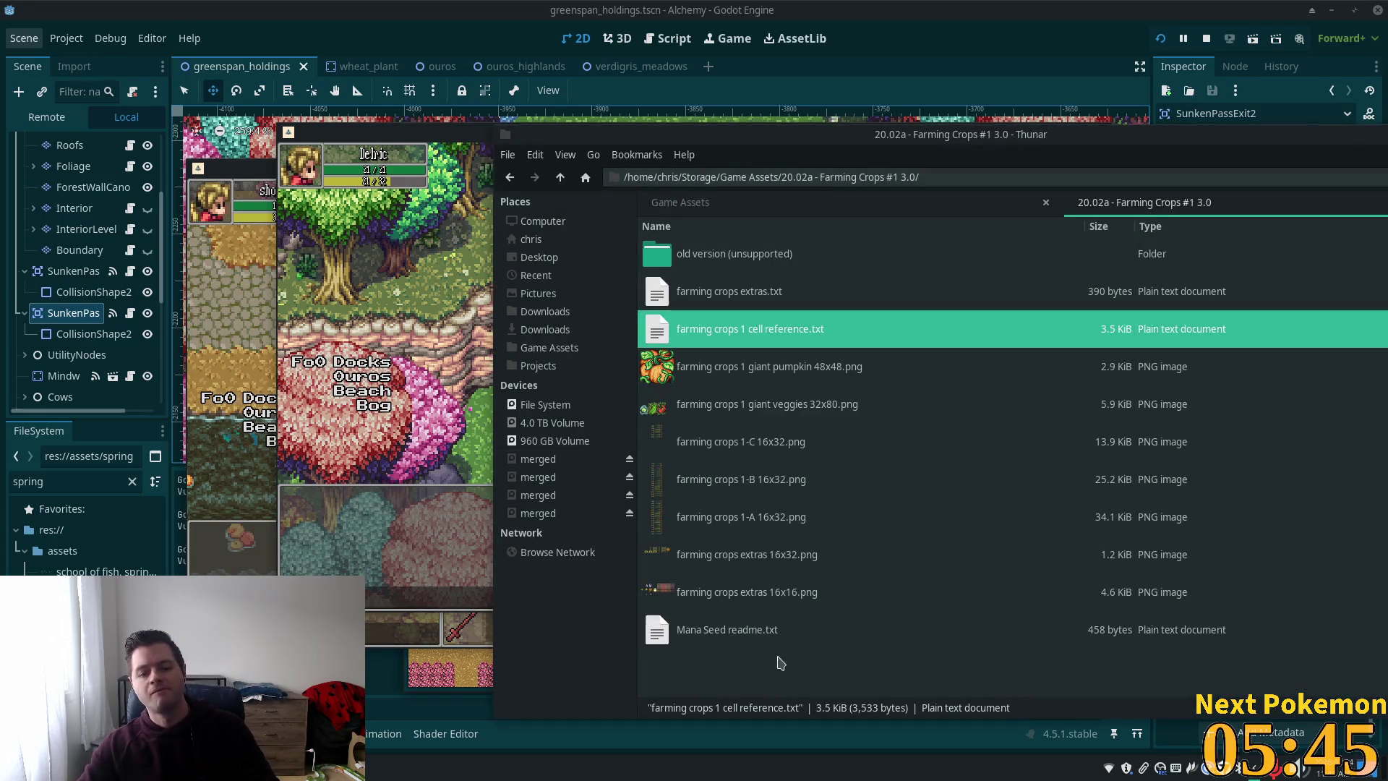
# - Open the Farming Crops Mana Seed readme.txt in the editor, then return to the Game Assets folder
pyautogui.click(747, 626)
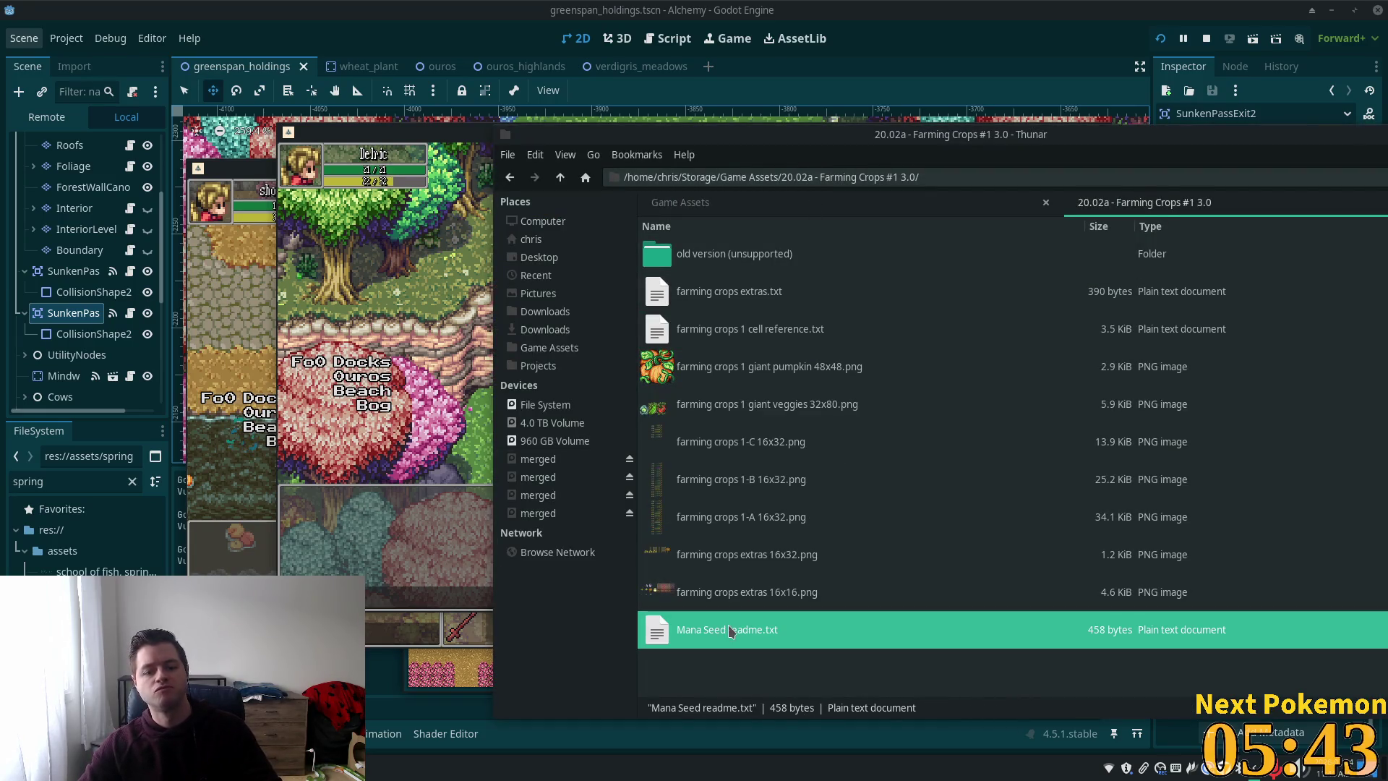
pyautogui.doubleClick(712, 632)
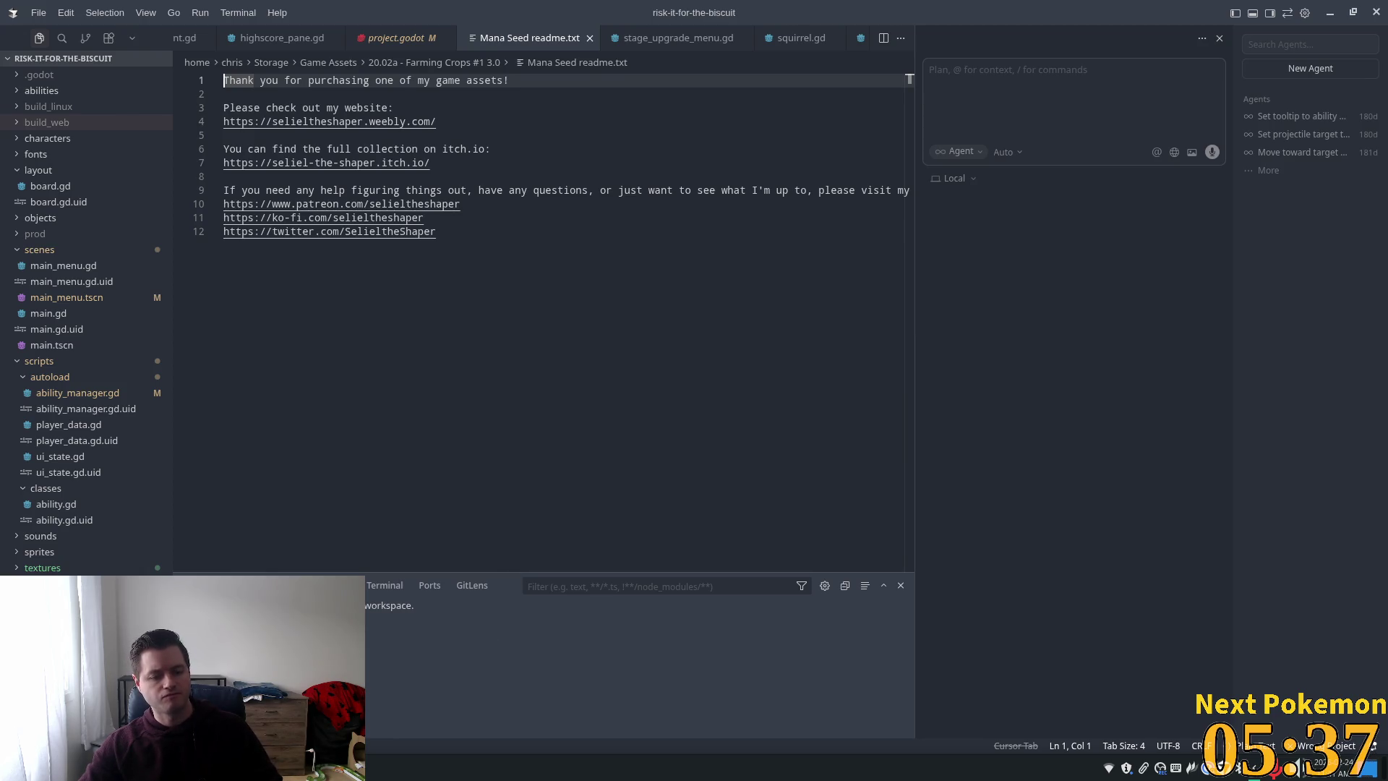
pyautogui.hotkey('shift', 'alt', 'r')
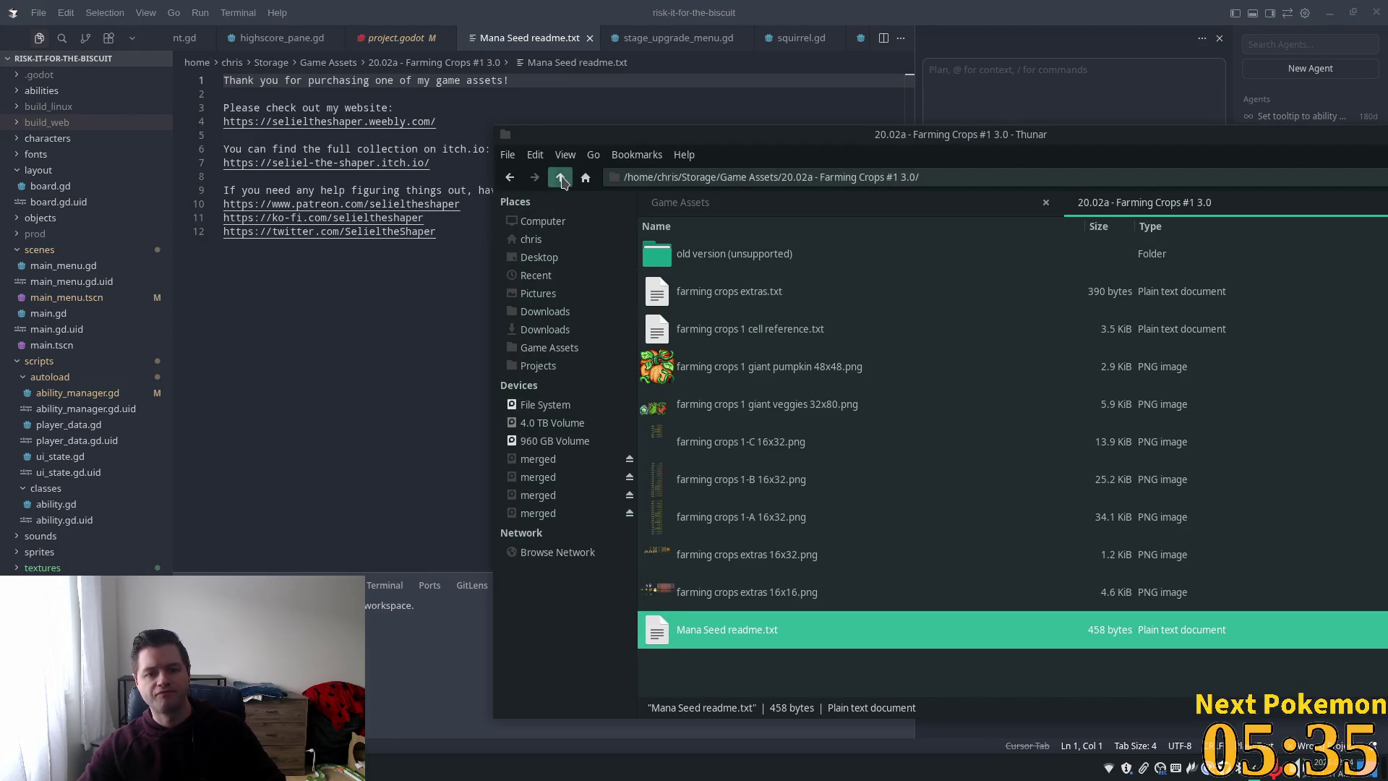
pyautogui.click(561, 177)
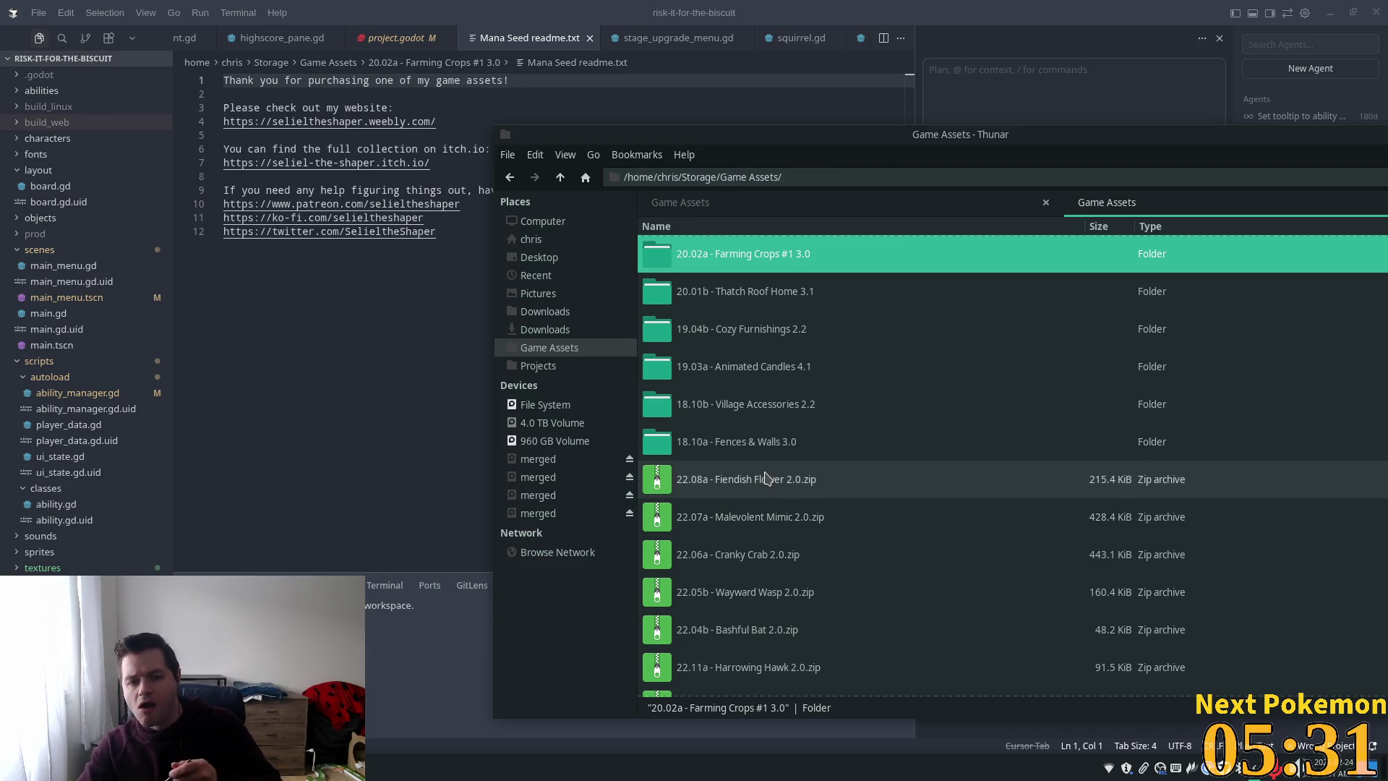
# - Open the 22.12a - Moody Mushroom 3.0 folder and its Mana Seed readme.txt in Cursor
pyautogui.scroll(-10, 766, 495)
pyautogui.scroll(10, 1084, 441)
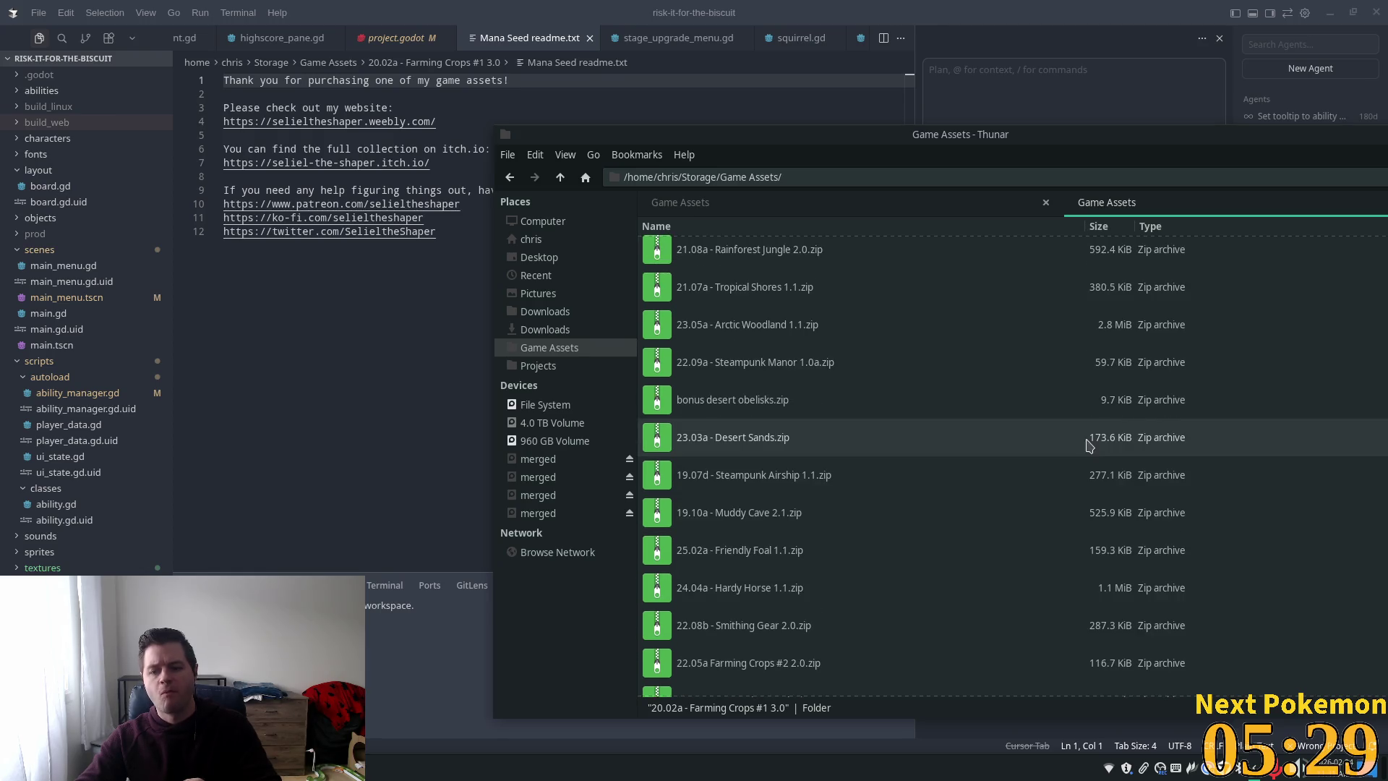
pyautogui.scroll(10, 920, 401)
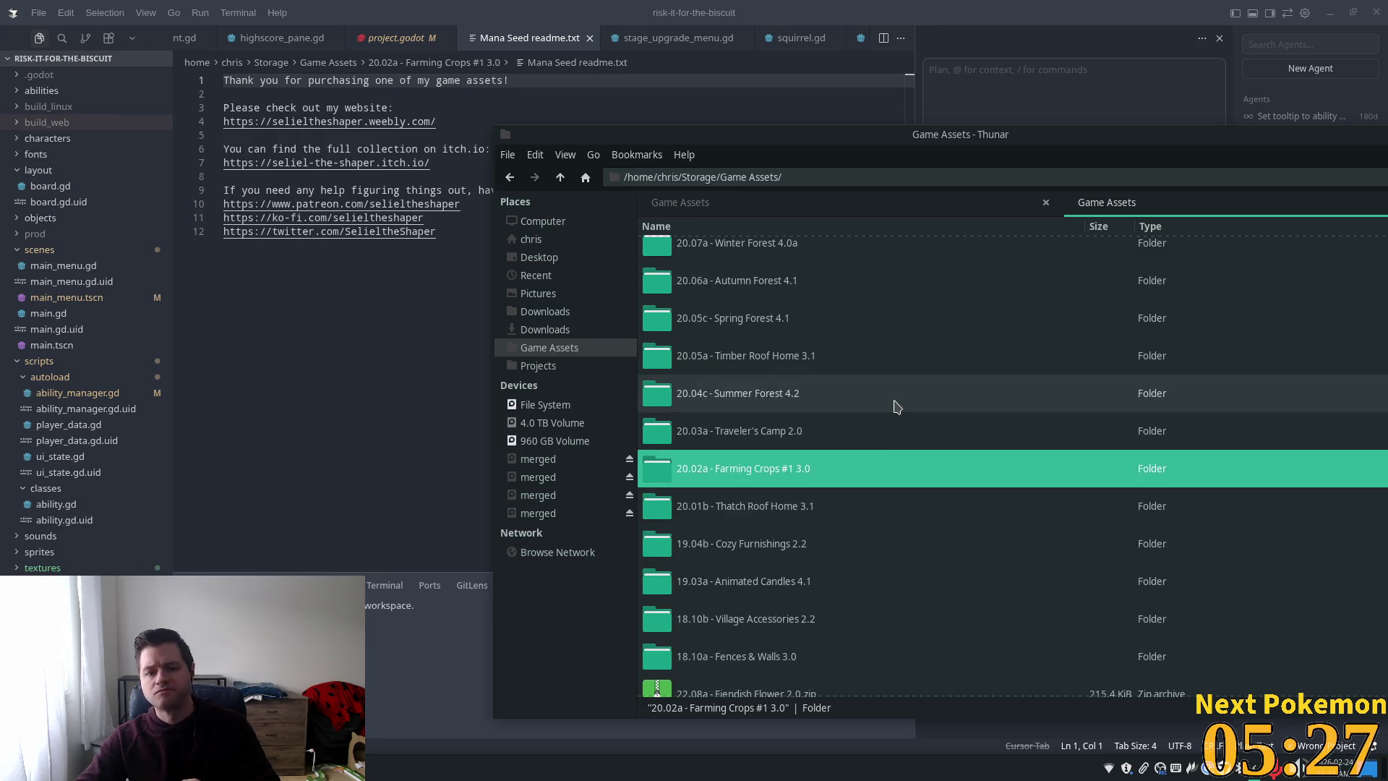
pyautogui.scroll(5, 850, 312)
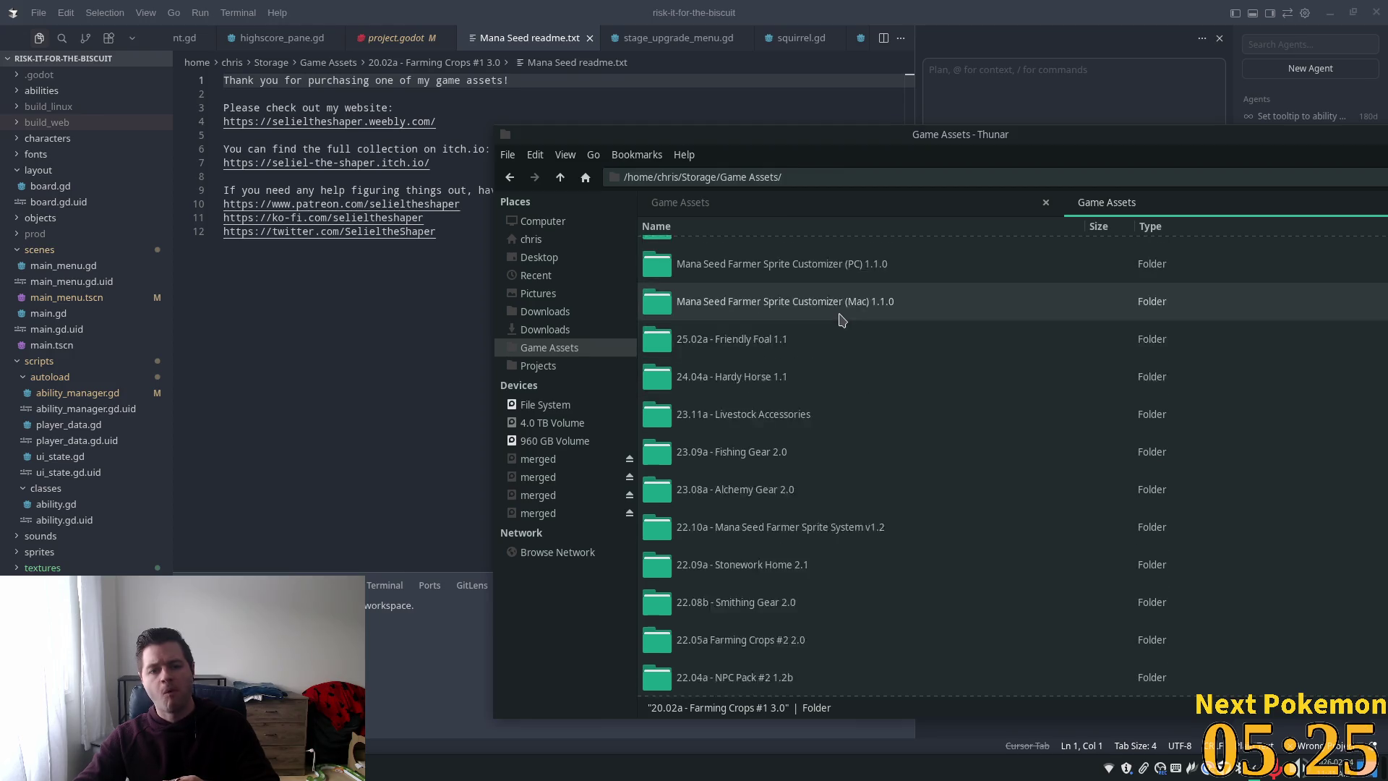
pyautogui.scroll(-10, 803, 304)
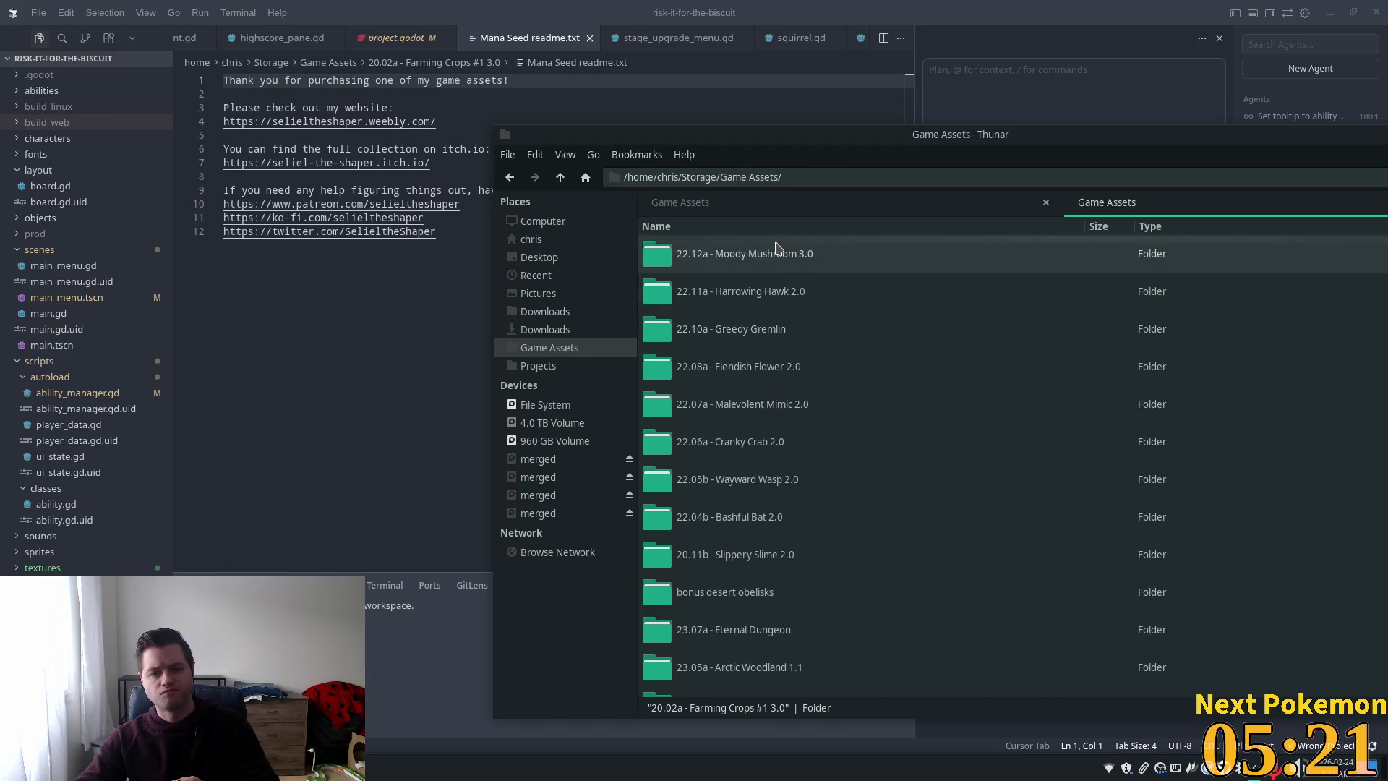
pyautogui.doubleClick(774, 256)
pyautogui.scroll(-2, 809, 409)
pyautogui.scroll(-3, 809, 404)
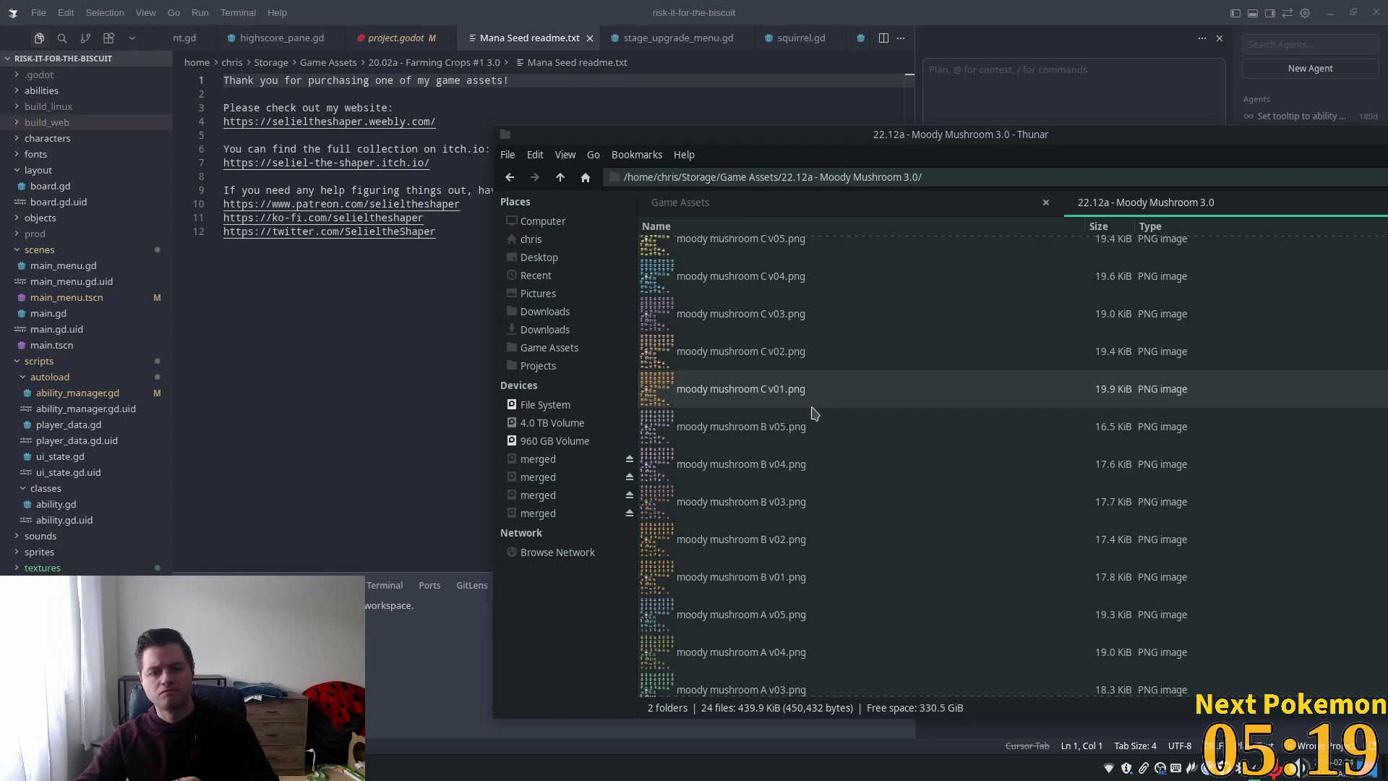
pyautogui.scroll(5, 801, 382)
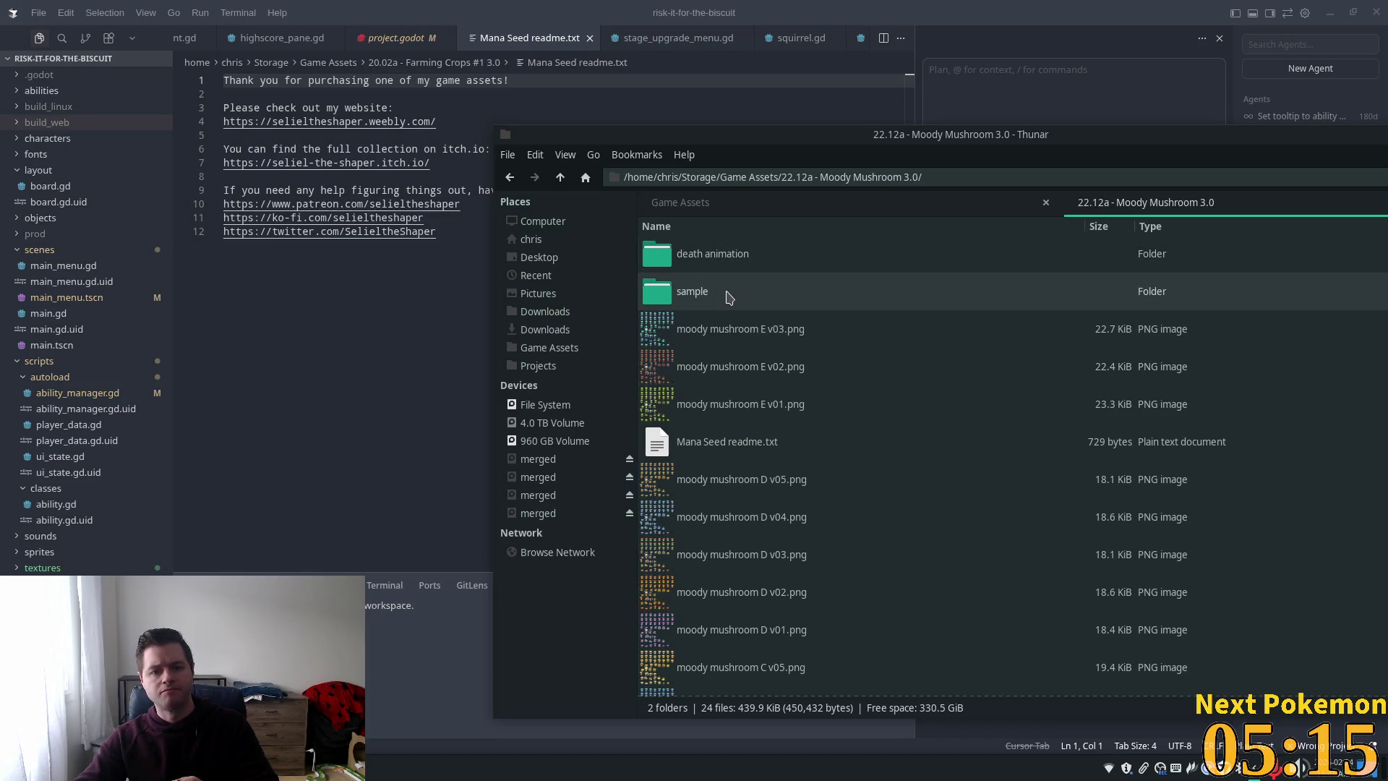
pyautogui.click(561, 179)
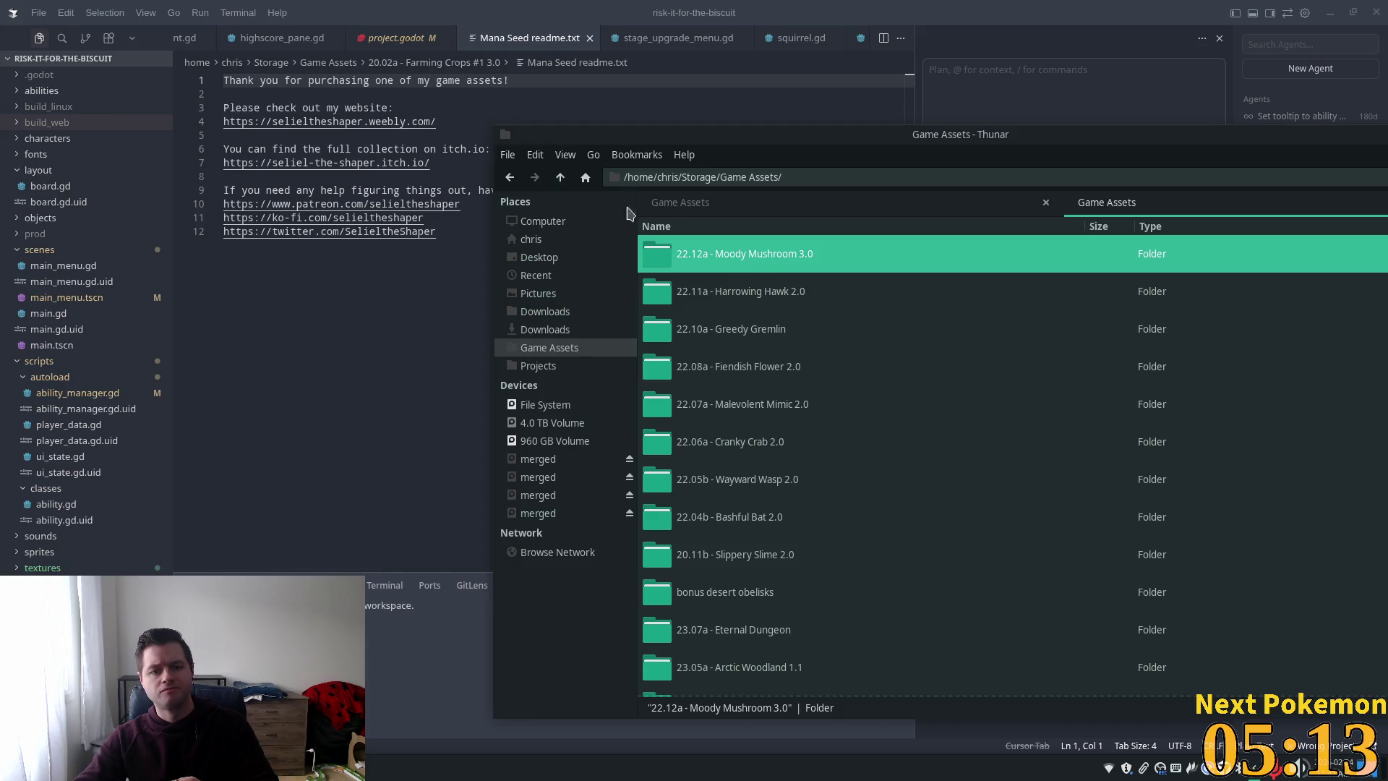
pyautogui.click(753, 270)
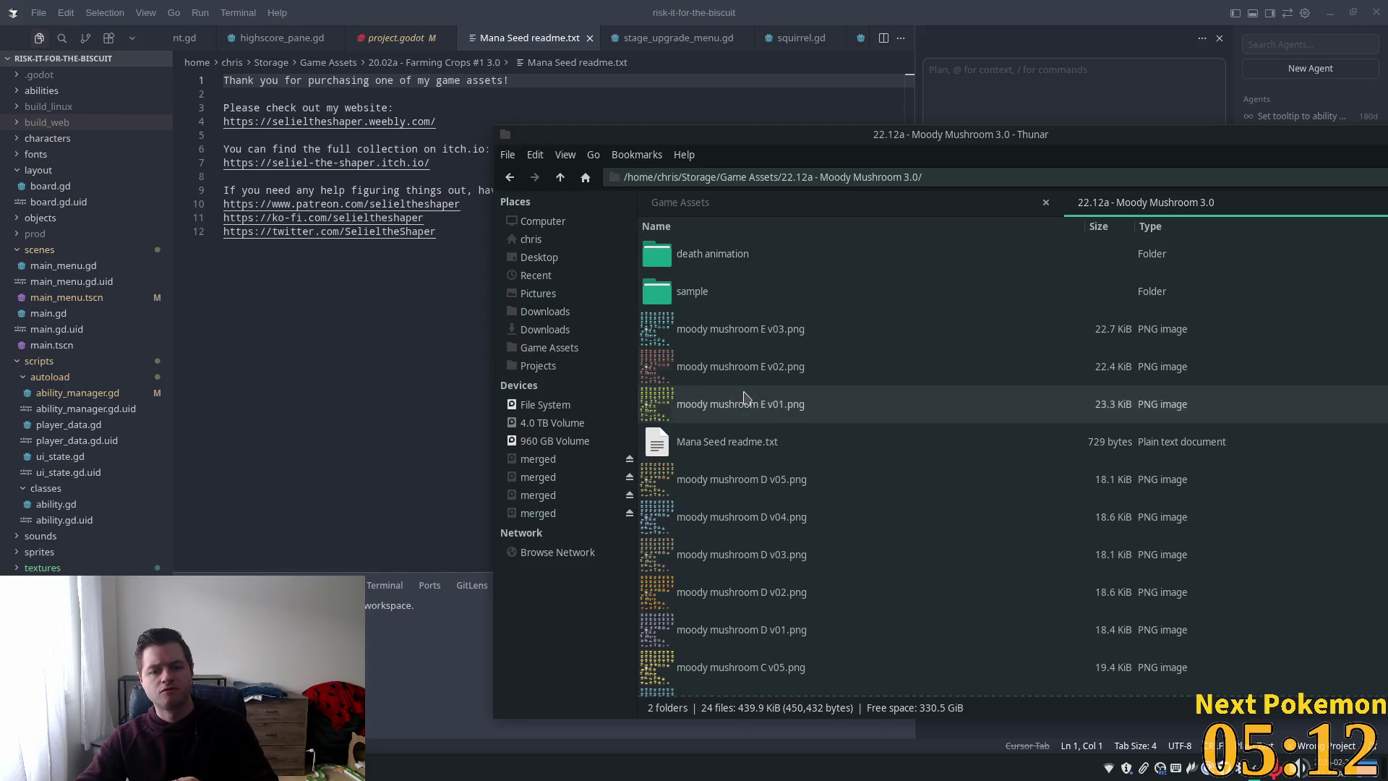
pyautogui.click(723, 438)
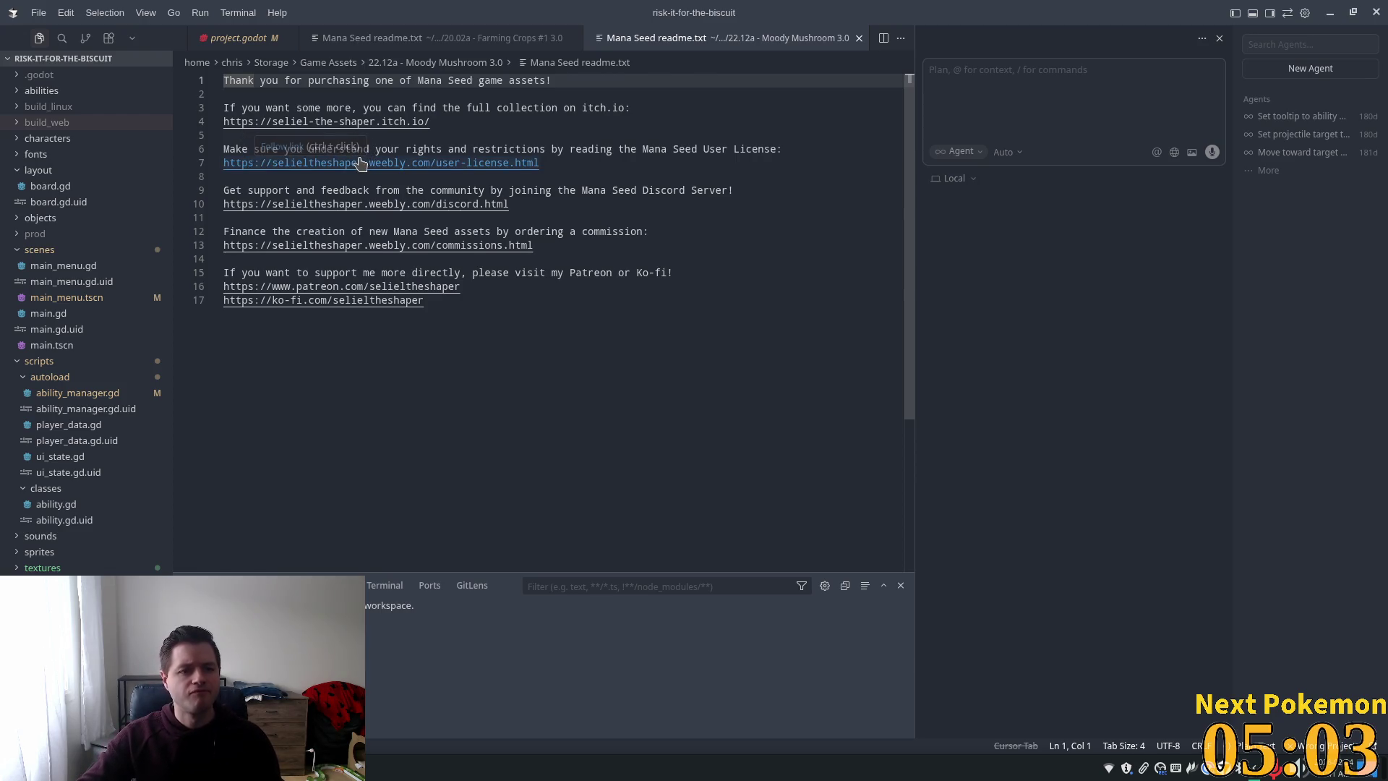
# - Follow the user license URL on line 7 of the Moody Mushroom readme
pyautogui.click(358, 162)
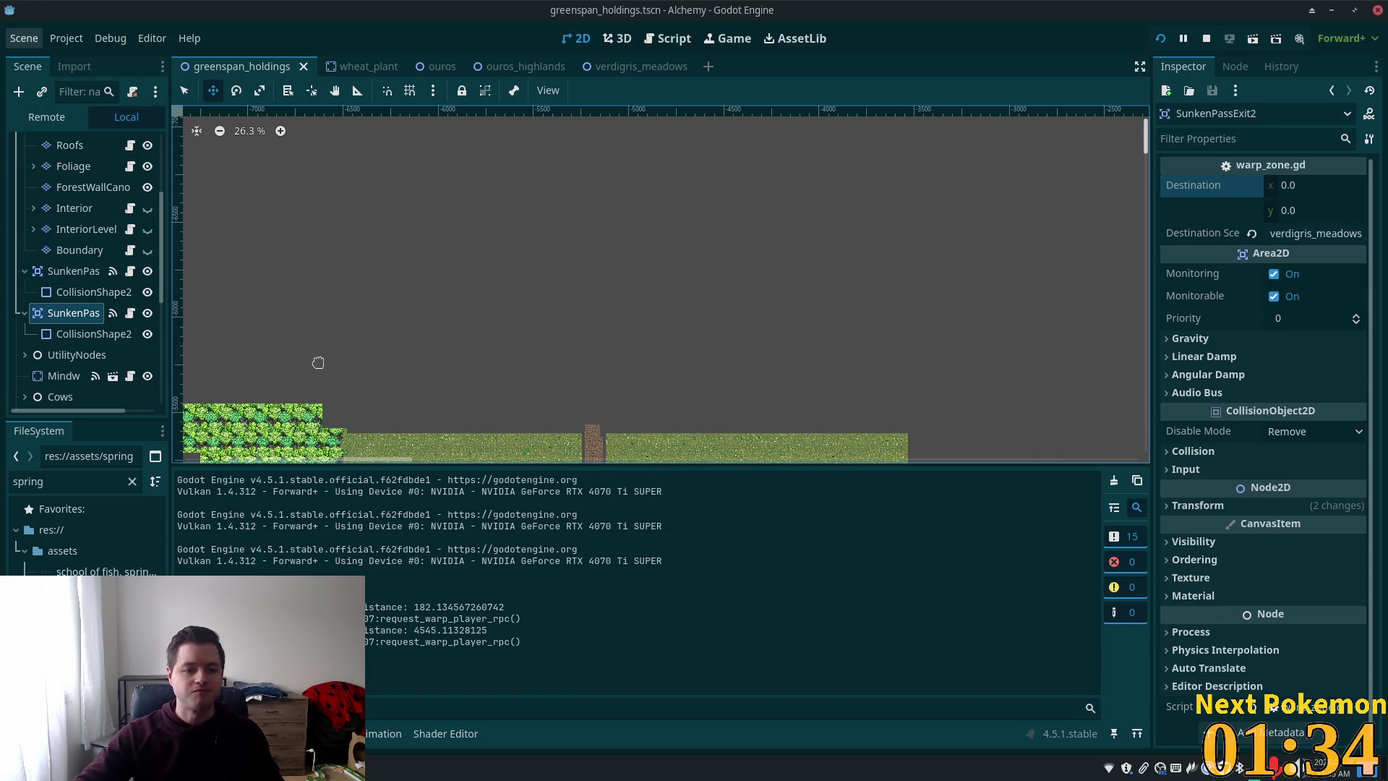
# - Pan and zoom the greenspan_holdings 2D view to centre the whole village map
pyautogui.moveTo(687, 68)
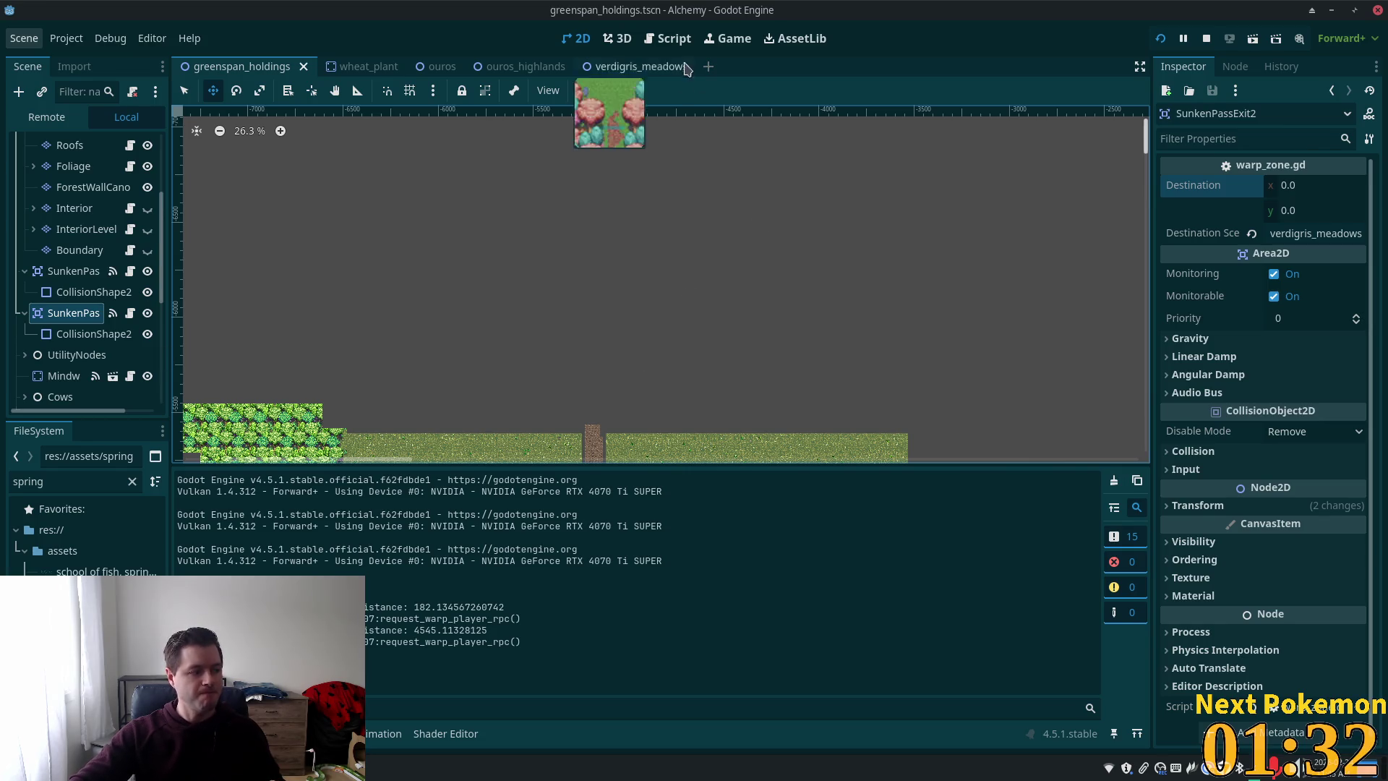
pyautogui.scroll(1, 589, 339)
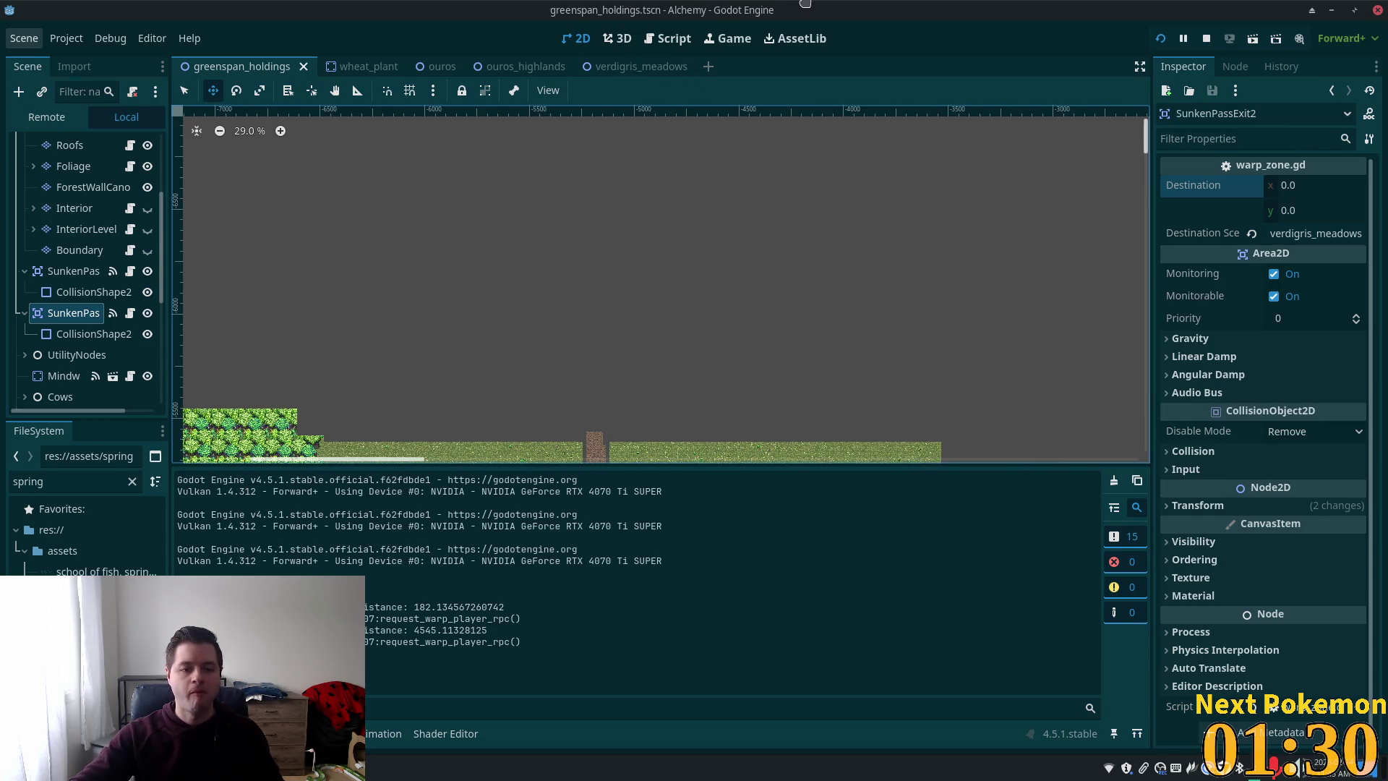
pyautogui.scroll(-8, 744, 201)
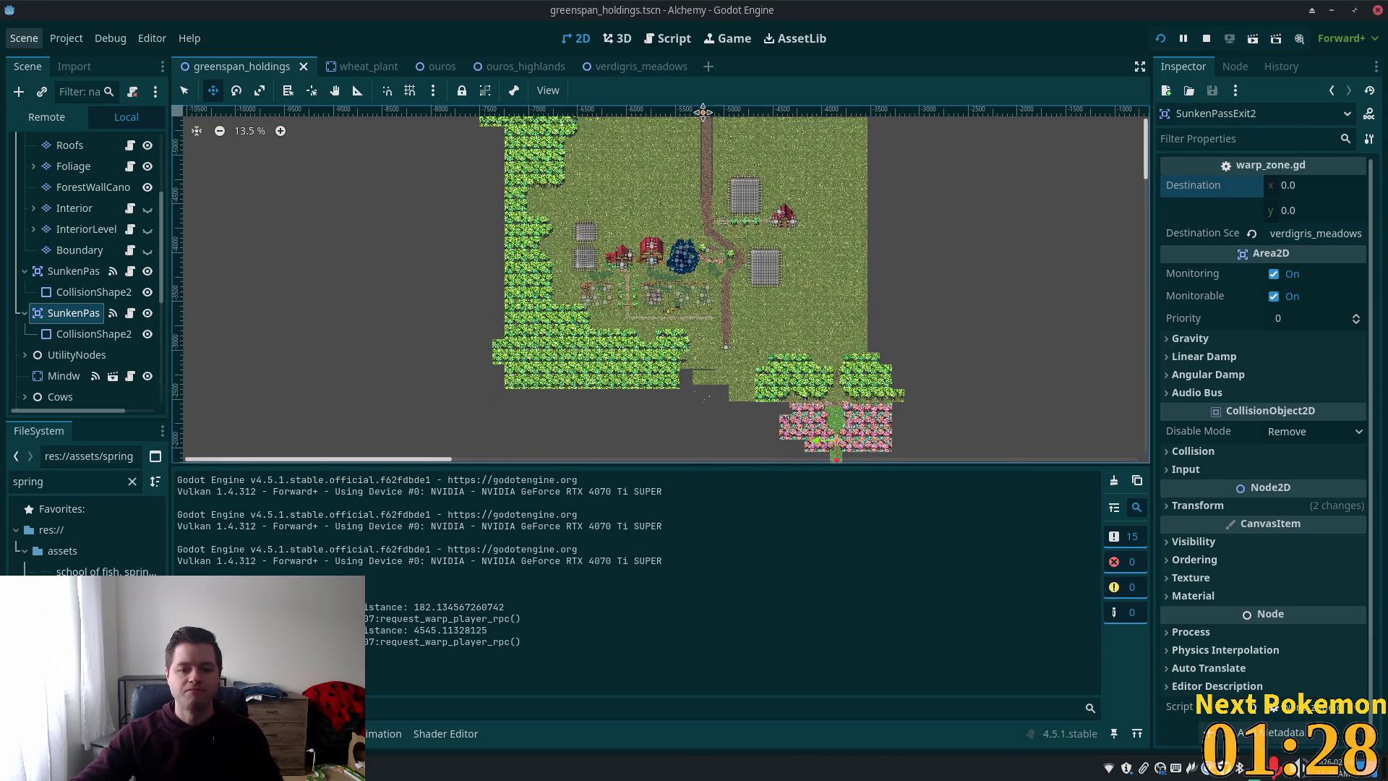
pyautogui.moveTo(702, 112); pyautogui.dragTo(652, 175)
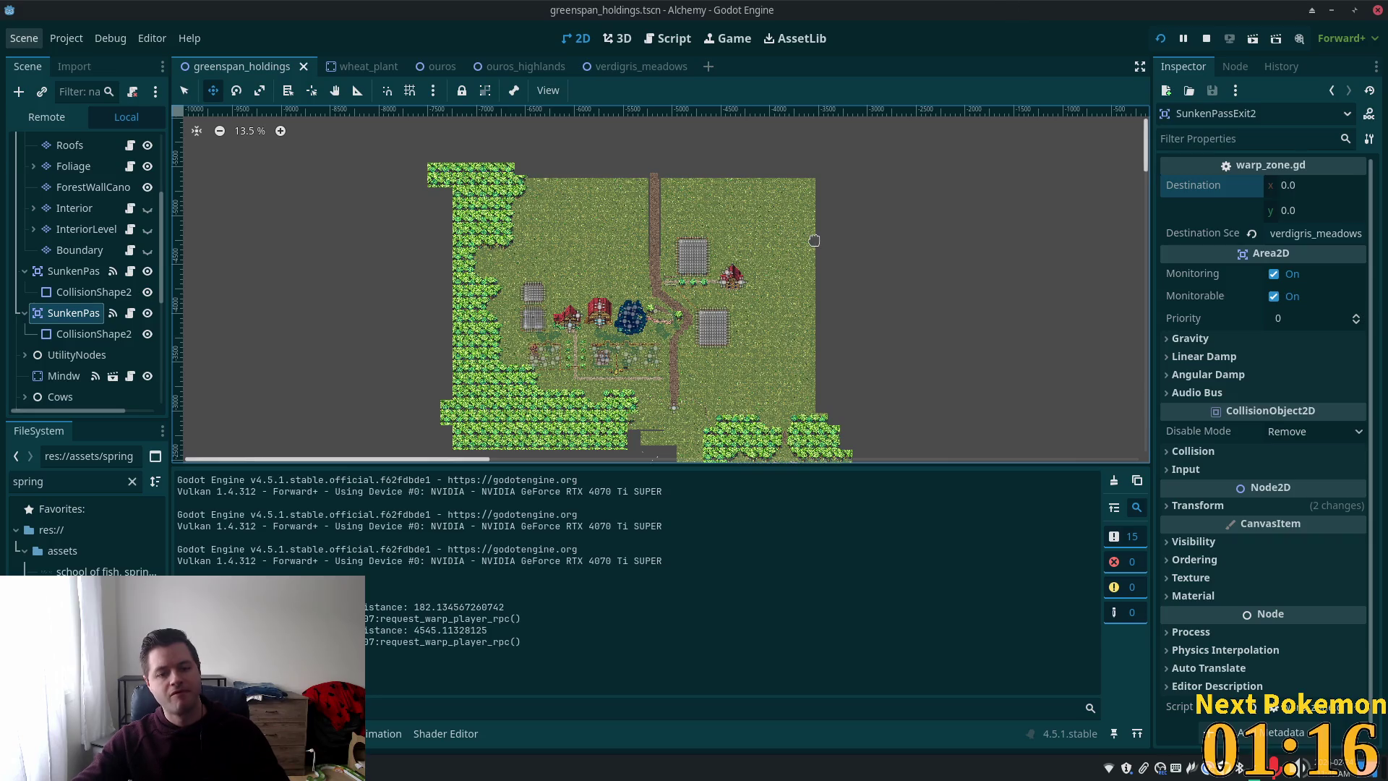
pyautogui.scroll(-1, 814, 240)
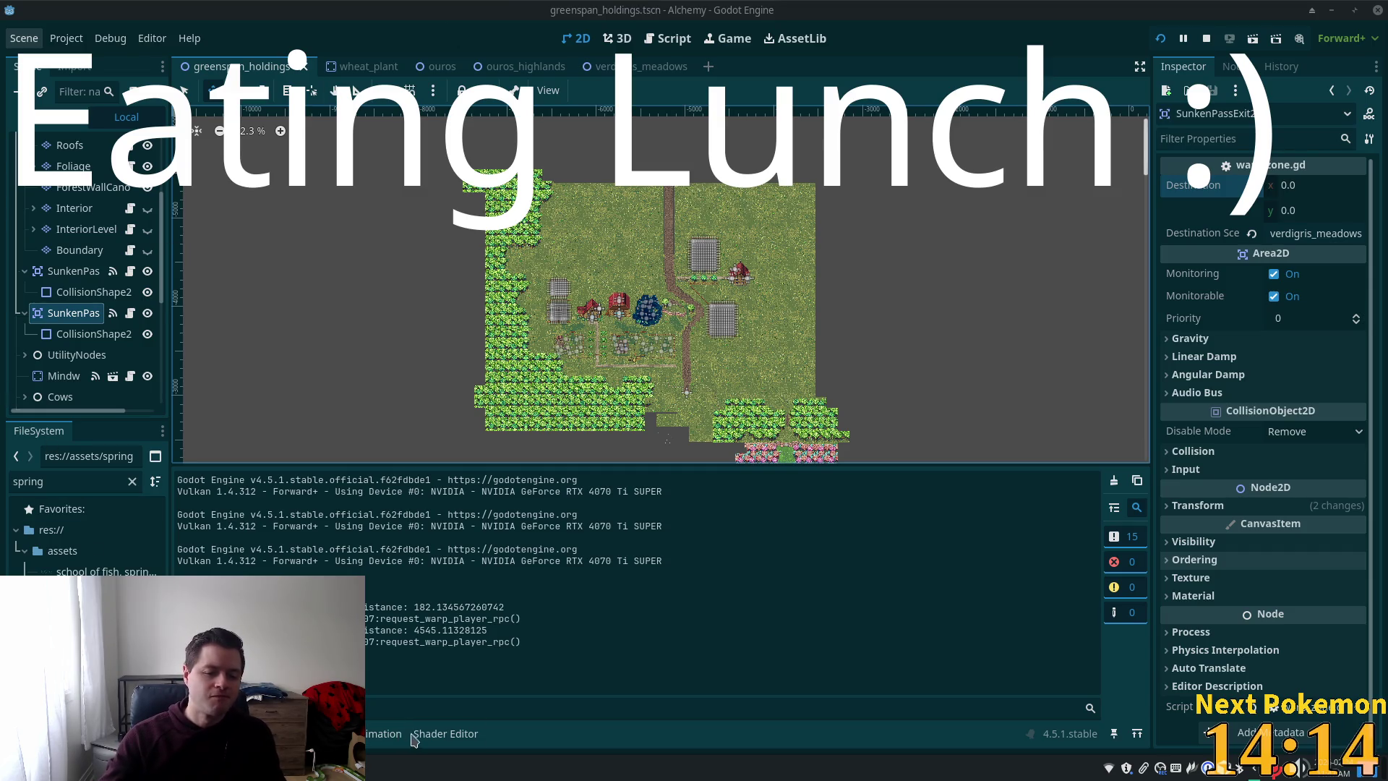
# - Hide the output log and select the Ground tile layer with its TileSet panel showing
pyautogui.click(445, 734)
pyautogui.click(383, 733)
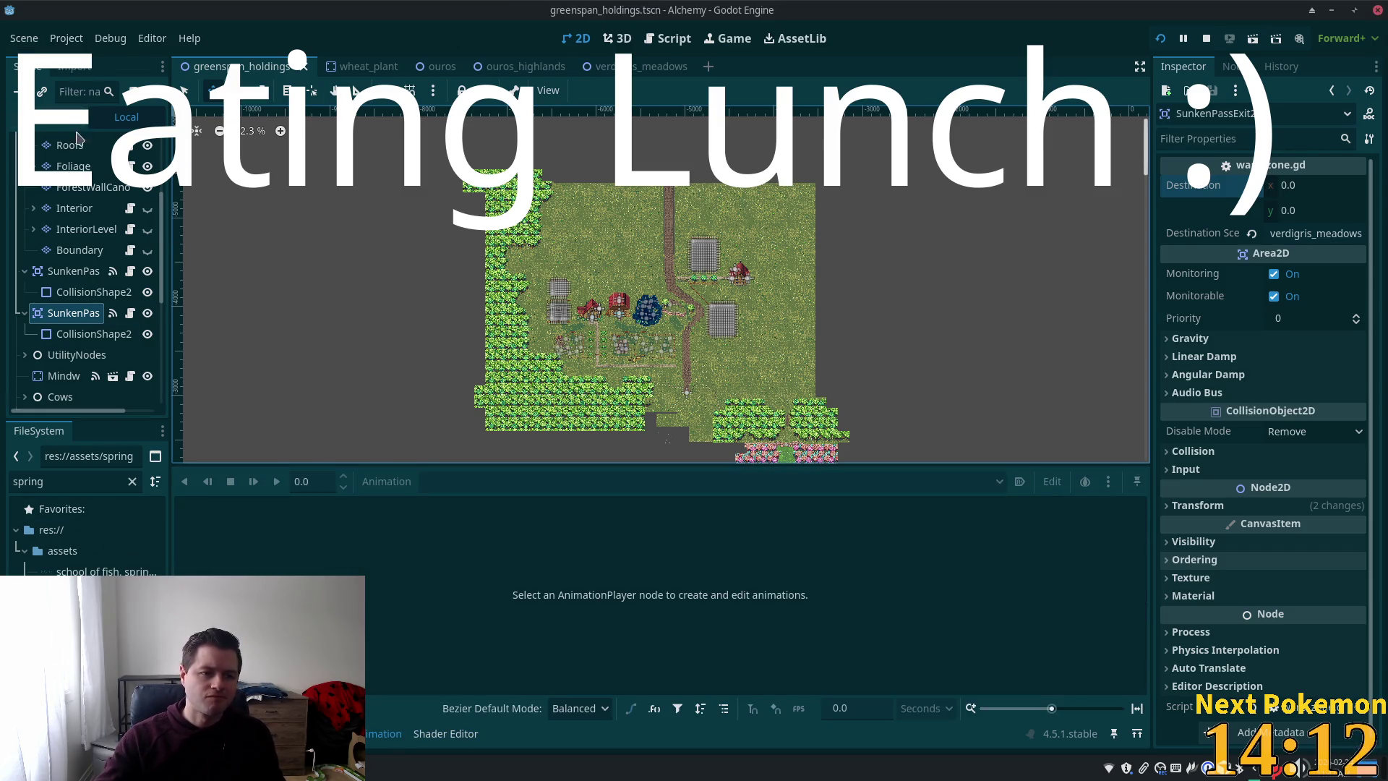
pyautogui.click(70, 146)
pyautogui.scroll(3, 85, 190)
pyautogui.click(86, 188)
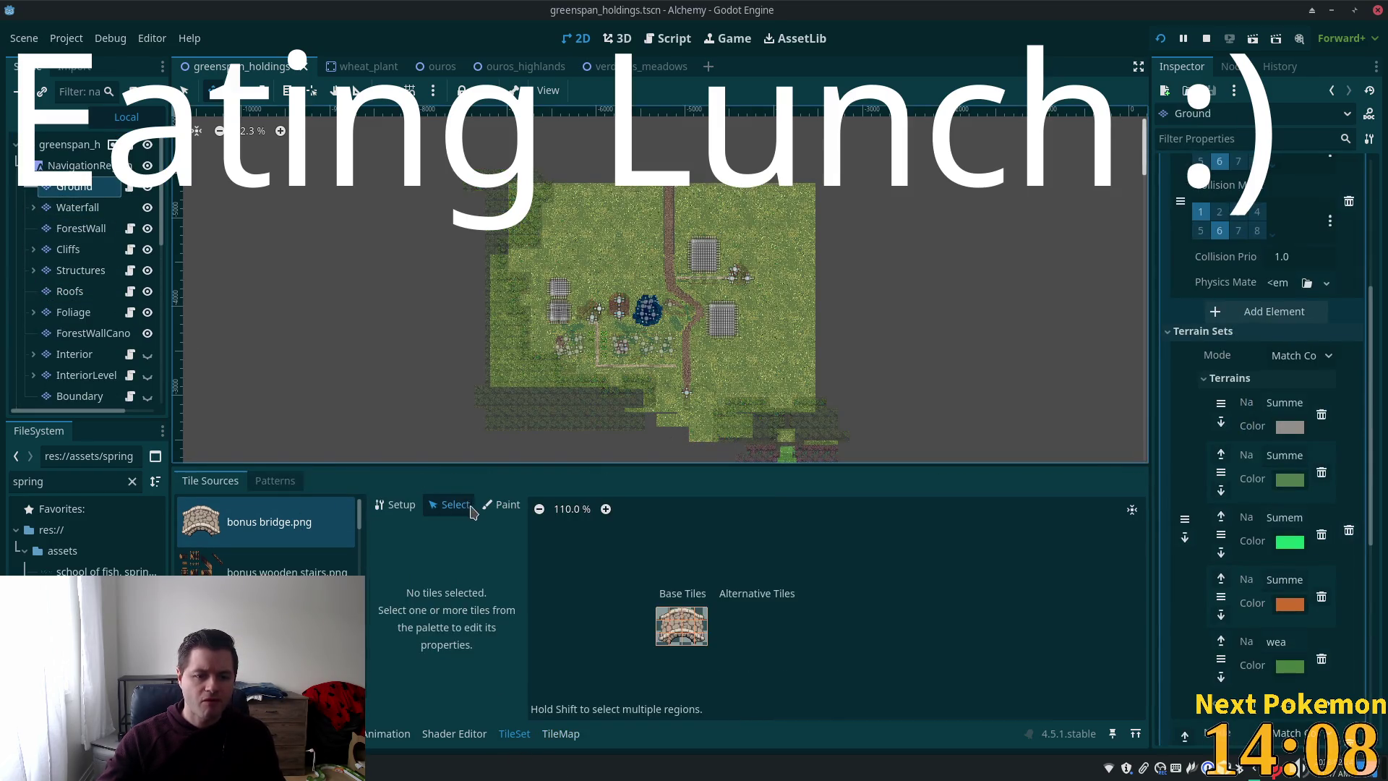
# - Switch the TileSet editor to Paint mode with summer forest.png as the tile source
pyautogui.click(501, 505)
pyautogui.scroll(-4, 650, 611)
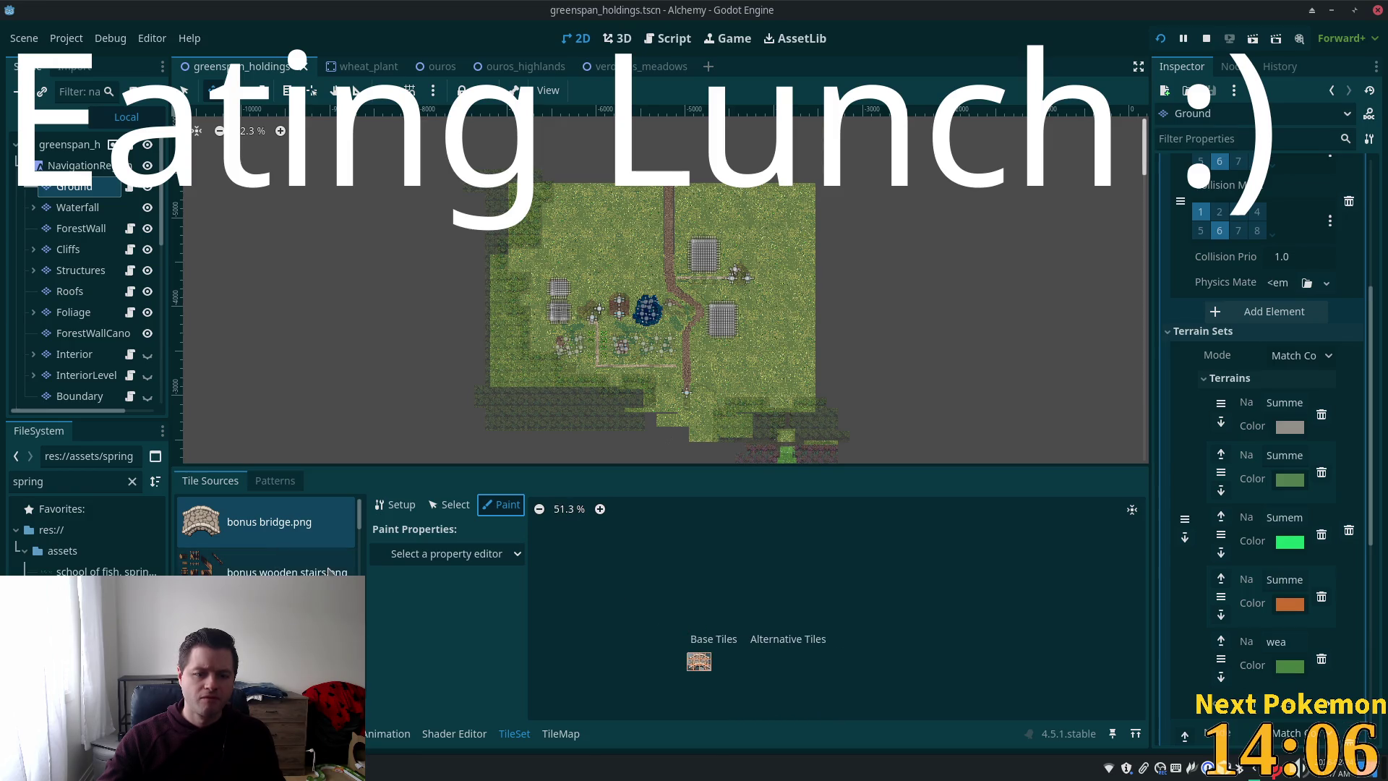
pyautogui.scroll(-5, 359, 529)
pyautogui.click(267, 568)
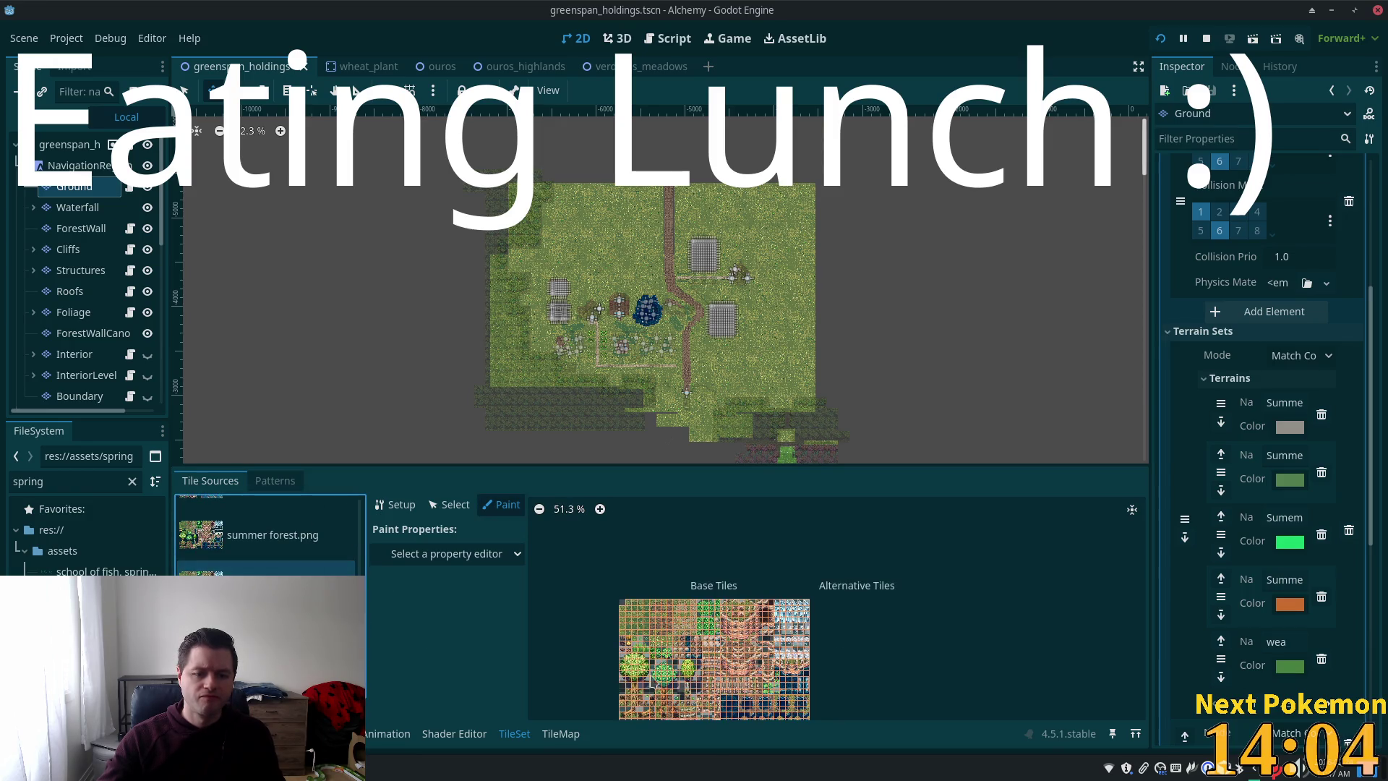
pyautogui.scroll(-1, 675, 613)
pyautogui.scroll(7, 674, 613)
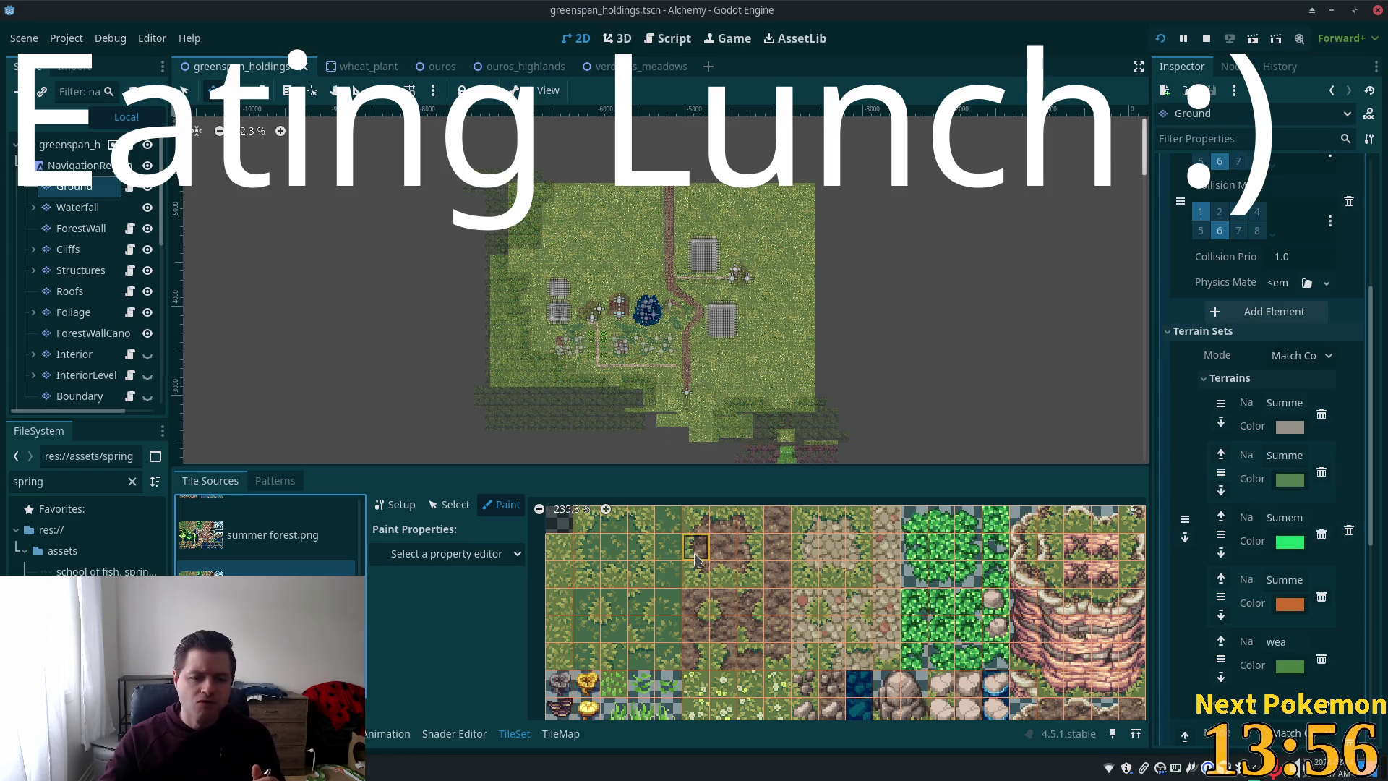
pyautogui.click(496, 554)
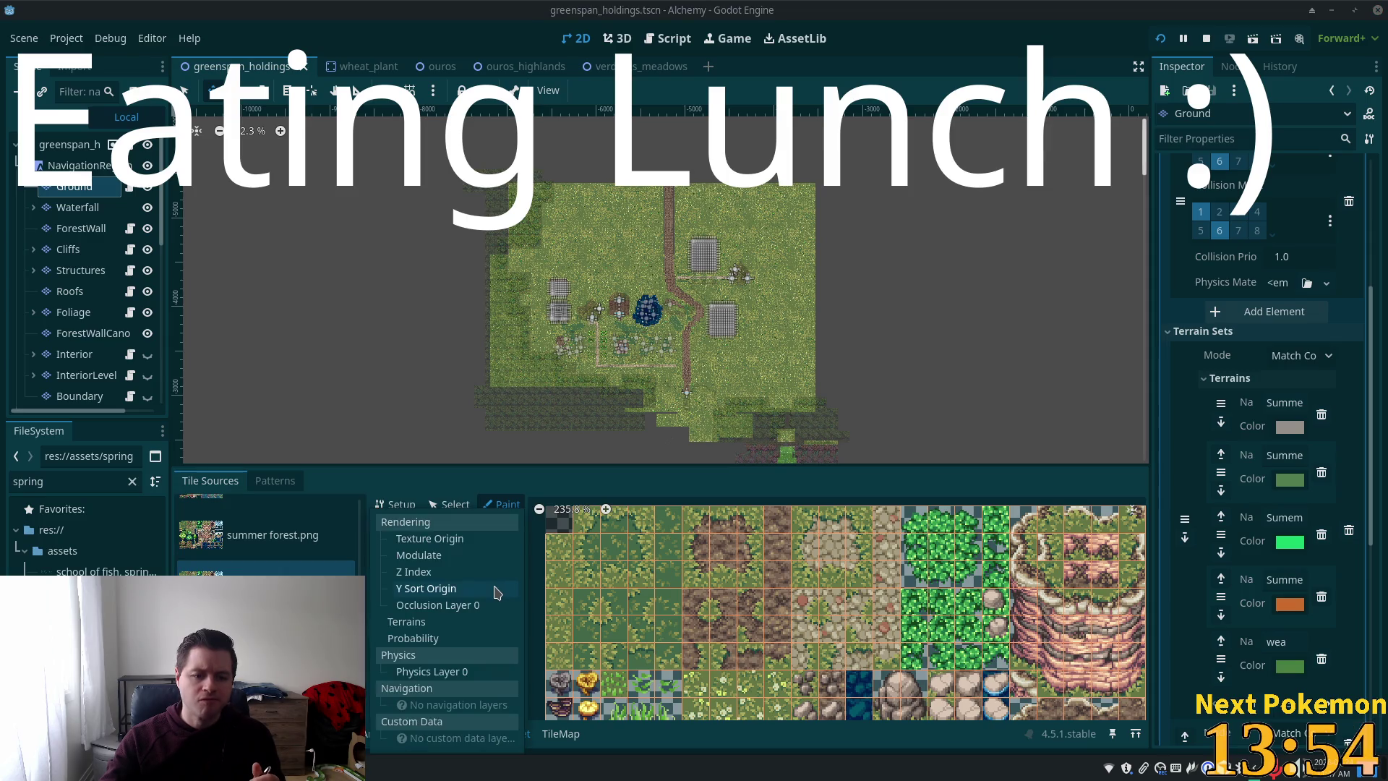
# - Set the paint property to Terrains and choose a terrain set
pyautogui.click(450, 630)
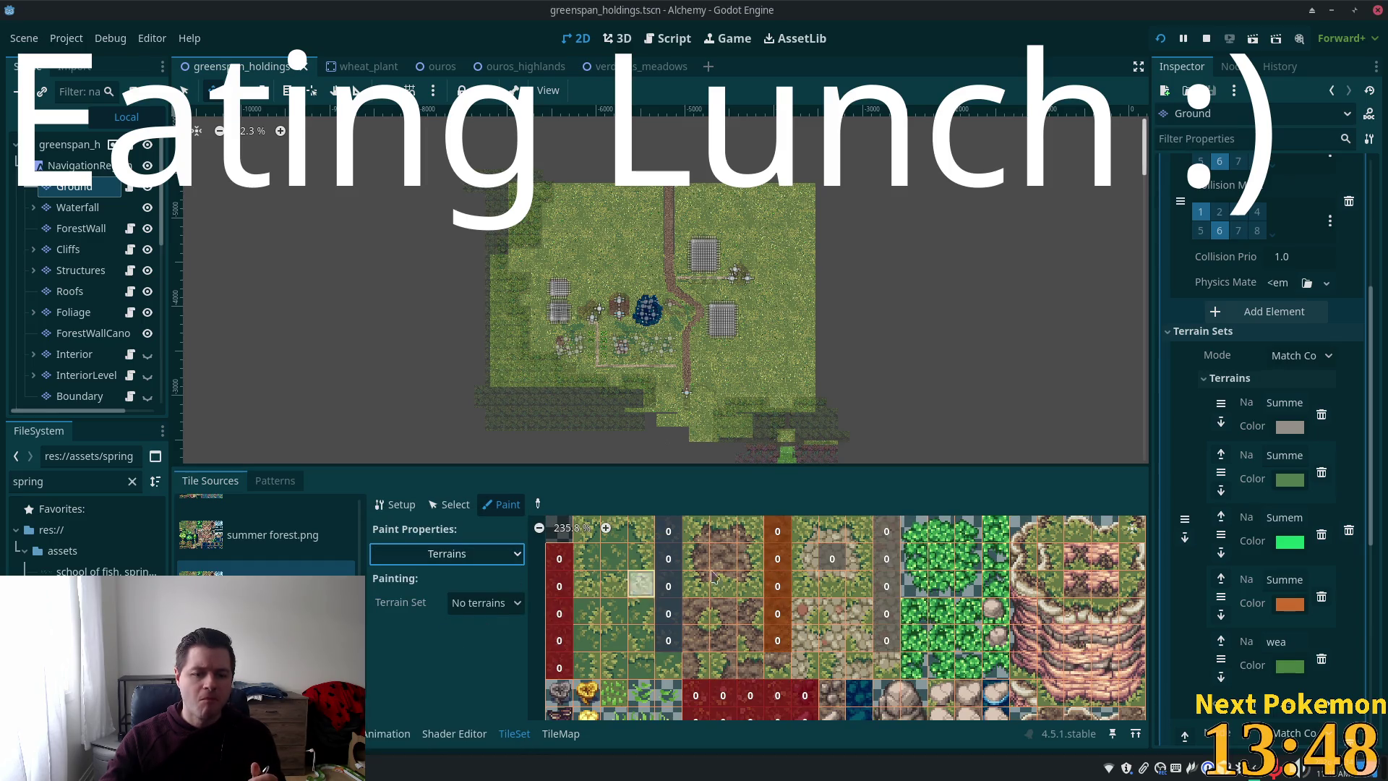
pyautogui.click(502, 604)
pyautogui.click(503, 633)
pyautogui.click(506, 602)
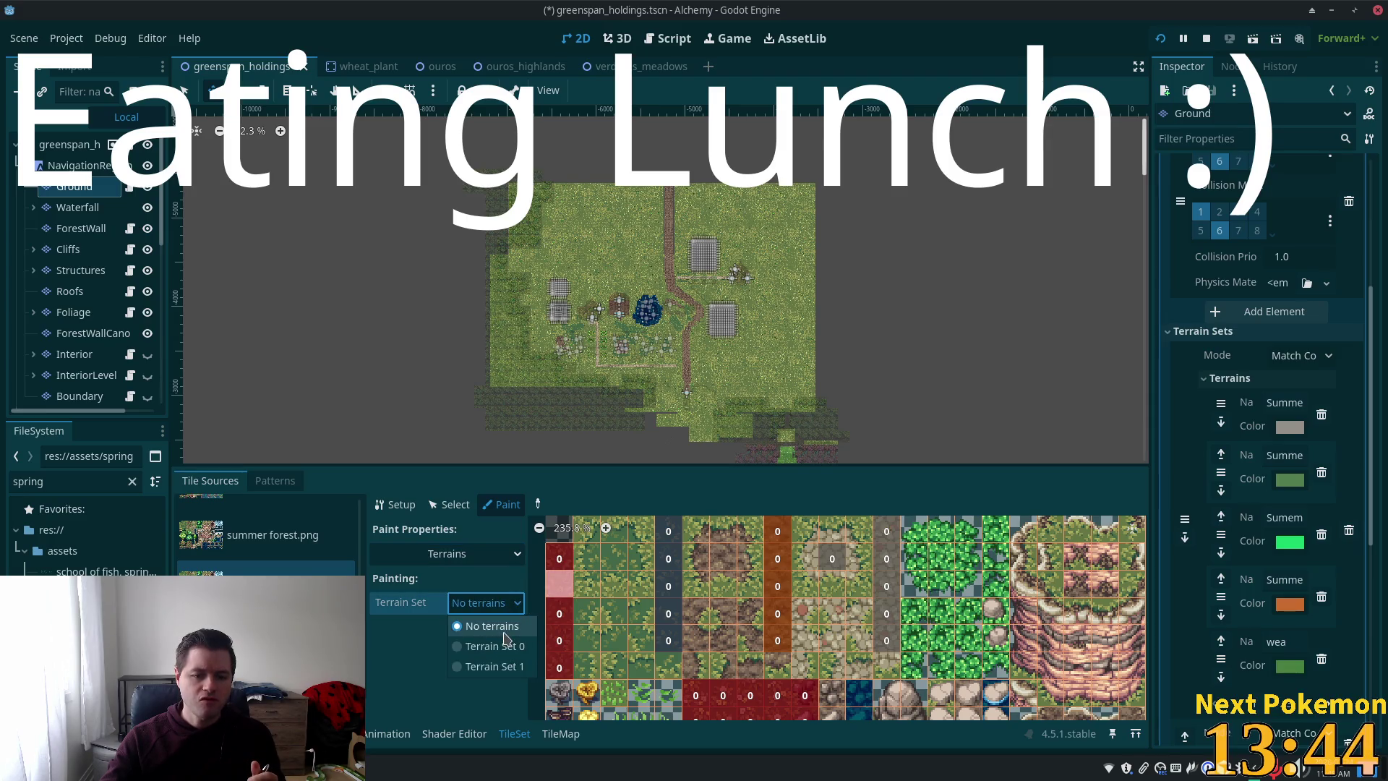
pyautogui.click(509, 633)
pyautogui.click(501, 603)
pyautogui.click(498, 649)
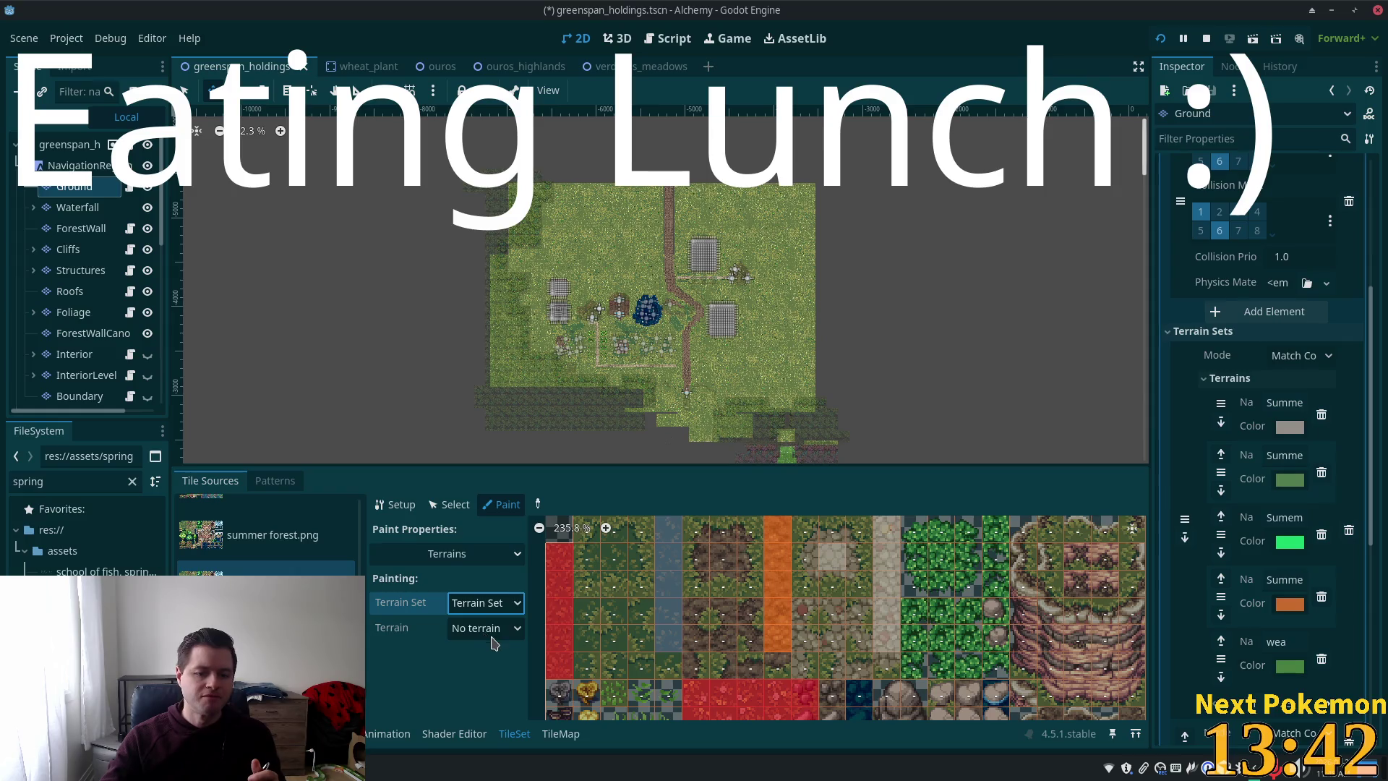
# - Pick the Summer Short Gress terrain and paint it onto a first grass tile
pyautogui.click(488, 631)
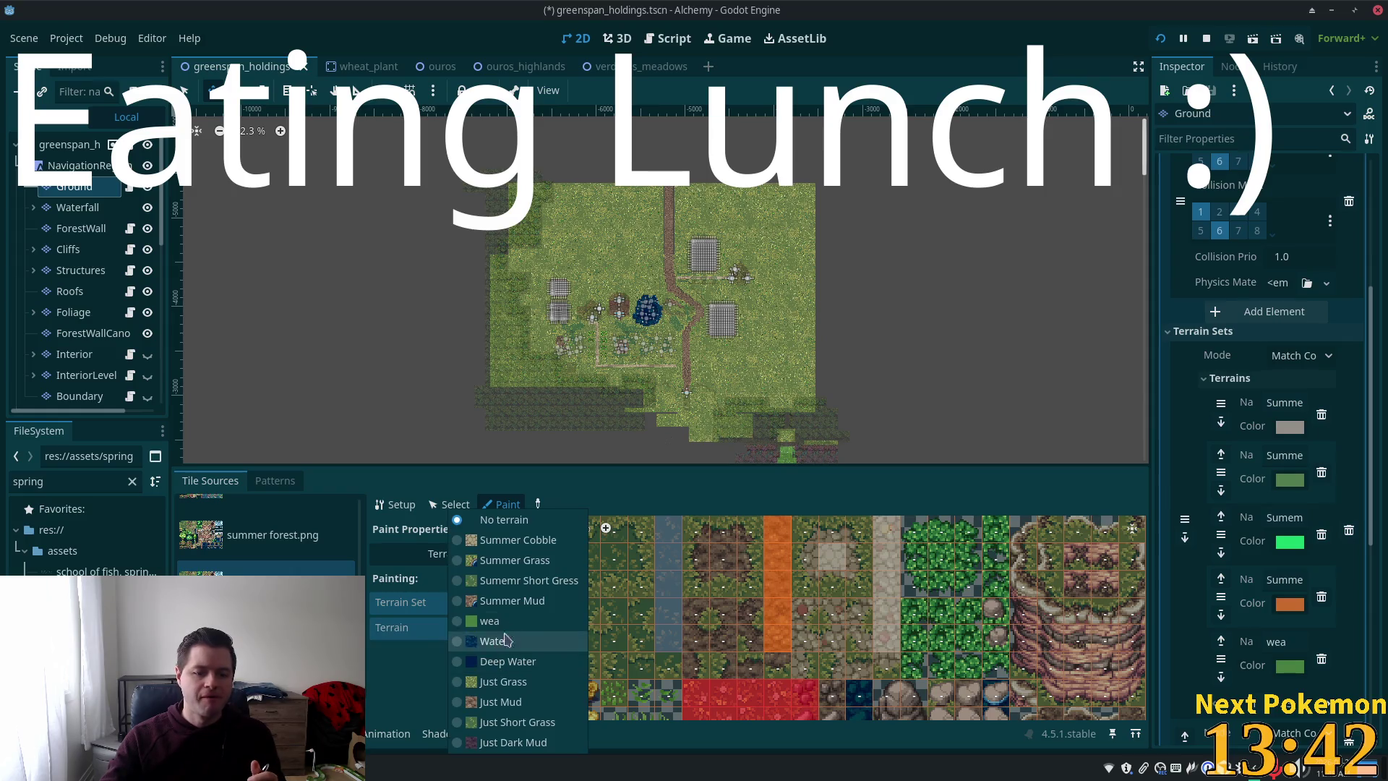
pyautogui.click(514, 581)
pyautogui.click(620, 567)
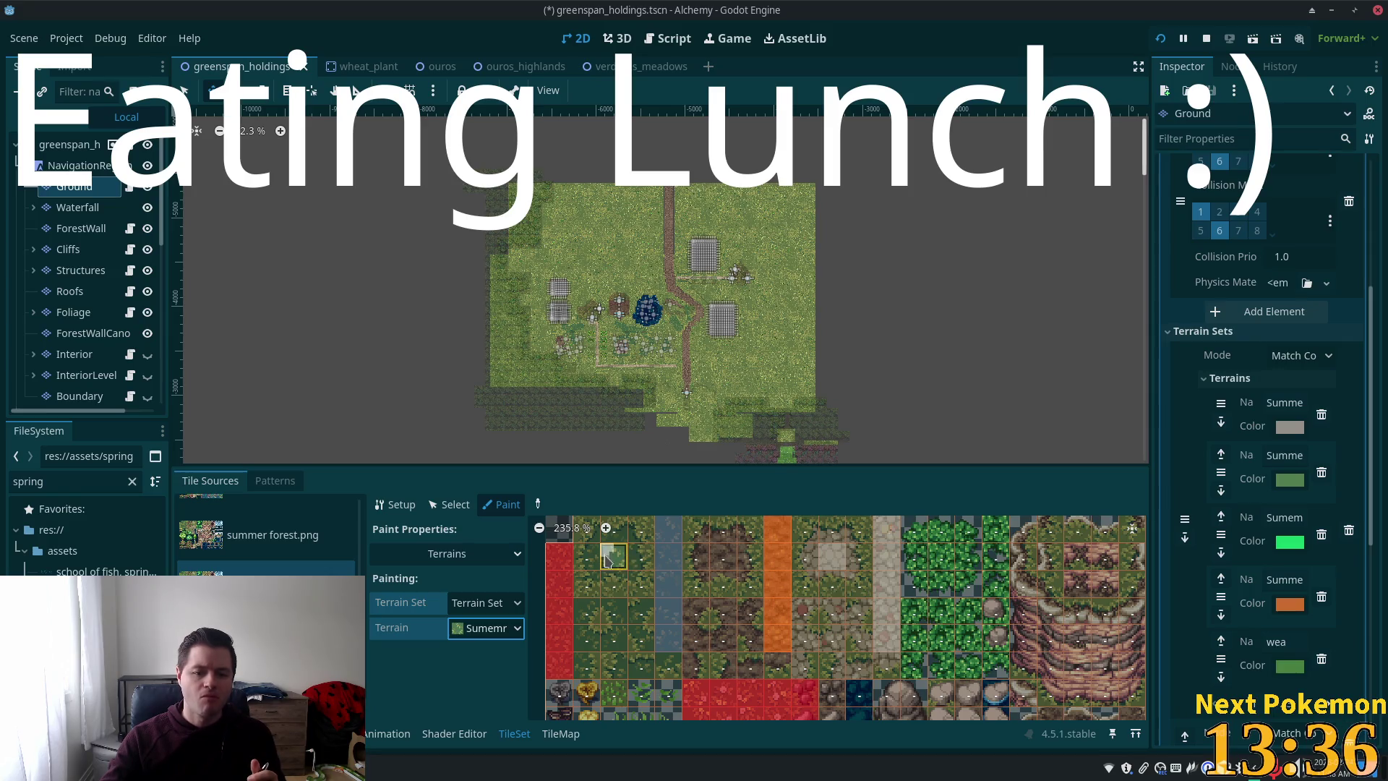
pyautogui.click(609, 557)
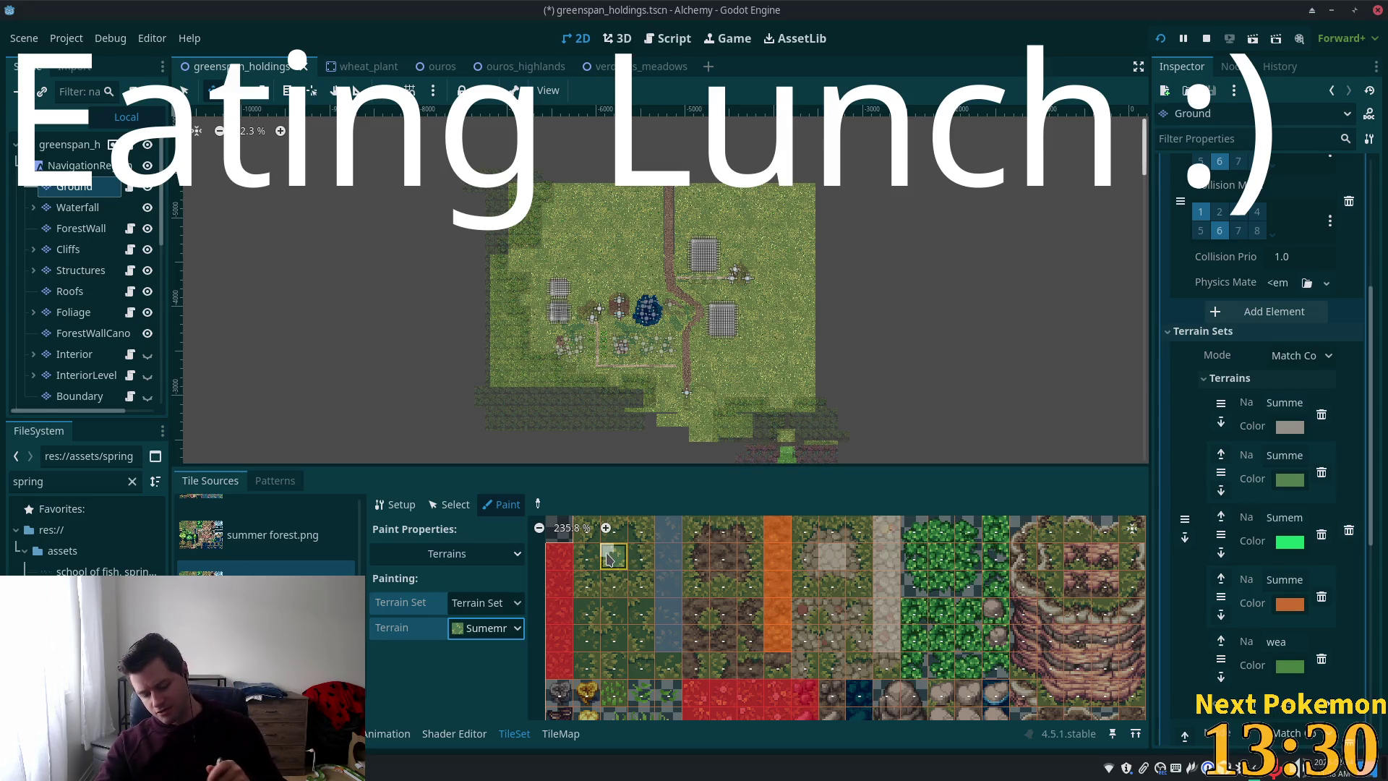
# - Paint the short grass terrain onto three more grass tiles, including atlas tile (2,1)
pyautogui.click(607, 557)
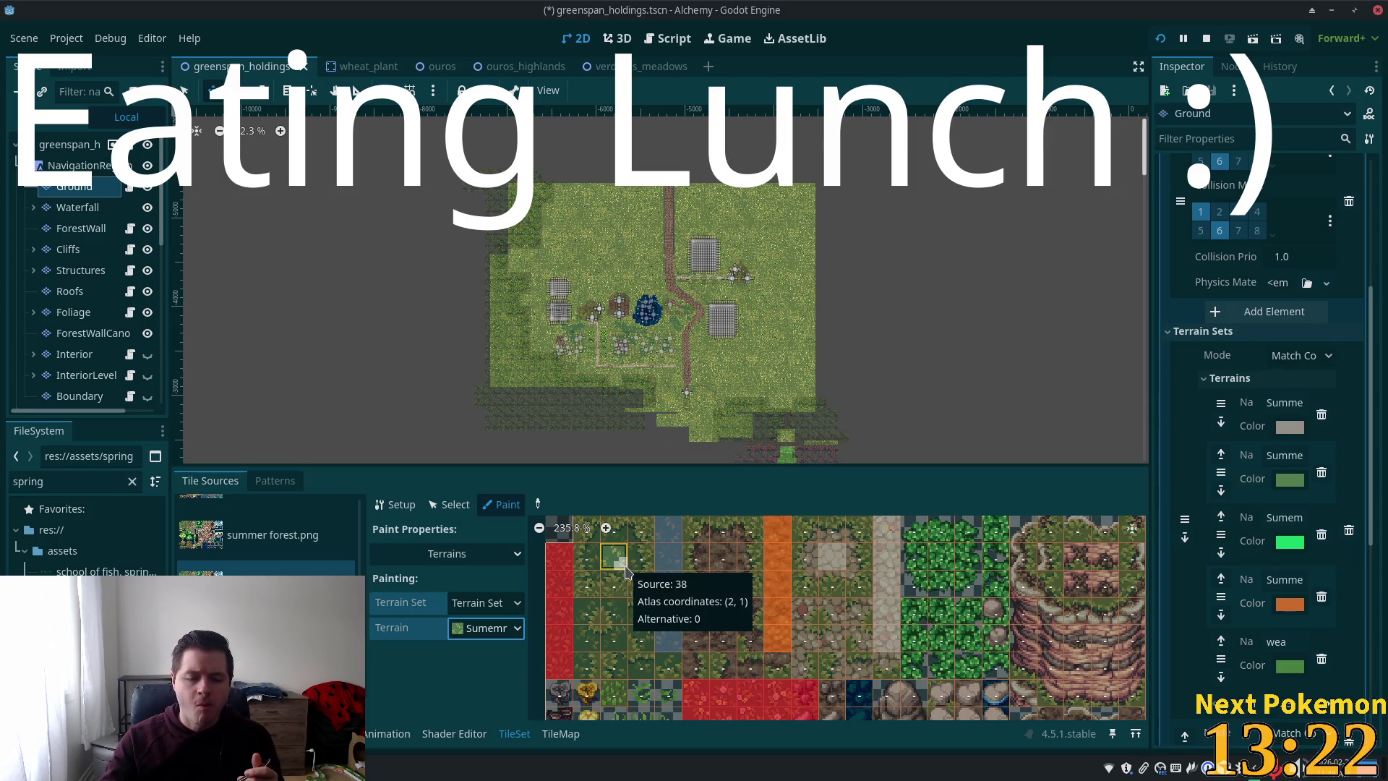
pyautogui.click(626, 568)
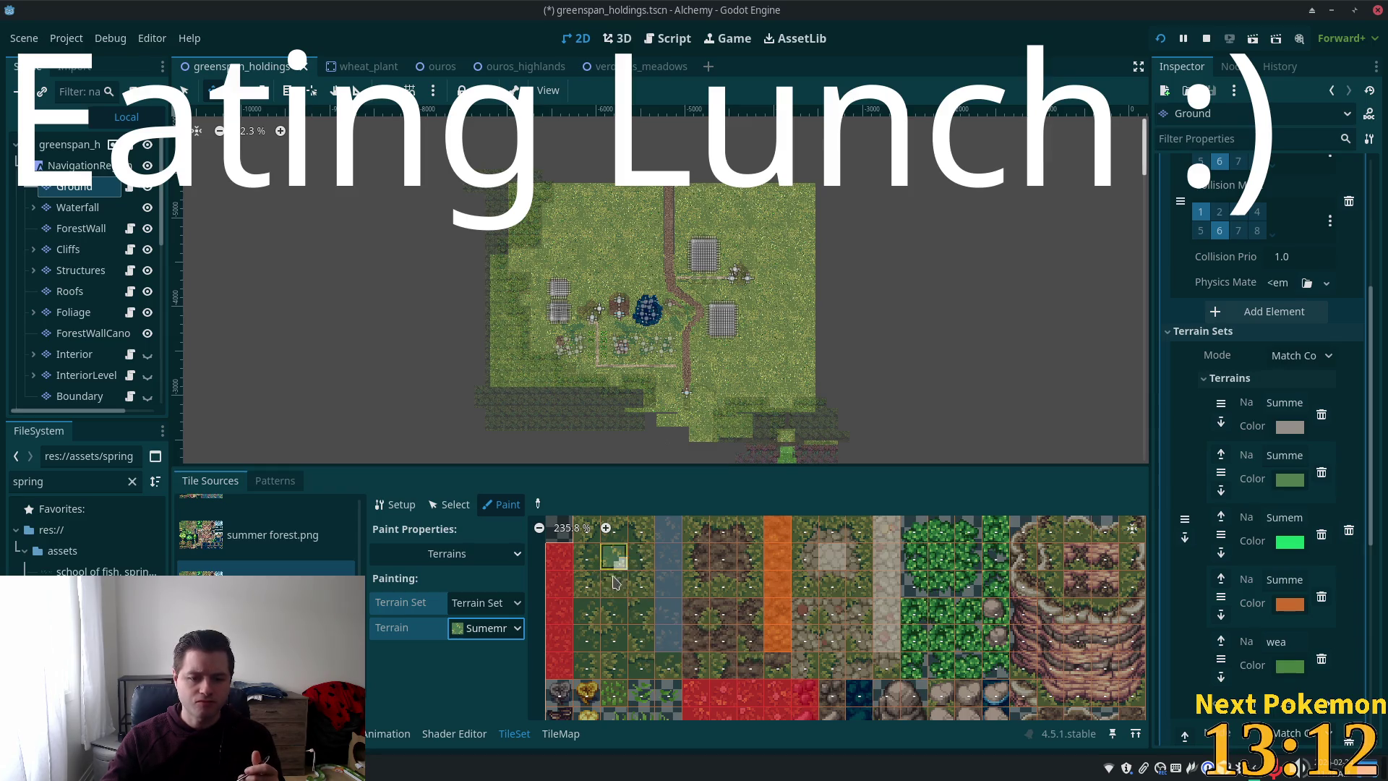
pyautogui.click(615, 554)
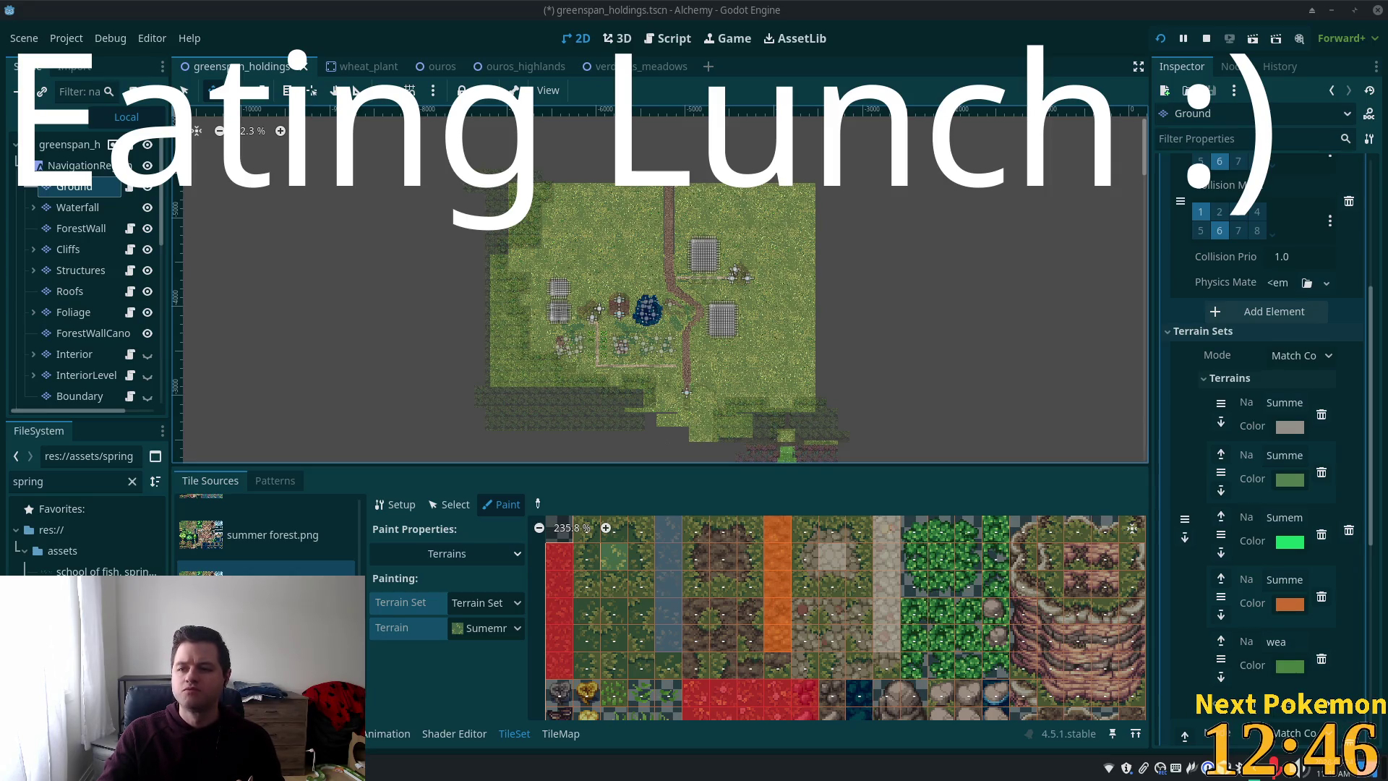
pyautogui.keyDown('alt'); pyautogui.rightClick(553, 288); pyautogui.keyUp('alt')
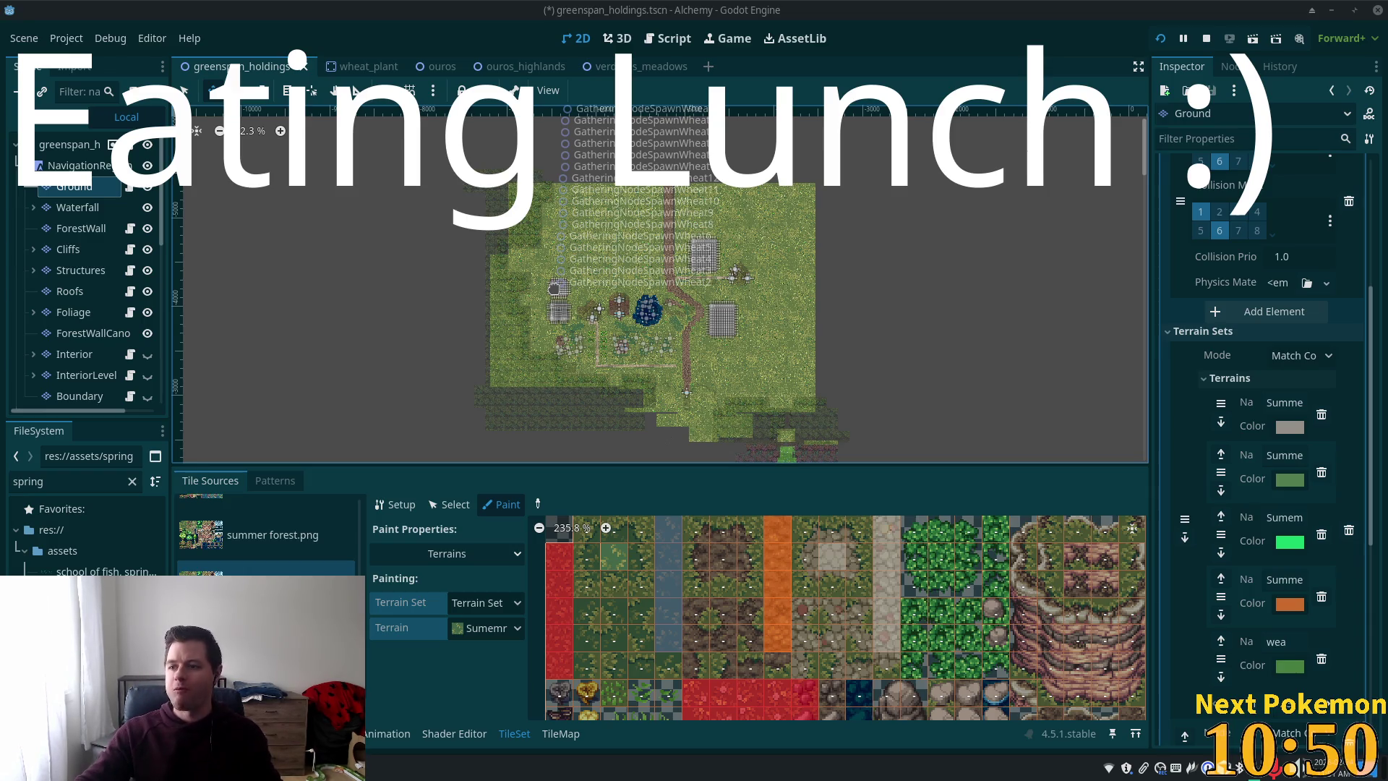
# - Close the wheat spawn node popup, then zoom out and pan to centre the map
pyautogui.press('Escape')
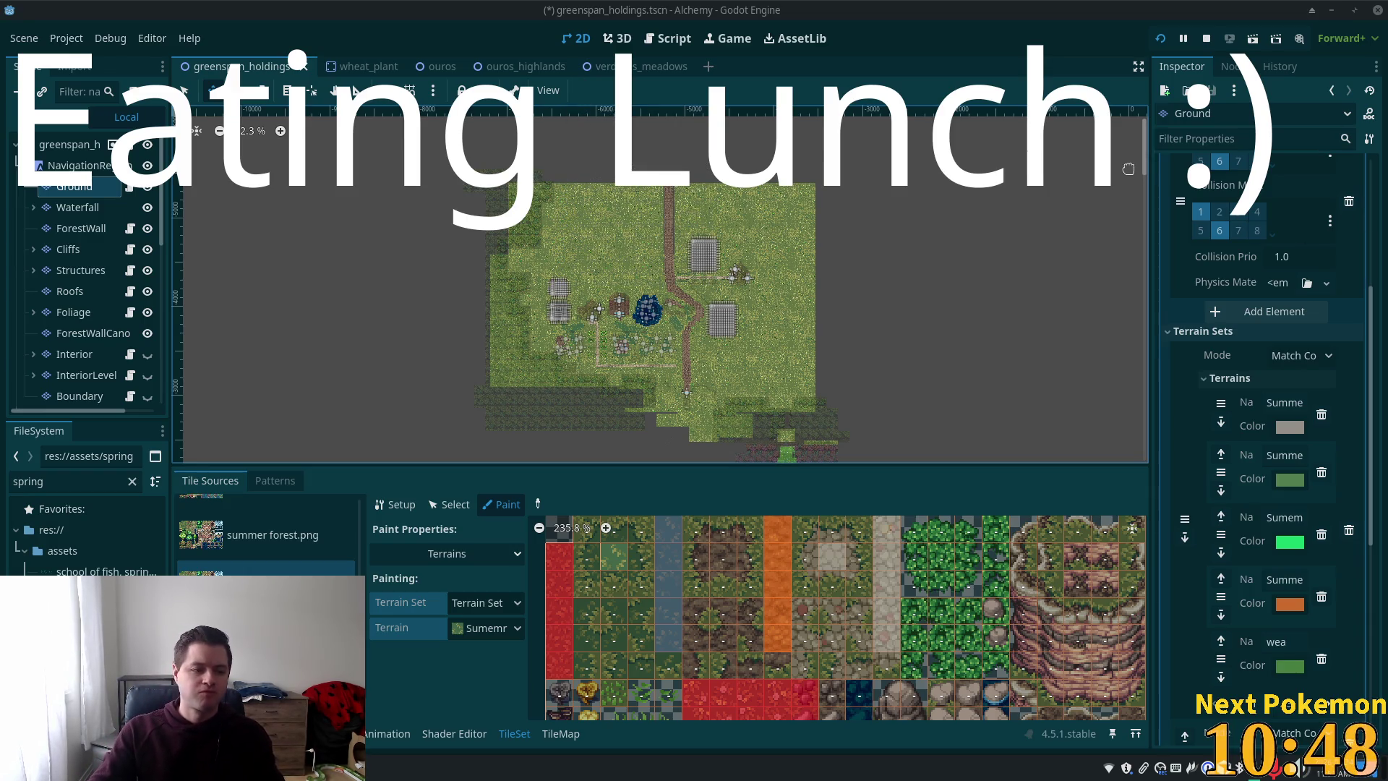
pyautogui.scroll(-2, 920, 300)
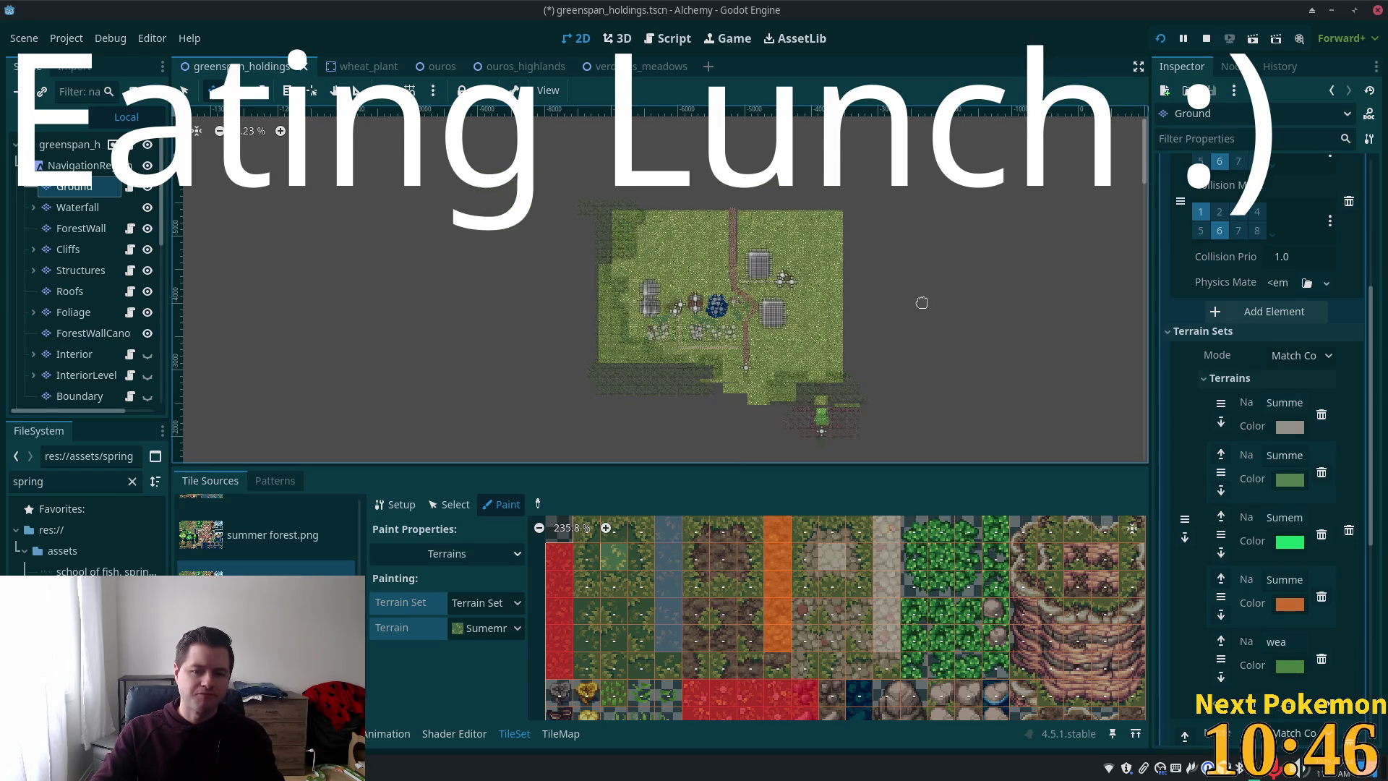
pyautogui.moveTo(921, 301); pyautogui.dragTo(871, 271)
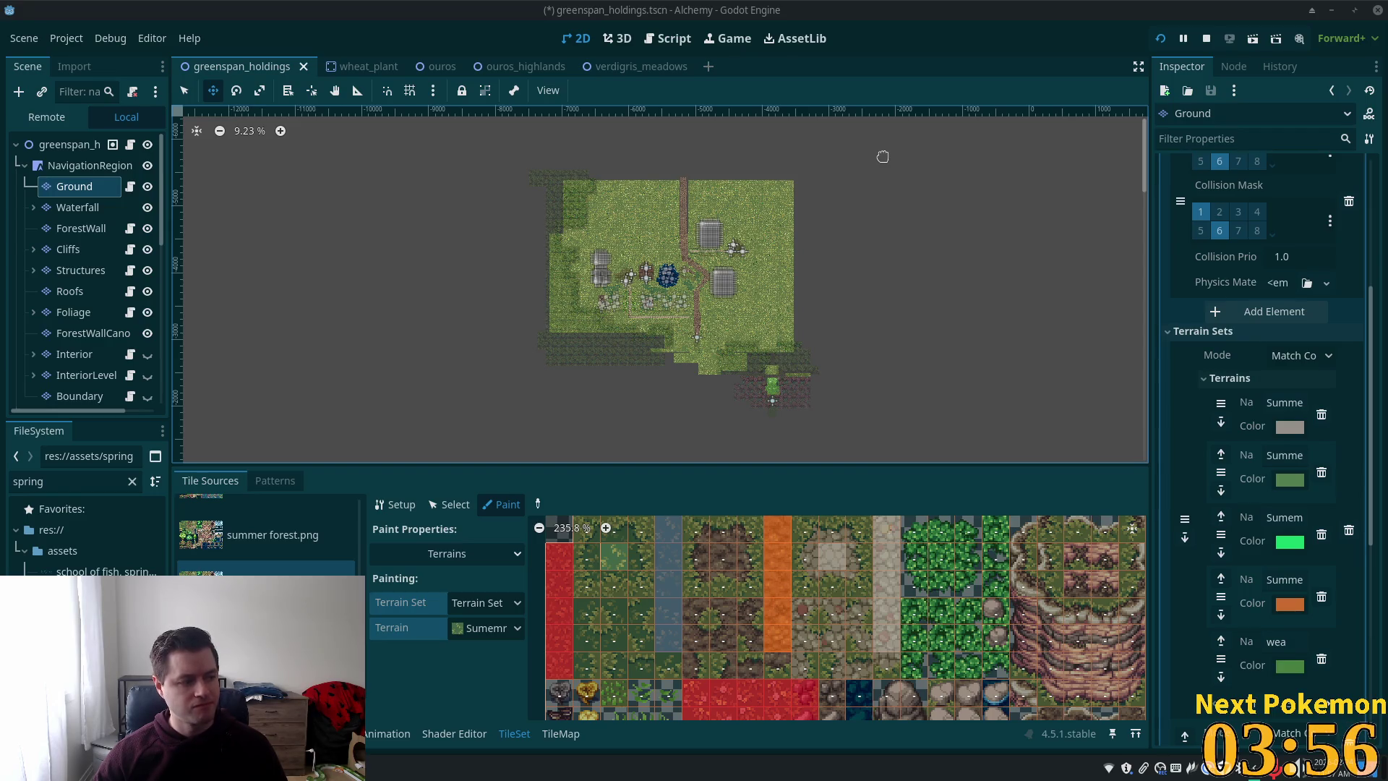
pyautogui.scroll(4, 780, 215)
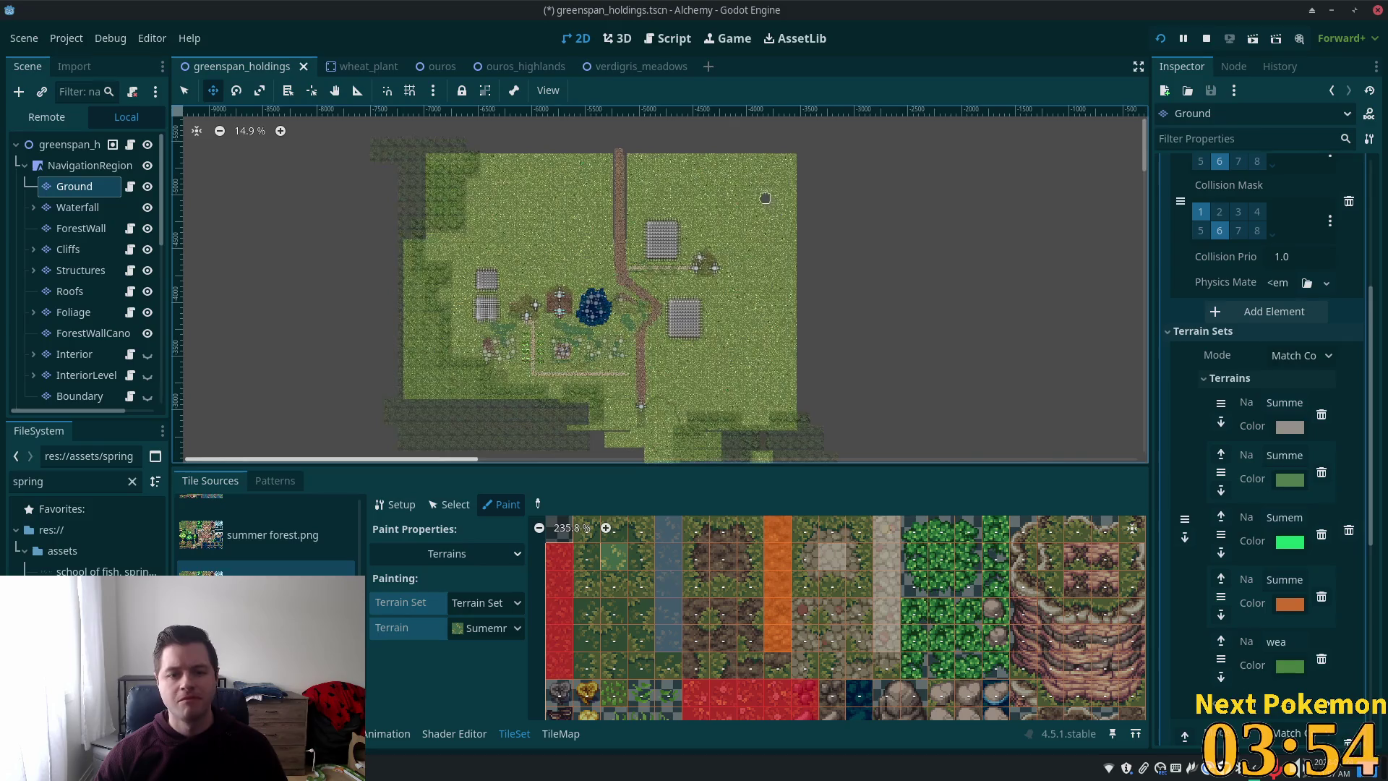
pyautogui.scroll(-3, 772, 224)
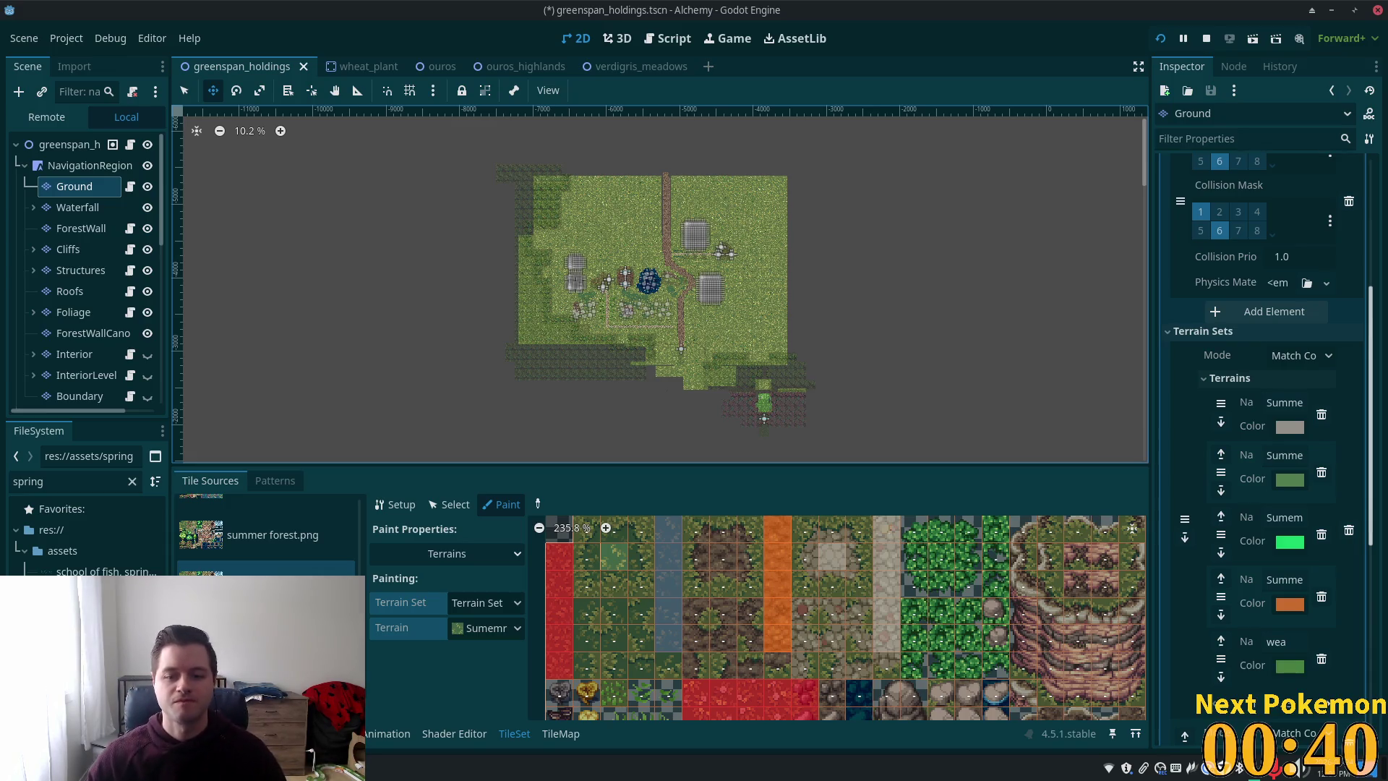
pyautogui.scroll(1, 878, 192)
pyautogui.scroll(3, 830, 229)
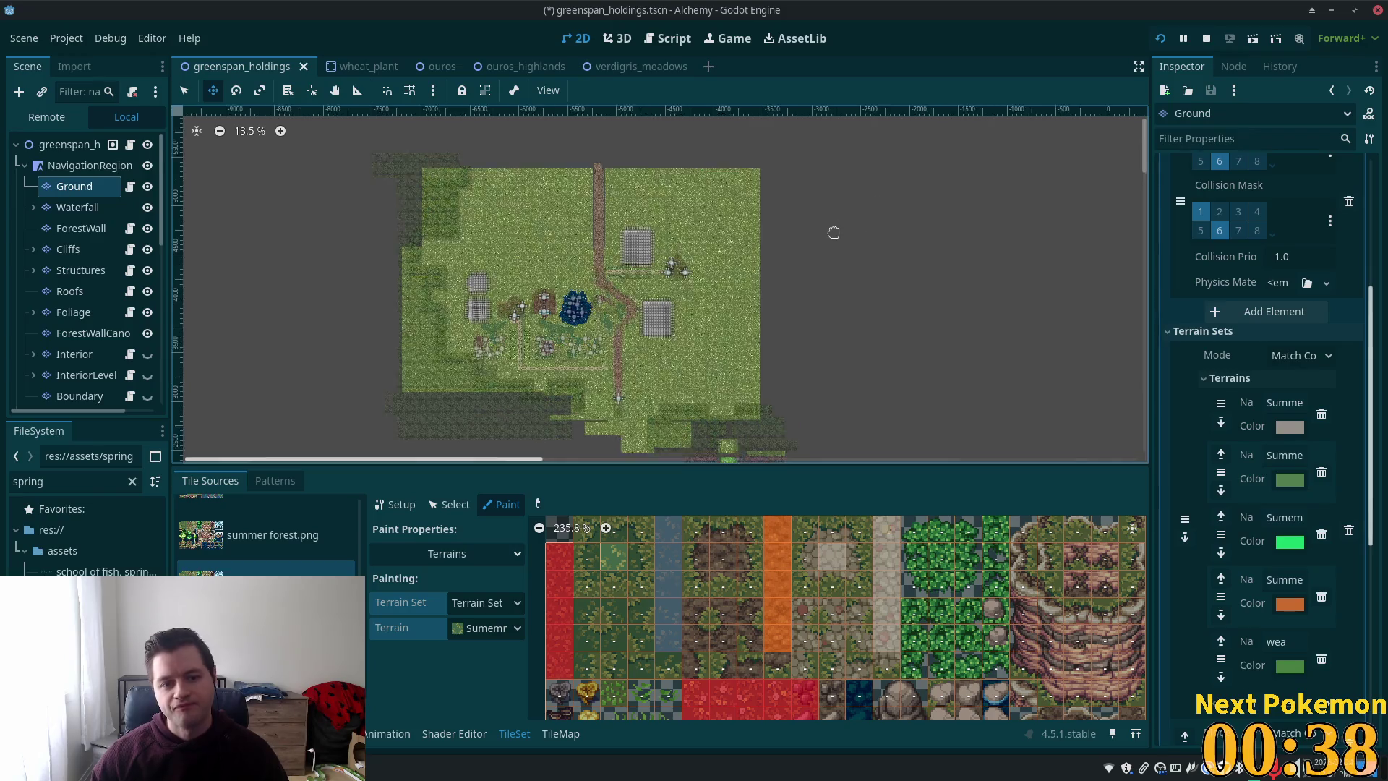
pyautogui.scroll(-2, 824, 237)
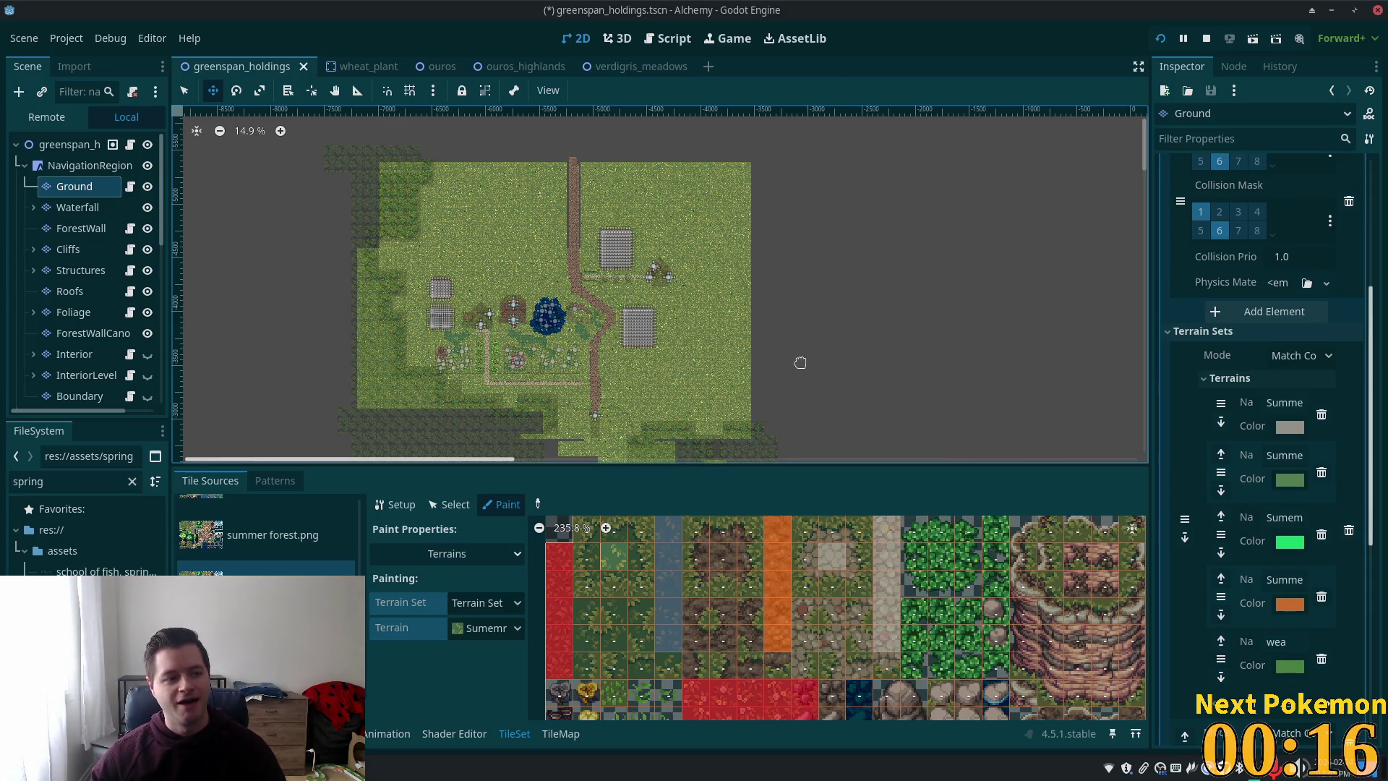
pyautogui.scroll(2, 787, 360)
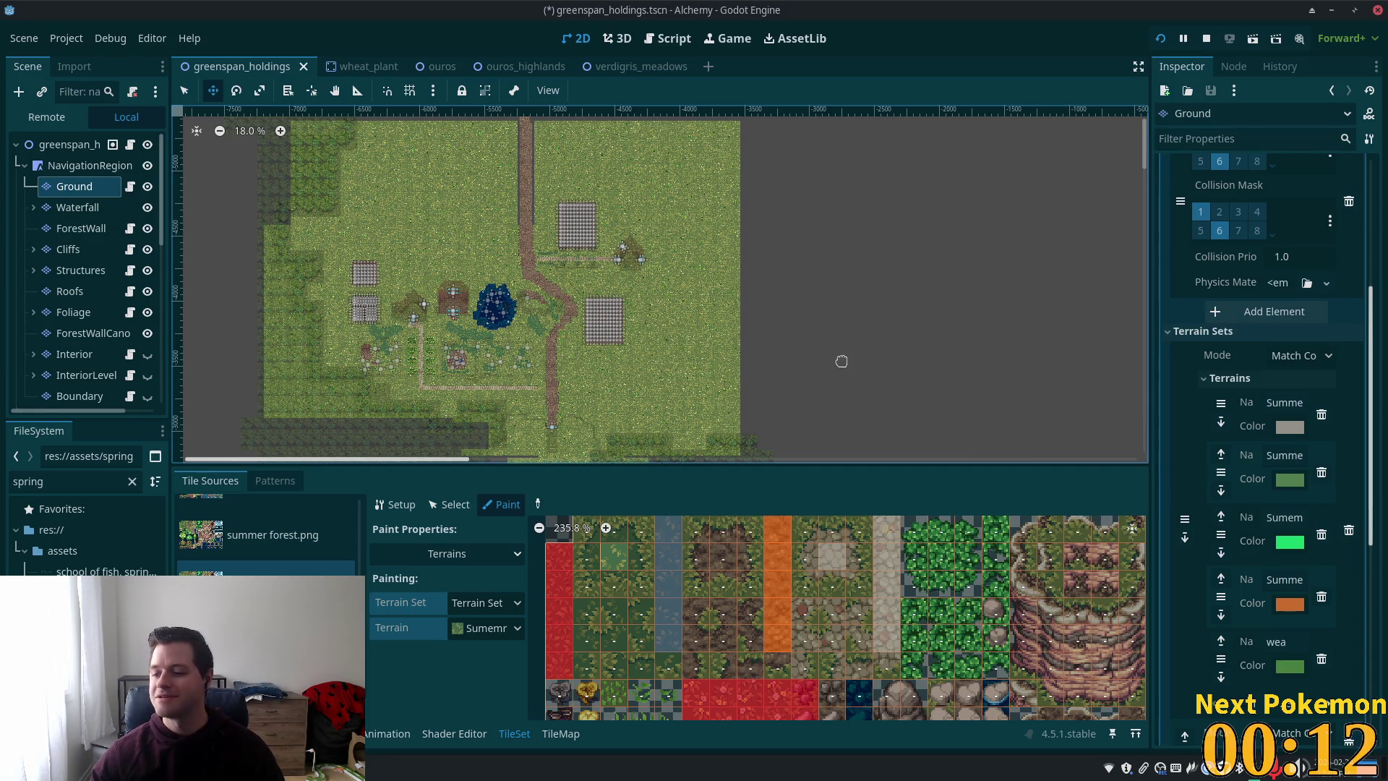
pyautogui.scroll(-1, 784, 377)
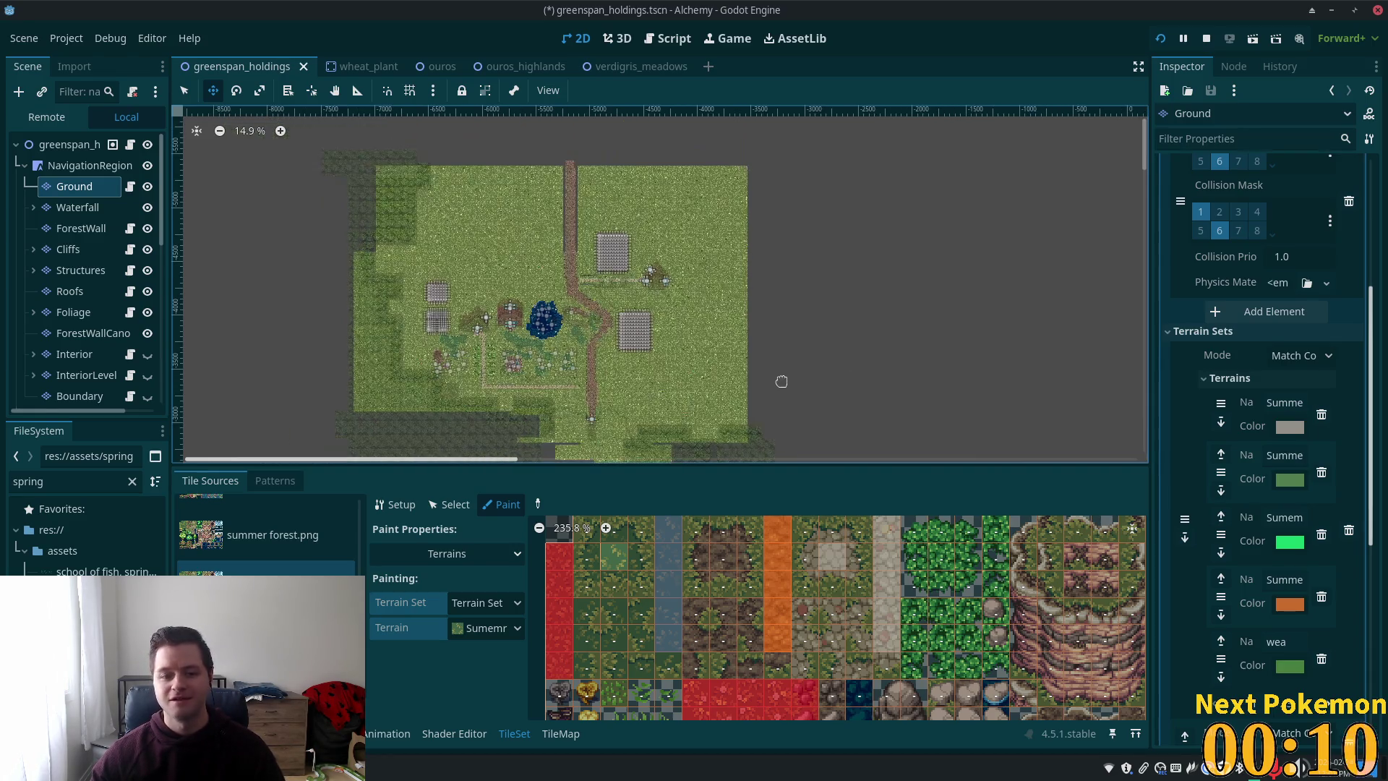
pyautogui.scroll(7, 787, 377)
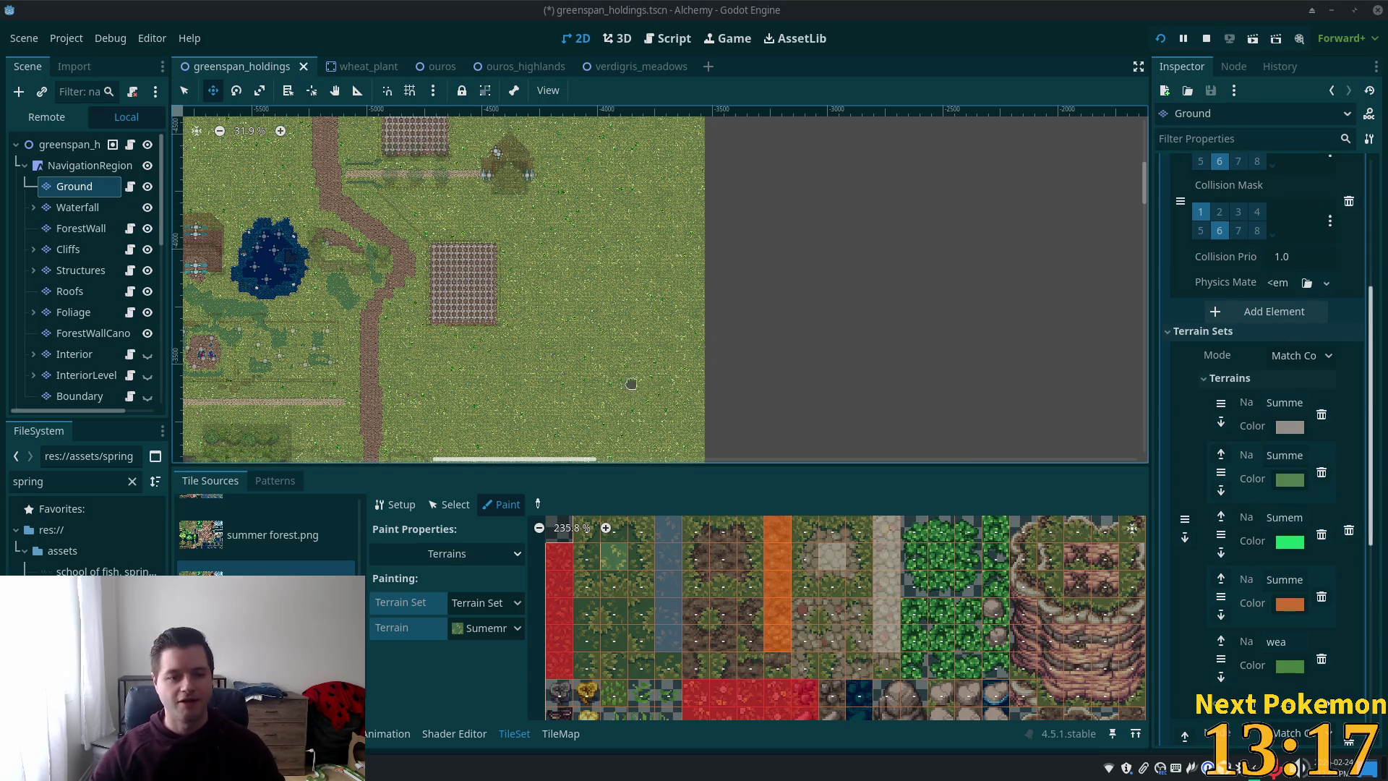
pyautogui.scroll(-6, 797, 397)
# - Select the ForestWall layer and choose 'spring forest, tree wall' as the TileMap tile source
pyautogui.scroll(10, 750, 254)
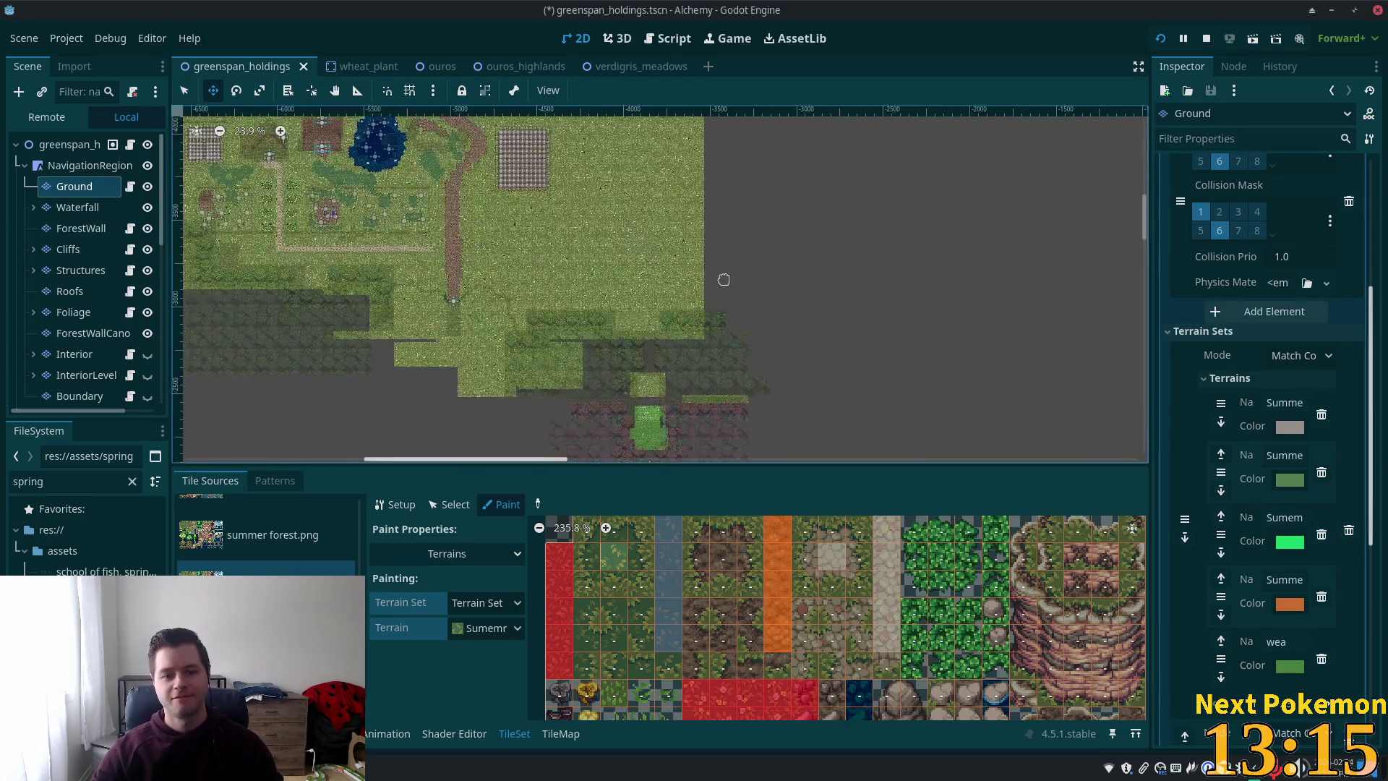
pyautogui.scroll(5, 719, 317)
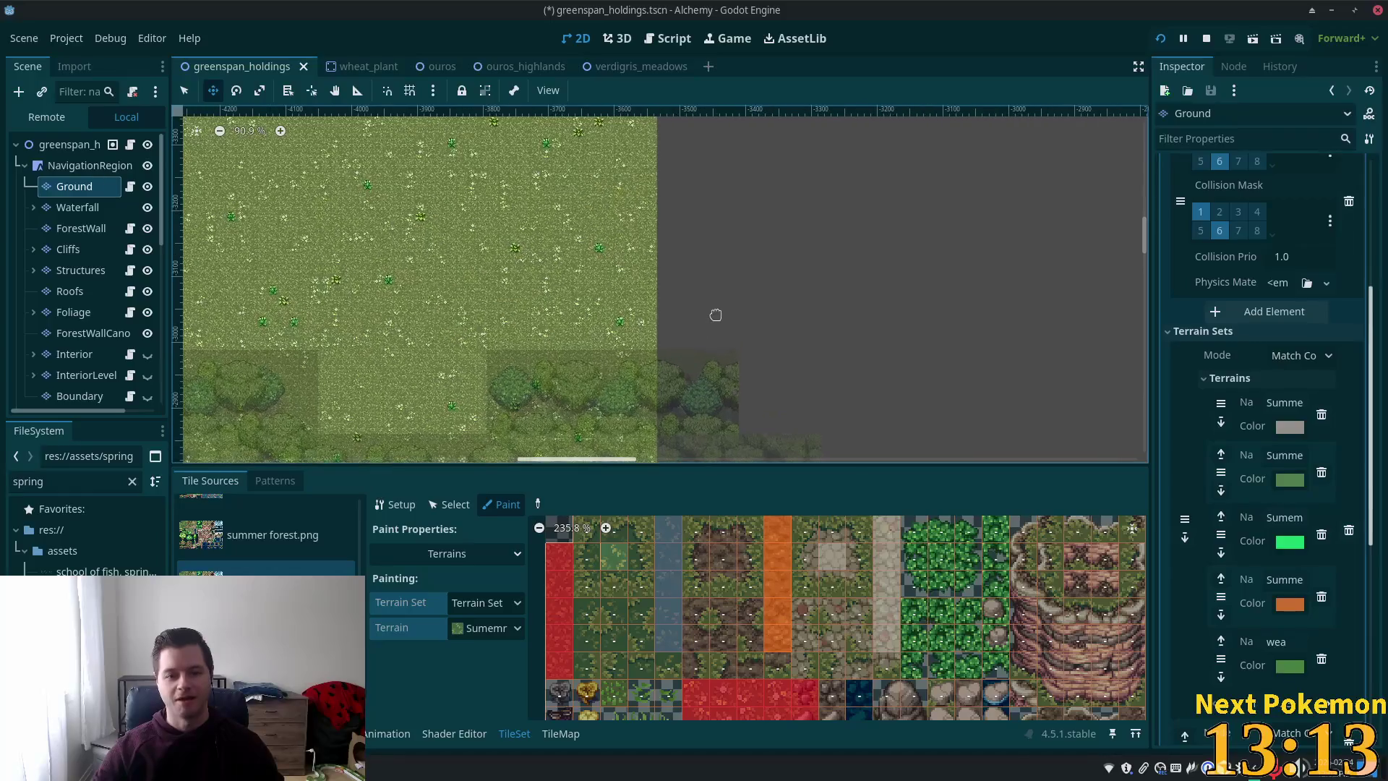
pyautogui.click(81, 228)
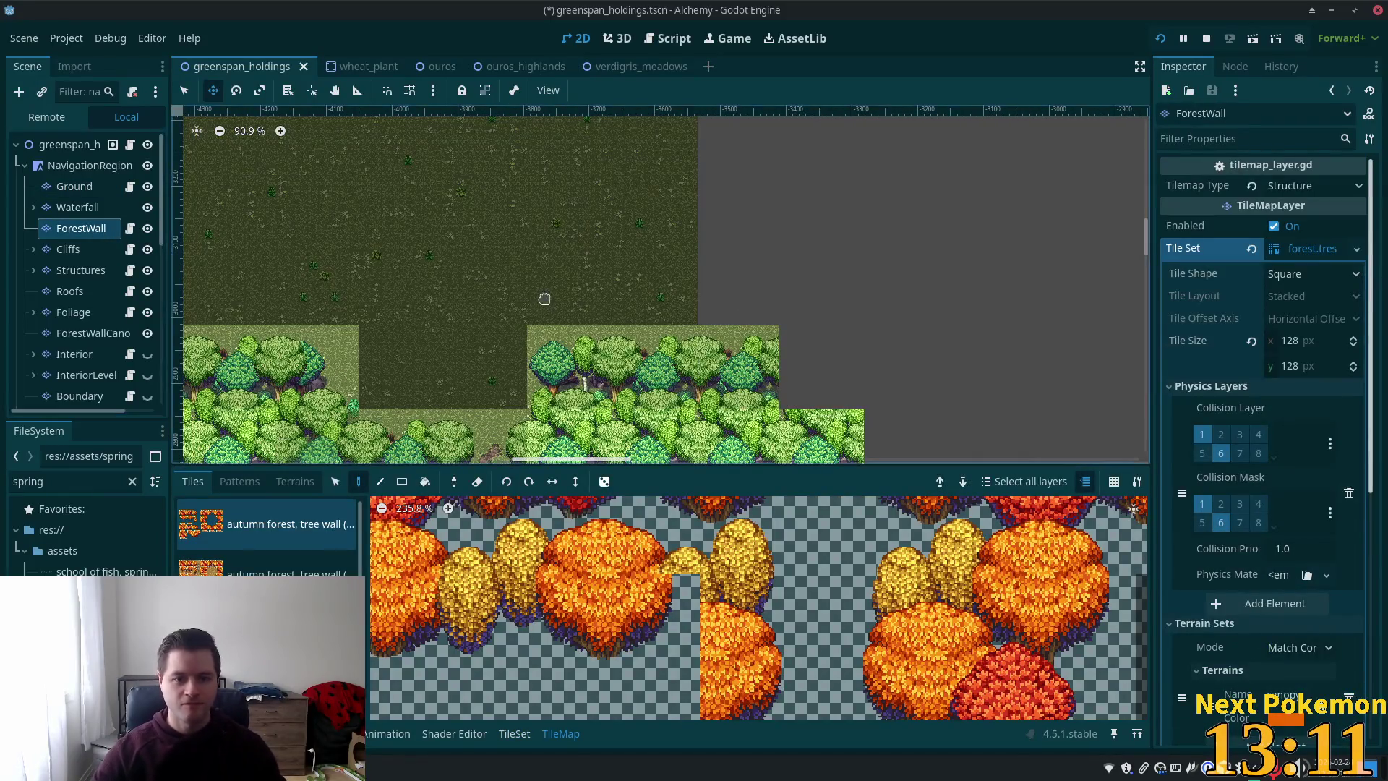
pyautogui.scroll(4, 546, 303)
pyautogui.scroll(-1, 576, 323)
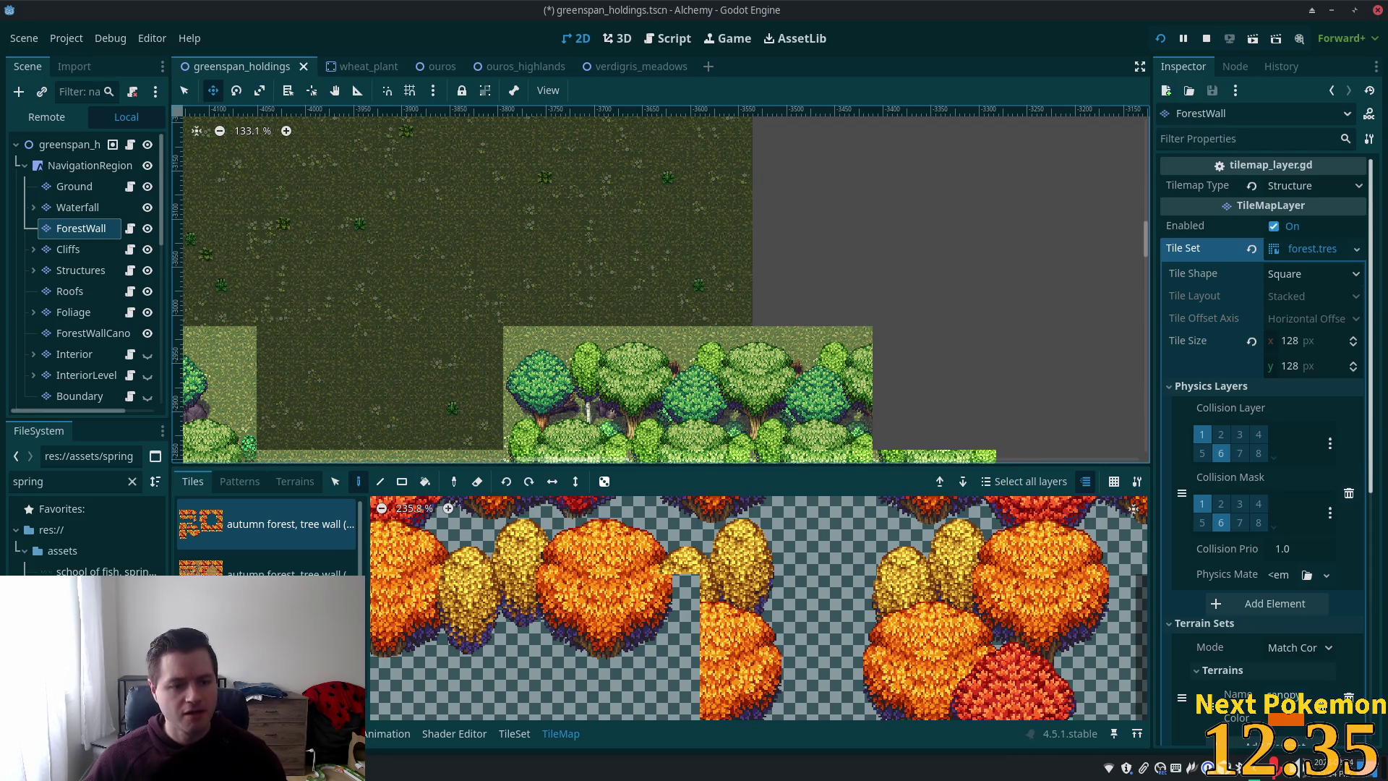
pyautogui.scroll(-2, 268, 535)
pyautogui.click(275, 527)
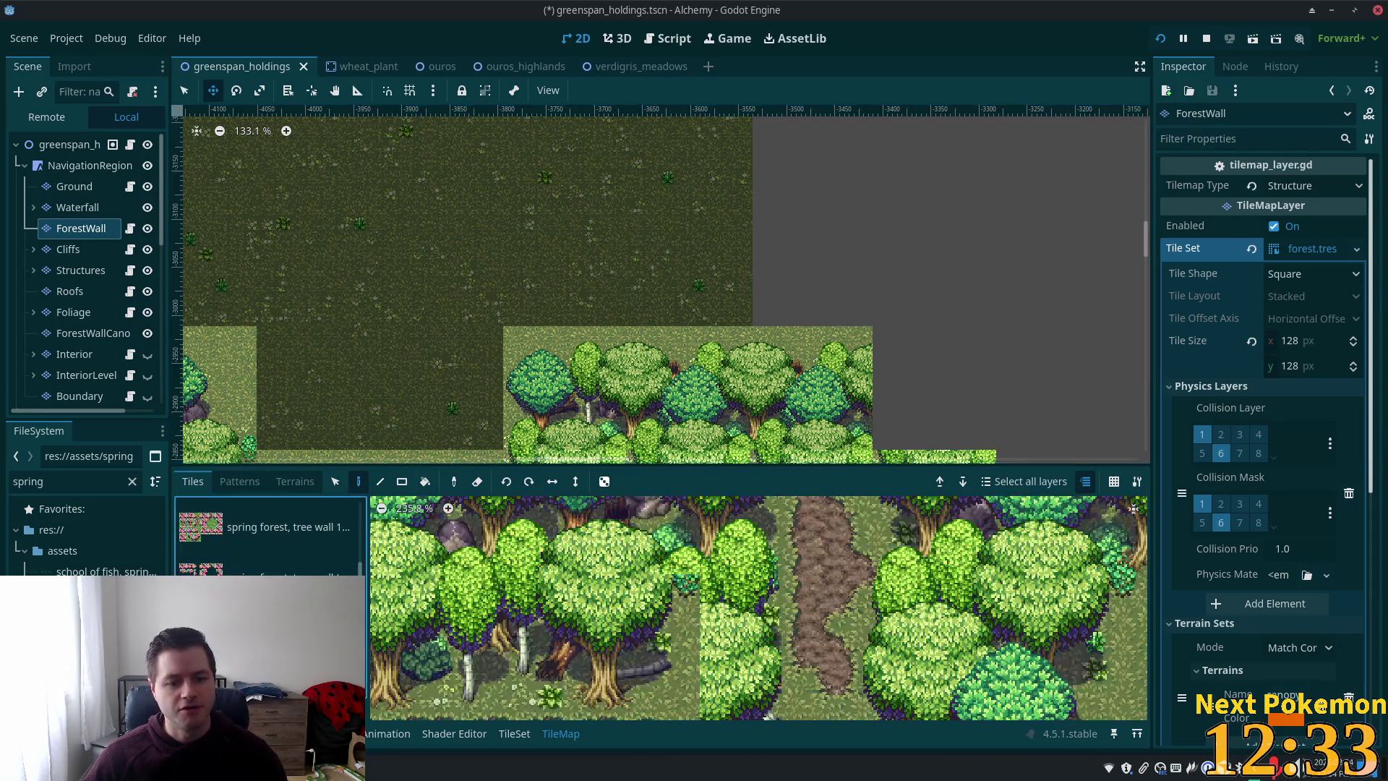
pyautogui.scroll(-8, 965, 584)
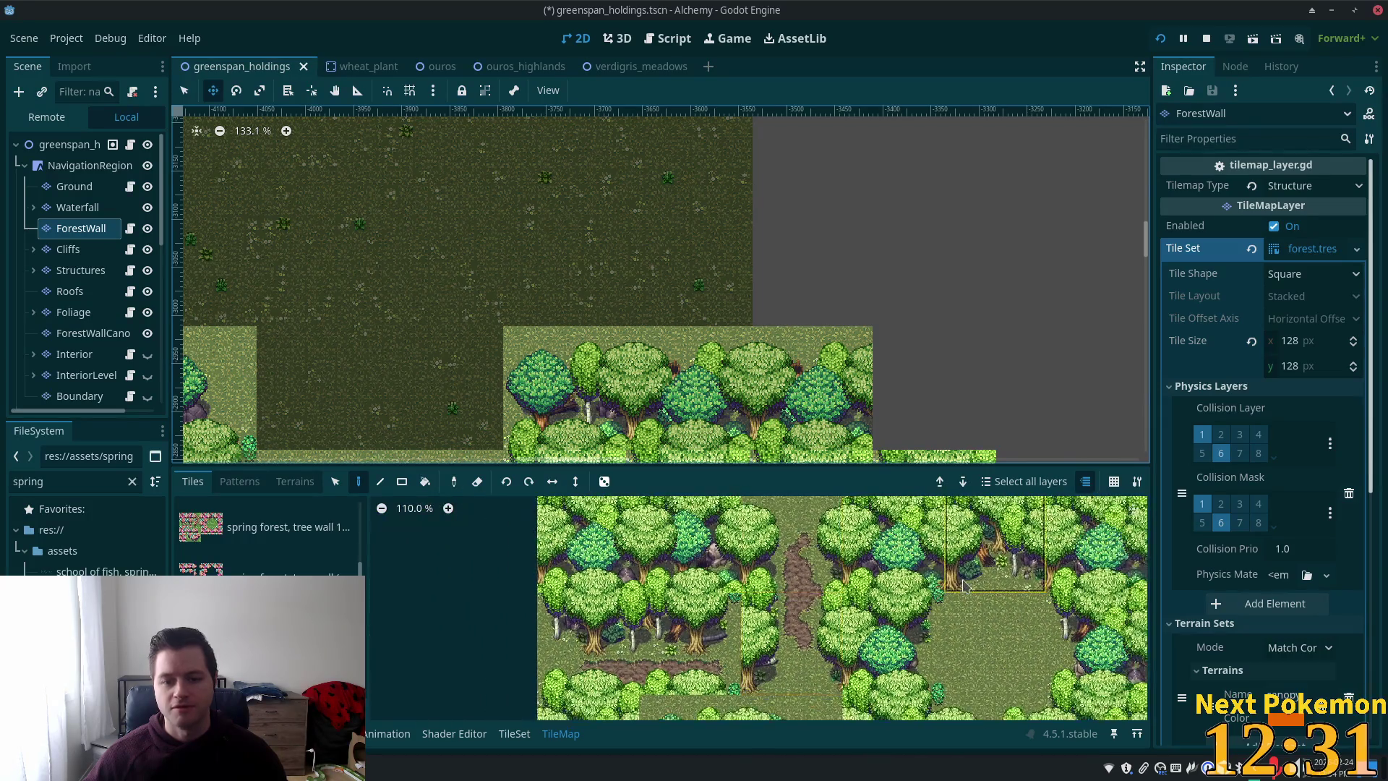
pyautogui.scroll(-3, 965, 584)
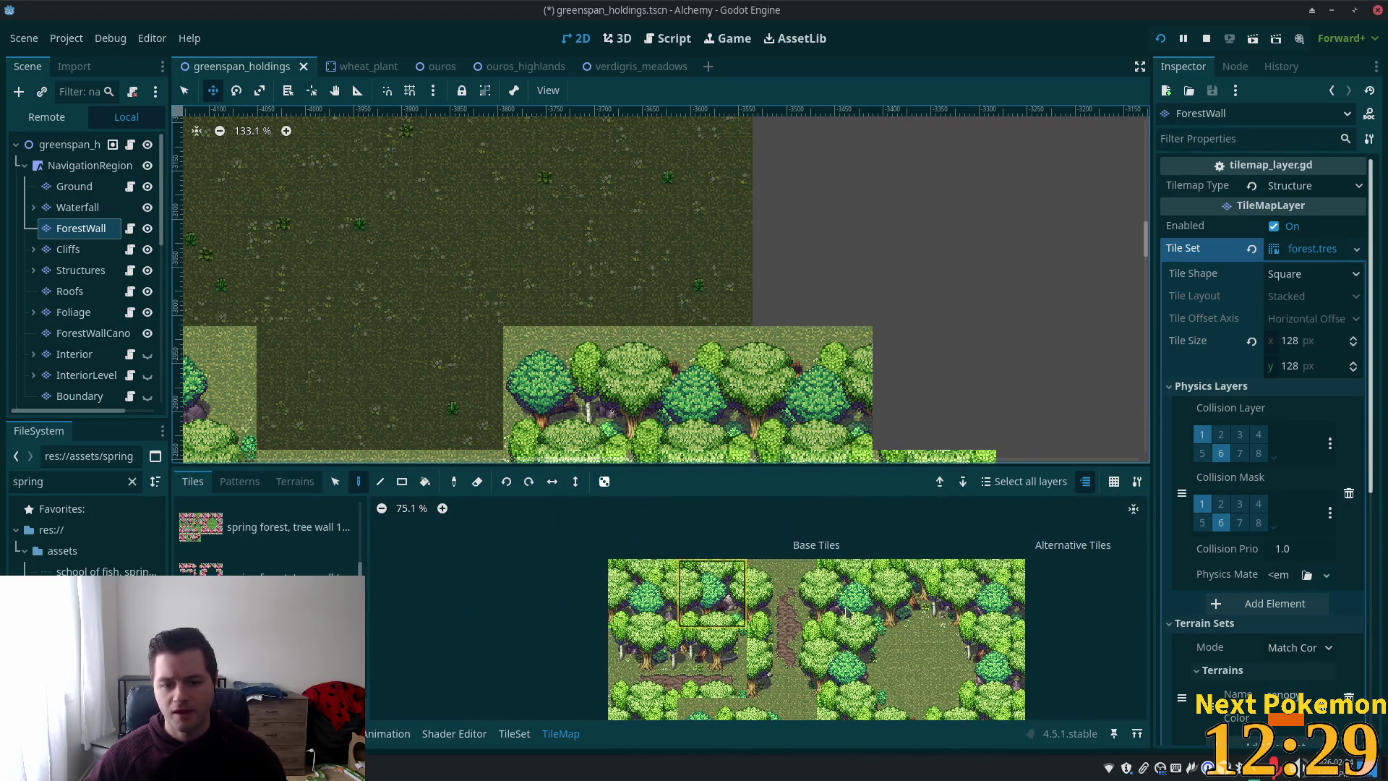
pyautogui.moveTo(691, 307); pyautogui.dragTo(782, 178)
pyautogui.scroll(-6, 797, 254)
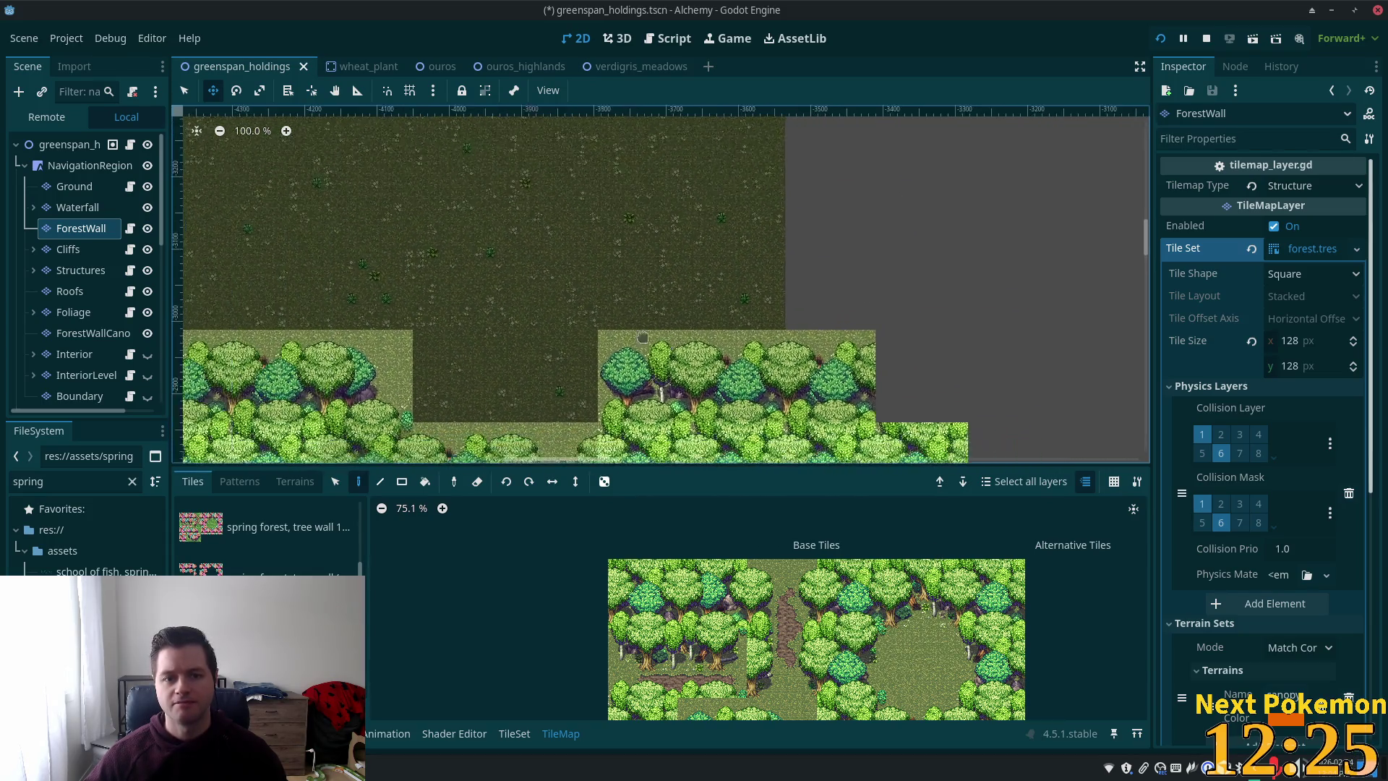
pyautogui.moveTo(456, 262)
pyautogui.mouseDown()
pyautogui.moveTo(783, 393)
pyautogui.moveTo(660, 304)
pyautogui.moveTo(579, 180)
pyautogui.moveTo(637, 329)
pyautogui.moveTo(644, 419)
pyautogui.moveTo(486, 198)
pyautogui.moveTo(474, 322)
pyautogui.moveTo(486, 291)
pyautogui.mouseUp()
pyautogui.moveTo(809, 426); pyautogui.dragTo(793, 255)
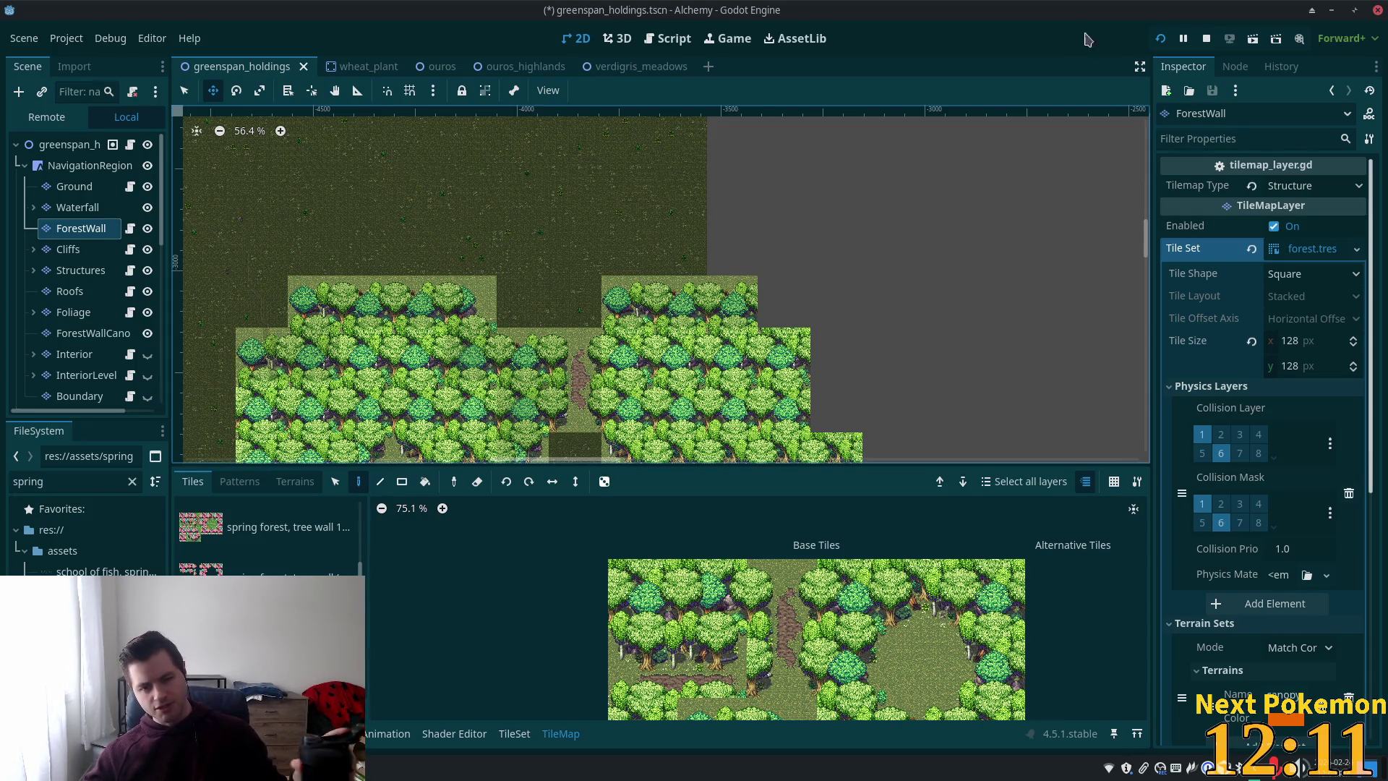
pyautogui.scroll(-4, 917, 378)
pyautogui.scroll(-1, 953, 369)
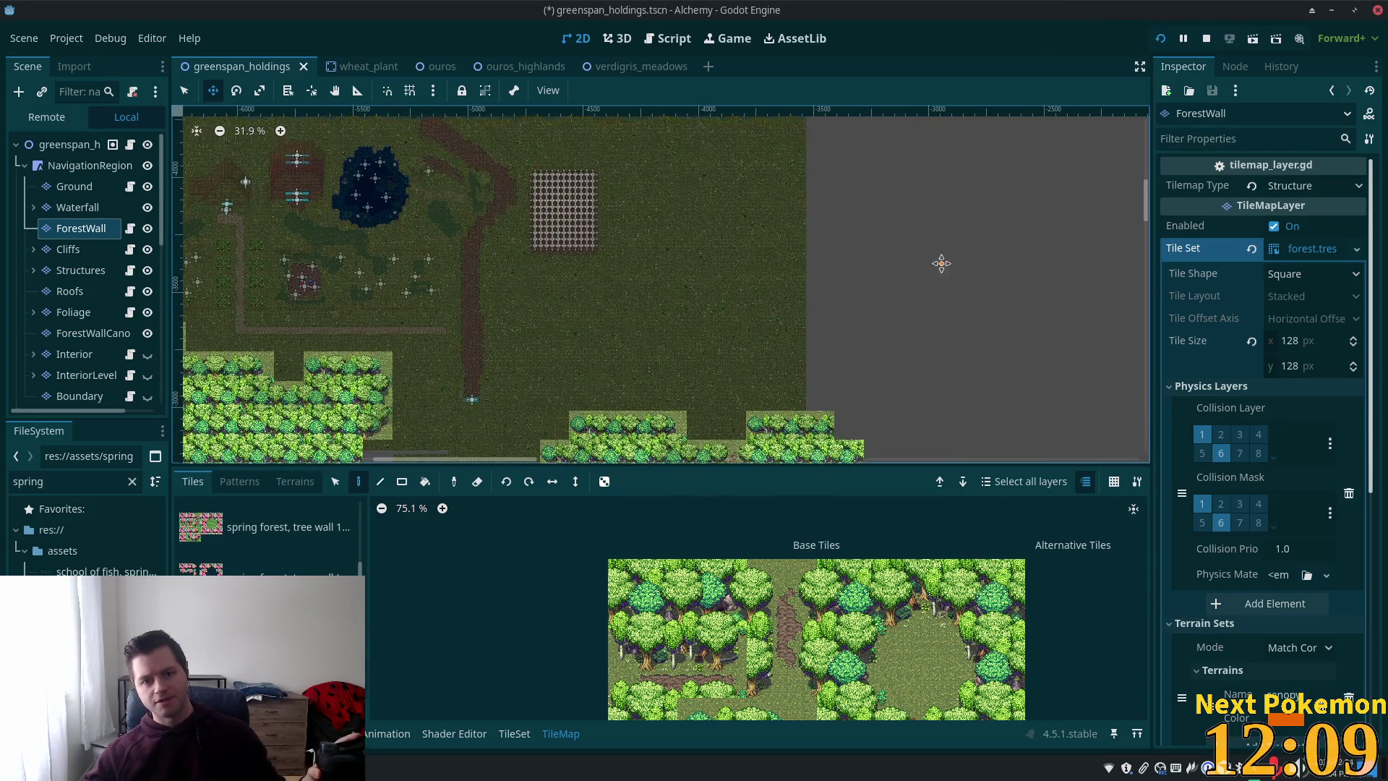
pyautogui.scroll(5, 943, 260)
pyautogui.moveTo(903, 327)
pyautogui.mouseDown()
pyautogui.moveTo(809, 406)
pyautogui.moveTo(813, 441)
pyautogui.mouseUp()
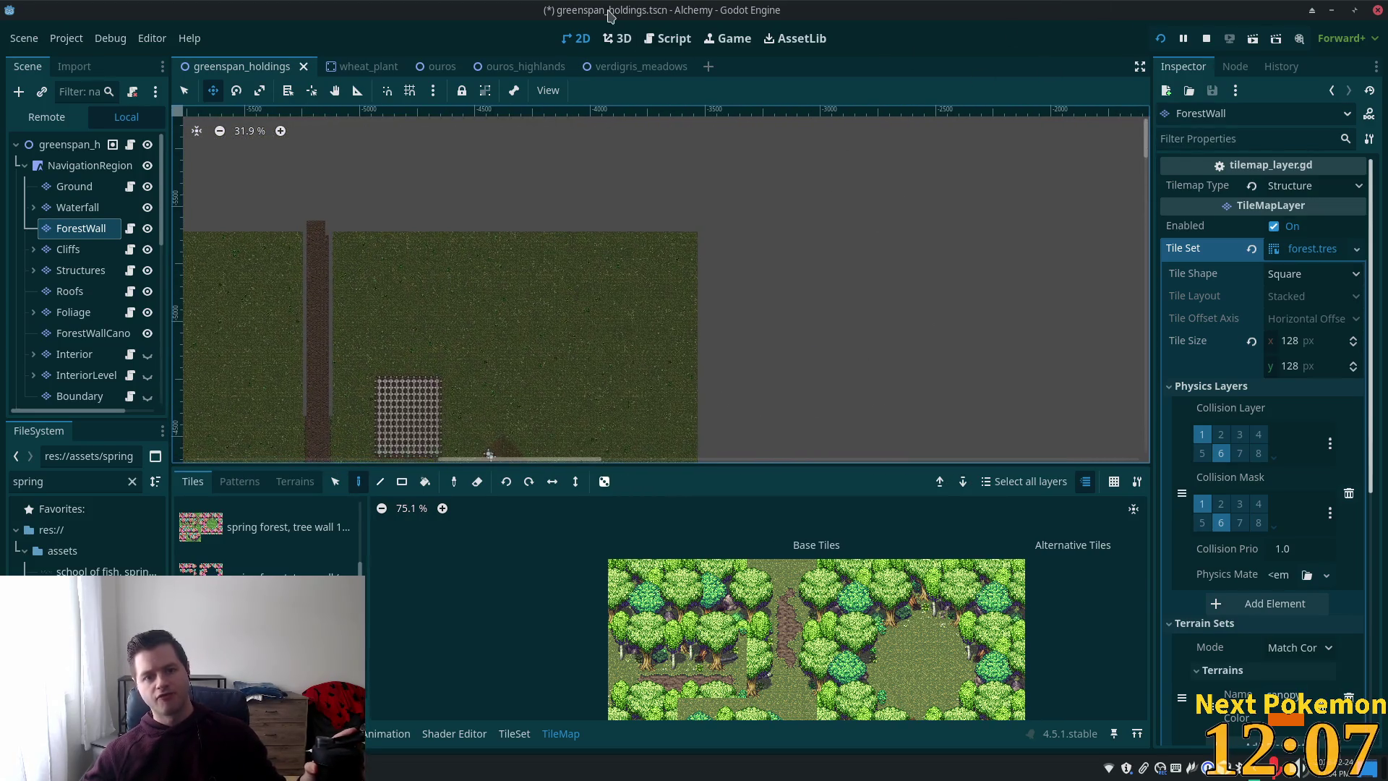
pyautogui.scroll(-6, 1063, 279)
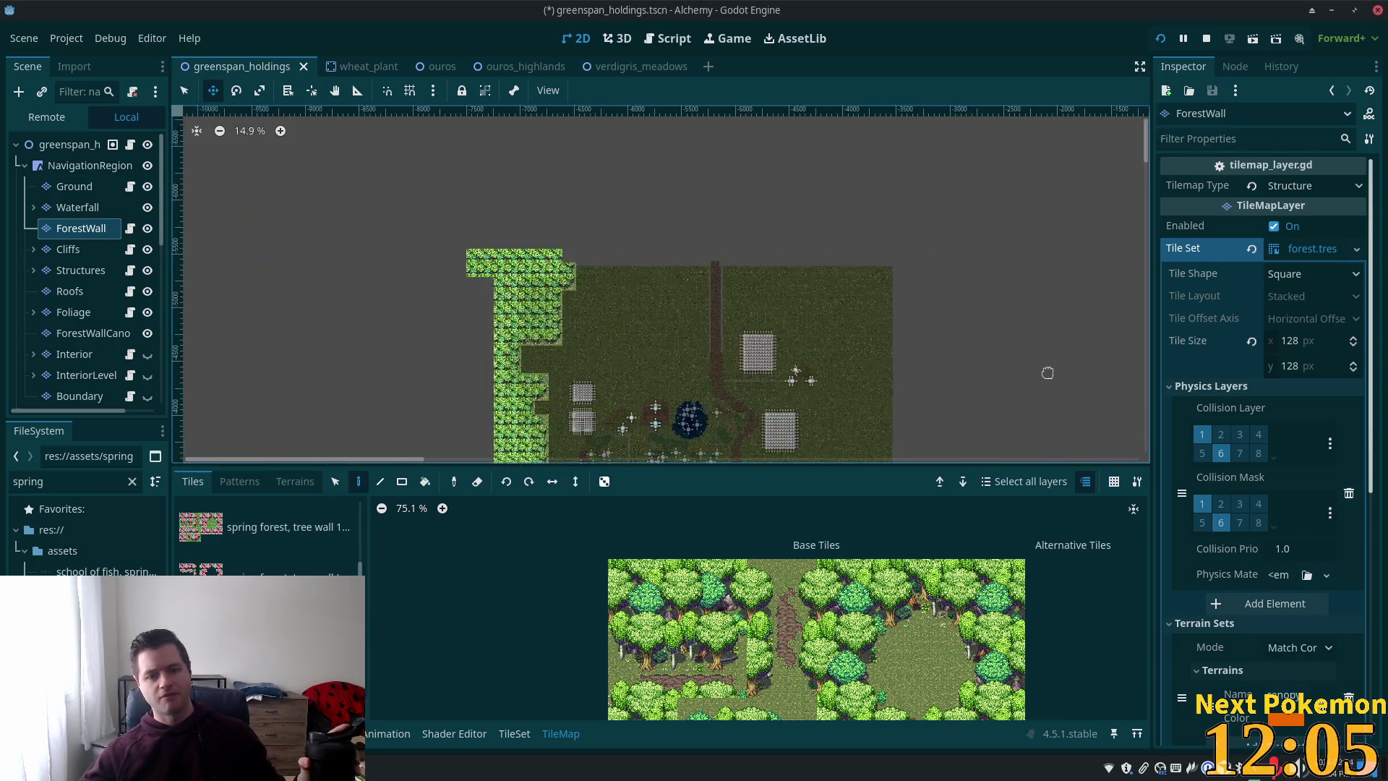
pyautogui.moveTo(960, 443)
pyautogui.mouseDown()
pyautogui.moveTo(837, 269)
pyautogui.moveTo(816, 369)
pyautogui.mouseUp()
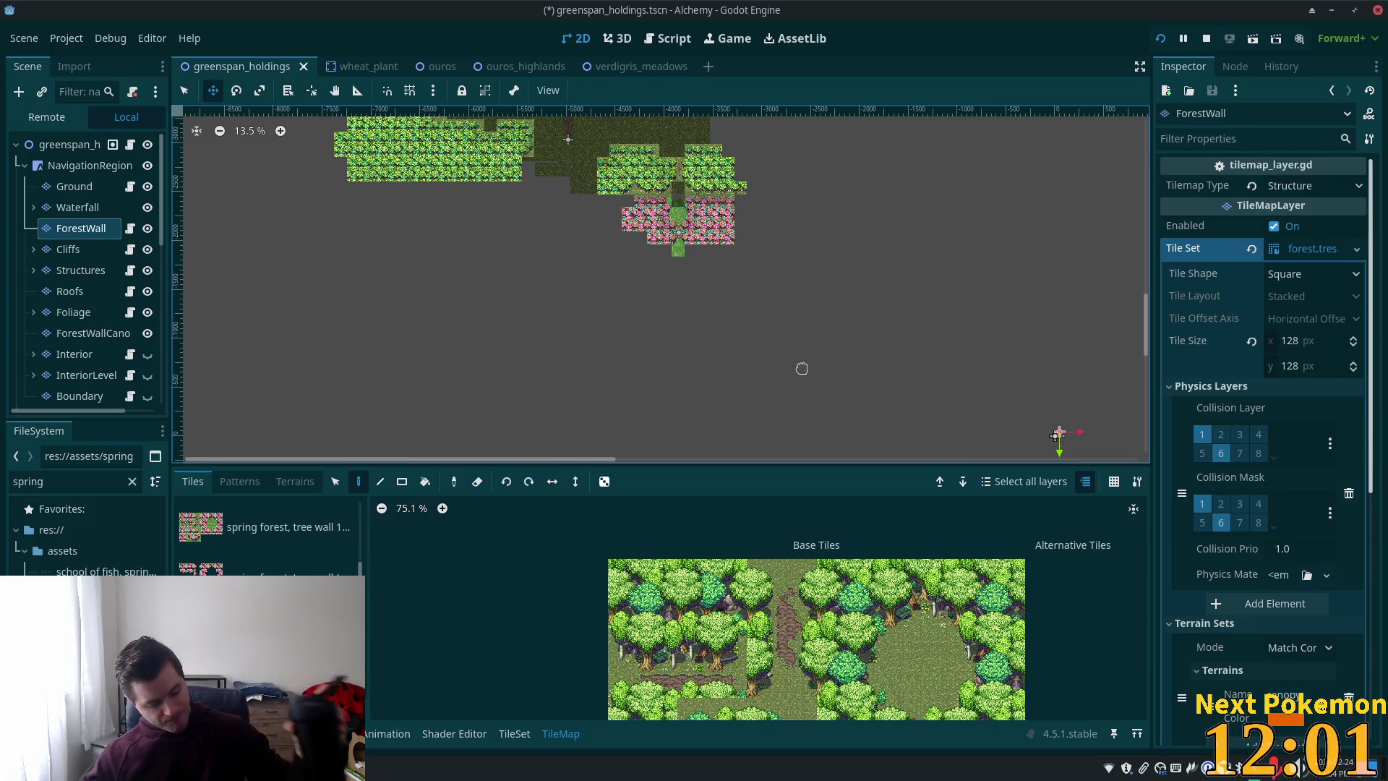
pyautogui.scroll(-2, 803, 370)
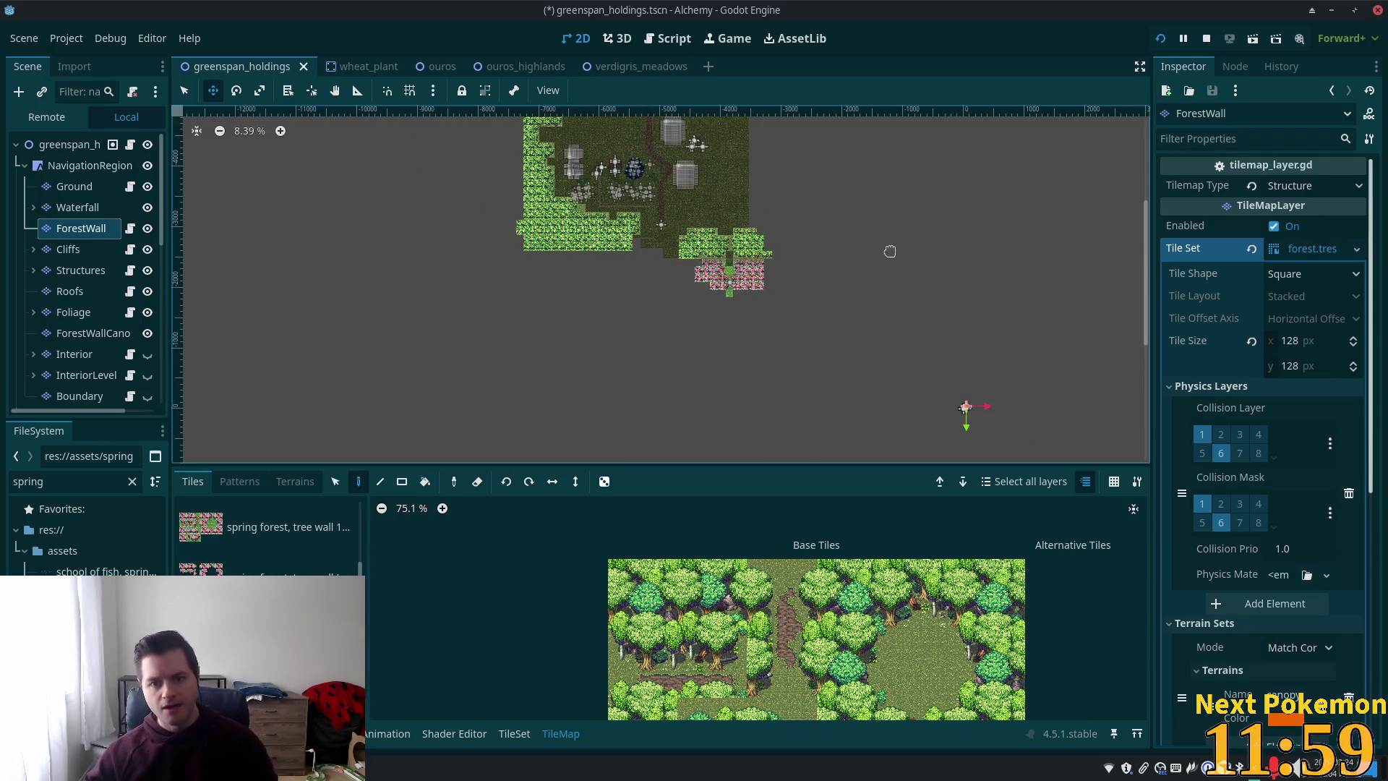
pyautogui.moveTo(890, 252); pyautogui.dragTo(796, 375)
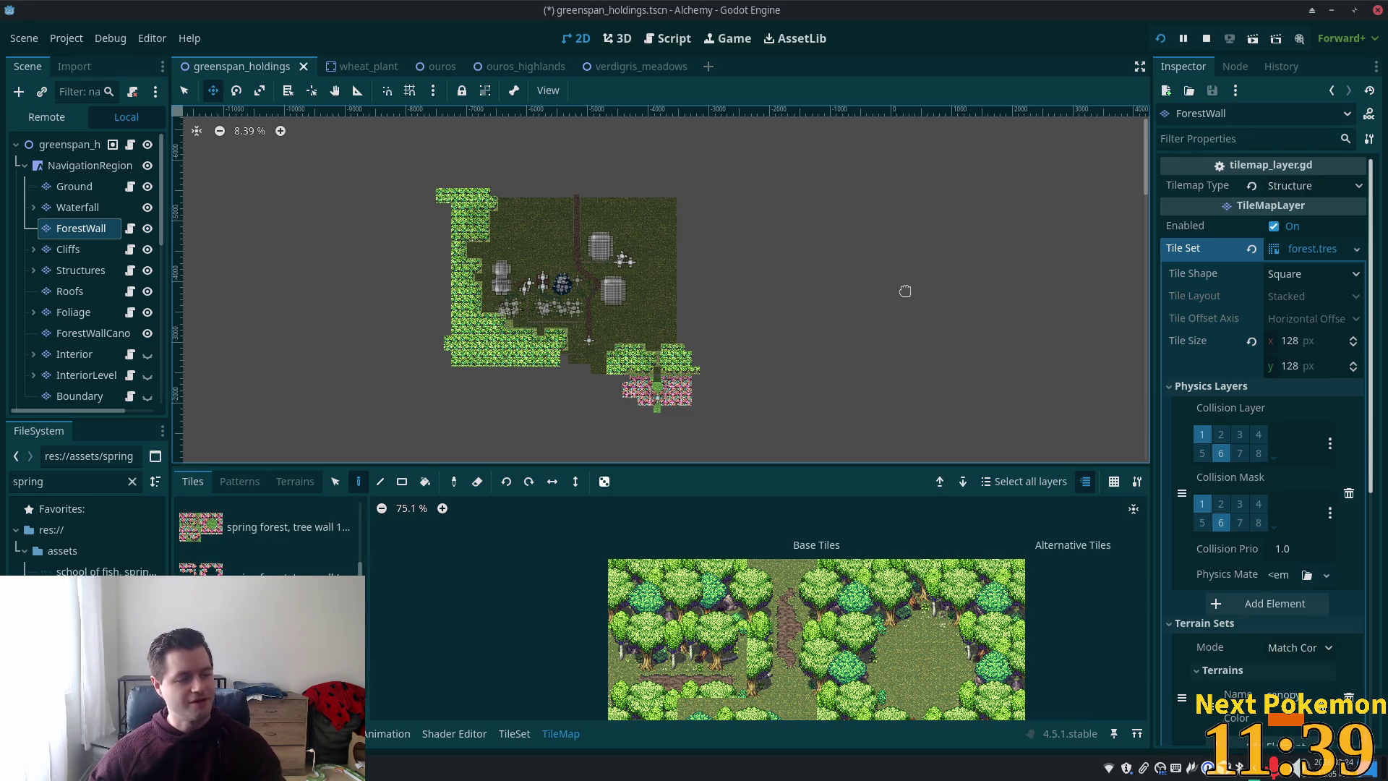
pyautogui.scroll(4, 734, 310)
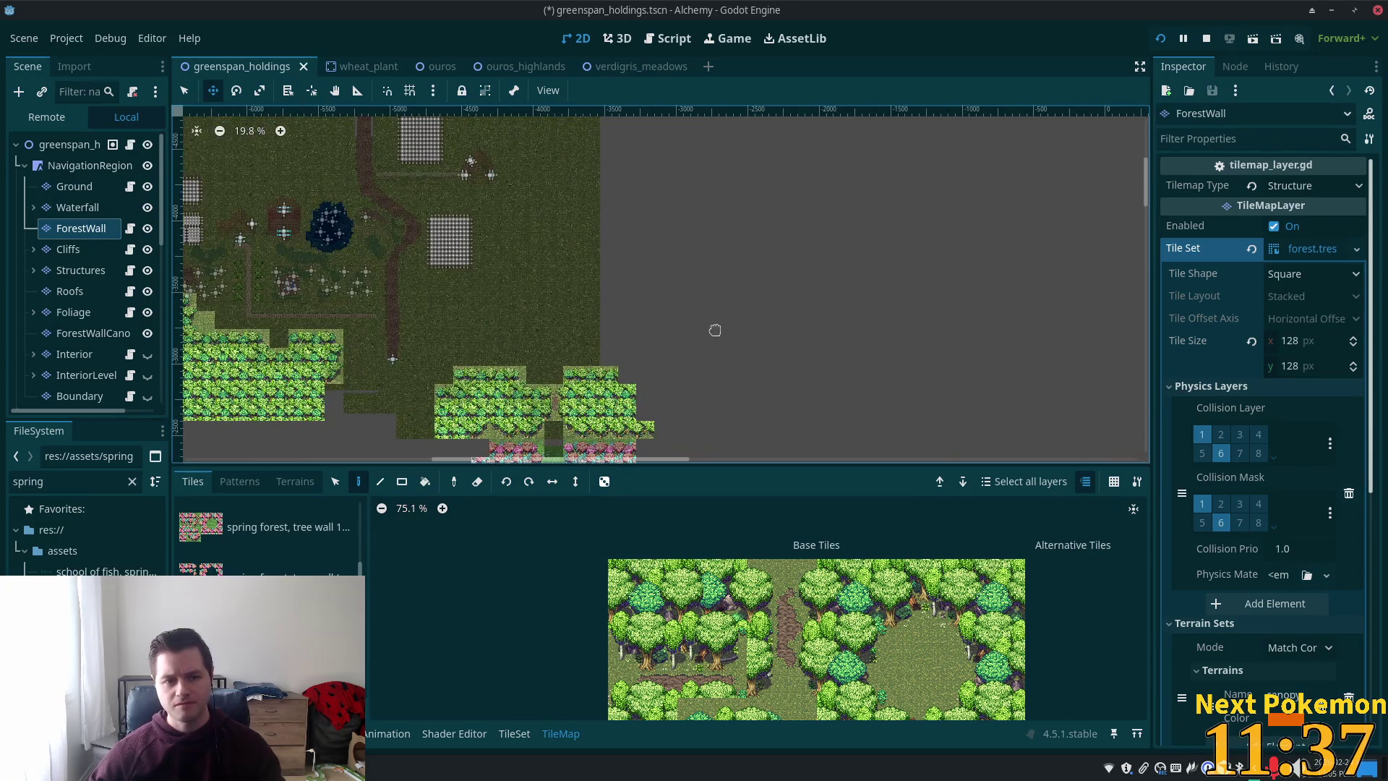
# - Pick a spring tree tile and paint a forest wall tile past the east edge
pyautogui.scroll(2, 720, 310)
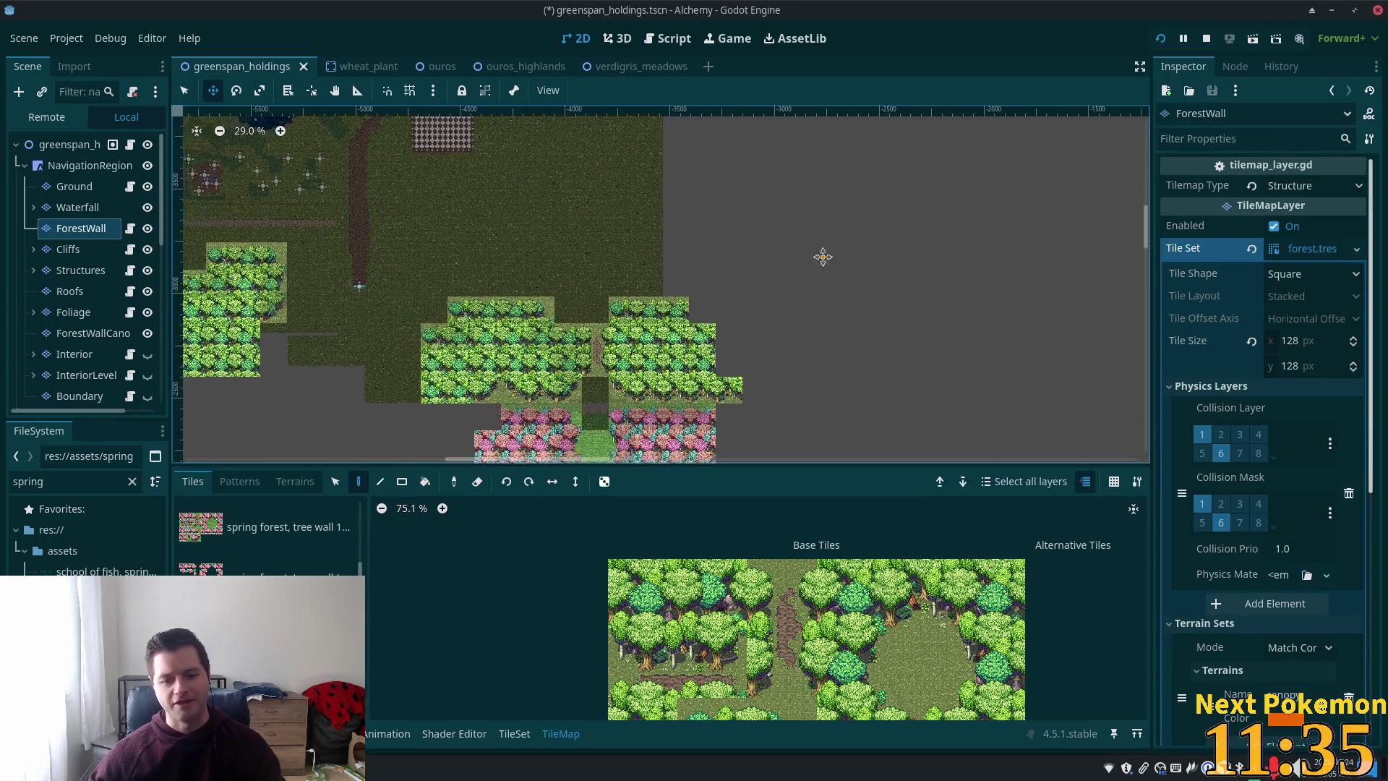
pyautogui.moveTo(822, 257)
pyautogui.mouseDown()
pyautogui.moveTo(851, 232)
pyautogui.moveTo(883, 447)
pyautogui.mouseUp()
pyautogui.click(996, 631)
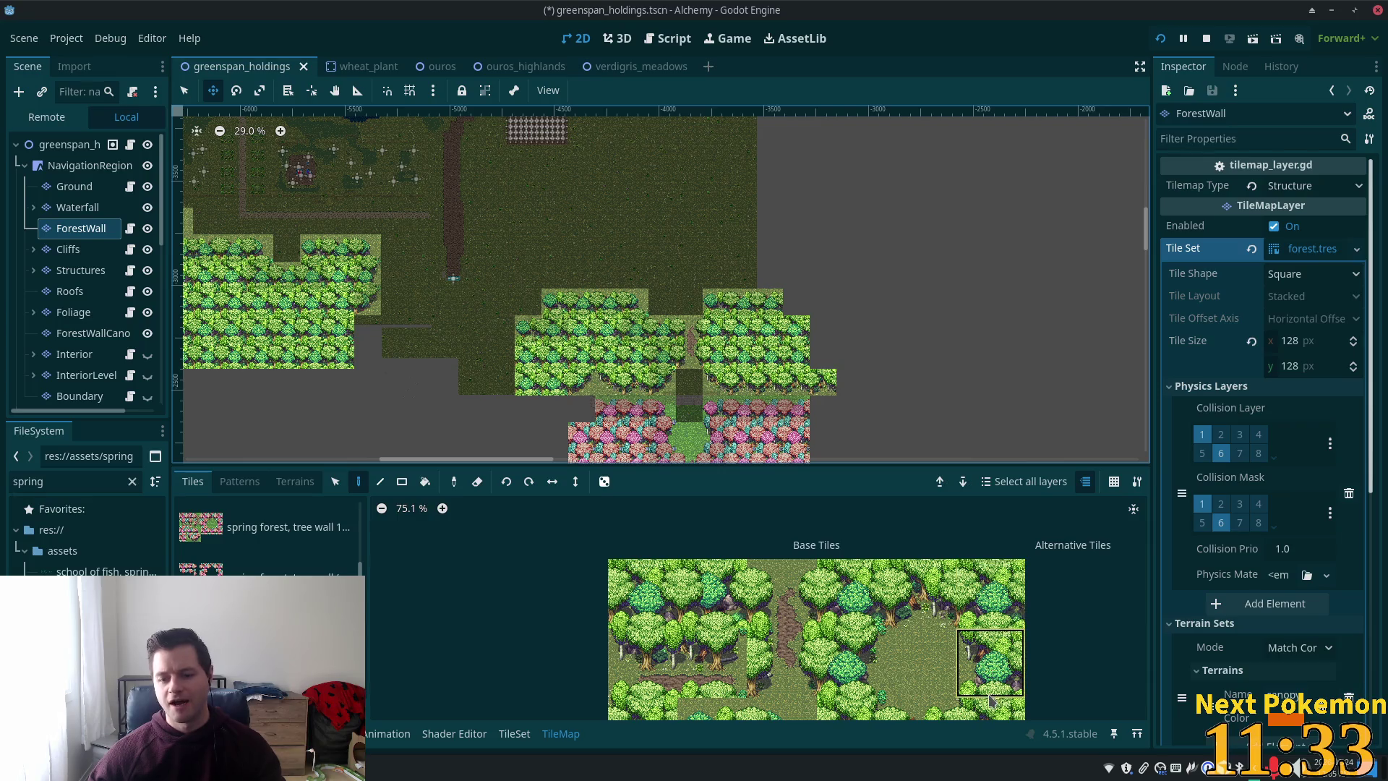
pyautogui.scroll(3, 809, 311)
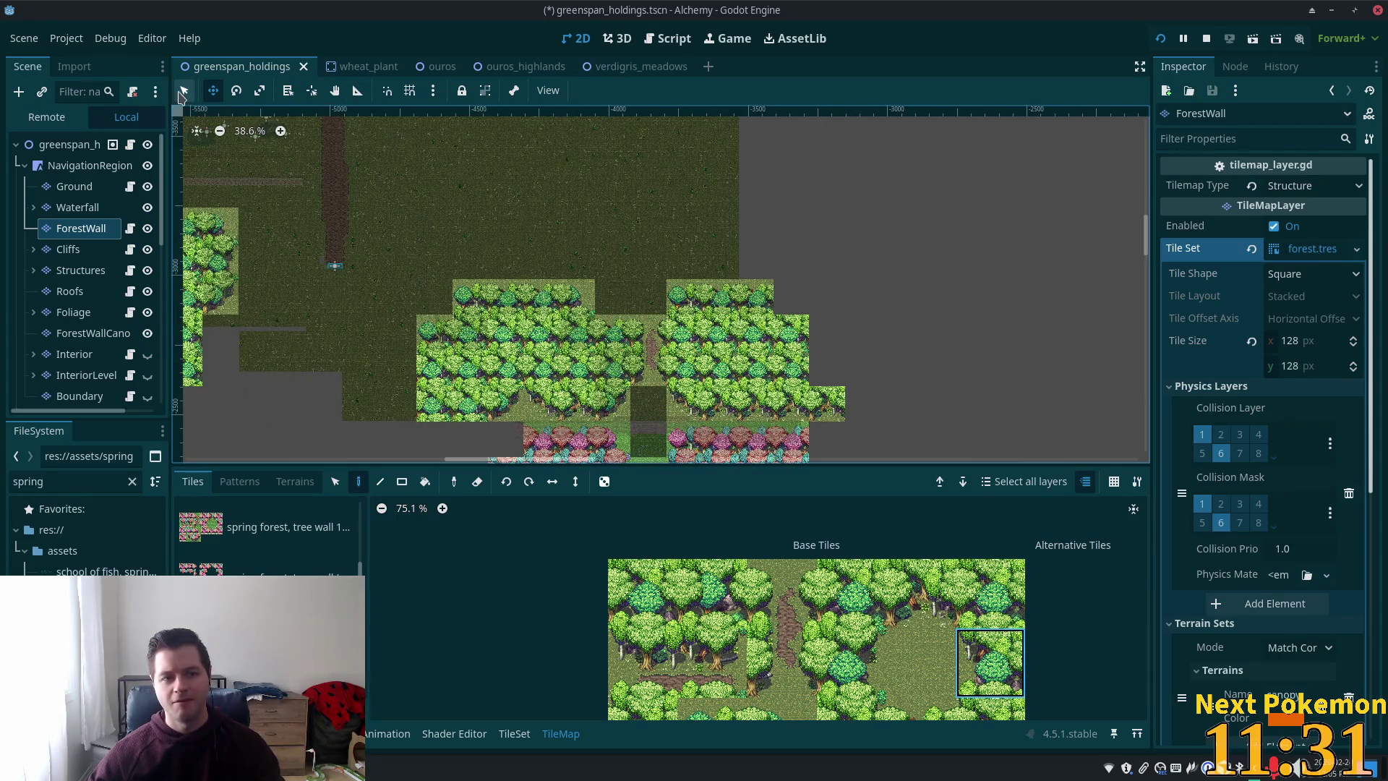
pyautogui.click(791, 261)
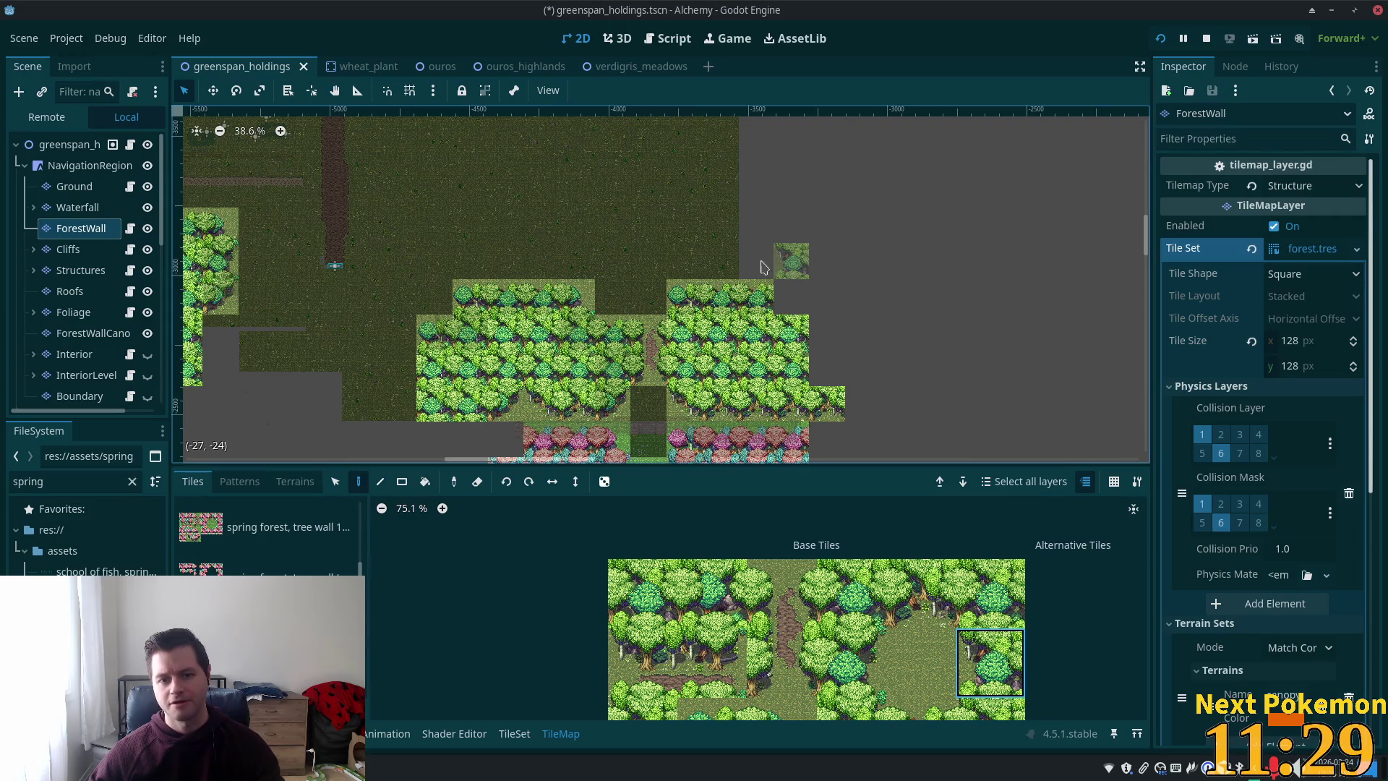
# - Pick a different forest tile and paint two more wall tiles to extend the boundary
pyautogui.scroll(5, 762, 269)
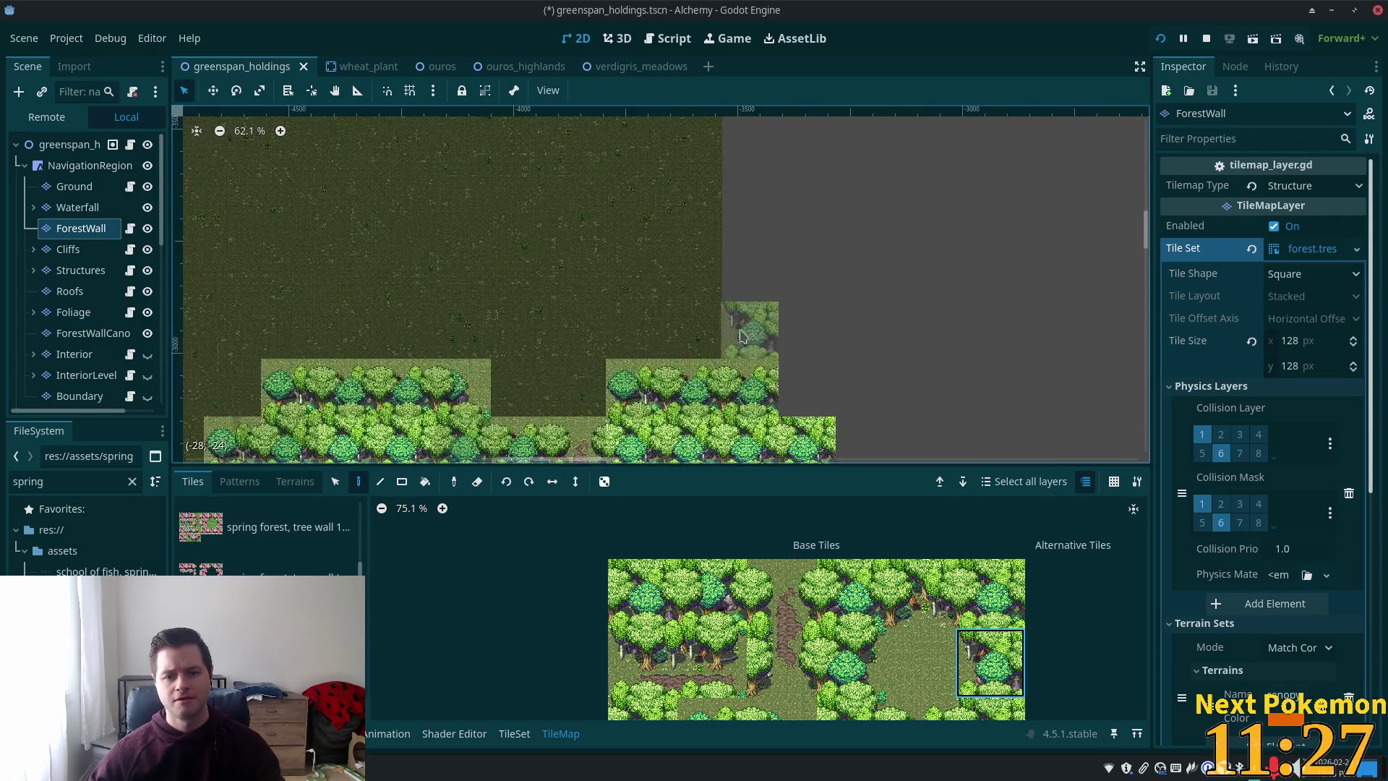
pyautogui.scroll(-4, 742, 337)
pyautogui.moveTo(563, 233)
pyautogui.mouseDown()
pyautogui.moveTo(553, 385)
pyautogui.moveTo(555, 180)
pyautogui.moveTo(577, 257)
pyautogui.moveTo(523, 242)
pyautogui.moveTo(528, 277)
pyautogui.mouseUp()
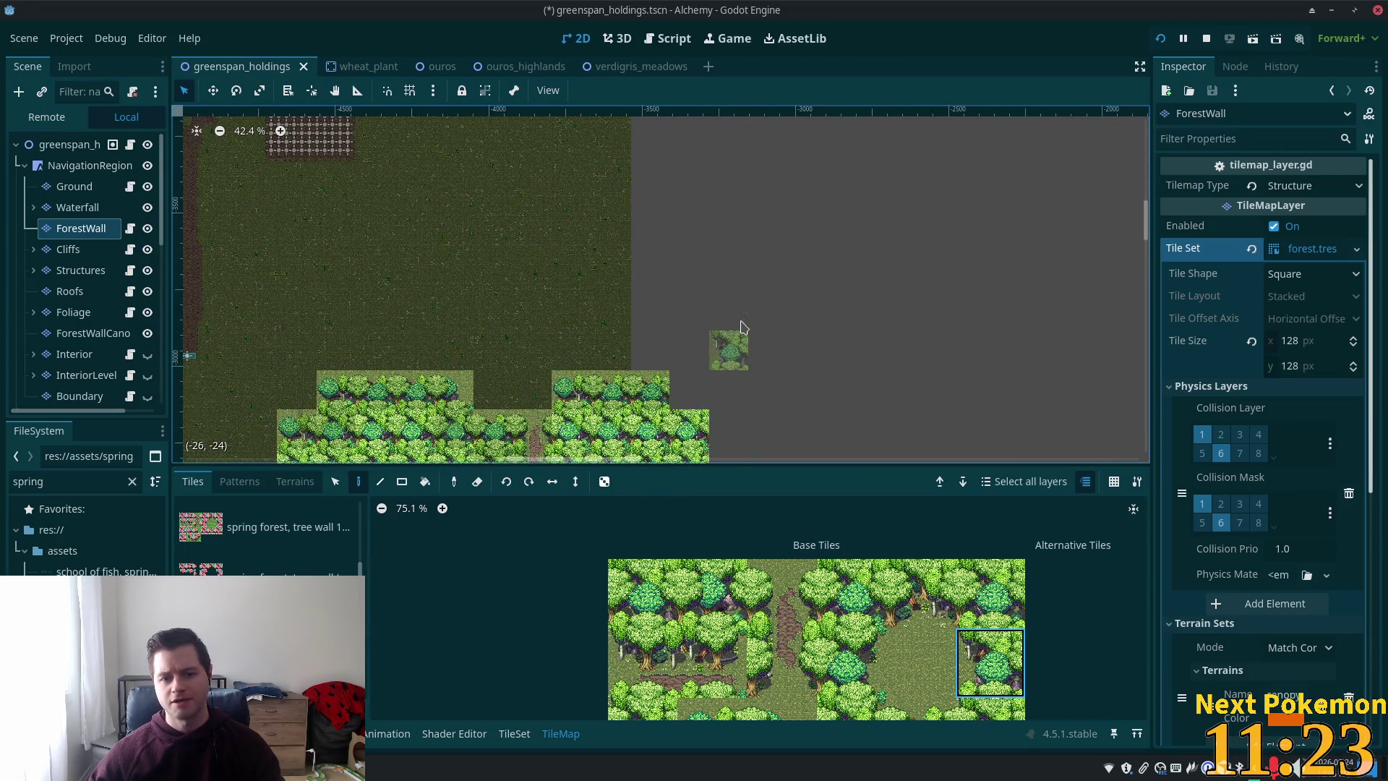
pyautogui.scroll(5, 744, 342)
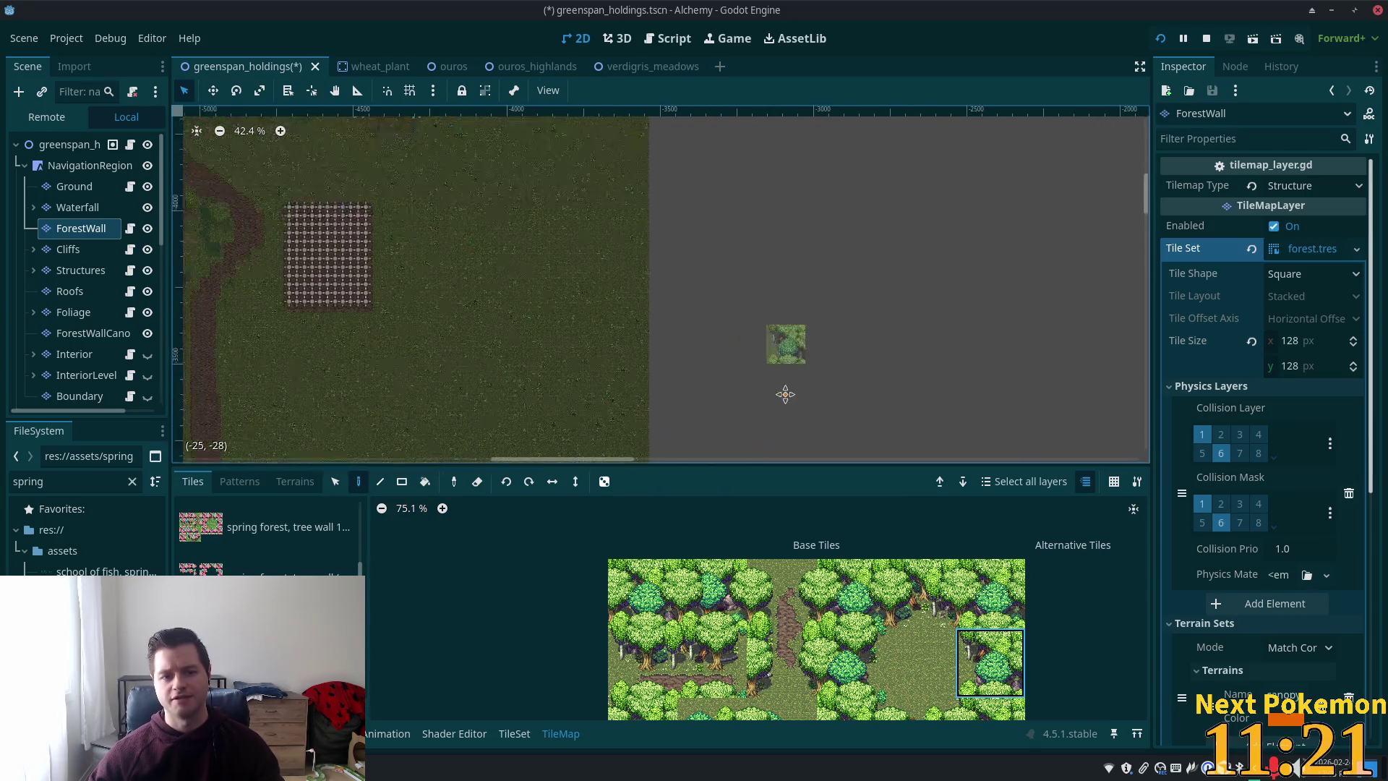
pyautogui.scroll(-1, 795, 340)
pyautogui.scroll(-3, 804, 332)
pyautogui.hscroll(-3, 868, 304)
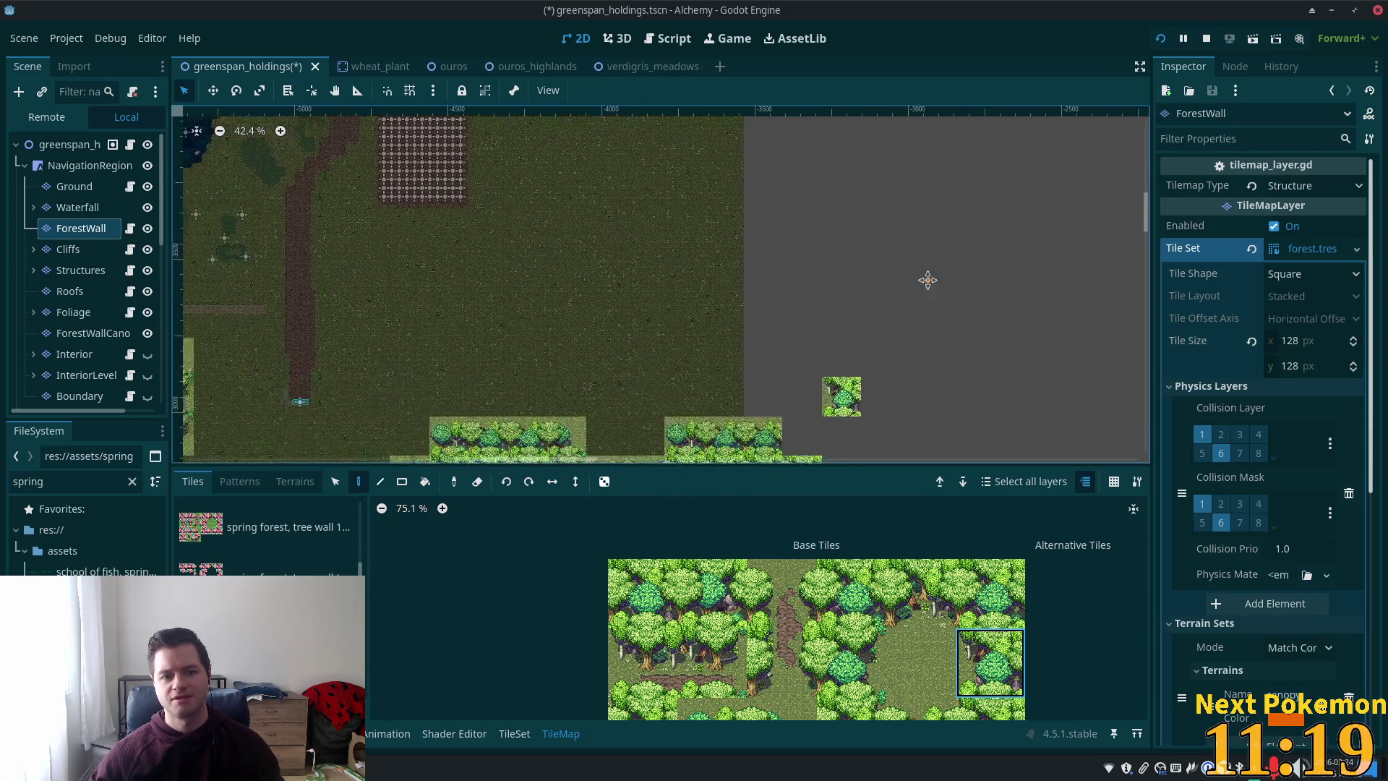
pyautogui.scroll(2, 795, 289)
pyautogui.scroll(-3, 769, 340)
pyautogui.hscroll(-1, 768, 339)
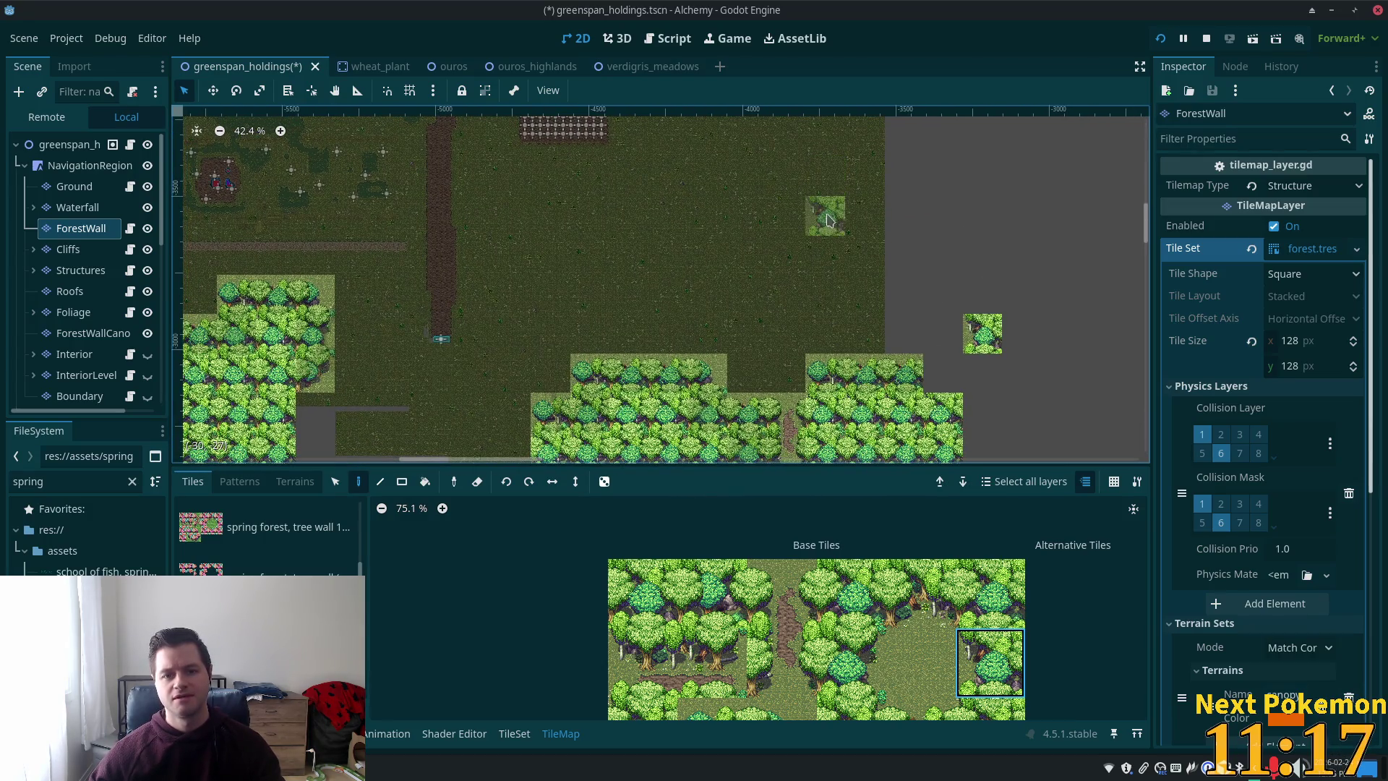
pyautogui.scroll(3, 761, 354)
pyautogui.hscroll(2, 761, 354)
pyautogui.hscroll(1, 831, 137)
pyautogui.scroll(3, 737, 133)
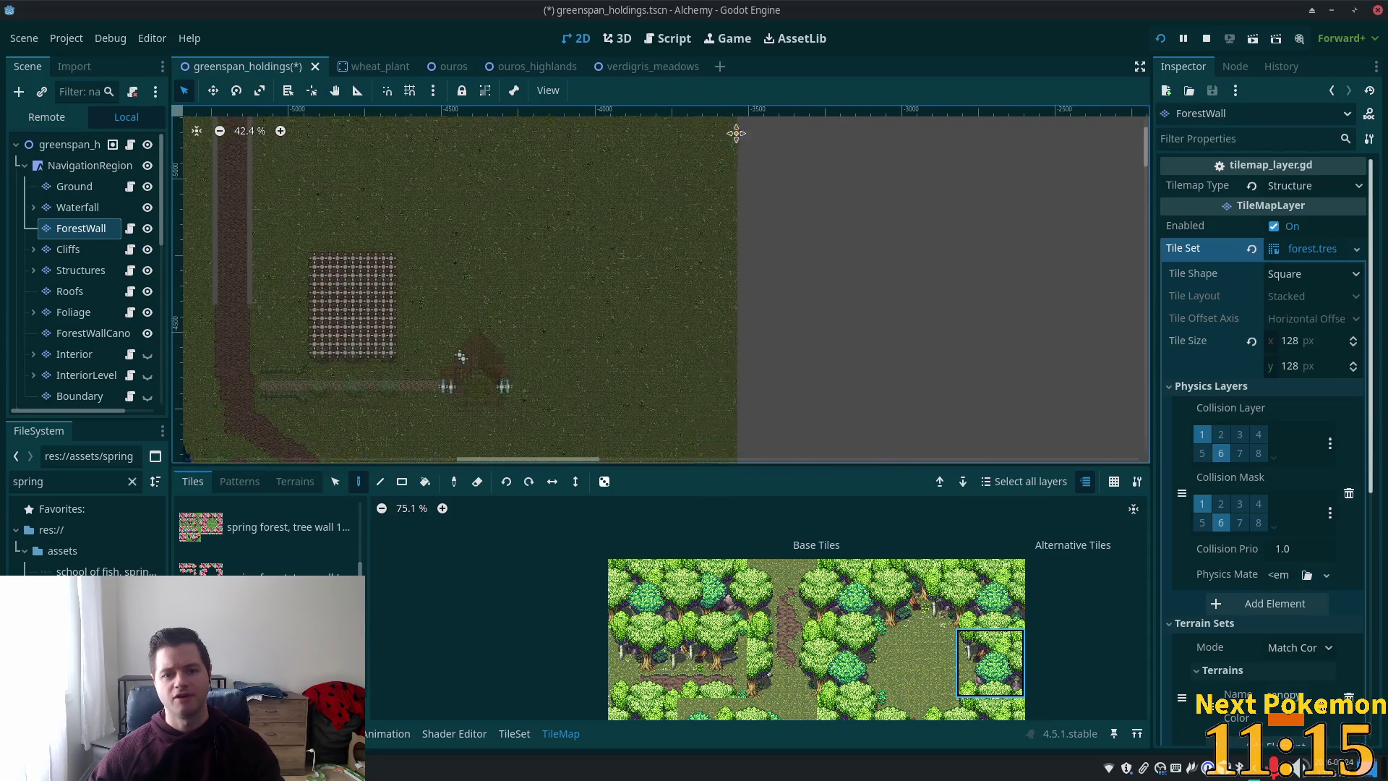
pyautogui.hscroll(-2, 795, 289)
pyautogui.scroll(-1, 611, 194)
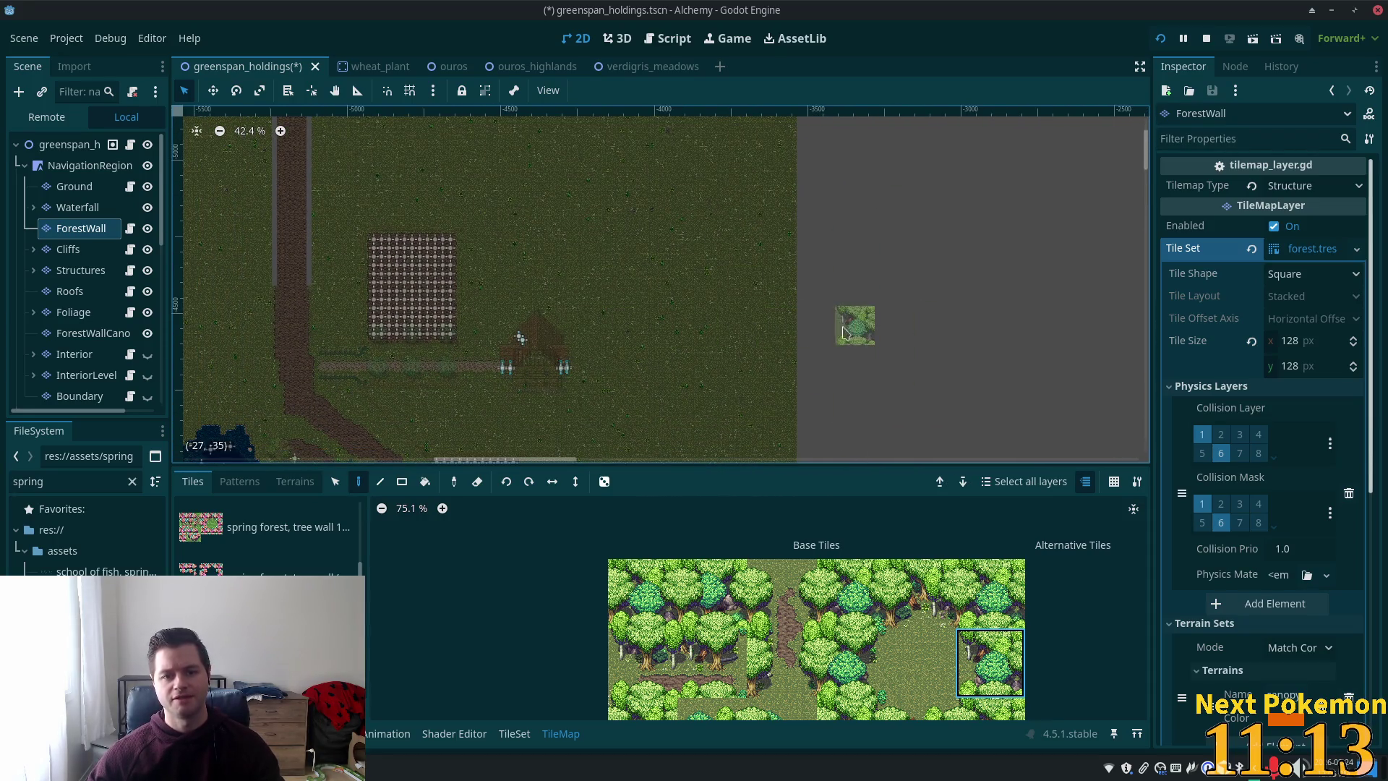
pyautogui.scroll(-4, 795, 289)
pyautogui.hscroll(-2, 795, 289)
pyautogui.hscroll(3, 819, 204)
pyautogui.scroll(6, 832, 311)
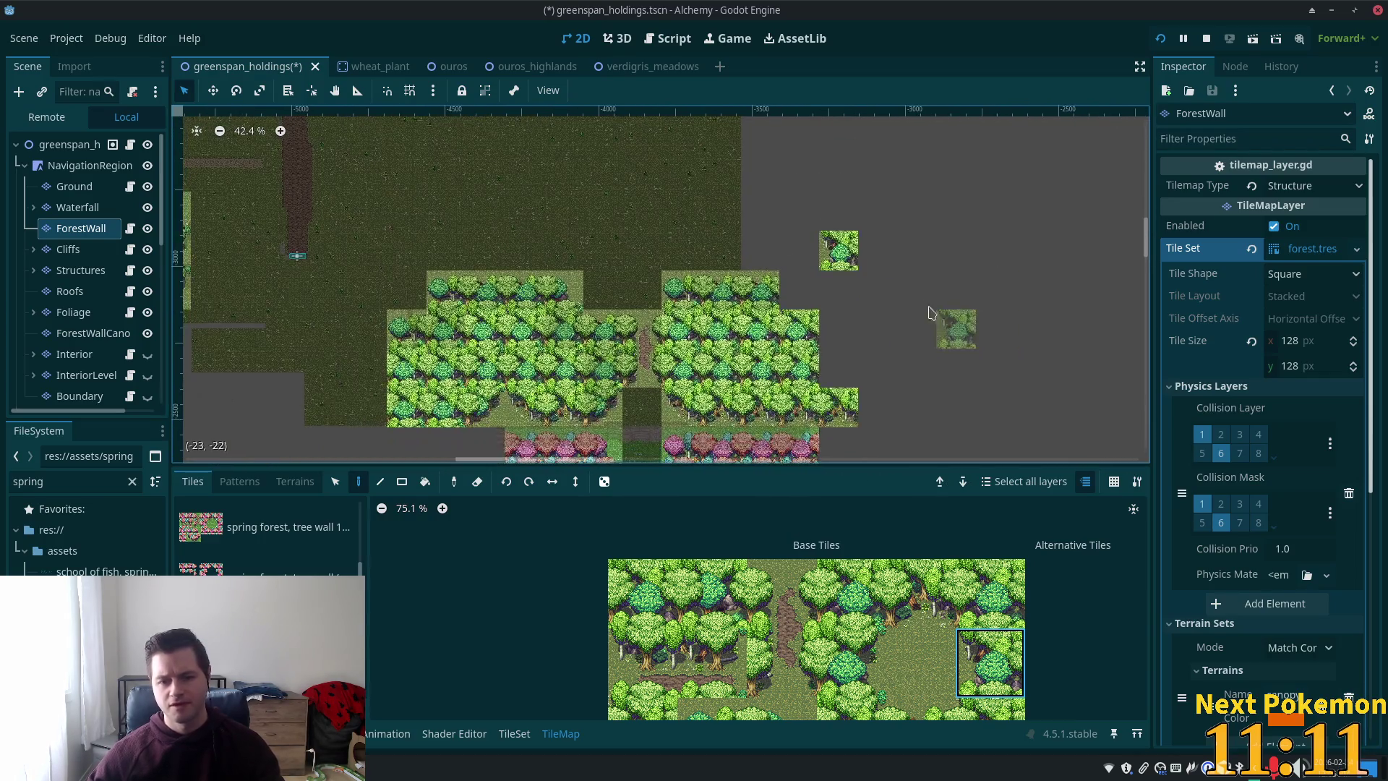
pyautogui.scroll(2, 834, 343)
pyautogui.hscroll(-2, 834, 343)
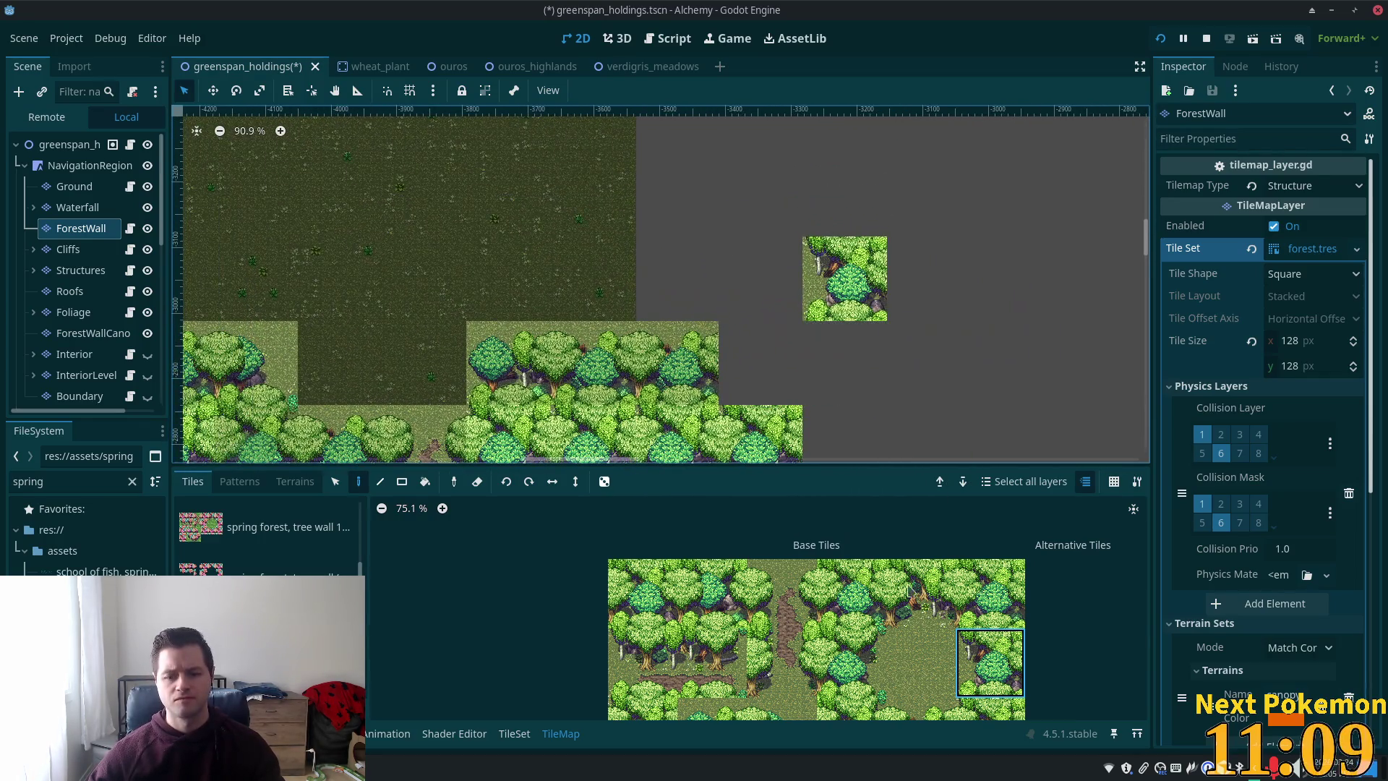
pyautogui.click(922, 709)
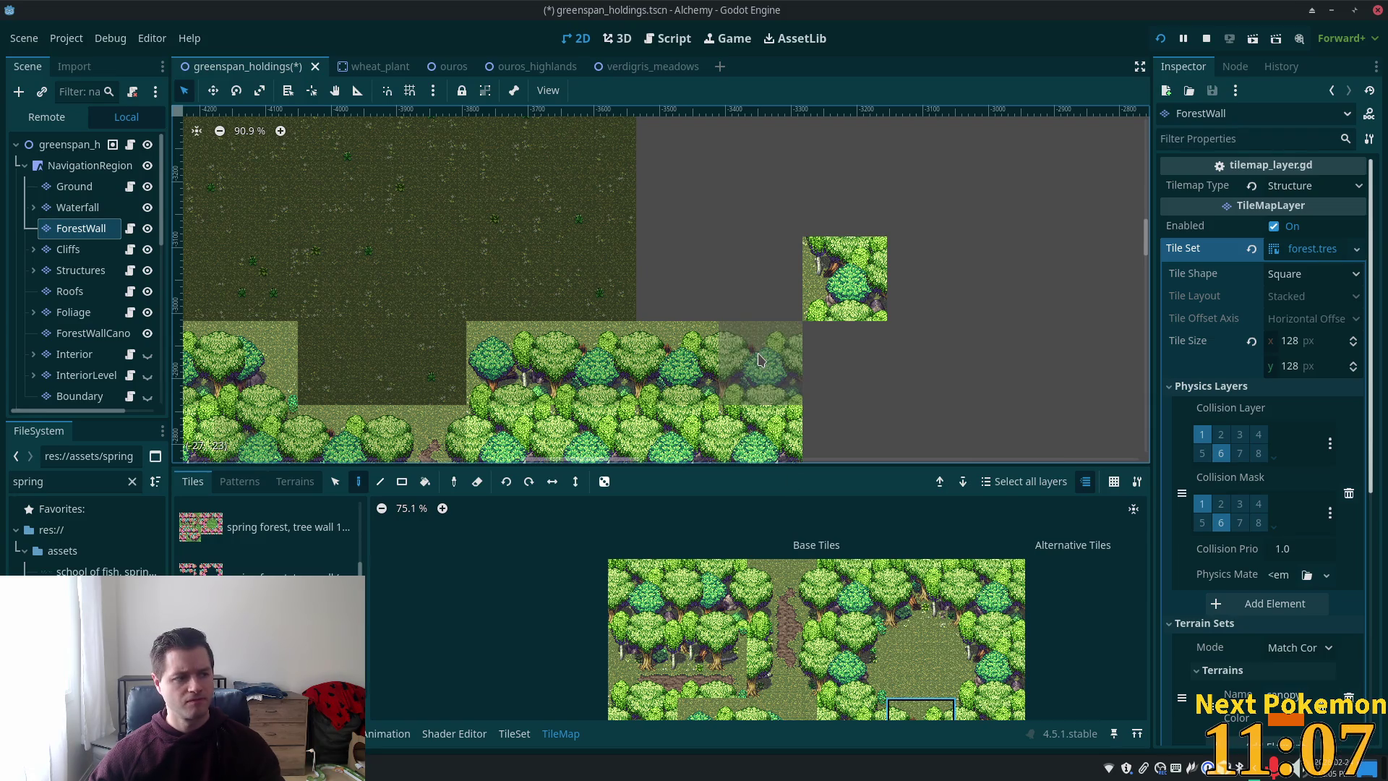
pyautogui.click(761, 359)
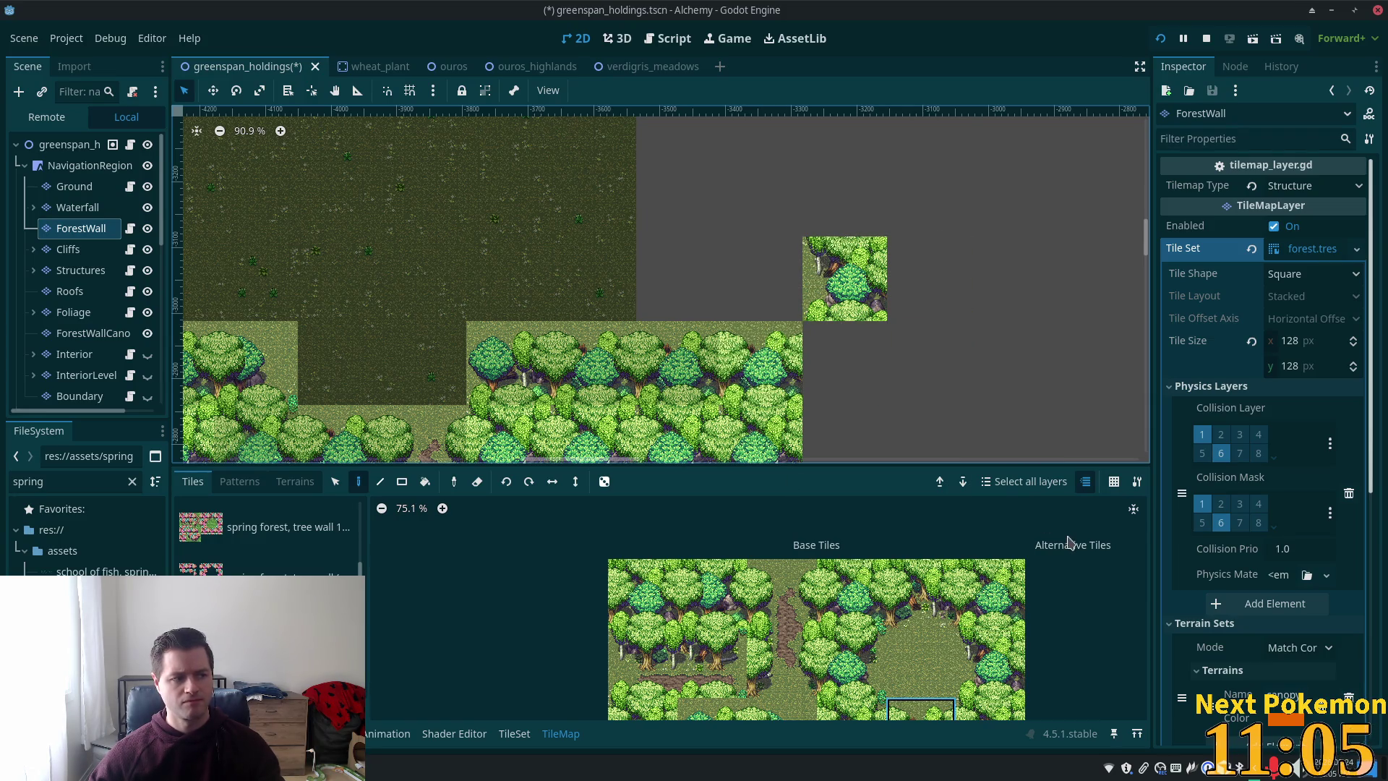
pyautogui.scroll(-2, 1090, 632)
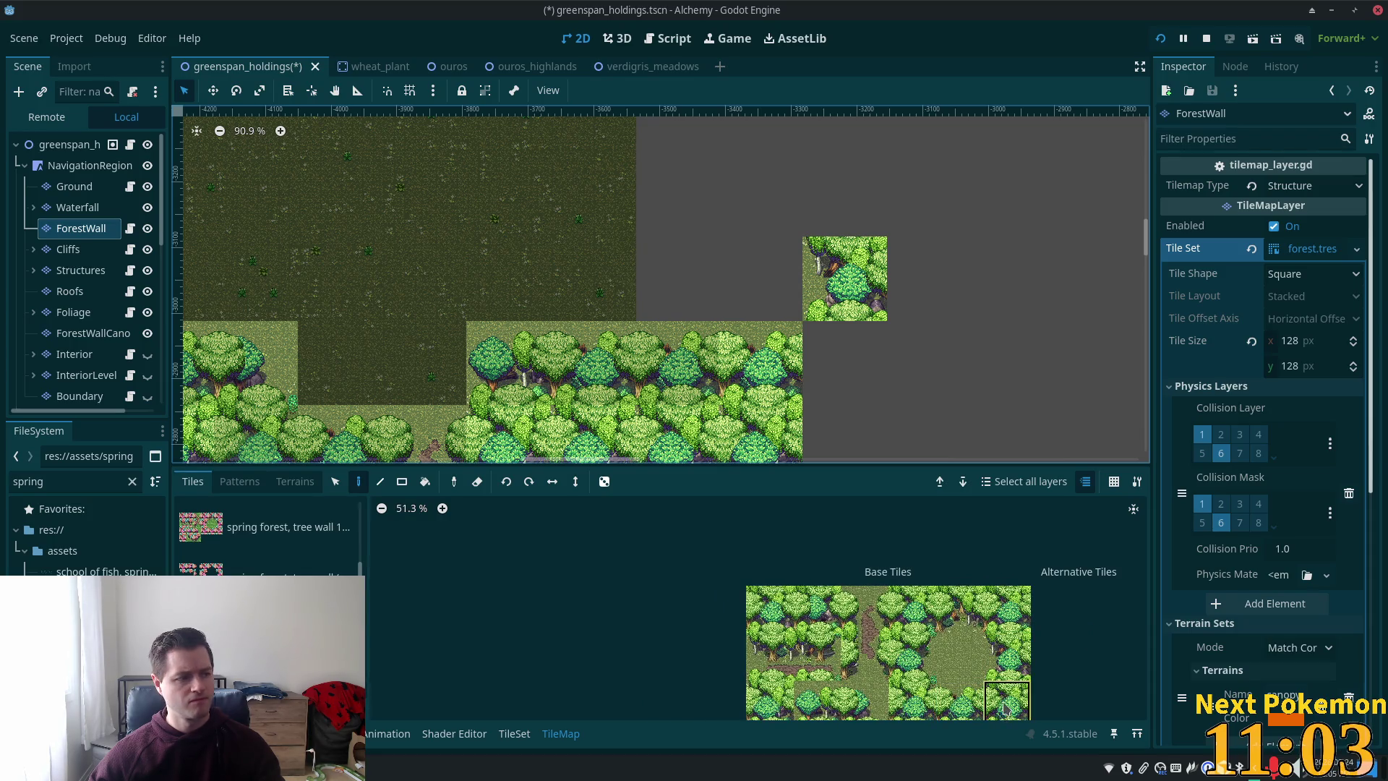
pyautogui.click(828, 359)
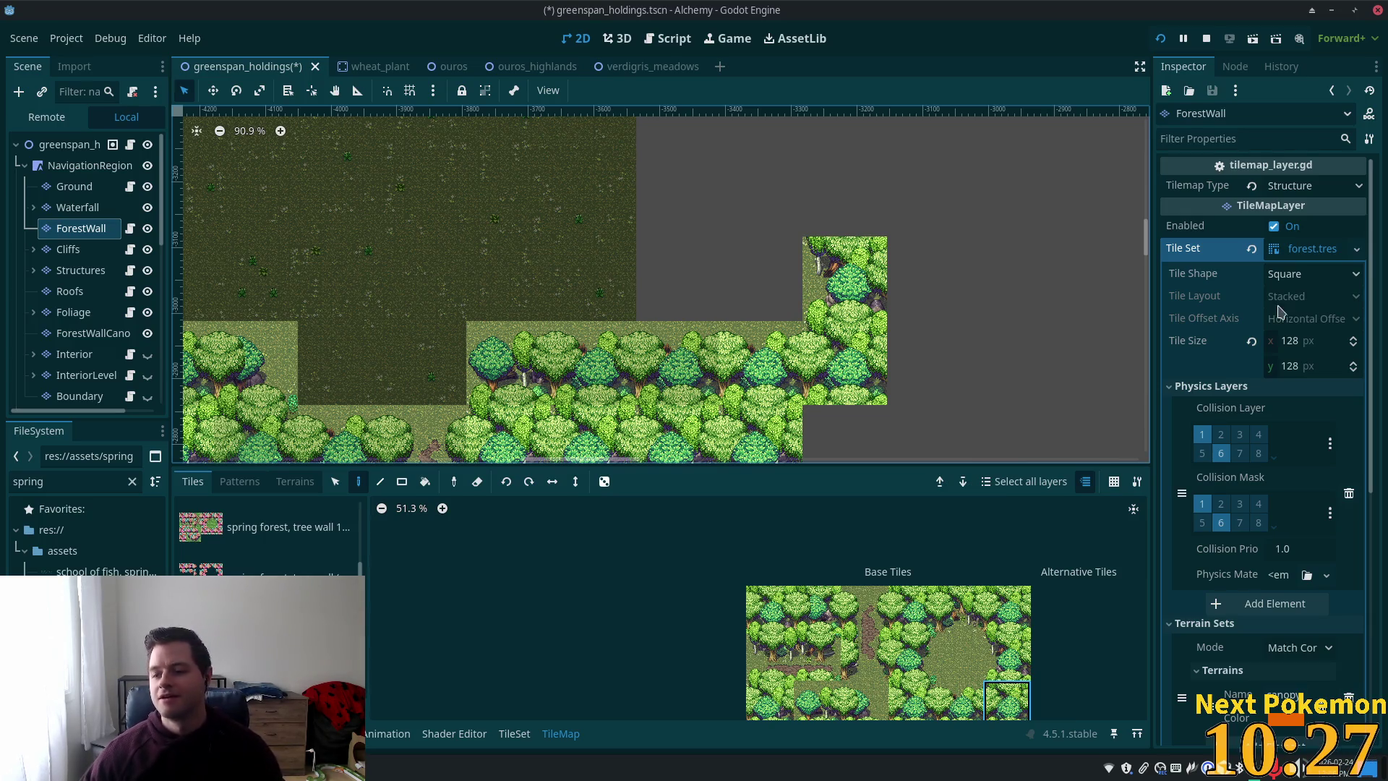
# - Zoom out to review the extended forest wall and list the open Godot windows
pyautogui.scroll(-5, 796, 267)
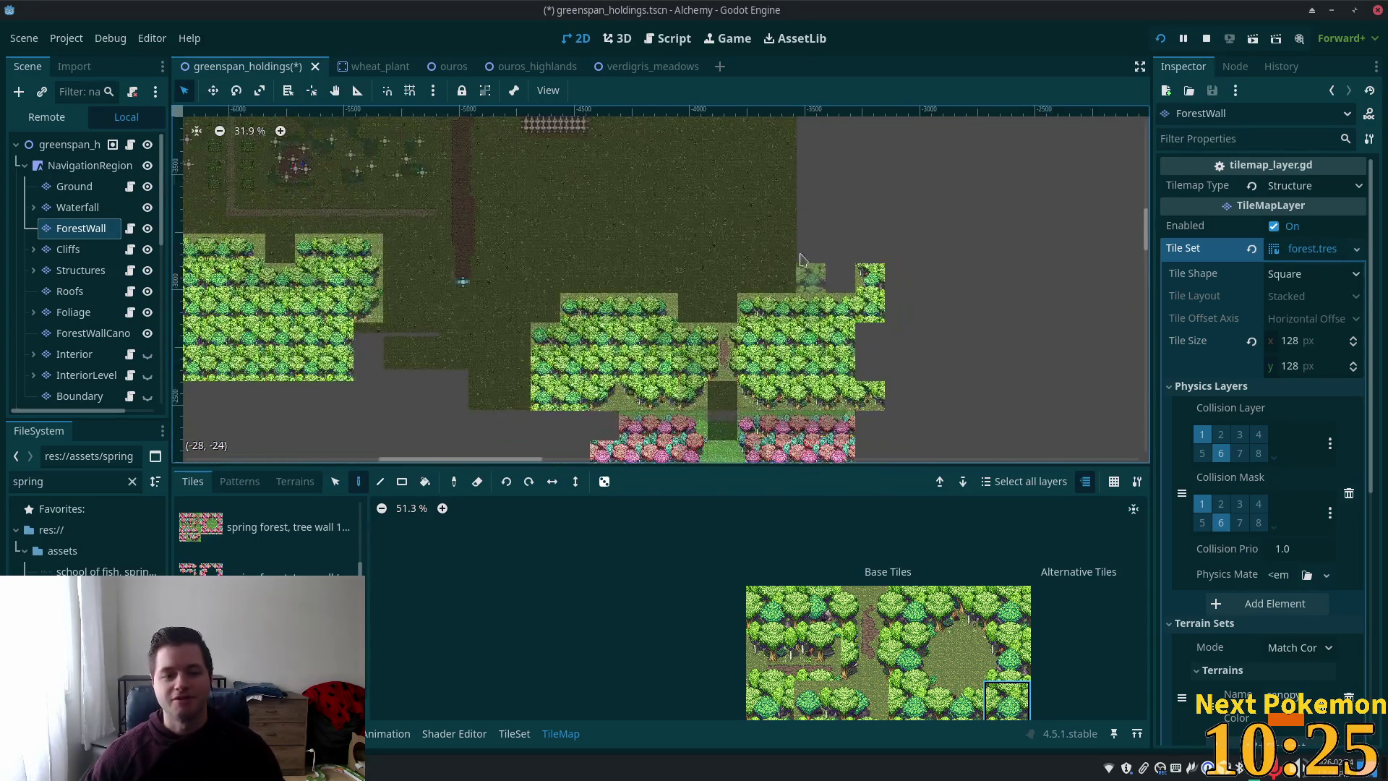
pyautogui.scroll(-5, 926, 296)
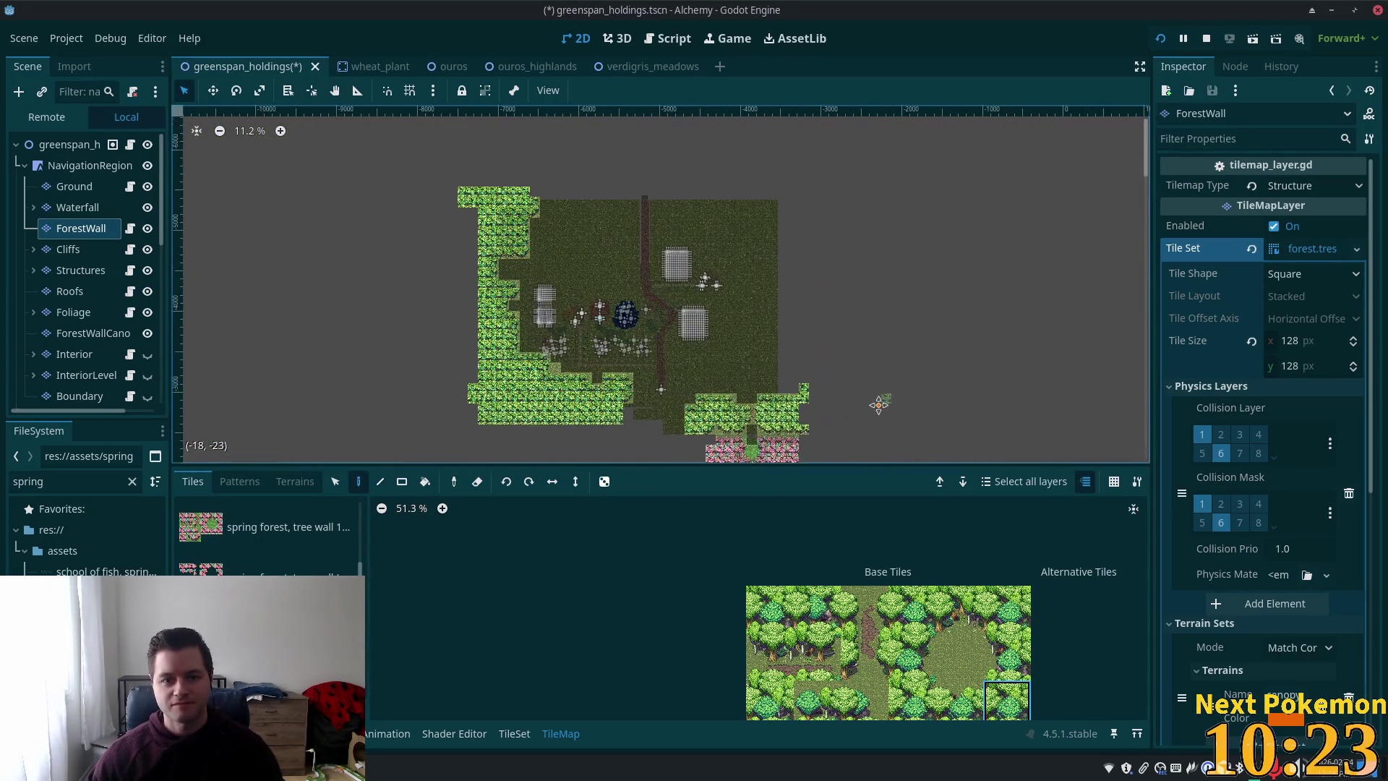
pyautogui.scroll(-1, 880, 390)
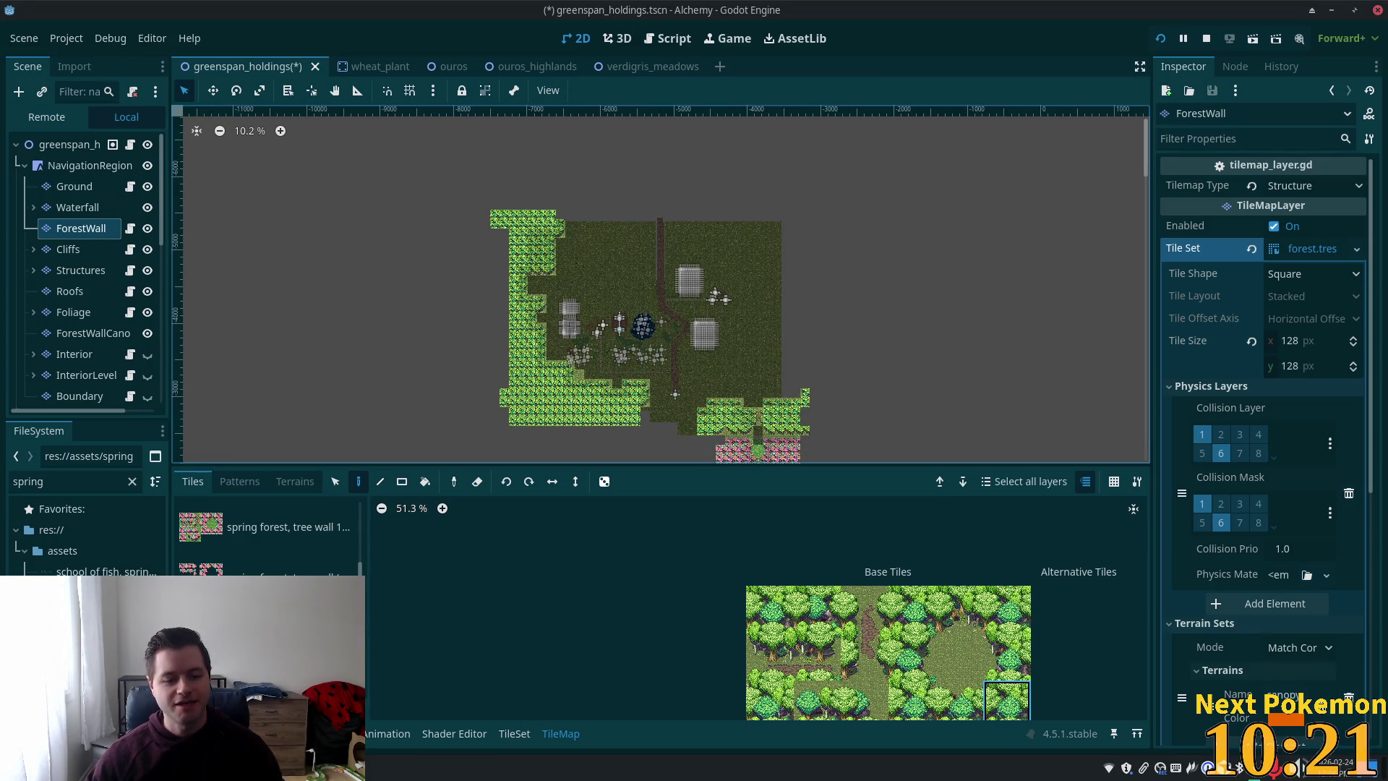
pyautogui.click(405, 767)
# - Switch to the running Alchemy (DEBUG) game and zoom out to show the connected world maps and village
pyautogui.click(431, 710)
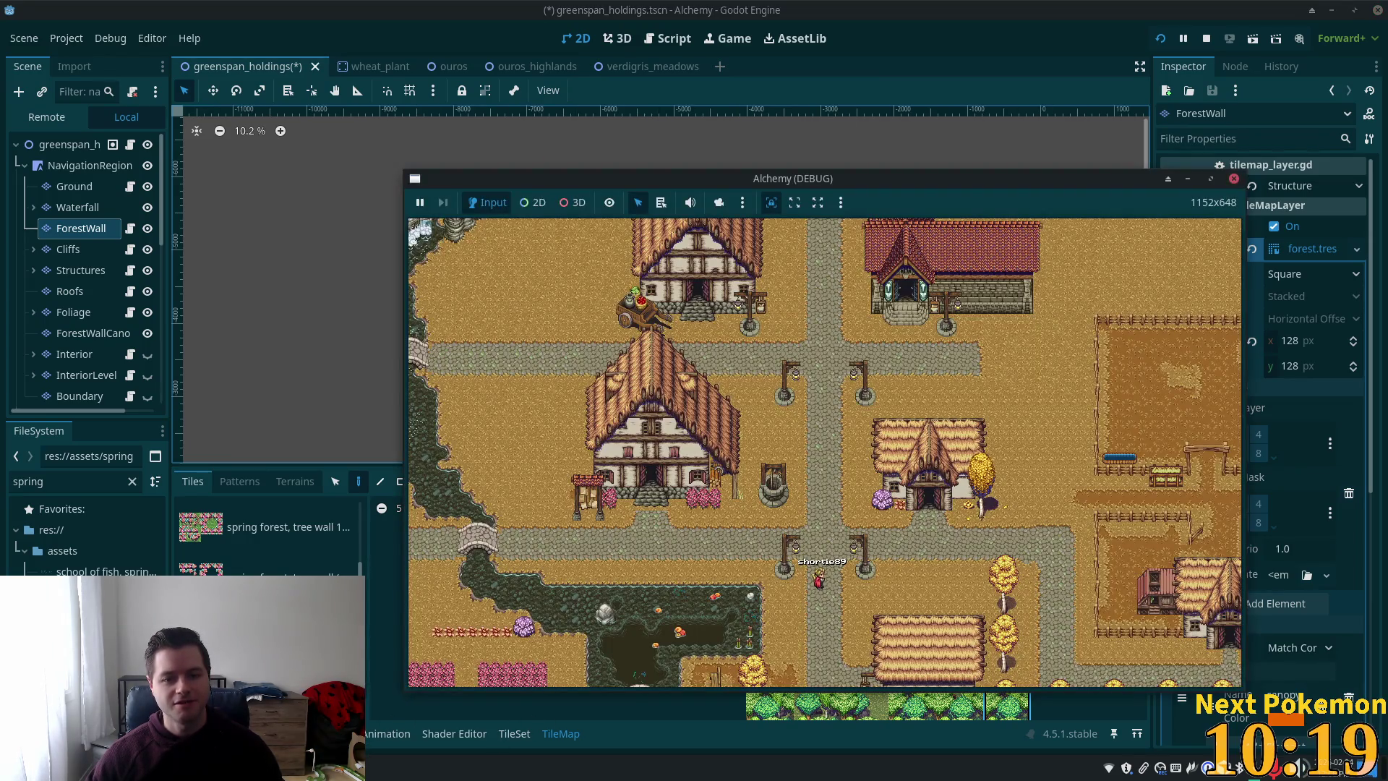
pyautogui.scroll(-5, 677, 544)
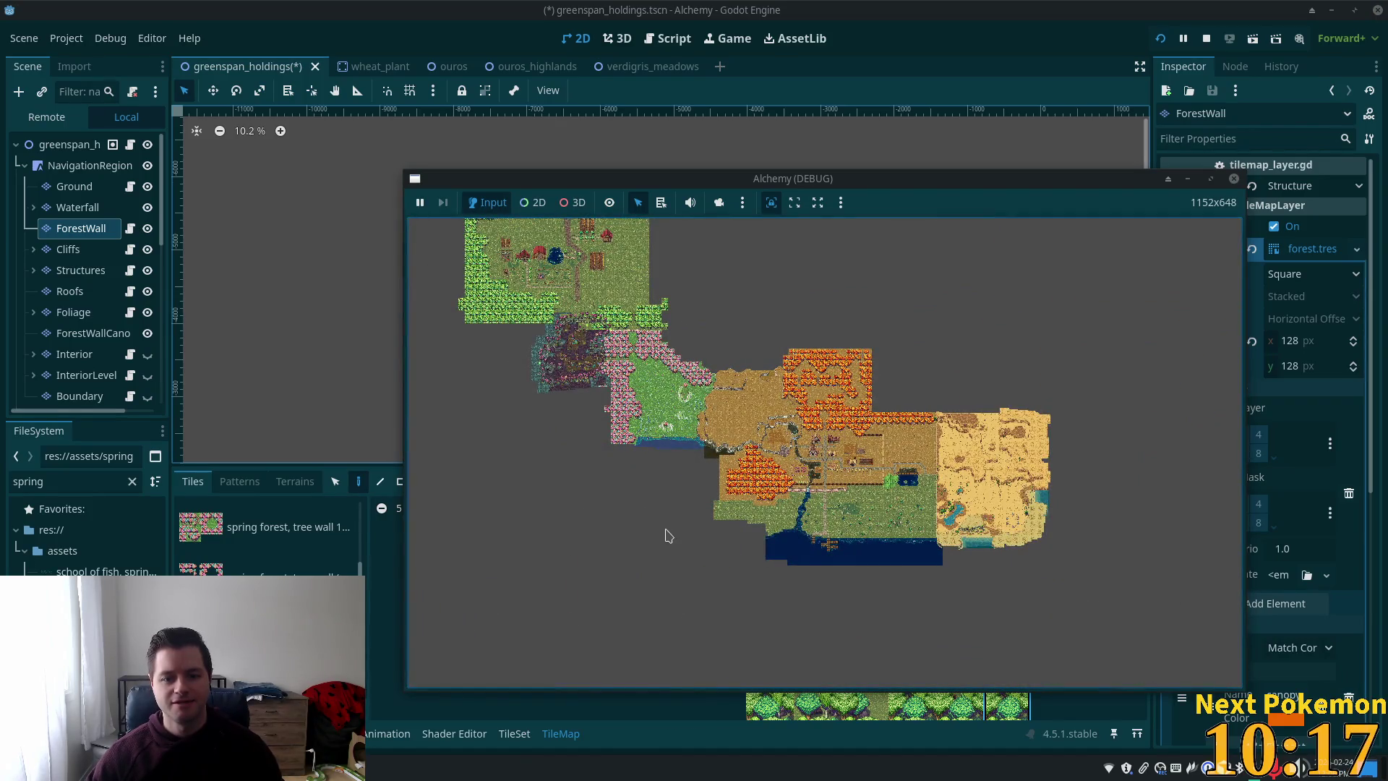
pyautogui.scroll(-4, 668, 535)
pyautogui.scroll(5, 798, 412)
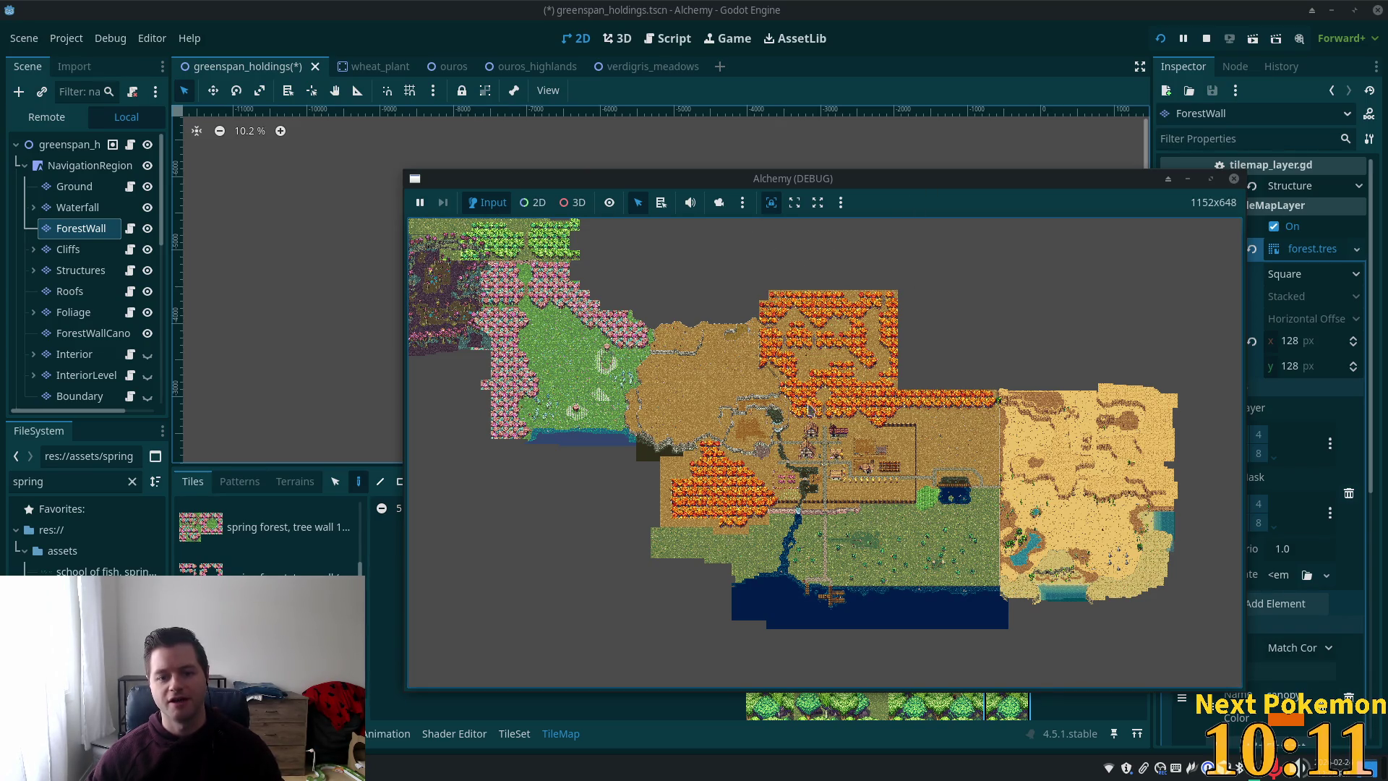
pyautogui.scroll(2, 935, 365)
pyautogui.scroll(-7, 931, 346)
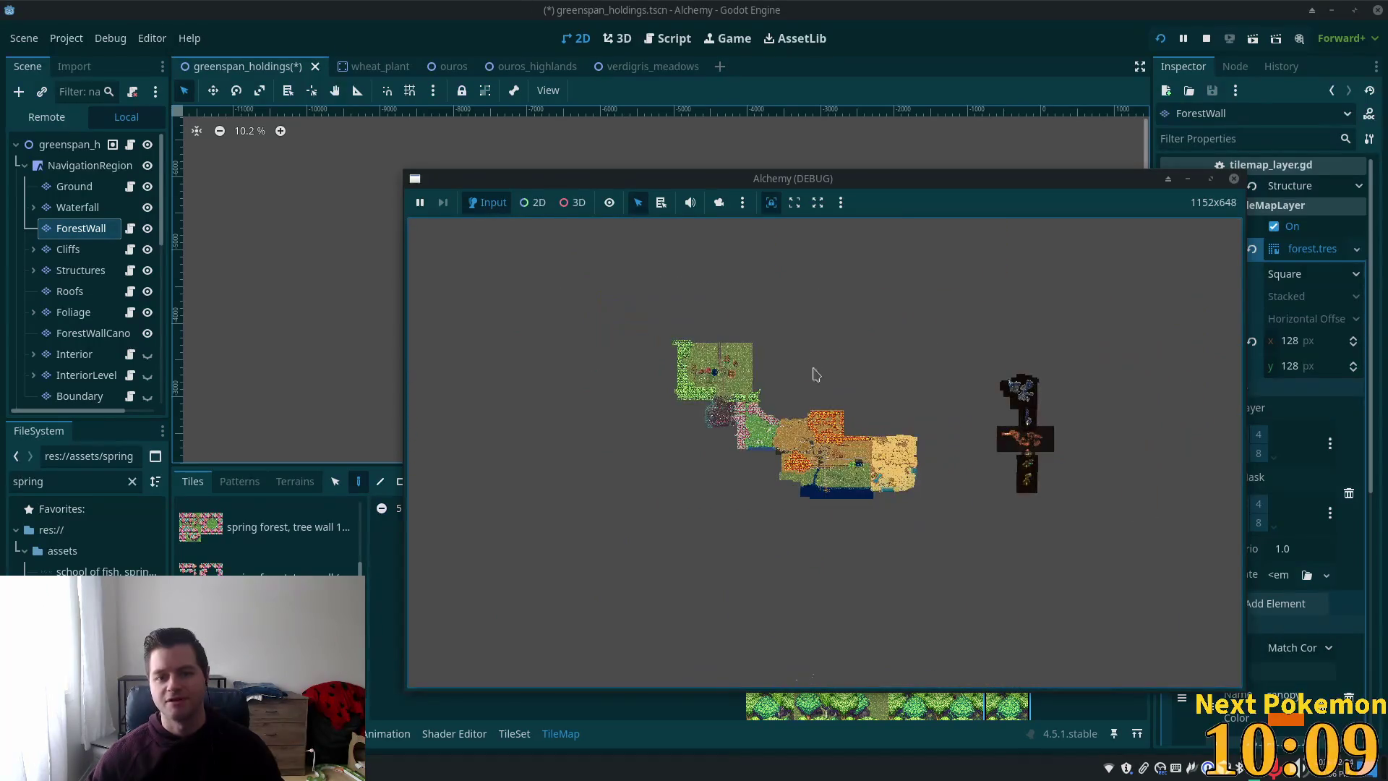
pyautogui.scroll(3, 815, 373)
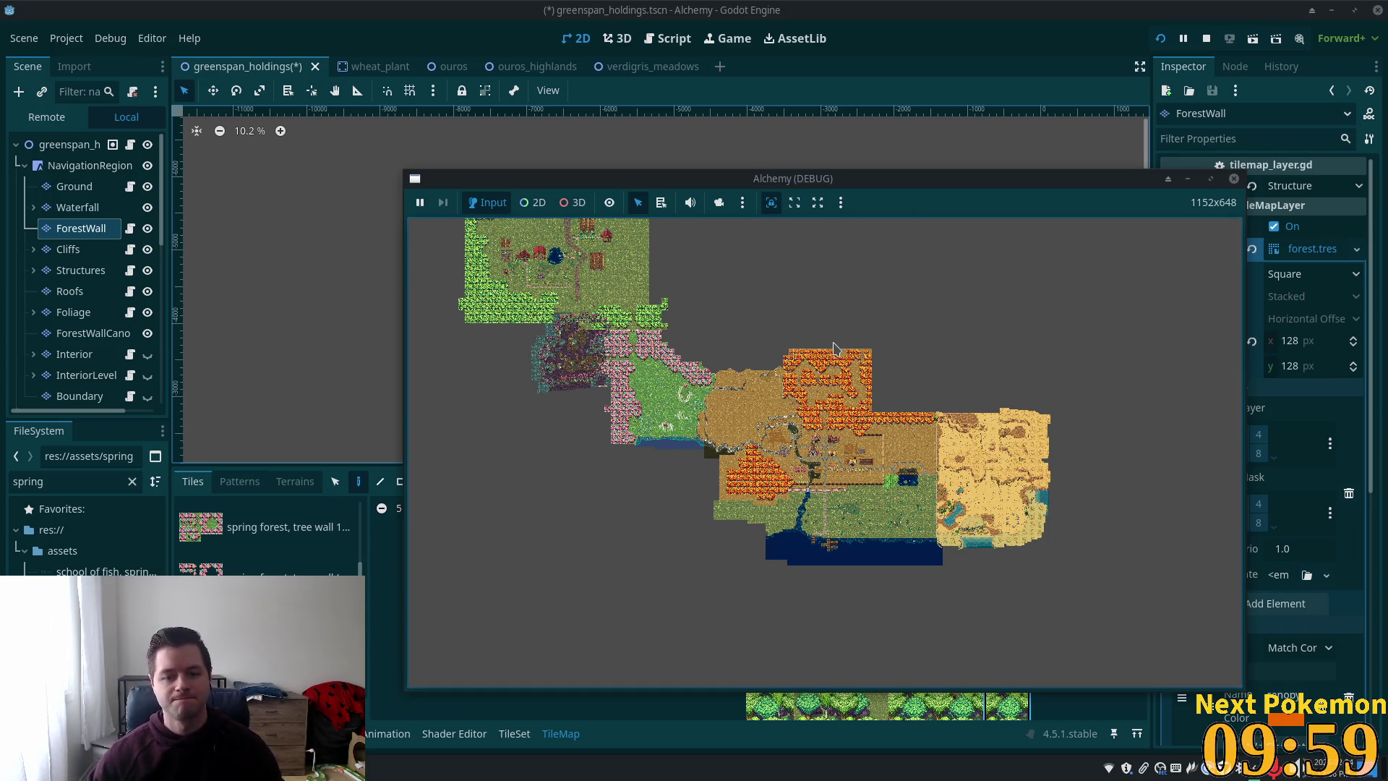
pyautogui.scroll(5, 732, 372)
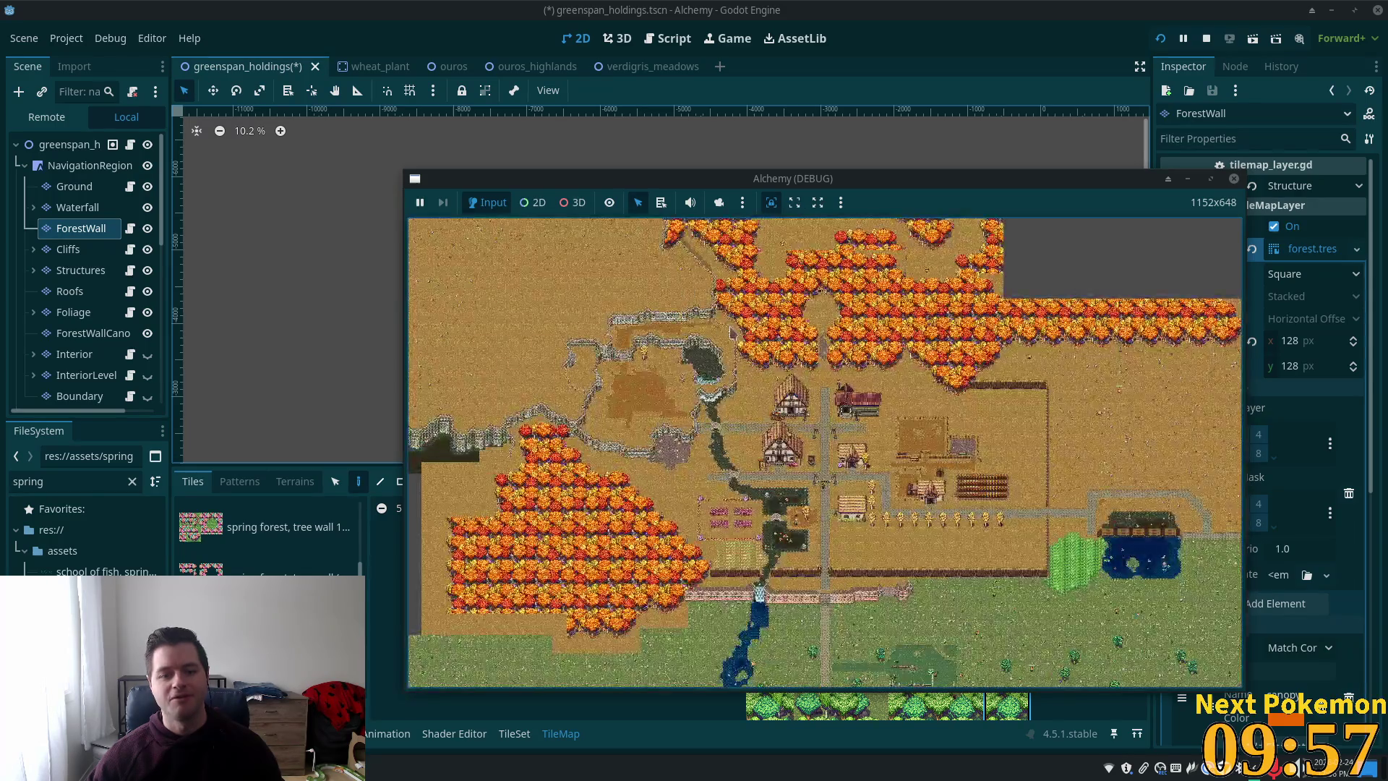
# - Pan the game view across the map with the arrow keys to inspect the orange forest edge
pyautogui.scroll(-5, 618, 300)
pyautogui.scroll(6, 621, 304)
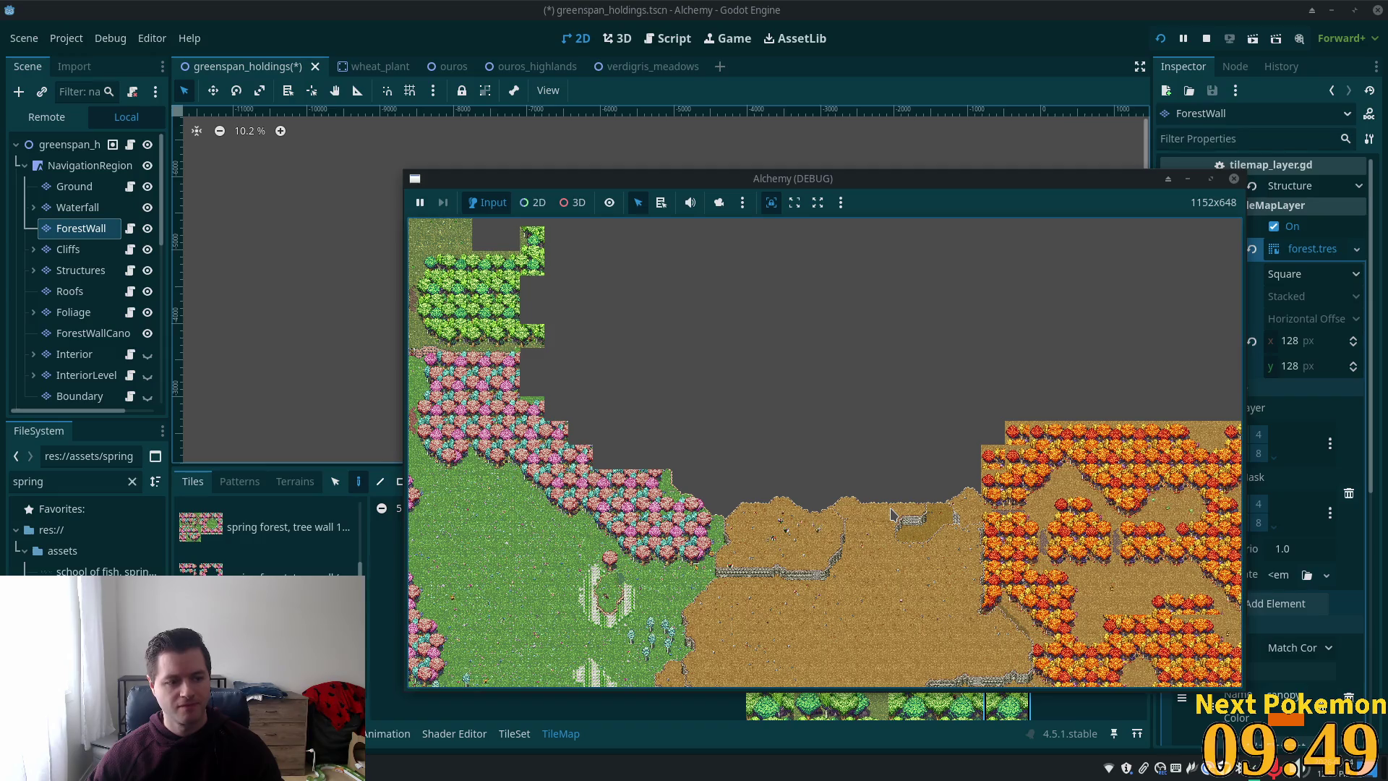
pyautogui.press('Left')
pyautogui.press('Down')
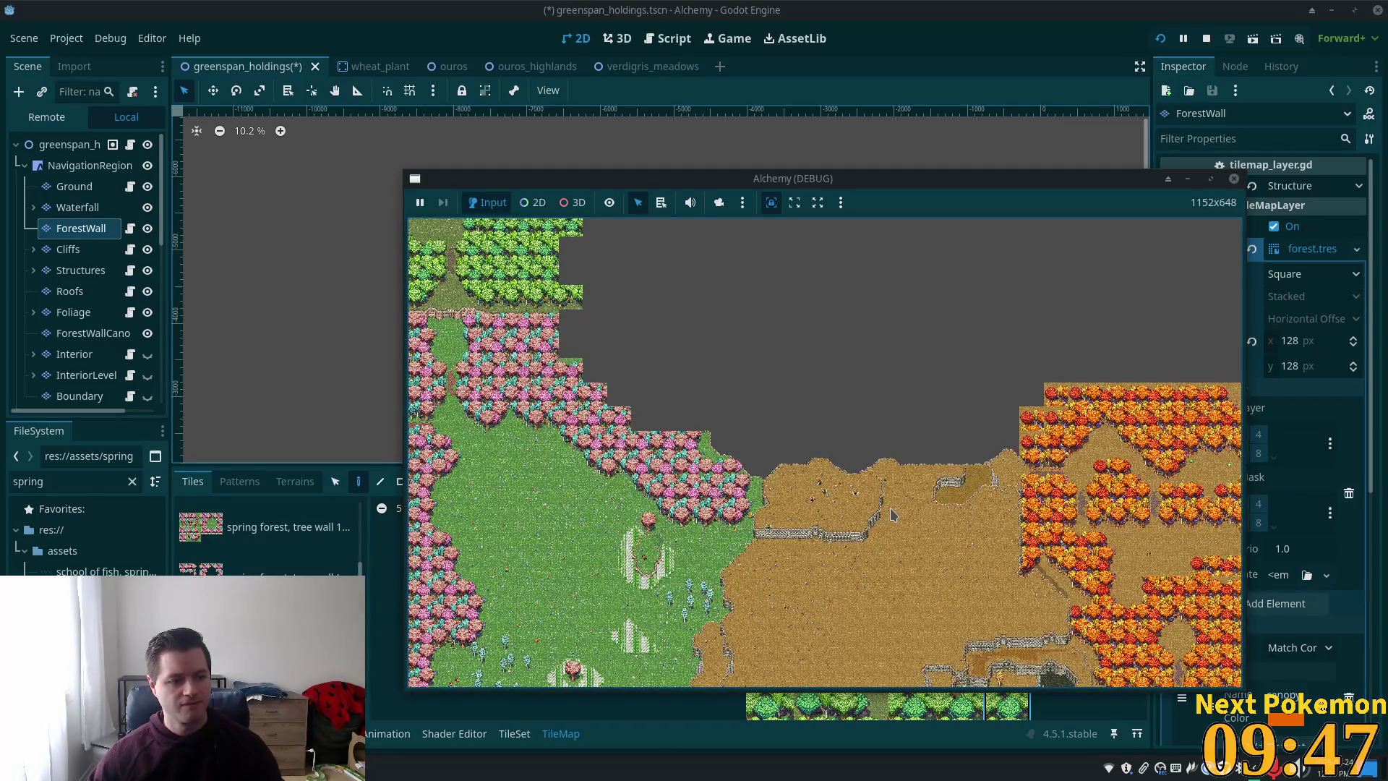
pyautogui.press('Right')
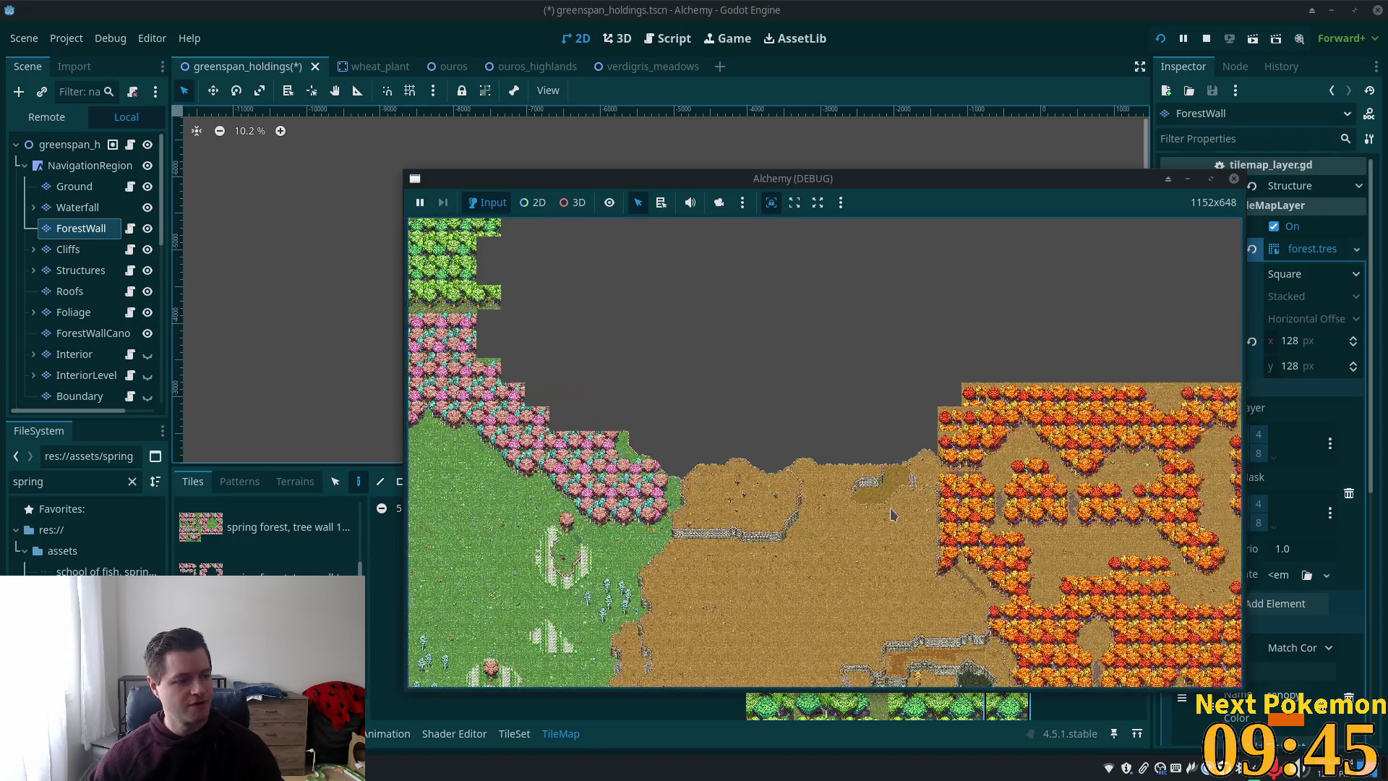
pyautogui.press('Left')
pyautogui.press('Left')
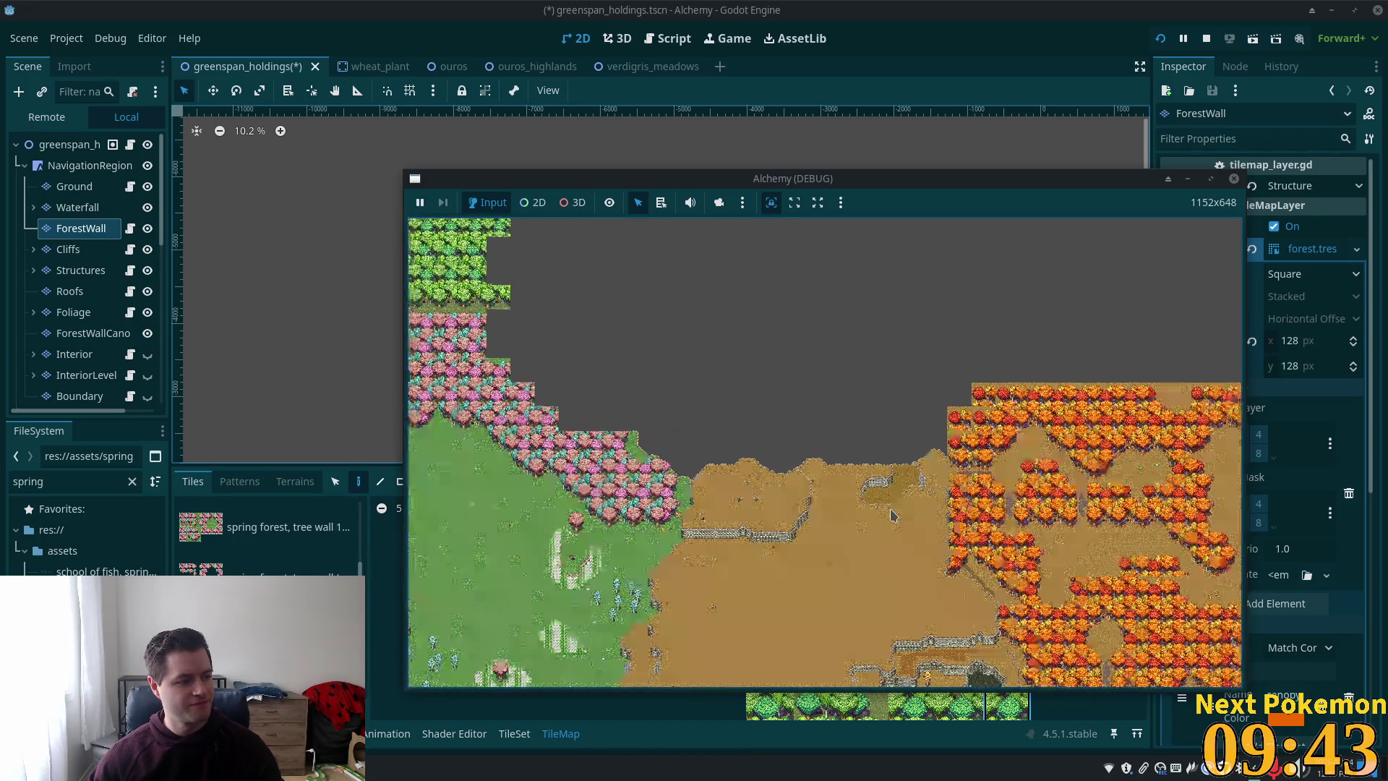
pyautogui.press('Left')
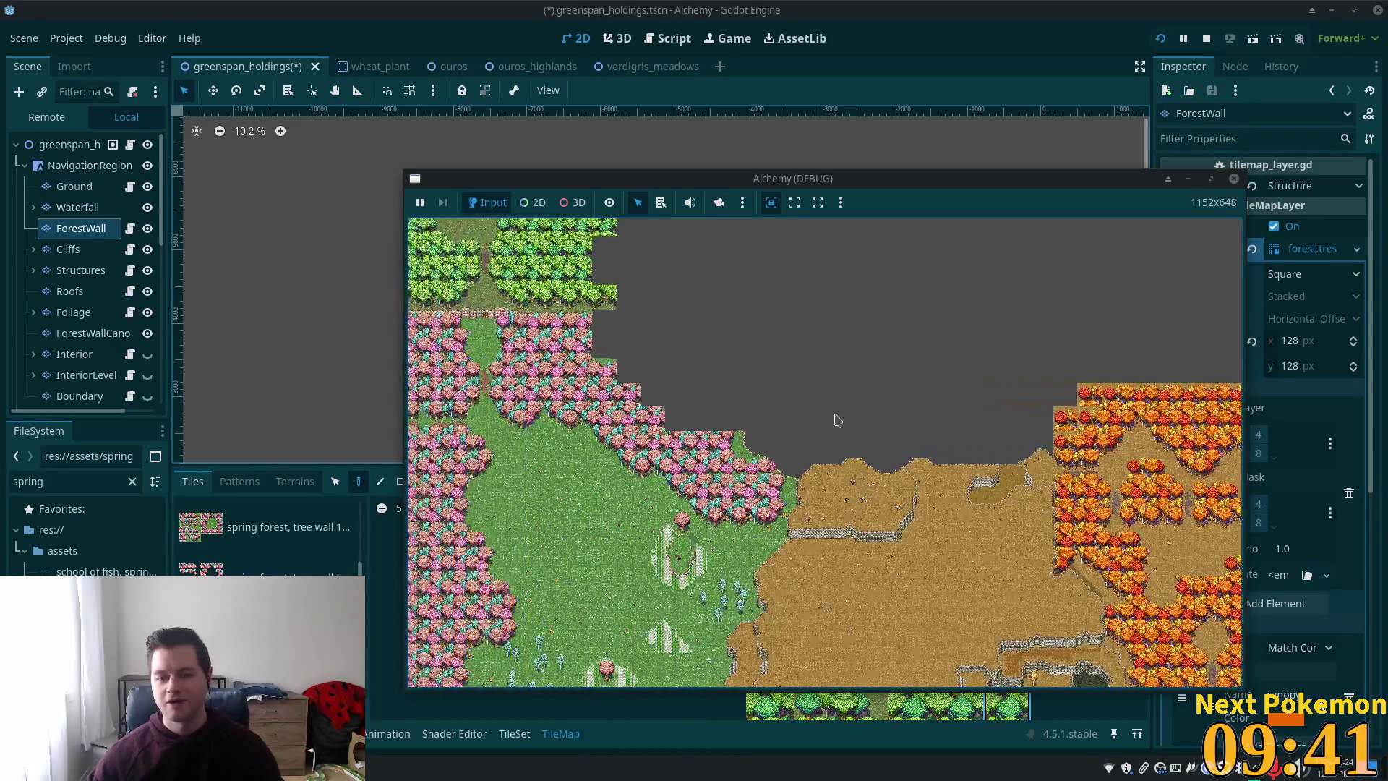
pyautogui.scroll(2, 867, 463)
pyautogui.press('Right')
pyautogui.press('Up')
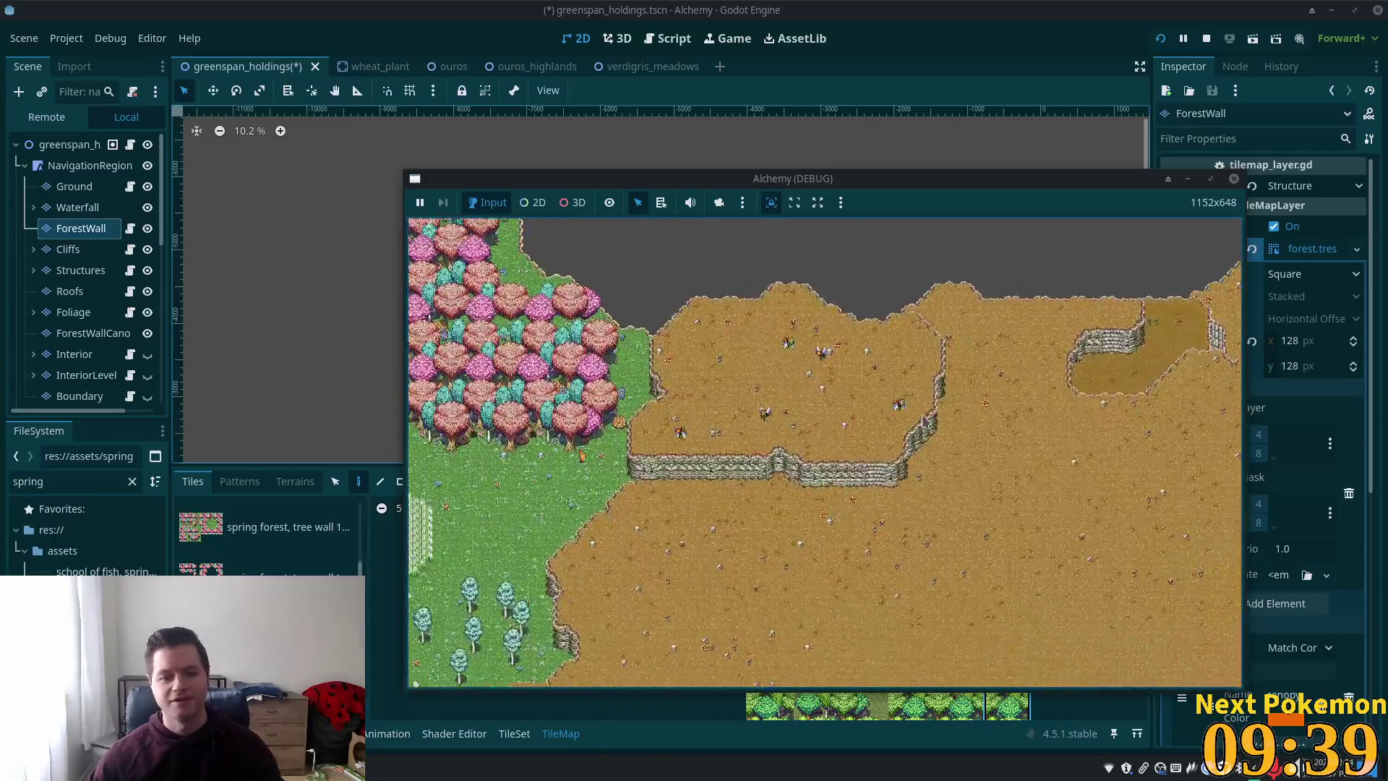
pyautogui.press('Left')
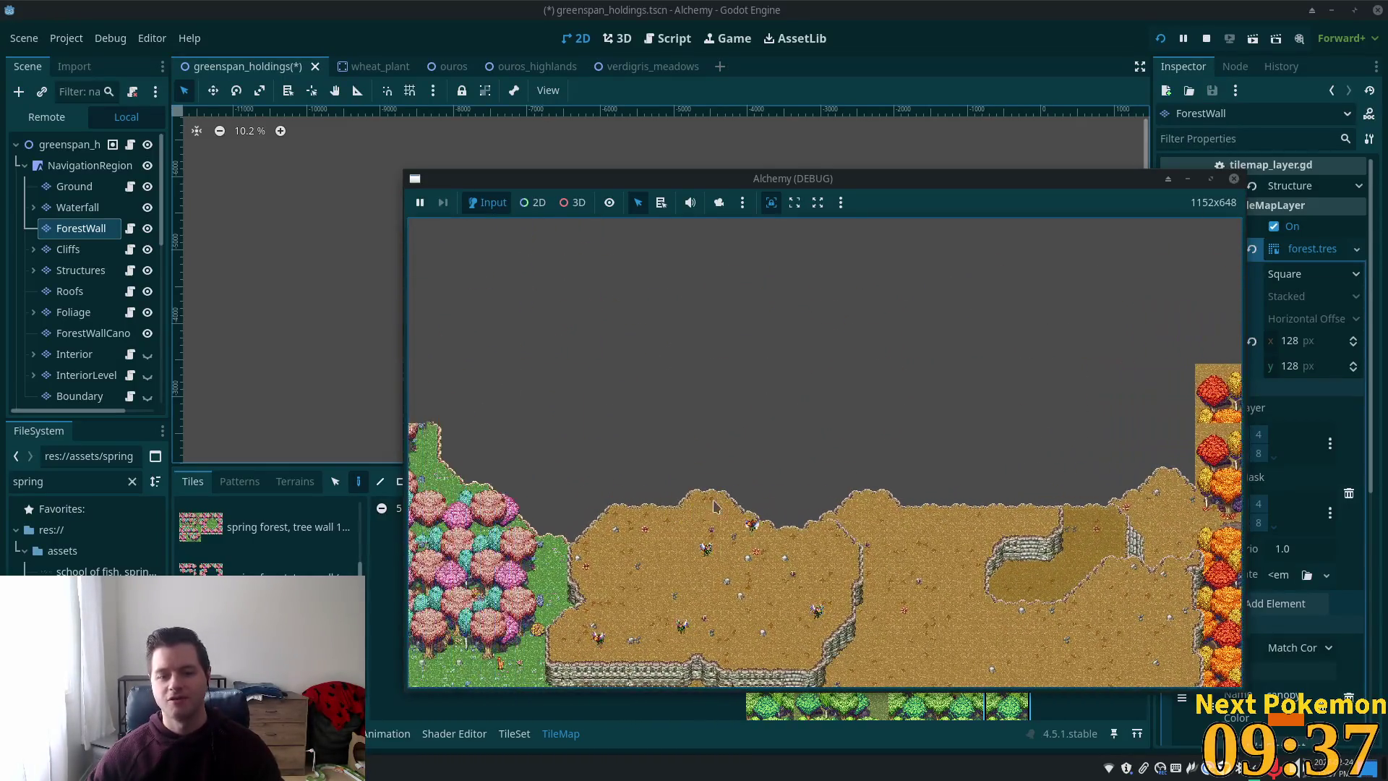
pyautogui.press('Right')
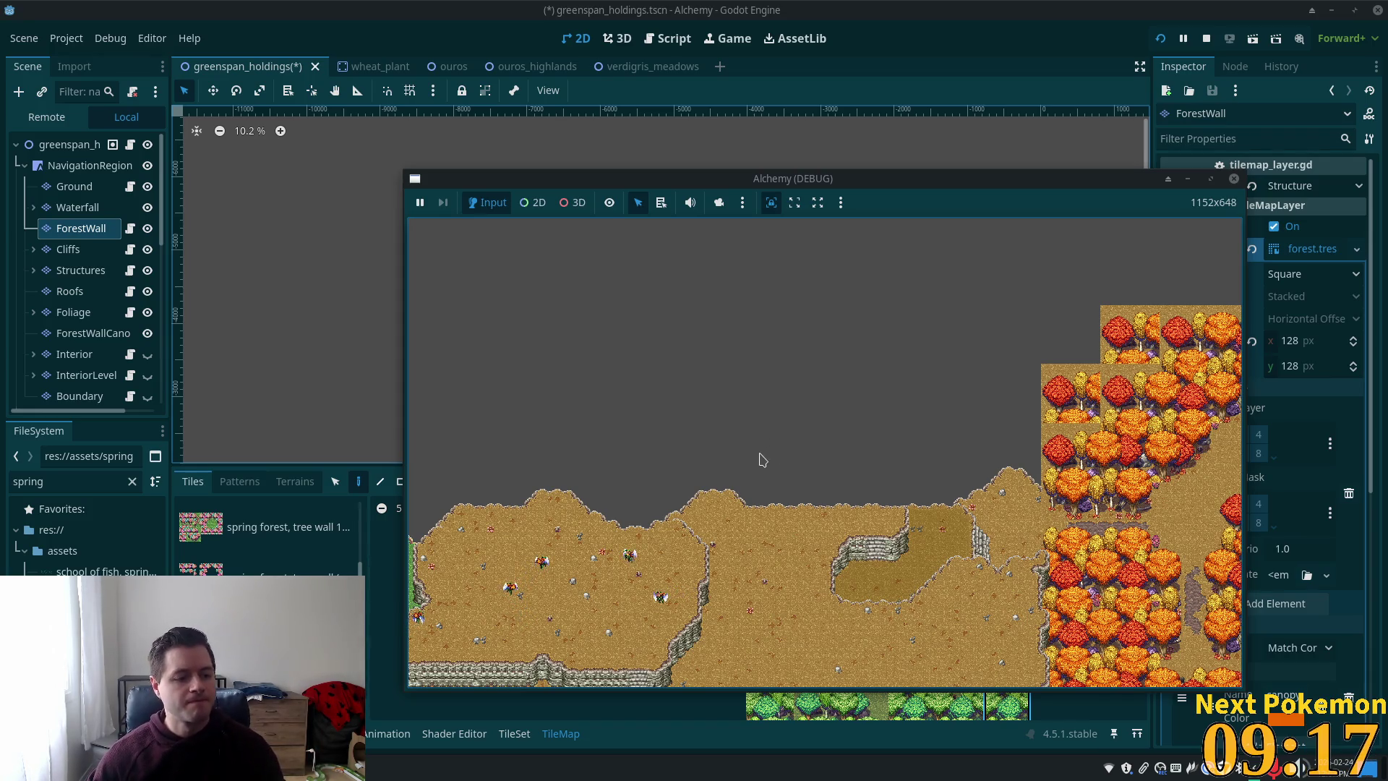
# - Pan up-left past the pink forest and village along the green forest edge, then stop the game with Ctrl+F1
pyautogui.press('Left')
pyautogui.press('Up')
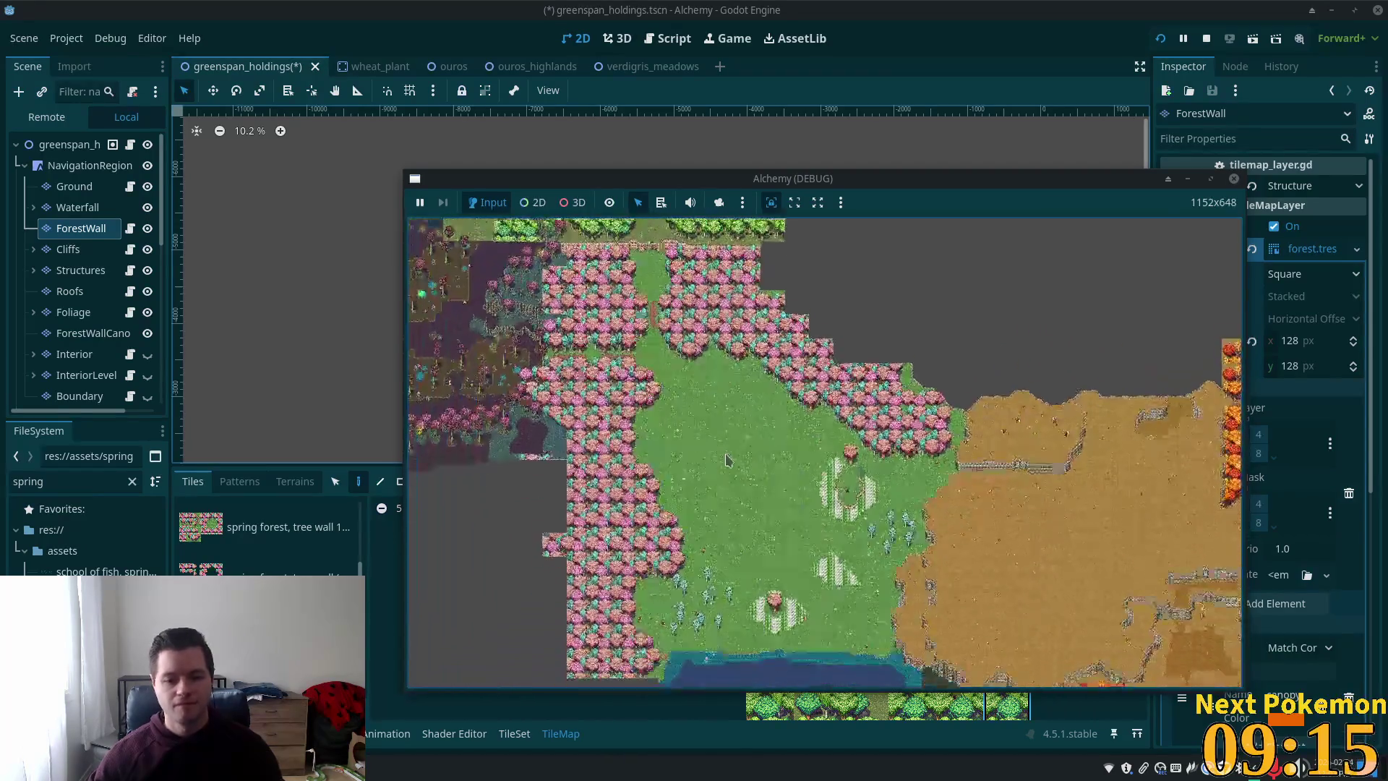
pyautogui.press('Left')
pyautogui.press('Up')
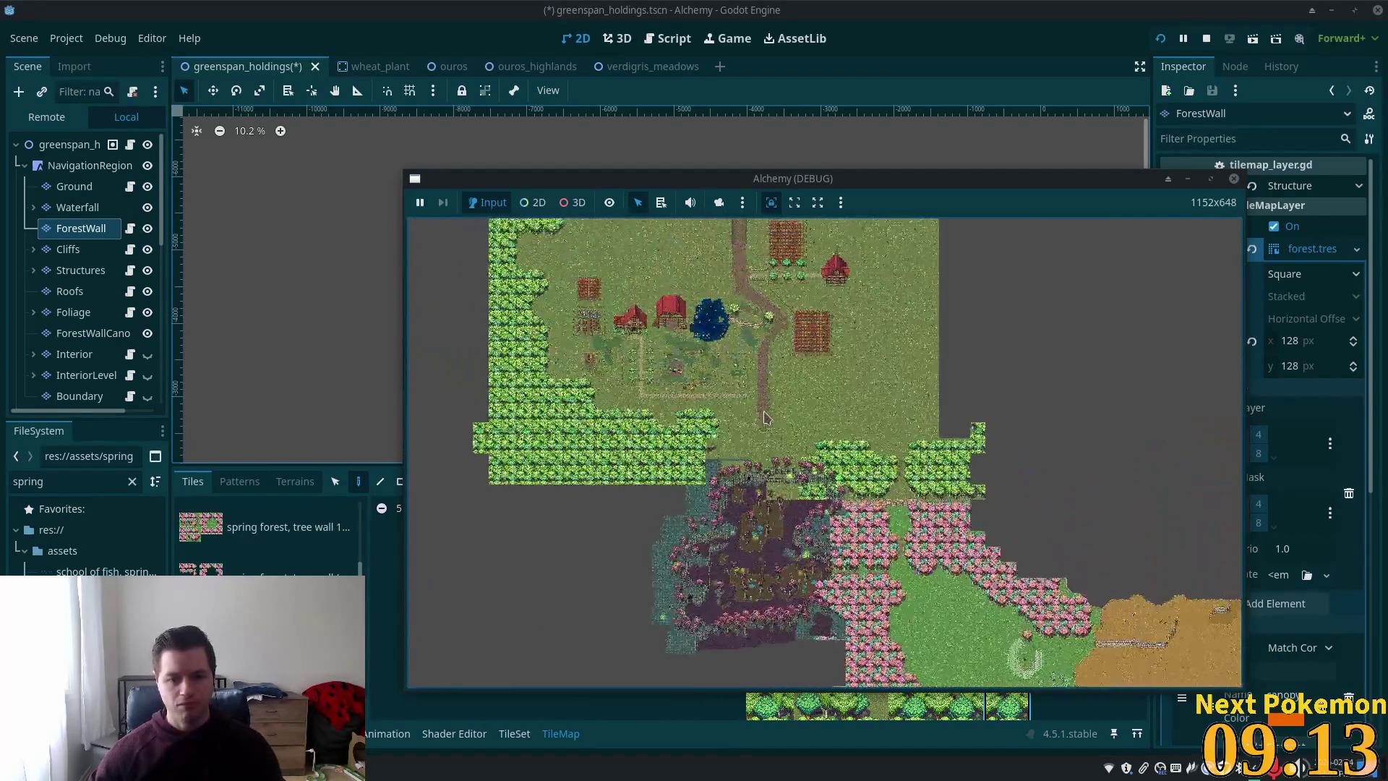
pyautogui.scroll(5, 766, 417)
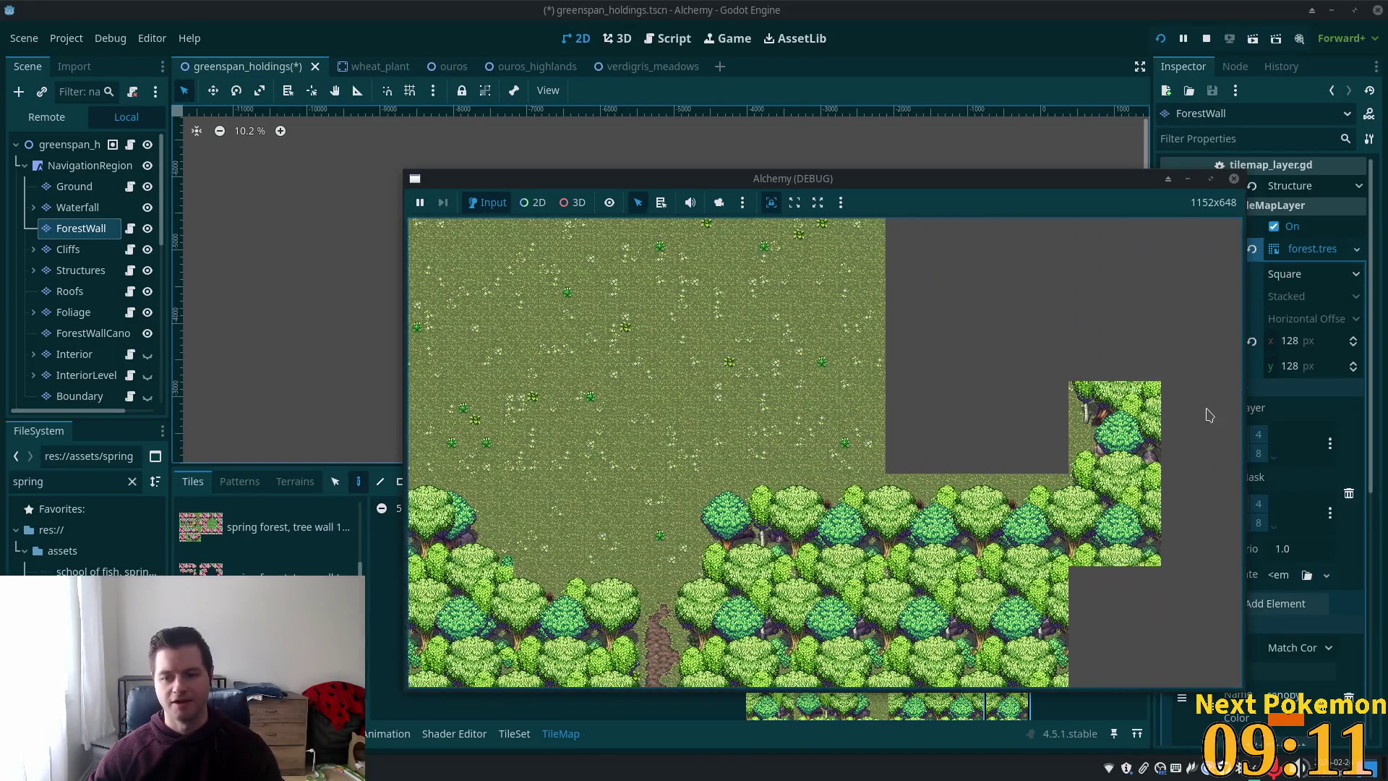
pyautogui.press('Right')
pyautogui.press('Up')
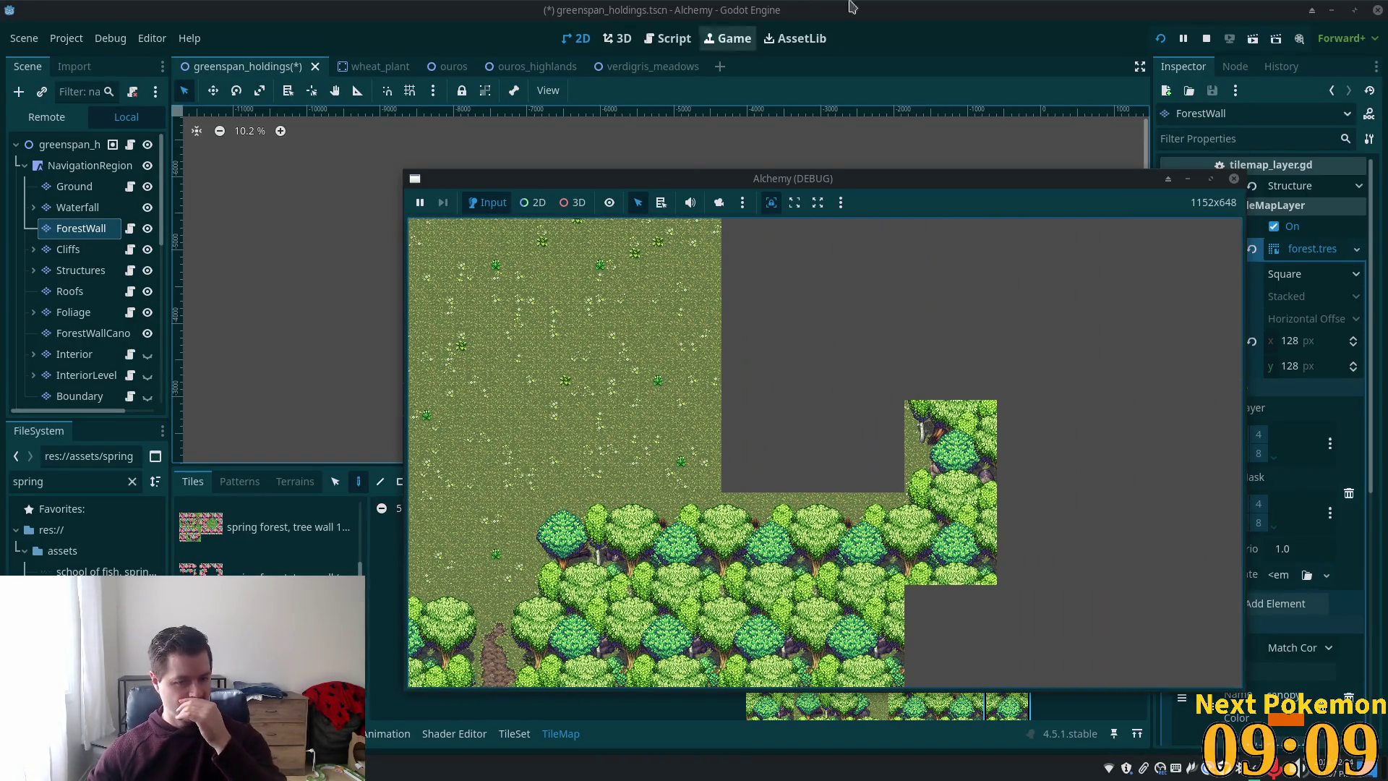
pyautogui.hotkey('ctrl', 'F1')
# - Paint a spring tree tile on top of the east-edge ForestWall column
pyautogui.scroll(2, 823, 404)
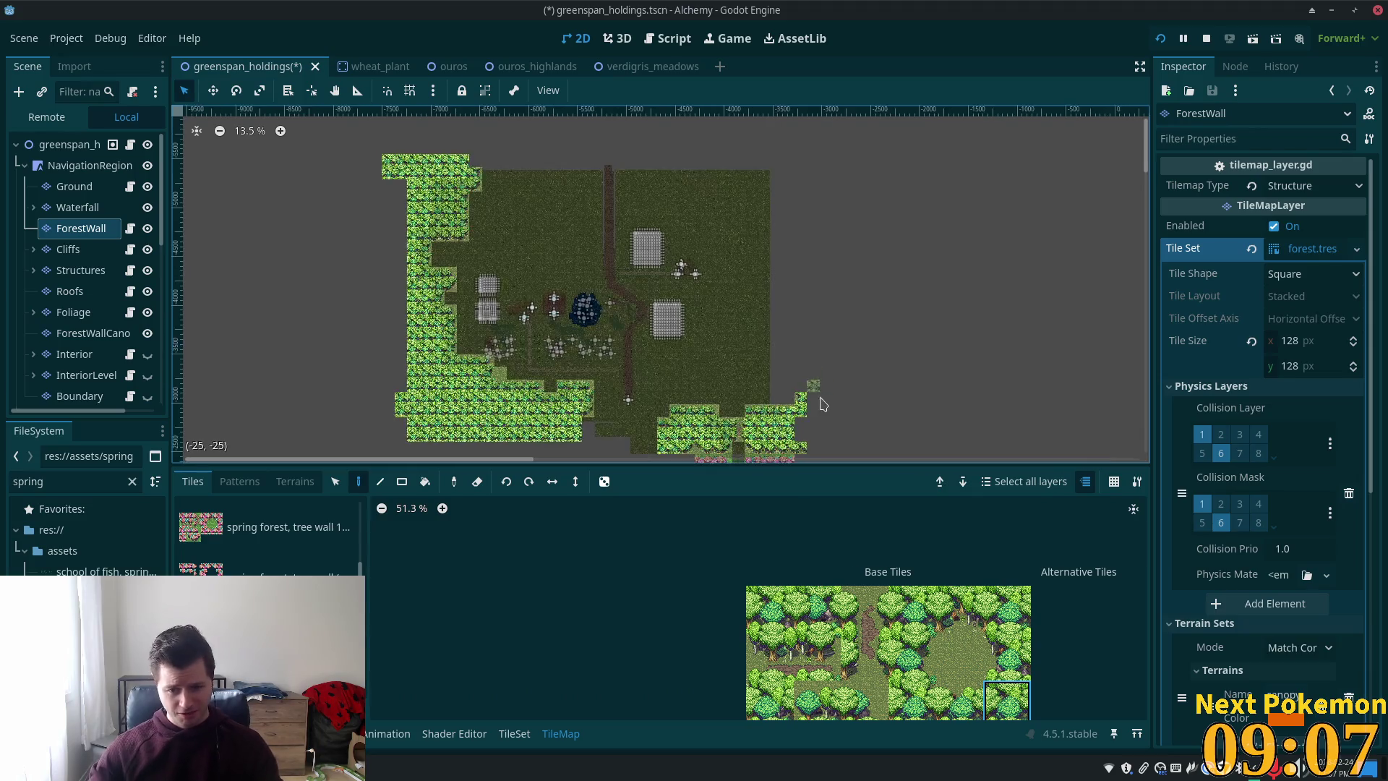
pyautogui.scroll(6, 823, 403)
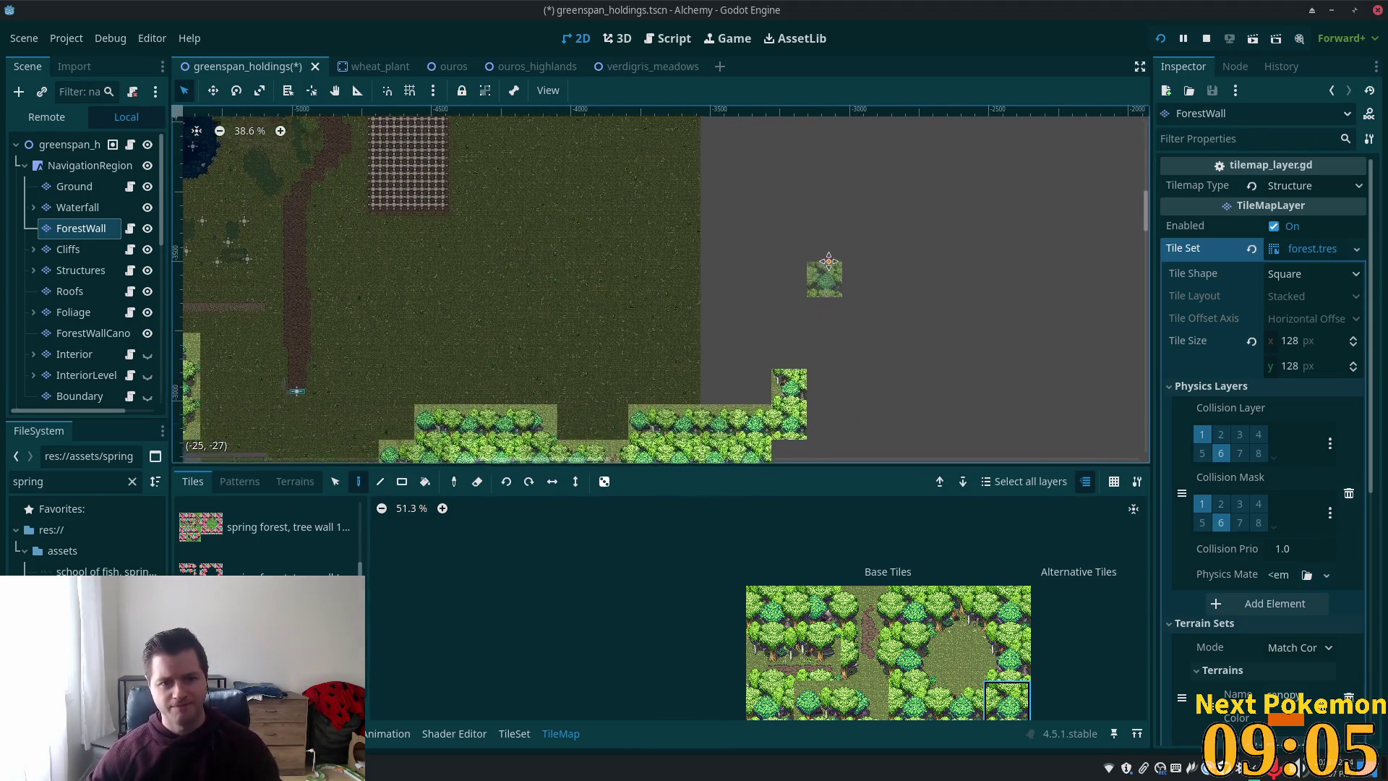
pyautogui.scroll(3, 828, 260)
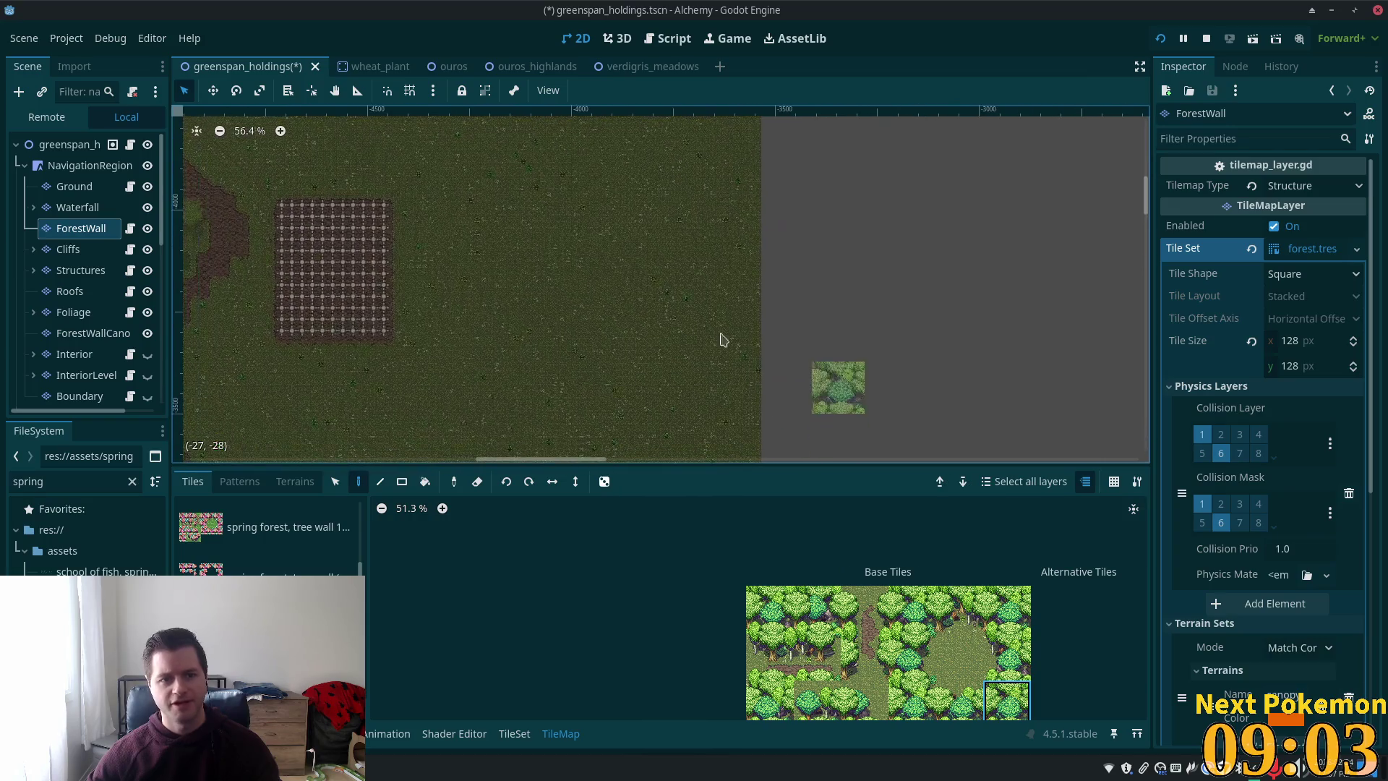
pyautogui.scroll(-4, 680, 332)
pyautogui.hscroll(3, 679, 332)
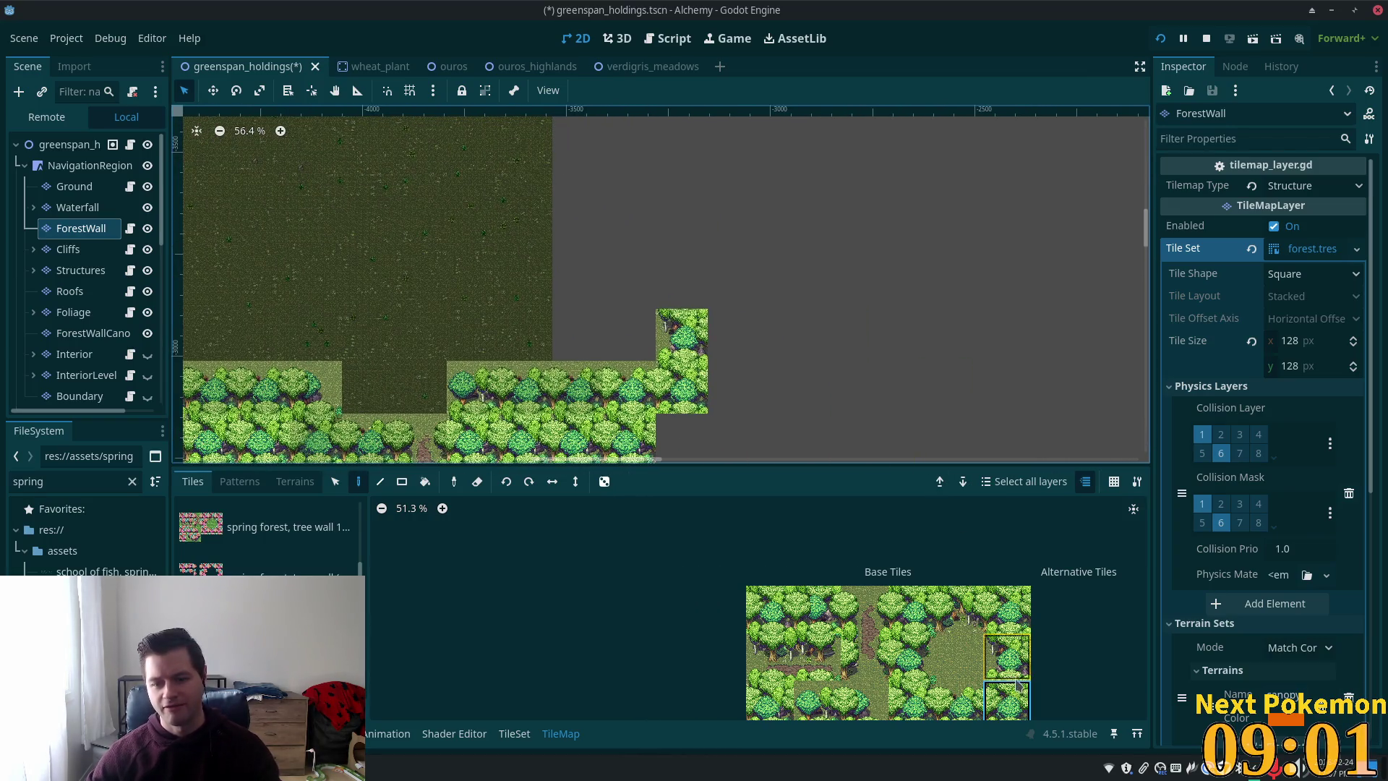
pyautogui.click(1007, 658)
pyautogui.click(693, 275)
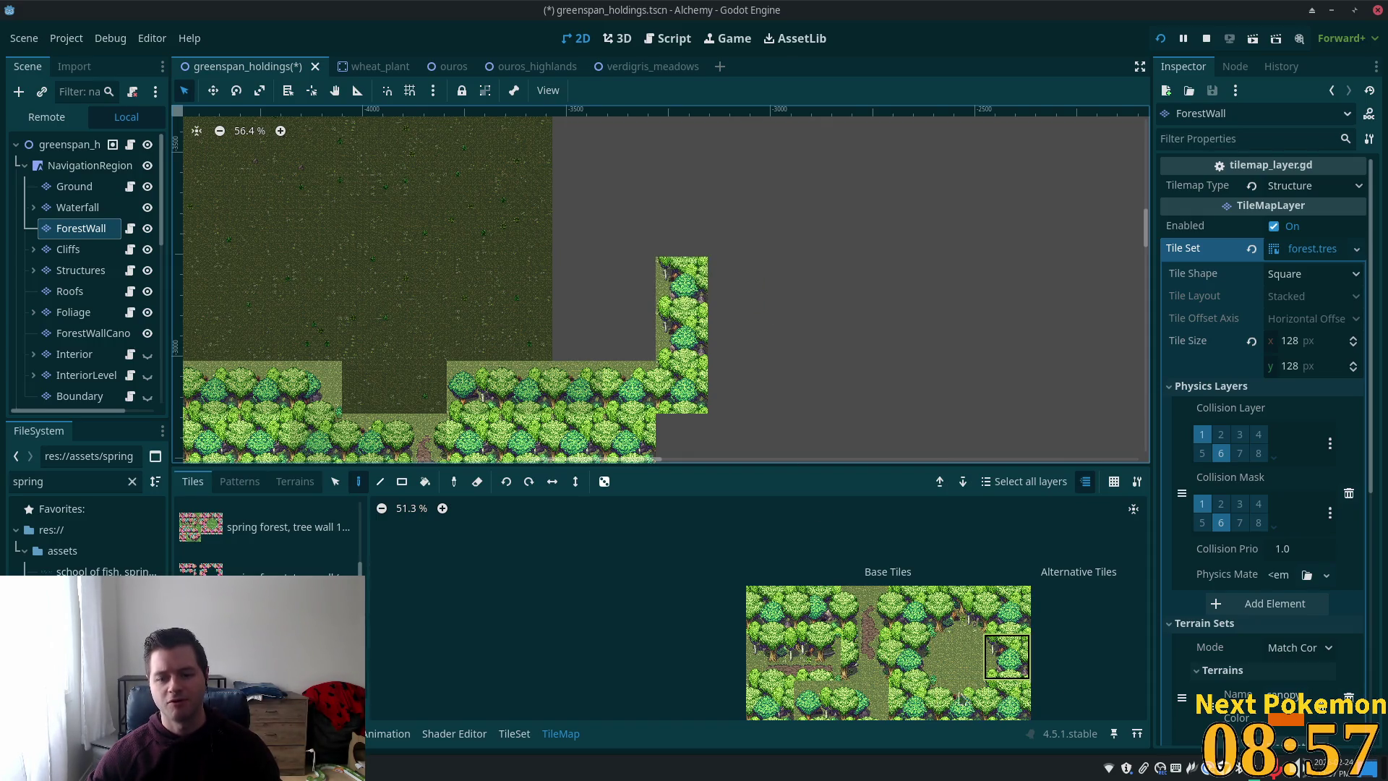
# - Add a different tree tile higher up and stamp a vertical tree pair beside the column's top
pyautogui.click(817, 700)
pyautogui.click(681, 231)
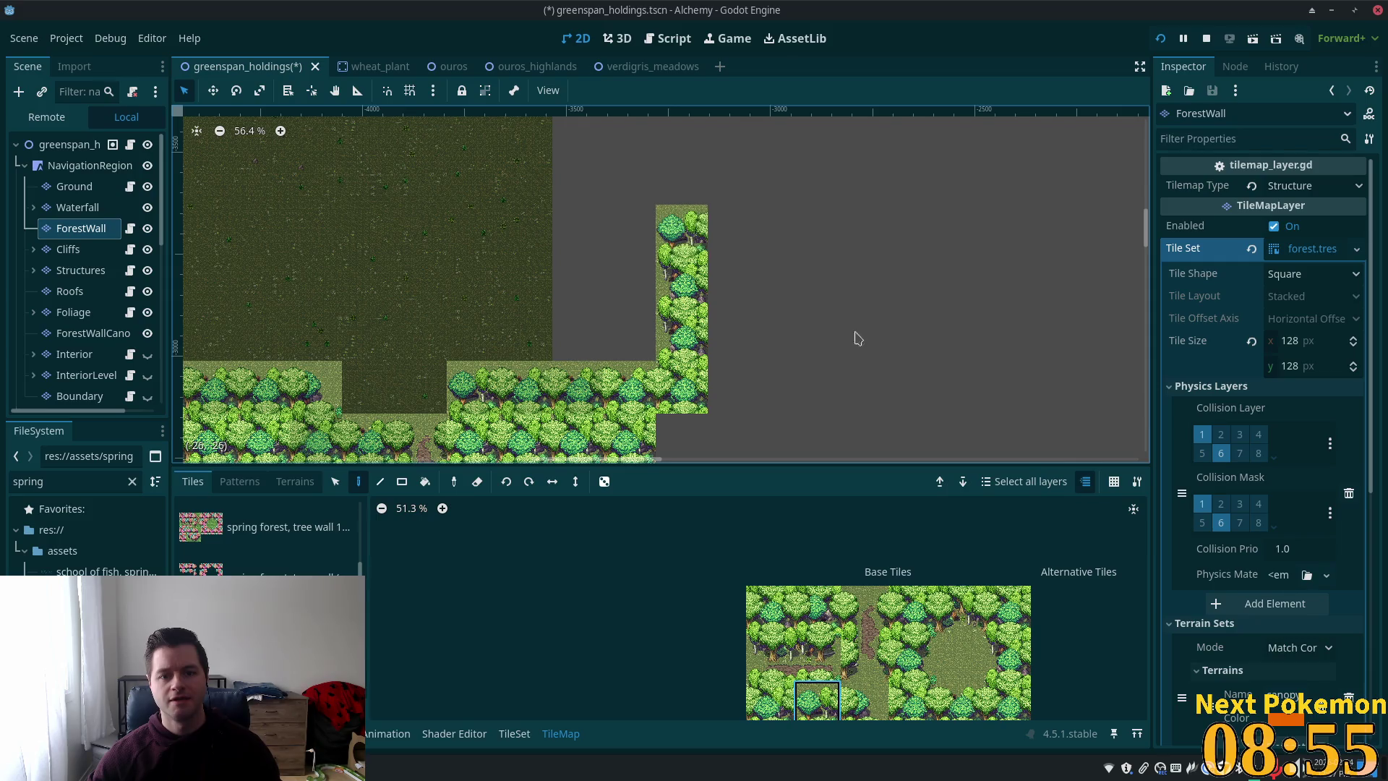
pyautogui.moveTo(1016, 701); pyautogui.dragTo(1008, 654)
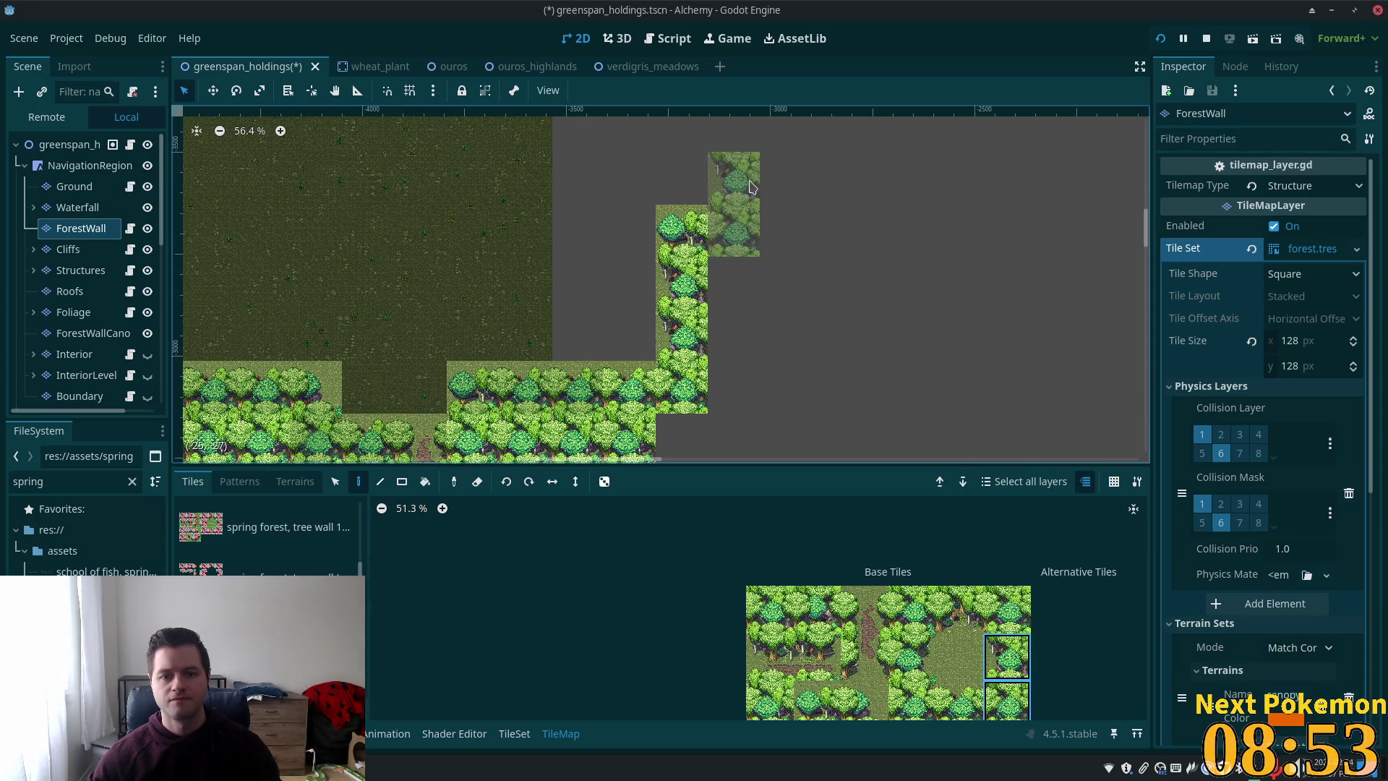
pyautogui.click(752, 190)
pyautogui.scroll(5, 850, 168)
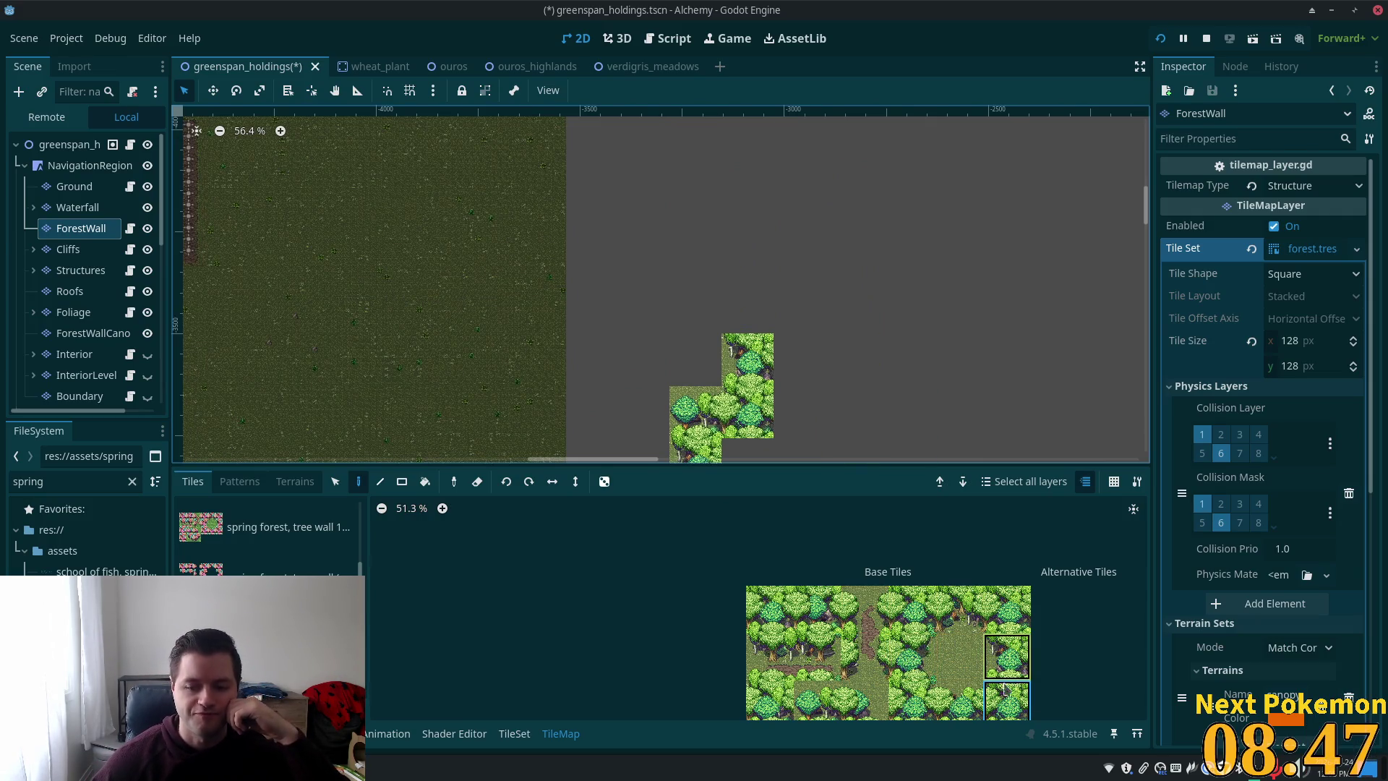
pyautogui.scroll(-3, 972, 710)
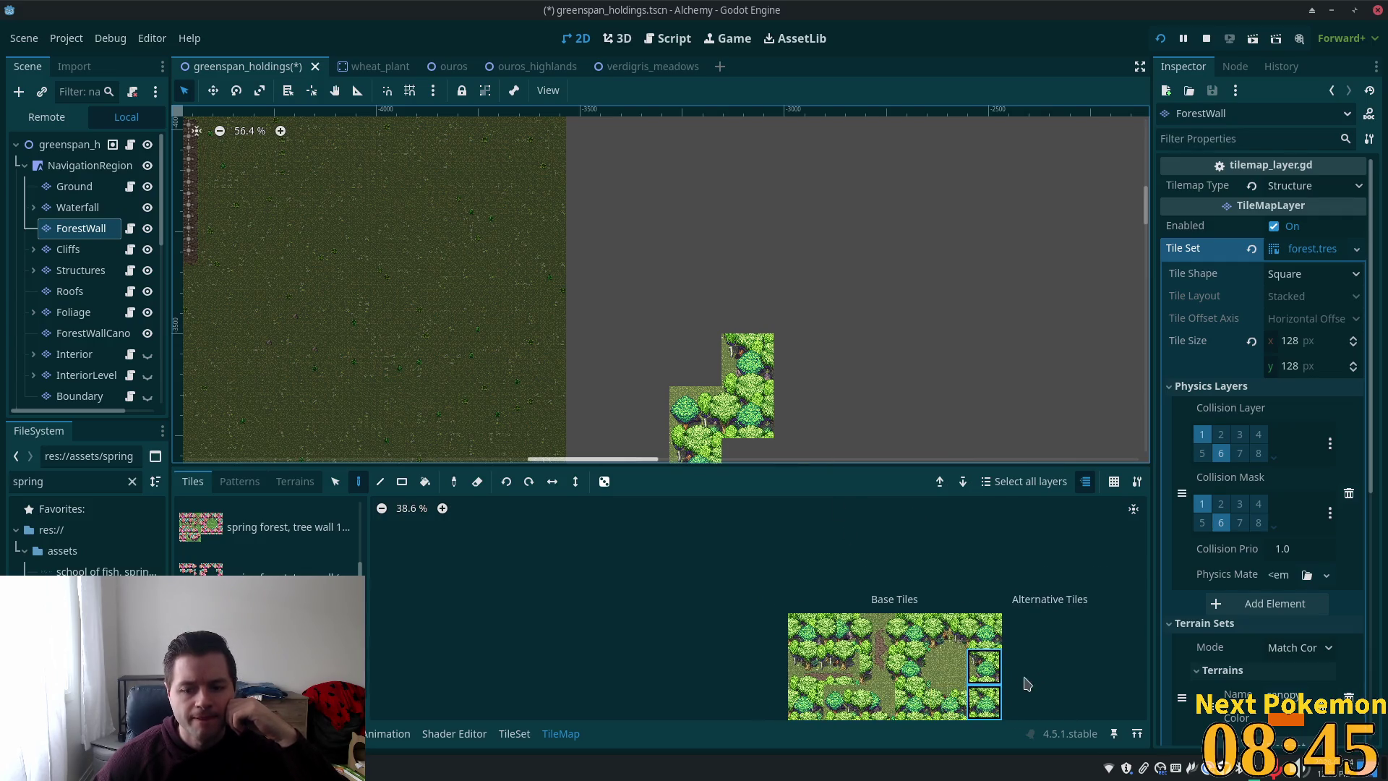
pyautogui.scroll(-1, 973, 662)
pyautogui.scroll(3, 969, 628)
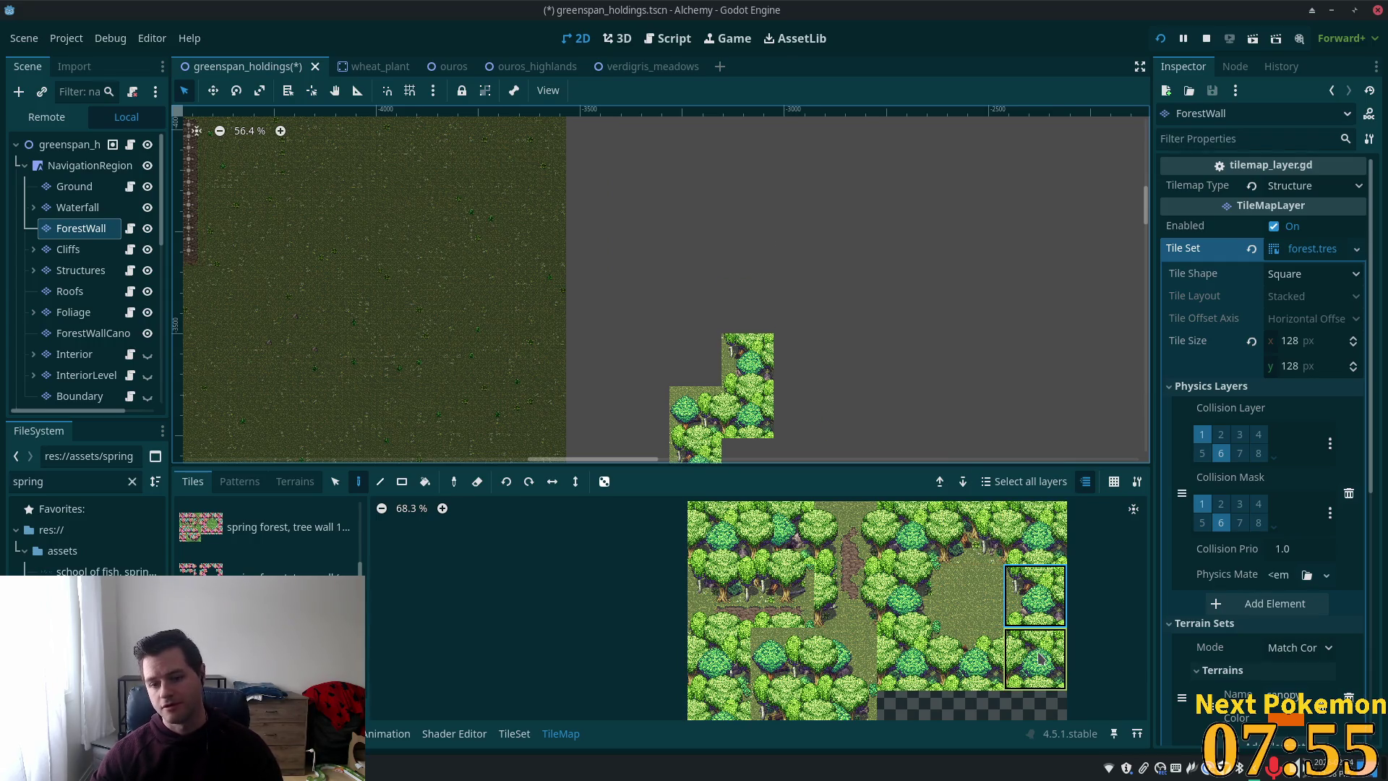
pyautogui.click(748, 307)
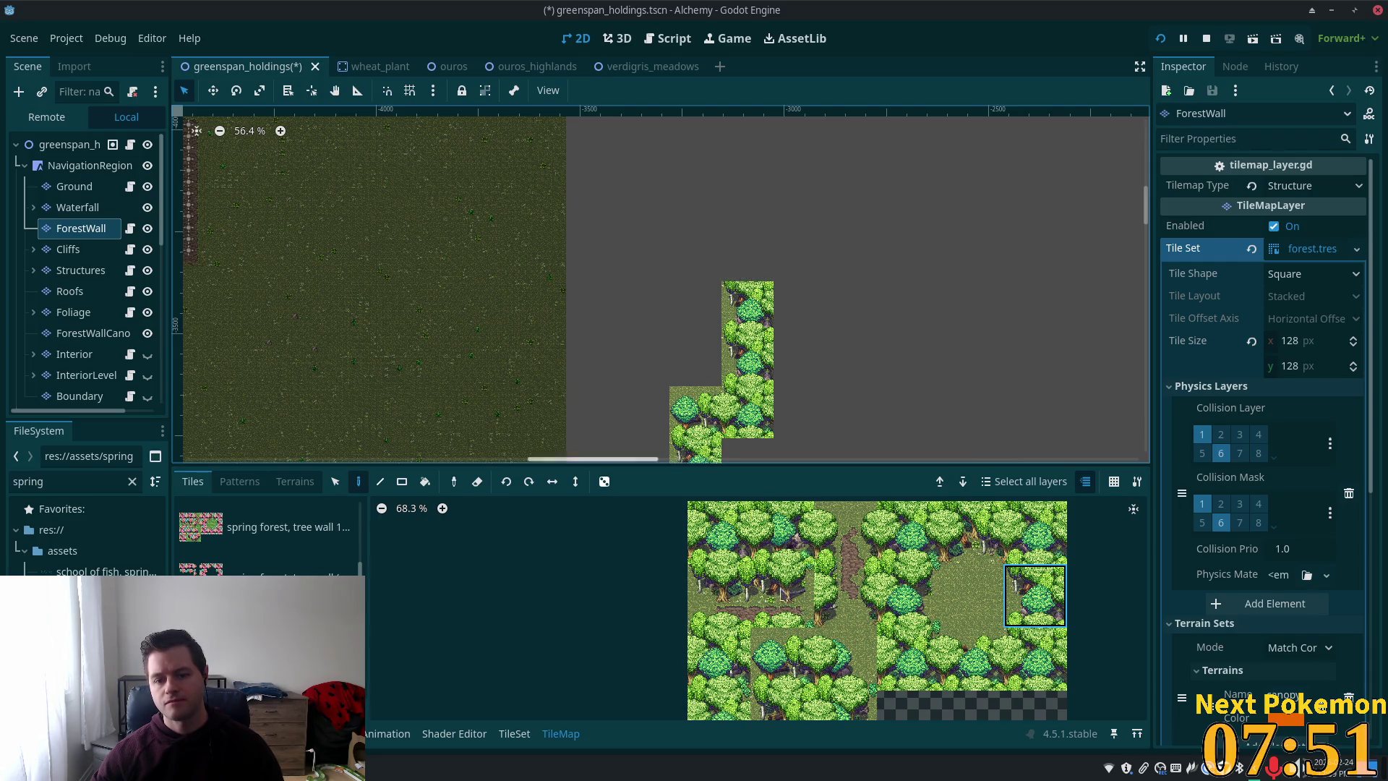
# - Paint a forest tile atop the wall column and a two-tile stacked tree piece above it
pyautogui.scroll(1, 930, 331)
pyautogui.click(756, 279)
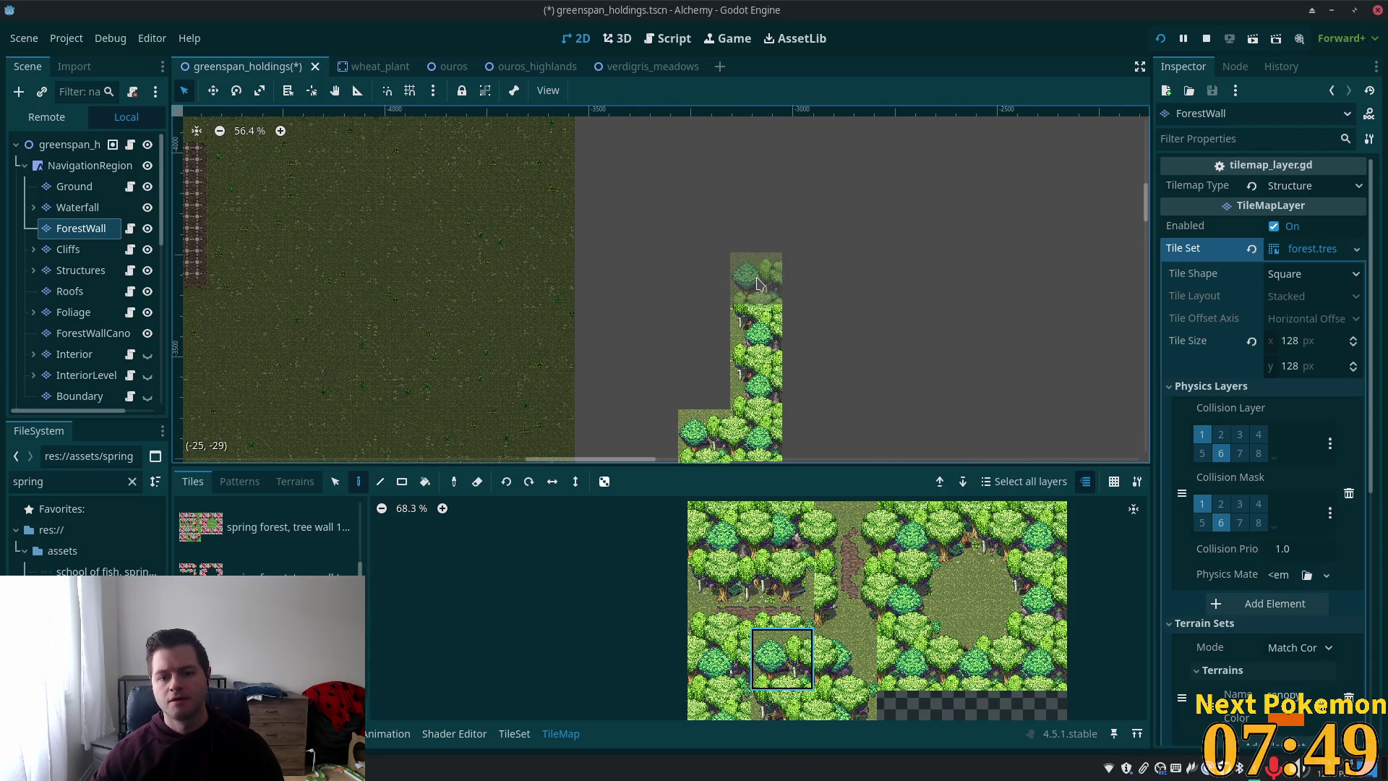
pyautogui.click(1035, 614)
pyautogui.moveTo(1038, 641); pyautogui.dragTo(1039, 654)
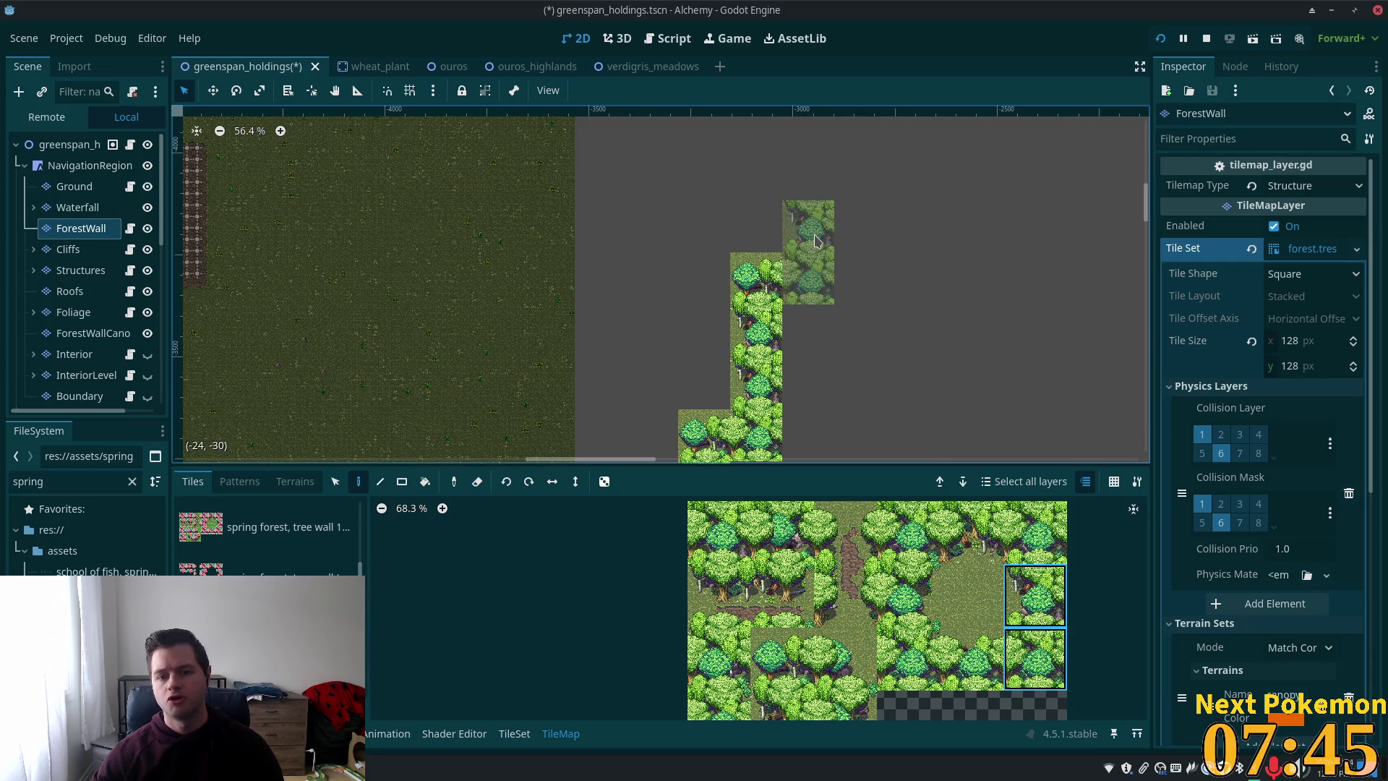
pyautogui.click(815, 240)
pyautogui.scroll(5, 892, 379)
# - Paint single tree tiles above the column and beside its top to step the wall sideways
pyautogui.click(1027, 538)
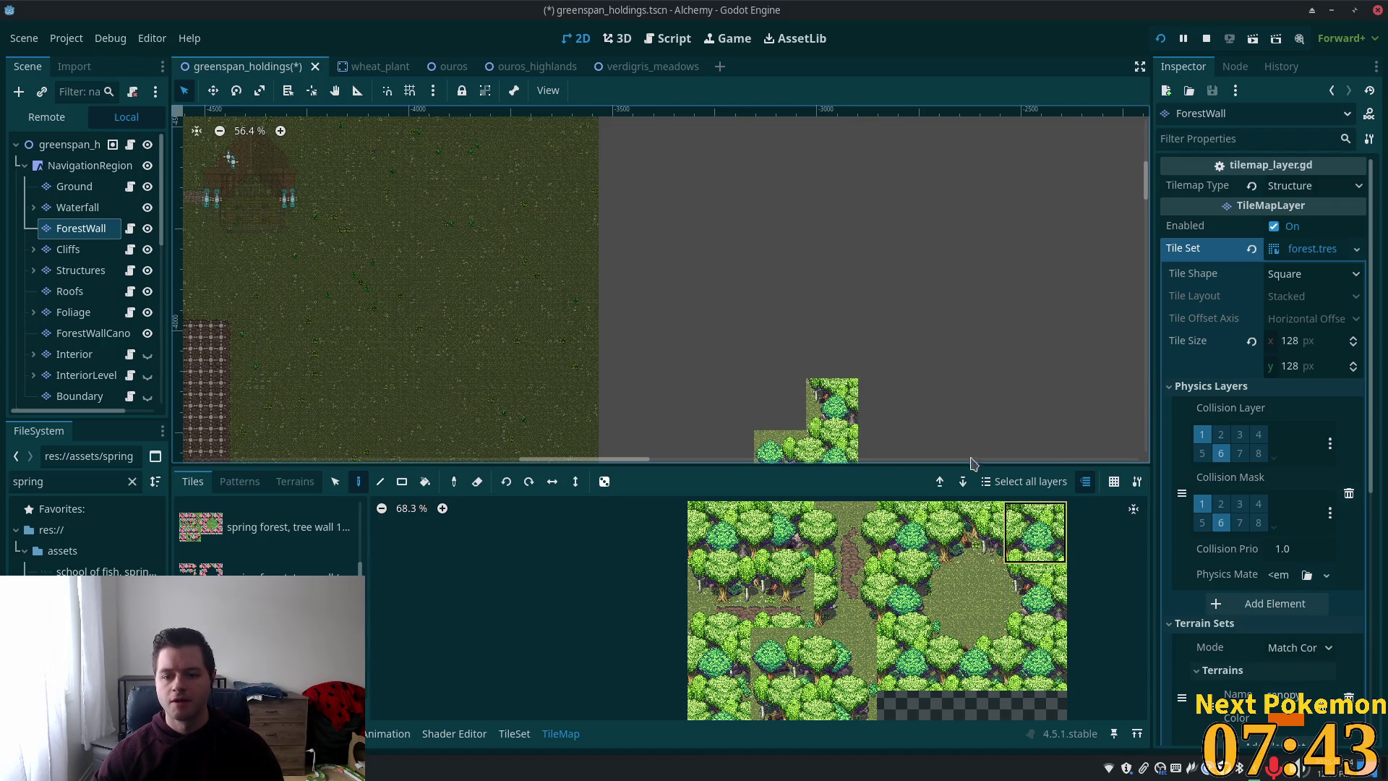
pyautogui.click(831, 353)
pyautogui.click(1027, 609)
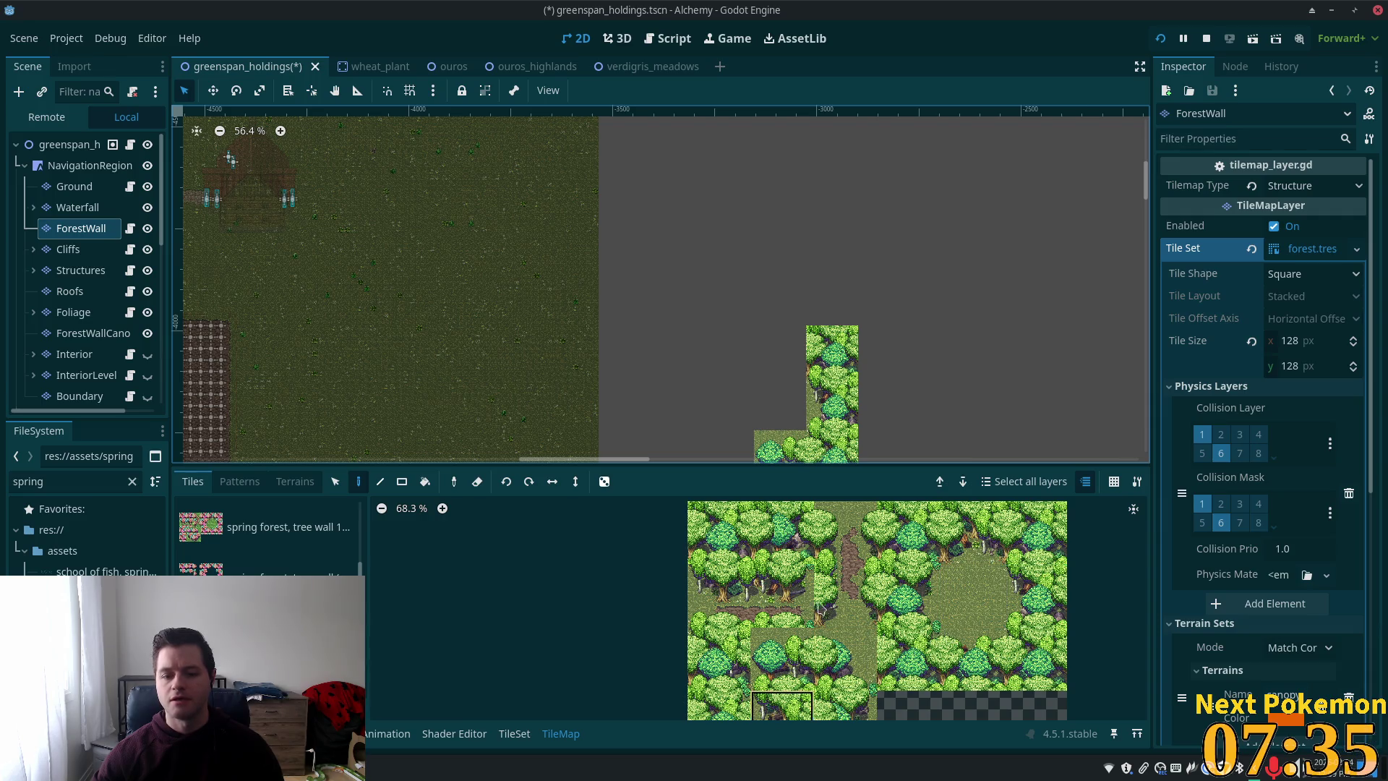
pyautogui.click(793, 332)
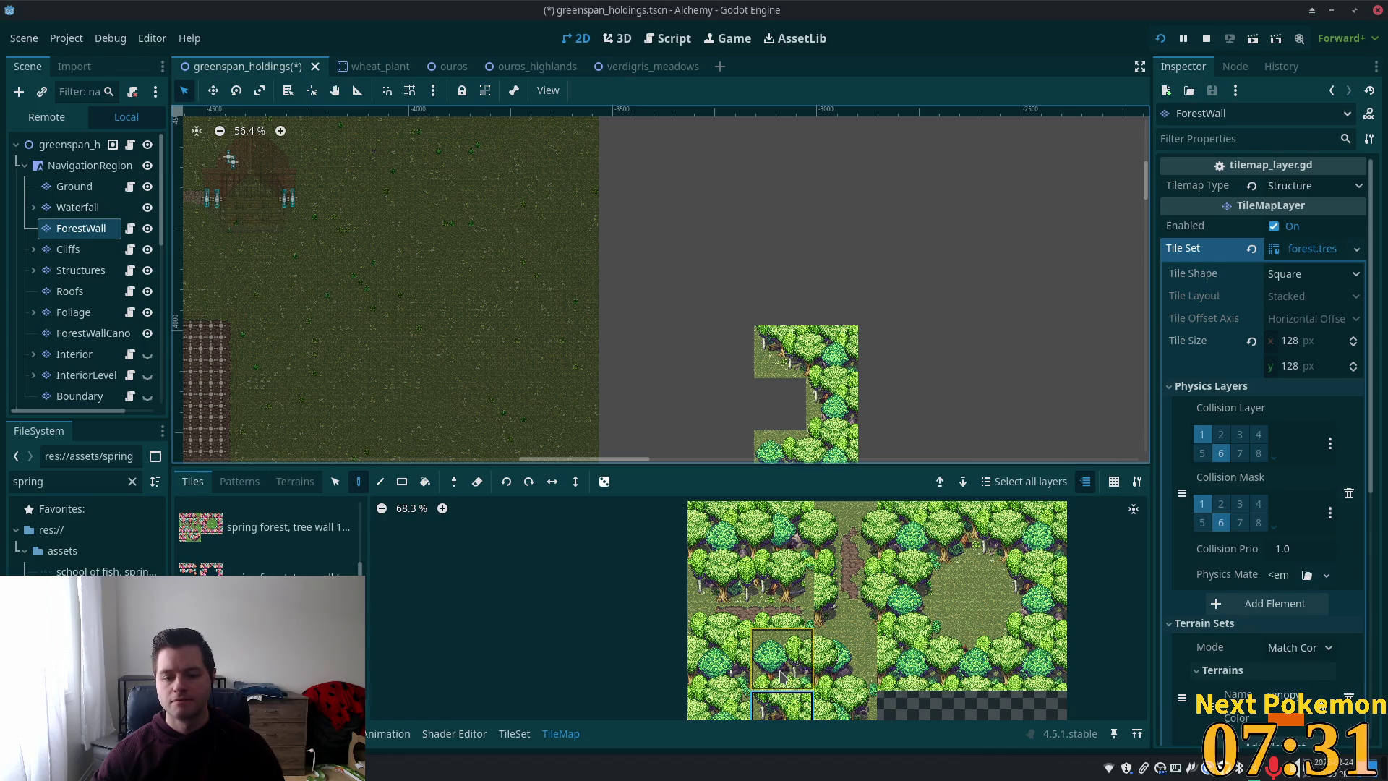
pyautogui.click(781, 531)
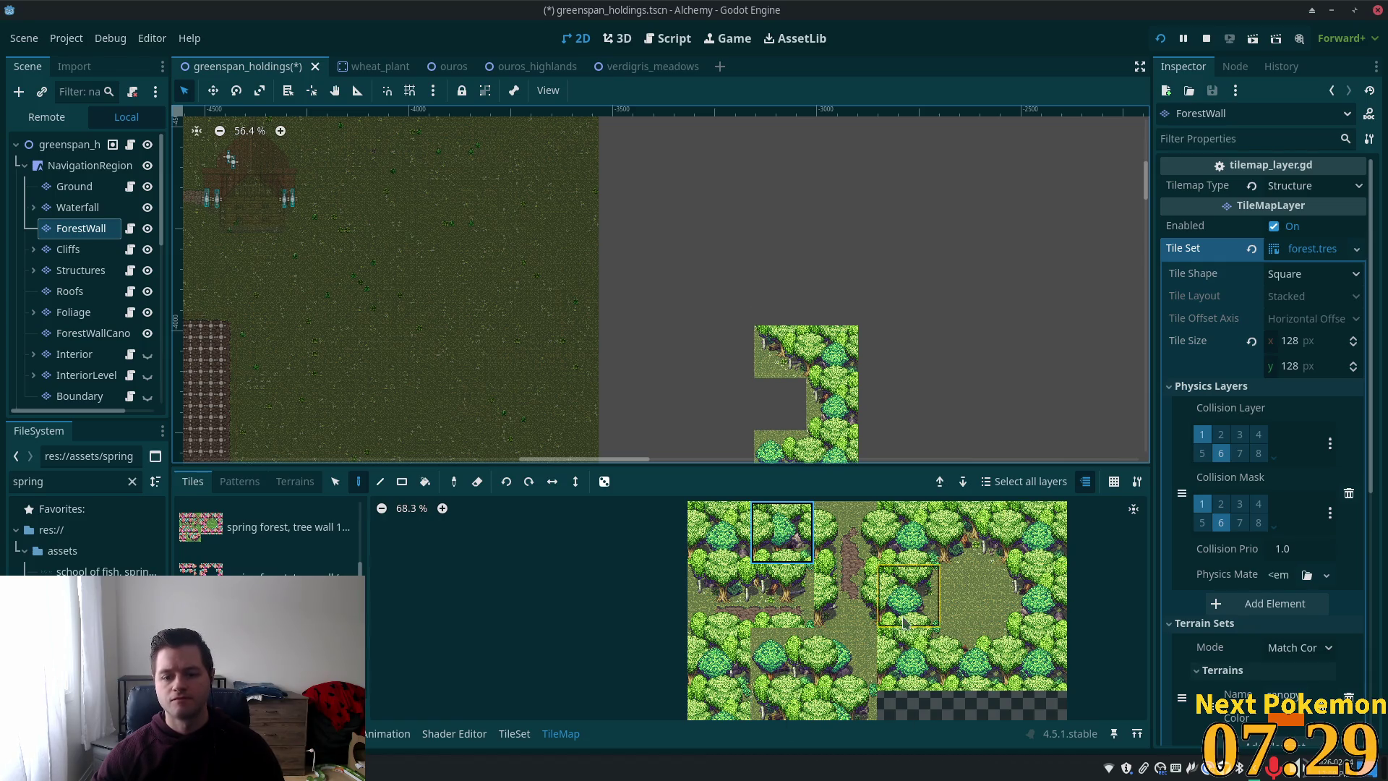
pyautogui.click(1060, 606)
pyautogui.click(780, 301)
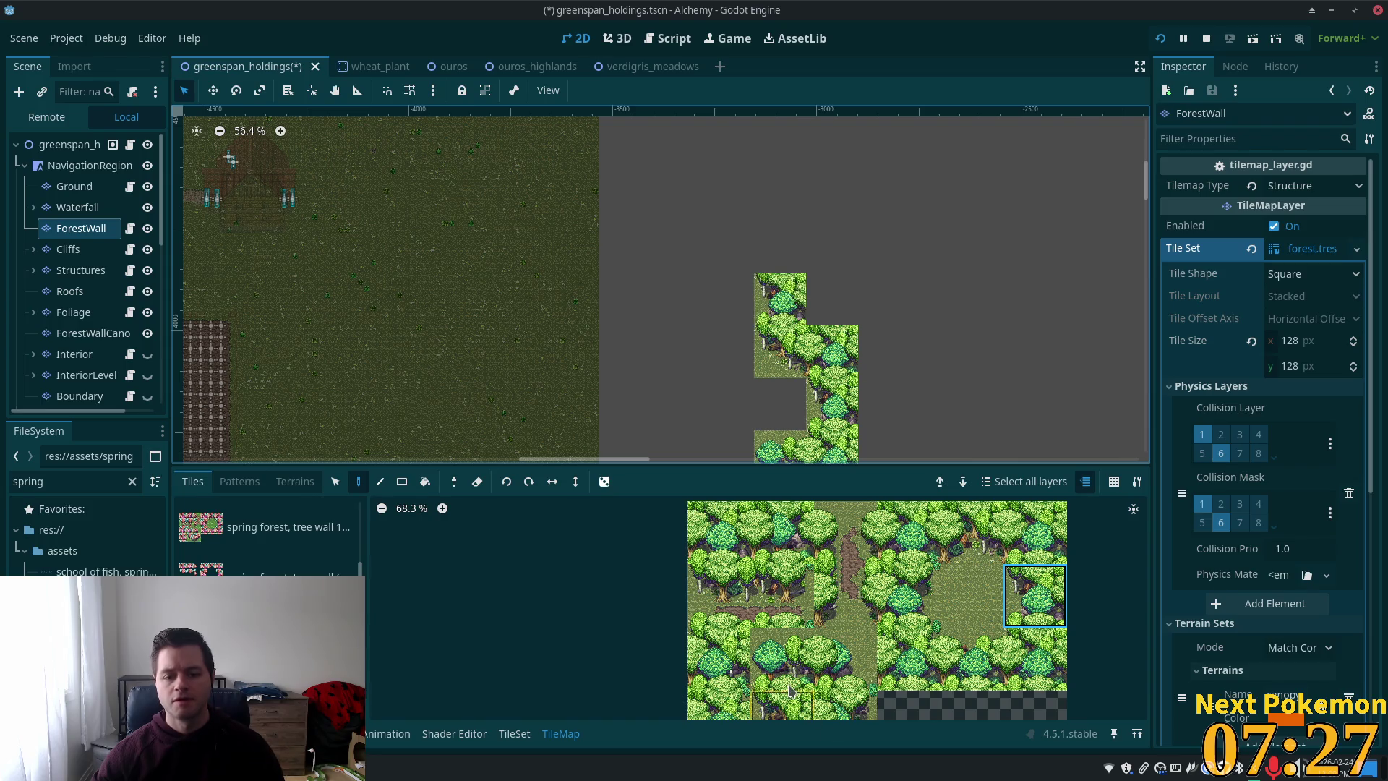
# - Paint more tree tiles above the wall, extend it east, and frame its northern end
pyautogui.scroll(2, 980, 354)
pyautogui.hscroll(-1, 1017, 350)
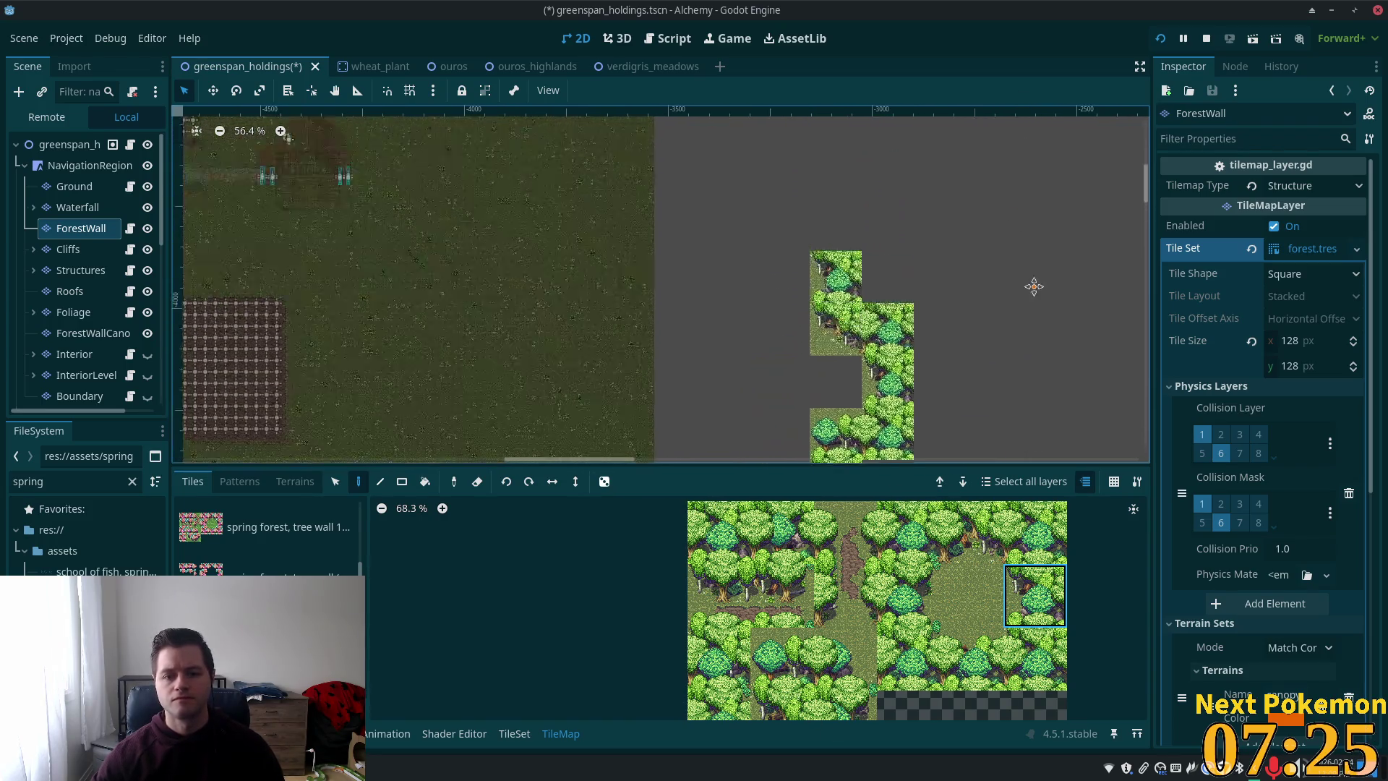
pyautogui.click(773, 679)
pyautogui.click(837, 326)
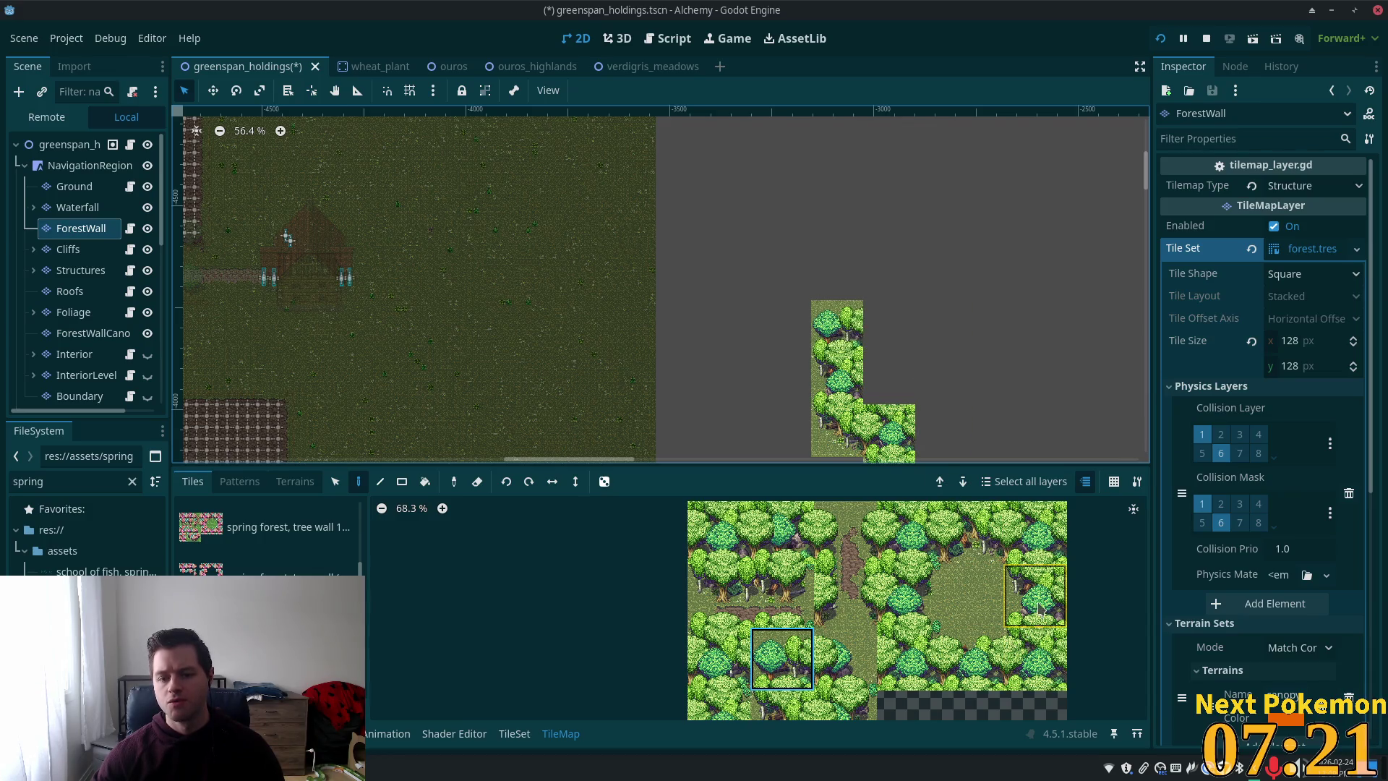
pyautogui.click(958, 325)
pyautogui.moveTo(959, 325)
pyautogui.mouseDown()
pyautogui.moveTo(1078, 432)
pyautogui.moveTo(1134, 432)
pyautogui.mouseUp()
pyautogui.scroll(-2, 802, 174)
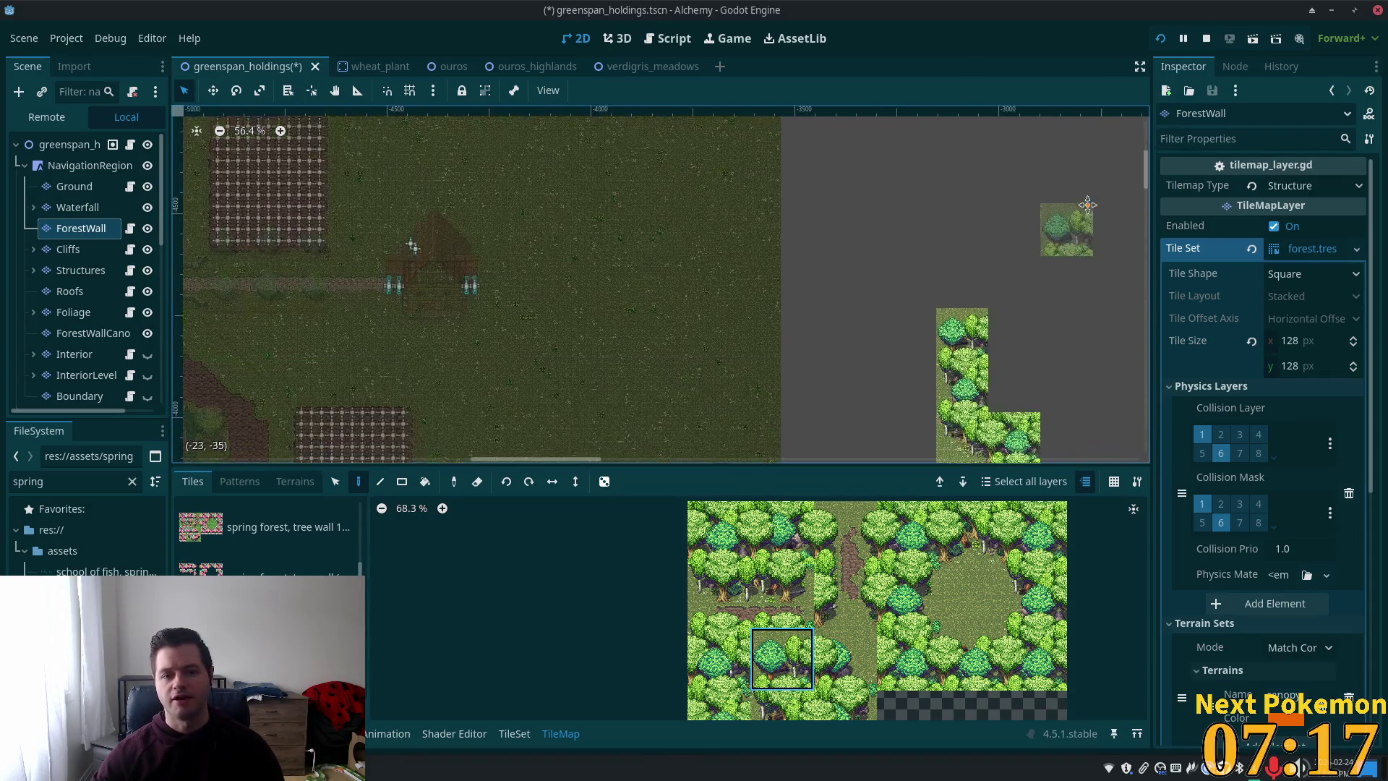
pyautogui.hscroll(4, 840, 213)
pyautogui.moveTo(840, 212); pyautogui.dragTo(780, 252)
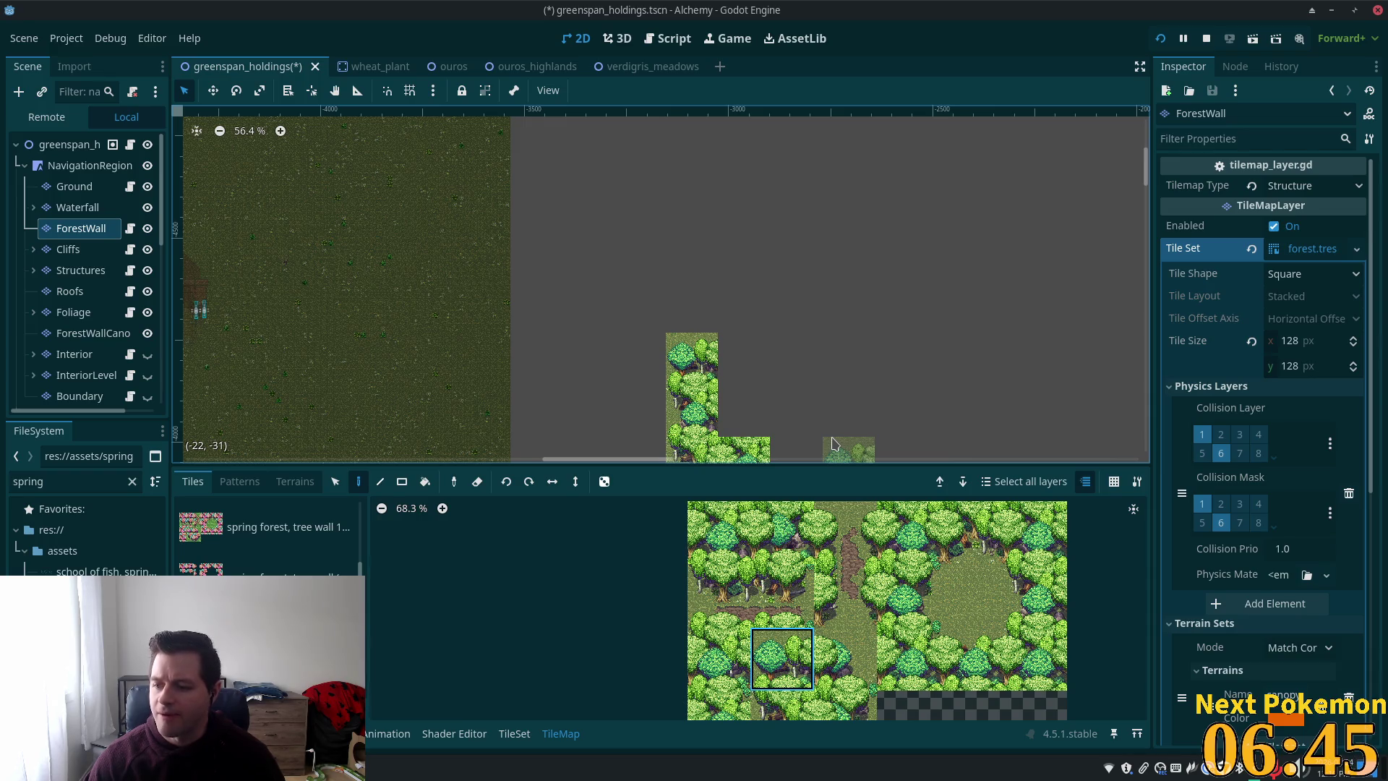
# - Paint a row of tree tiles beside the wall's top, stepping up and to the right
pyautogui.scroll(4, 753, 363)
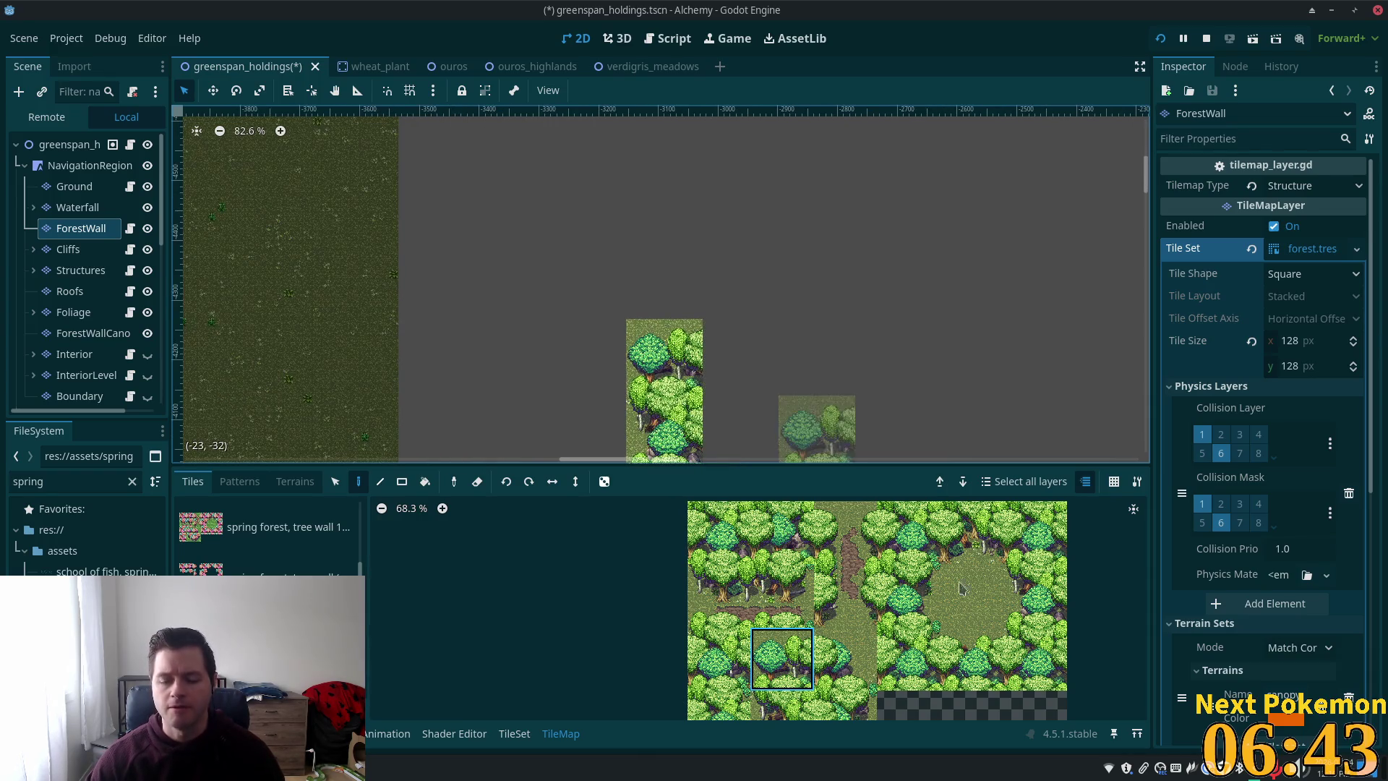
pyautogui.click(971, 657)
pyautogui.click(740, 358)
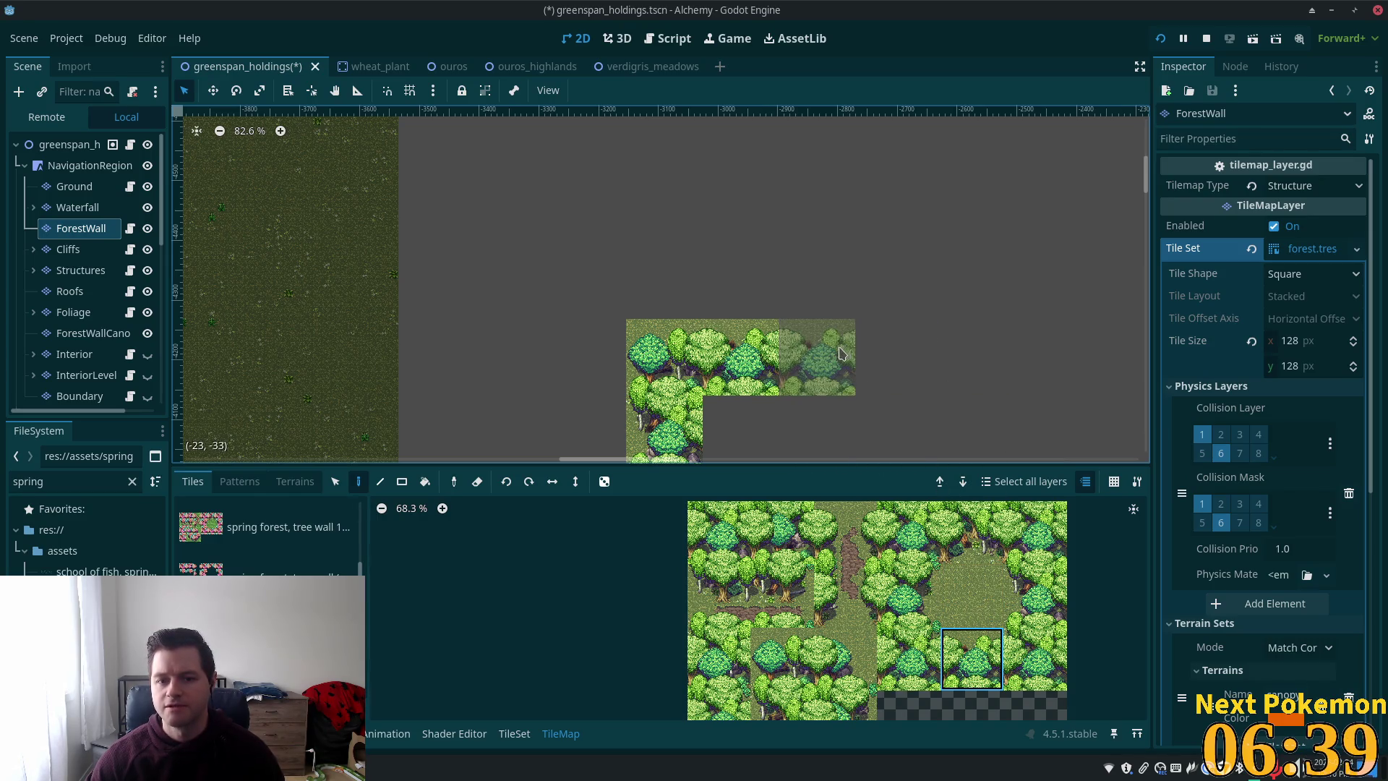
pyautogui.click(841, 353)
pyautogui.click(779, 662)
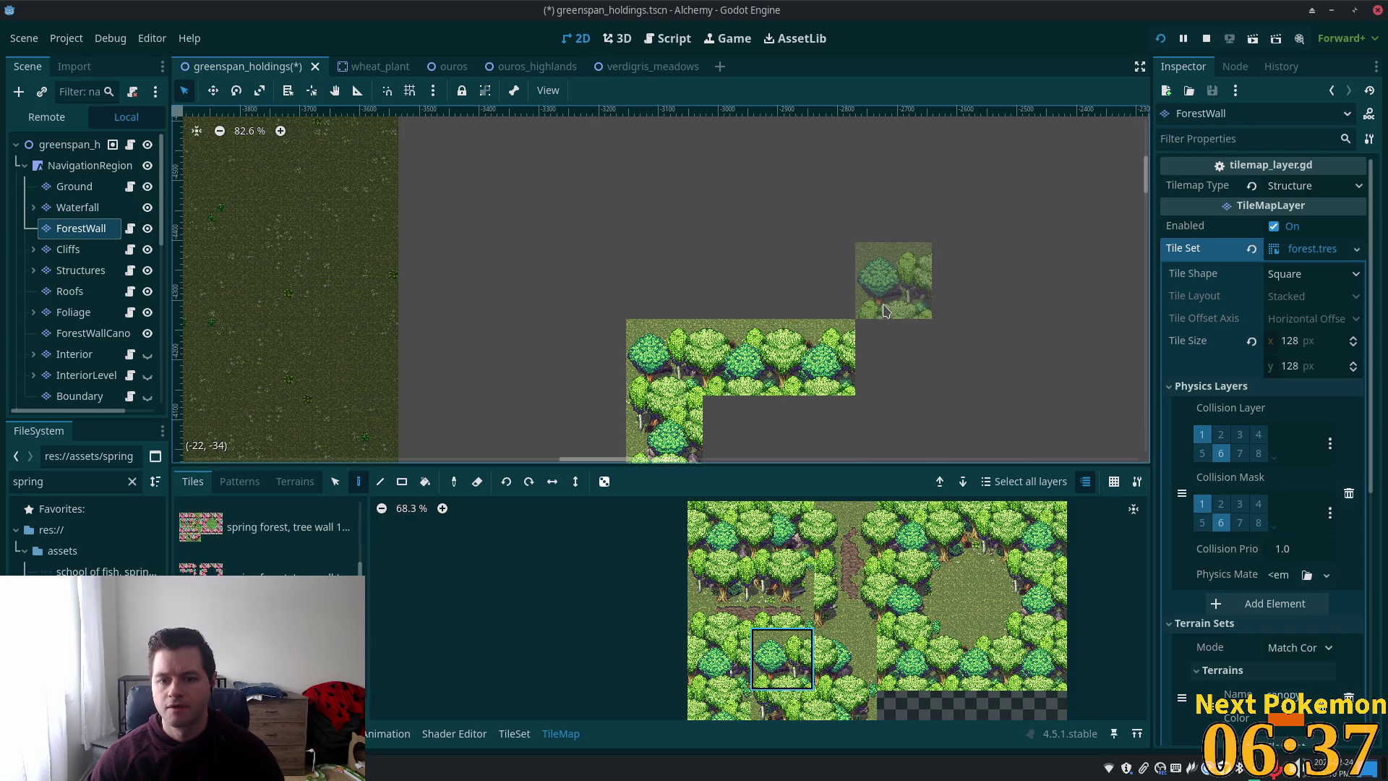
pyautogui.click(888, 307)
pyautogui.click(1025, 664)
pyautogui.click(894, 357)
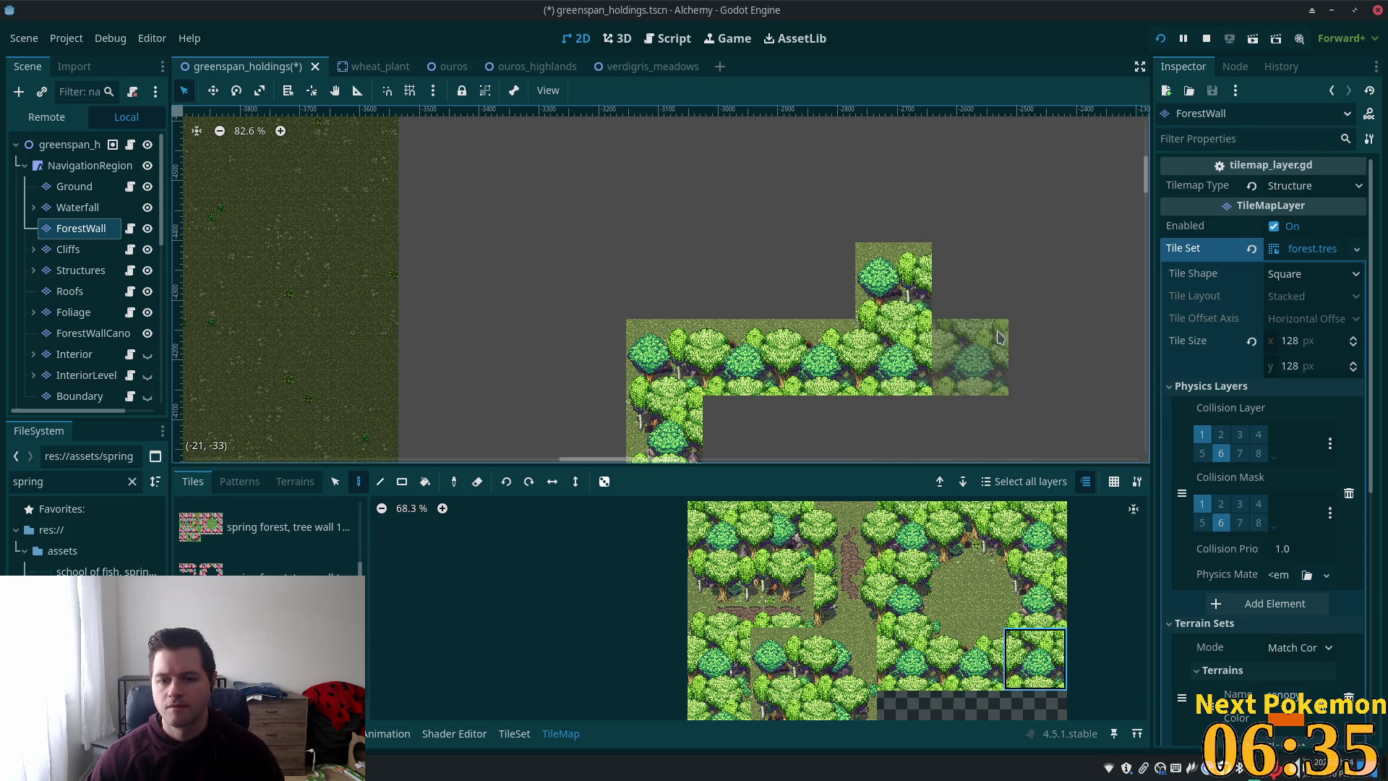
# - Add tree tiles at the next step up and below it, then bring the northern section into view
pyautogui.scroll(3, 969, 357)
pyautogui.hscroll(2, 969, 358)
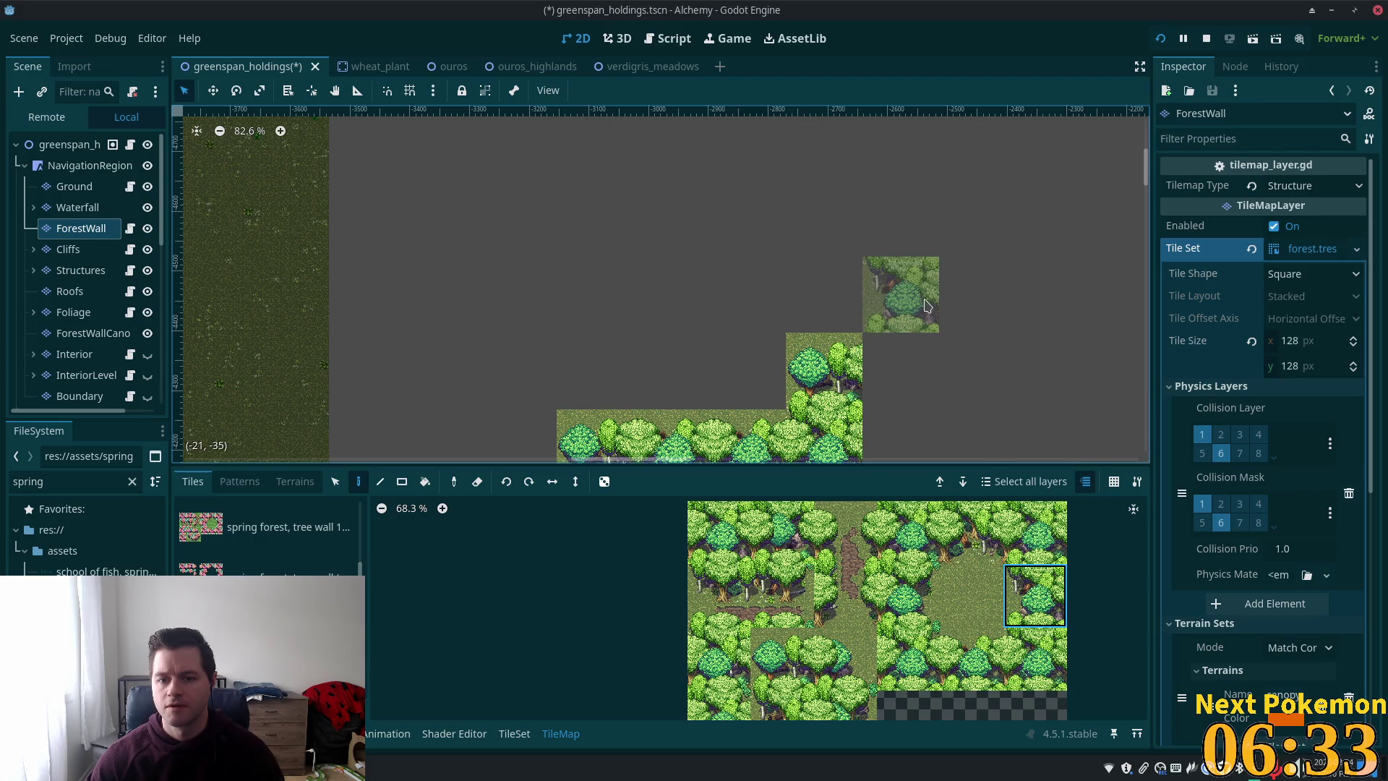
pyautogui.click(900, 294)
pyautogui.click(900, 371)
pyautogui.scroll(-6, 1054, 433)
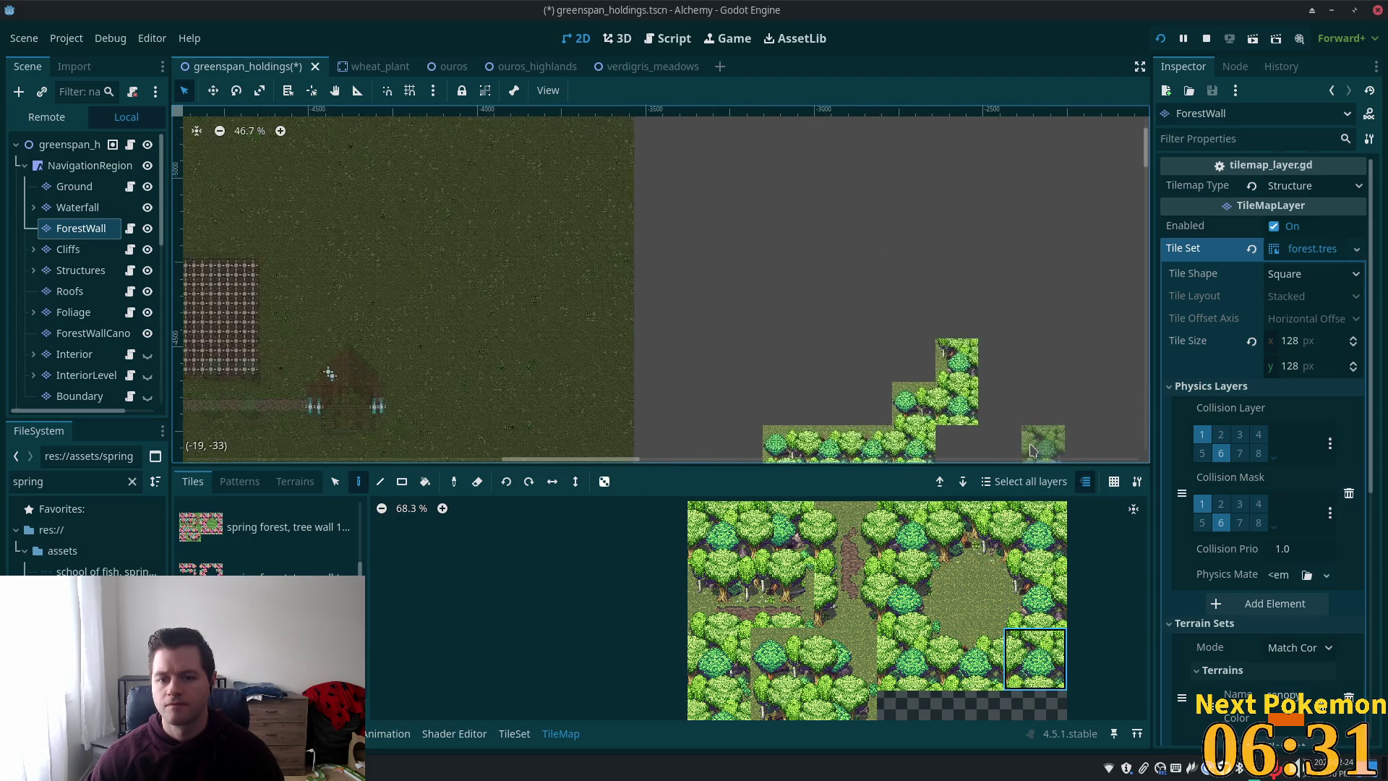
pyautogui.scroll(3, 904, 304)
pyautogui.hscroll(-3, 1038, 226)
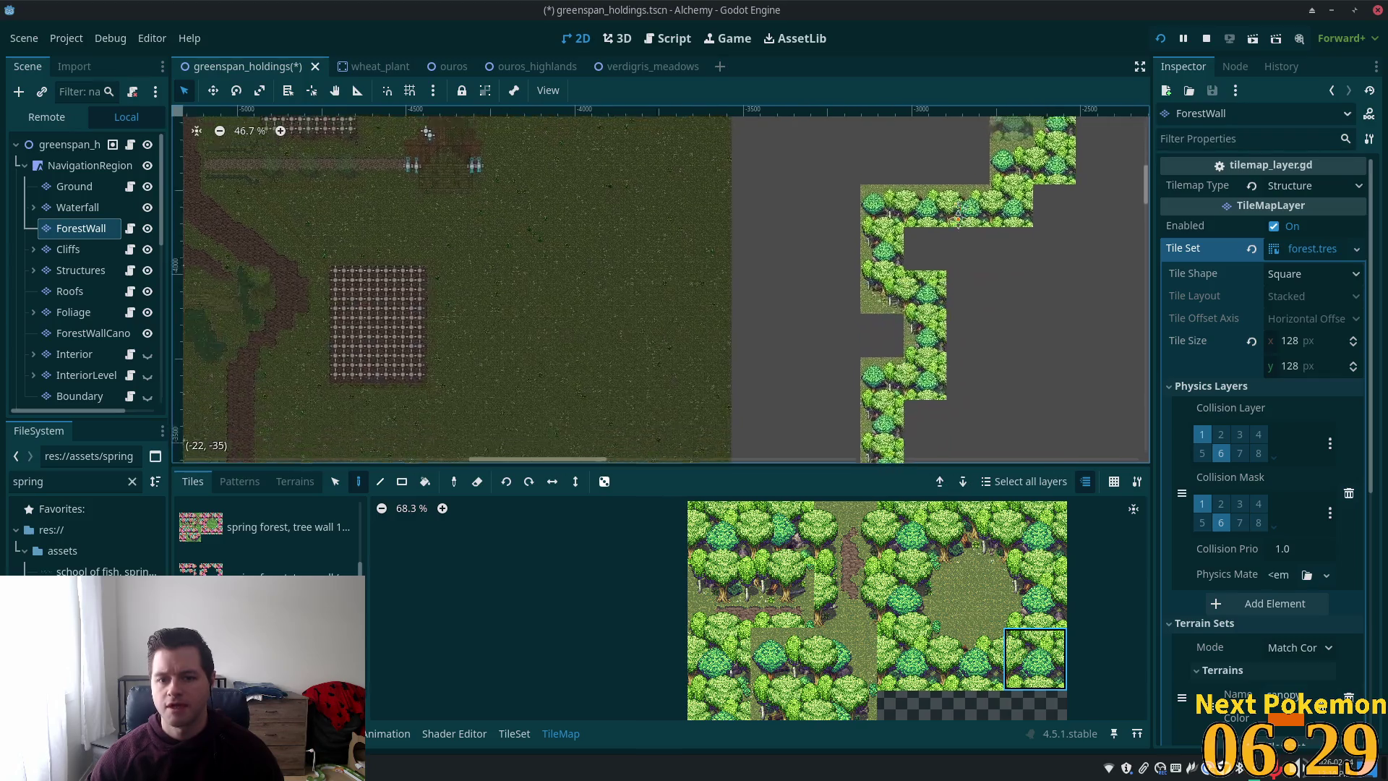
pyautogui.scroll(-5, 217, 217)
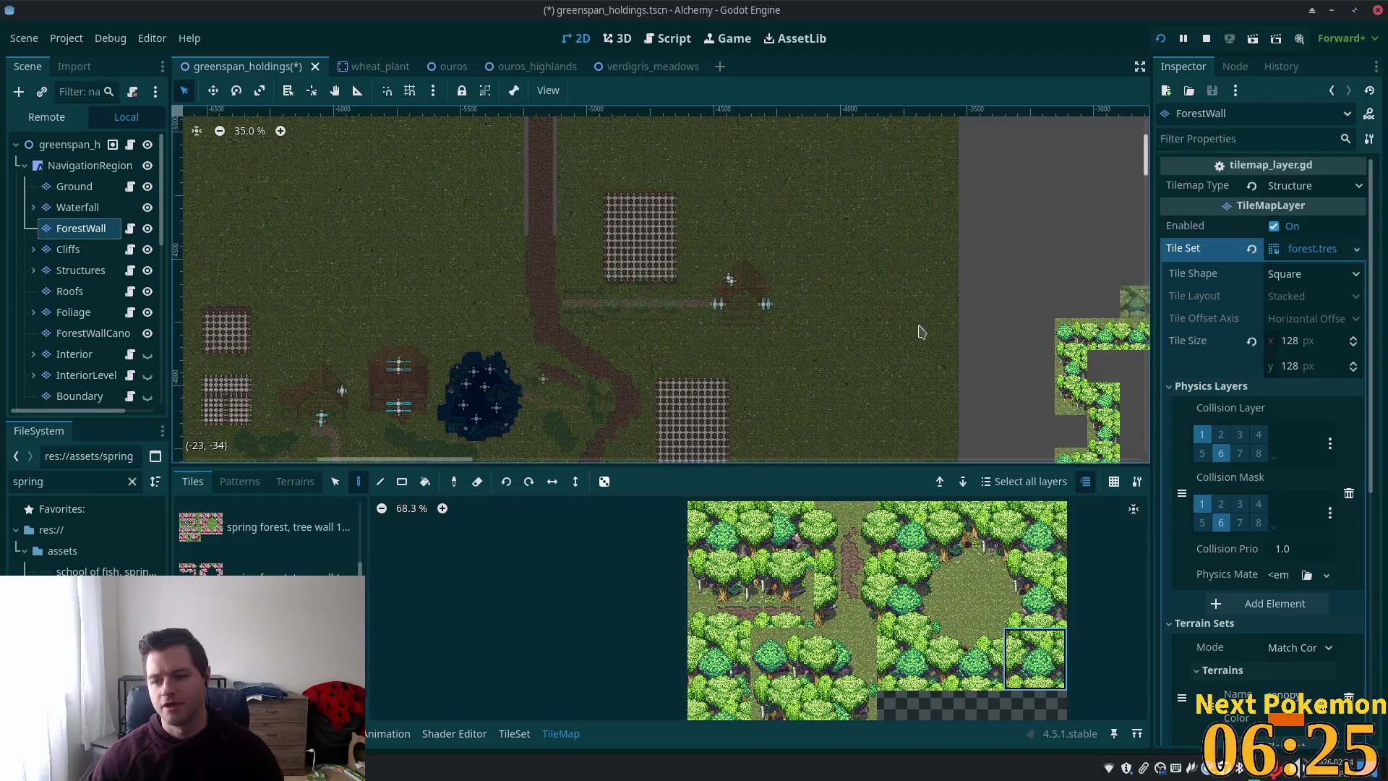
pyautogui.moveTo(974, 302); pyautogui.dragTo(790, 338)
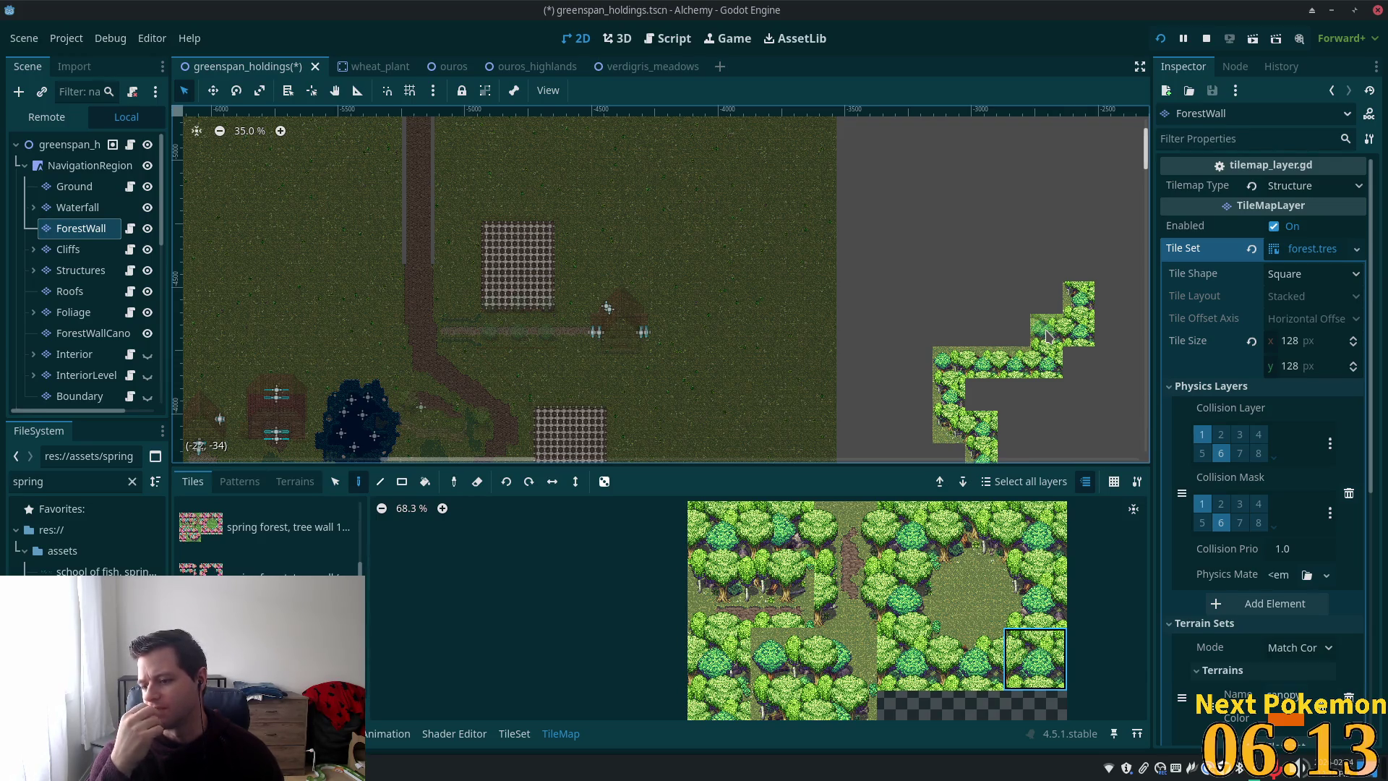
# - Place a forest tile above the column and a two-tile tree block at its top-left
pyautogui.scroll(3, 1048, 336)
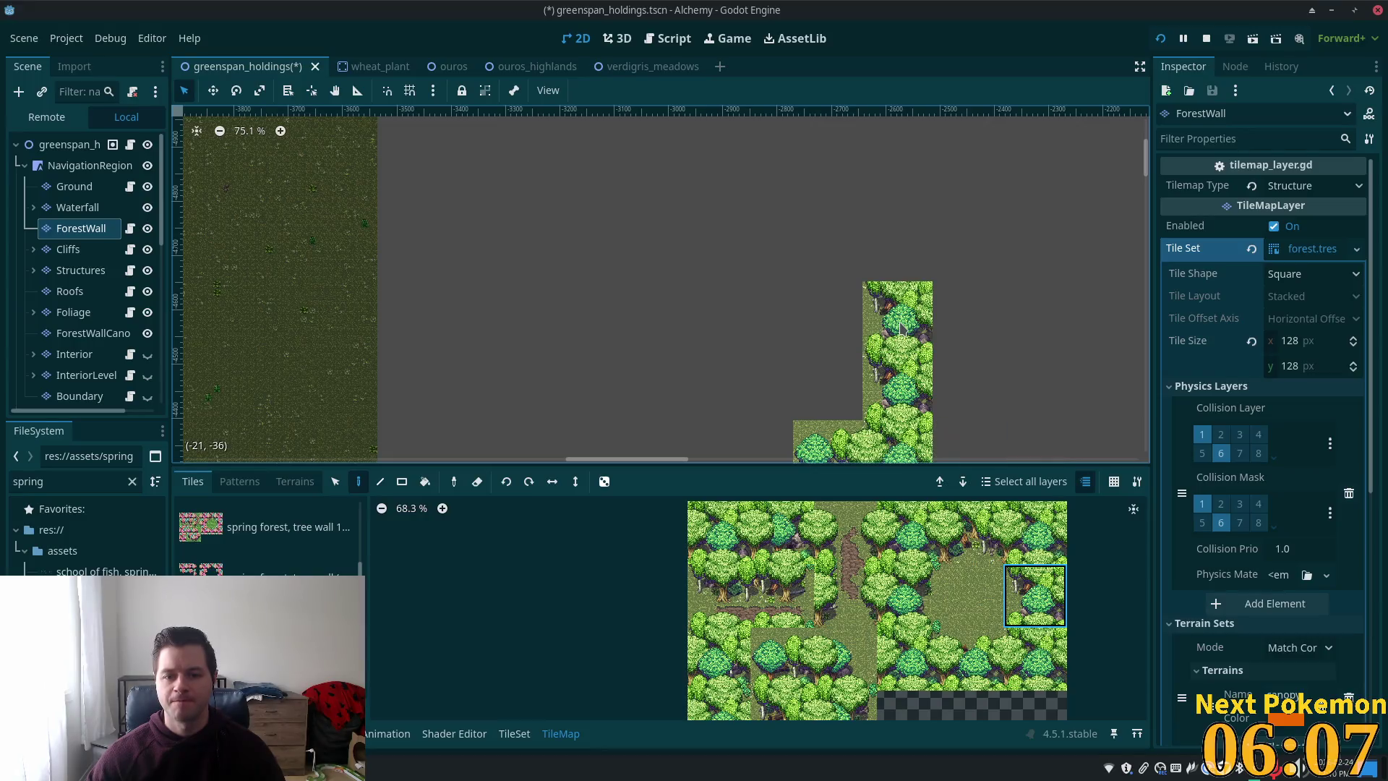
pyautogui.click(1035, 591)
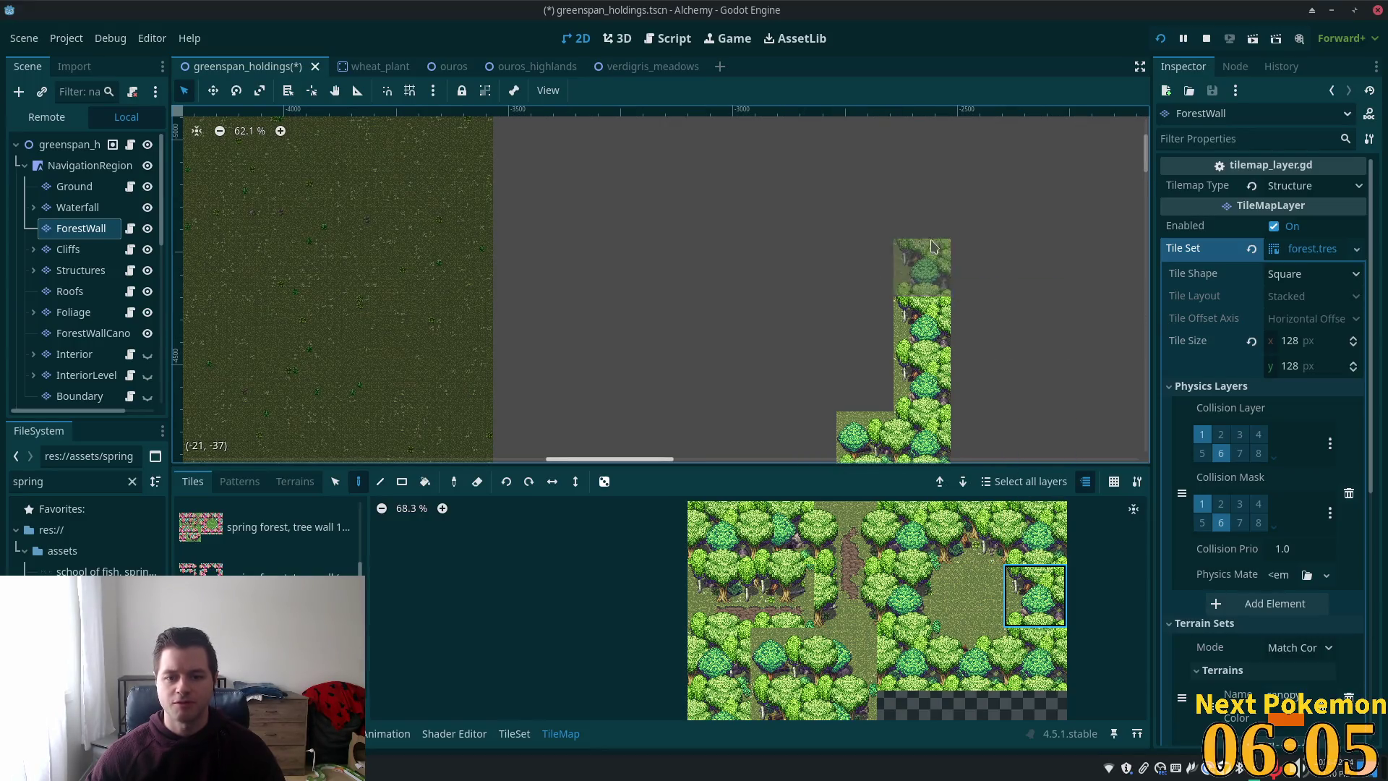
pyautogui.click(916, 266)
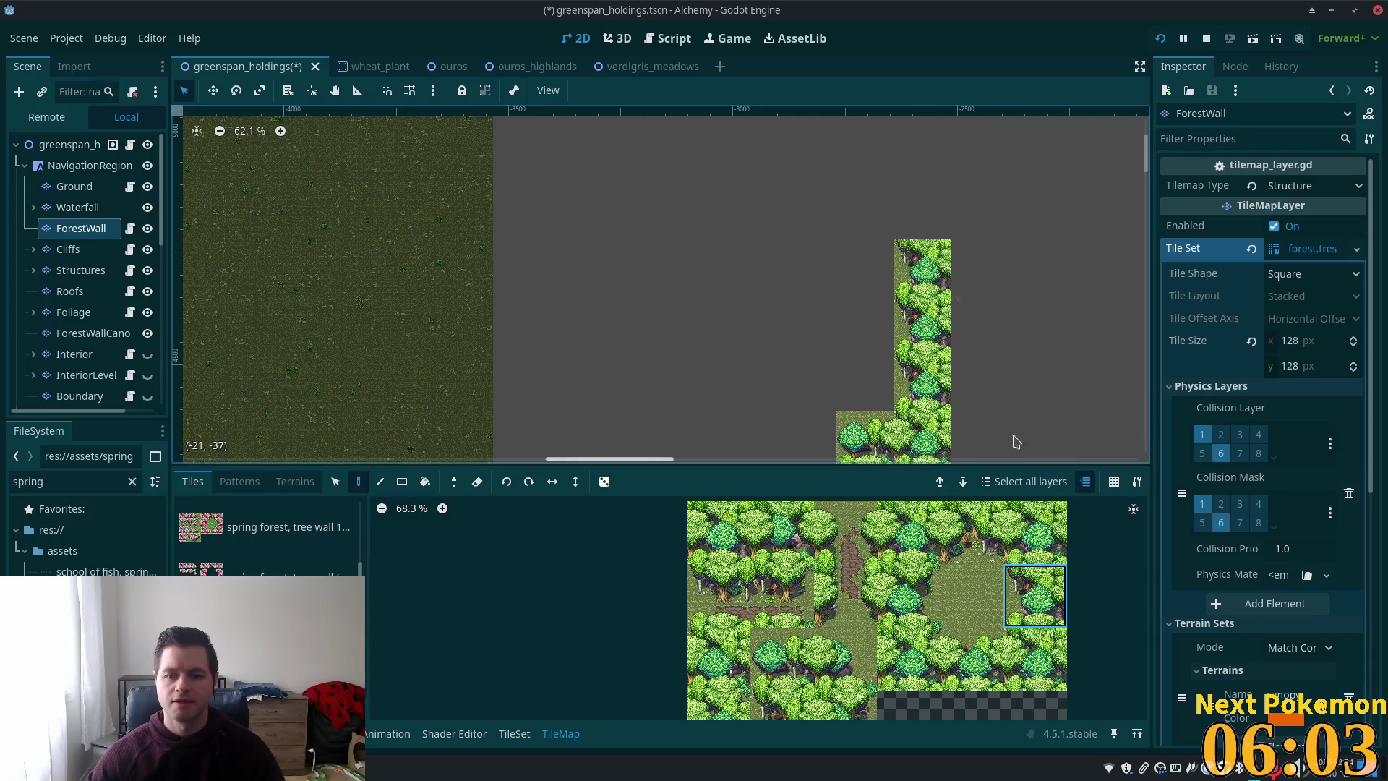
pyautogui.moveTo(1035, 549); pyautogui.dragTo(972, 535)
pyautogui.click(893, 209)
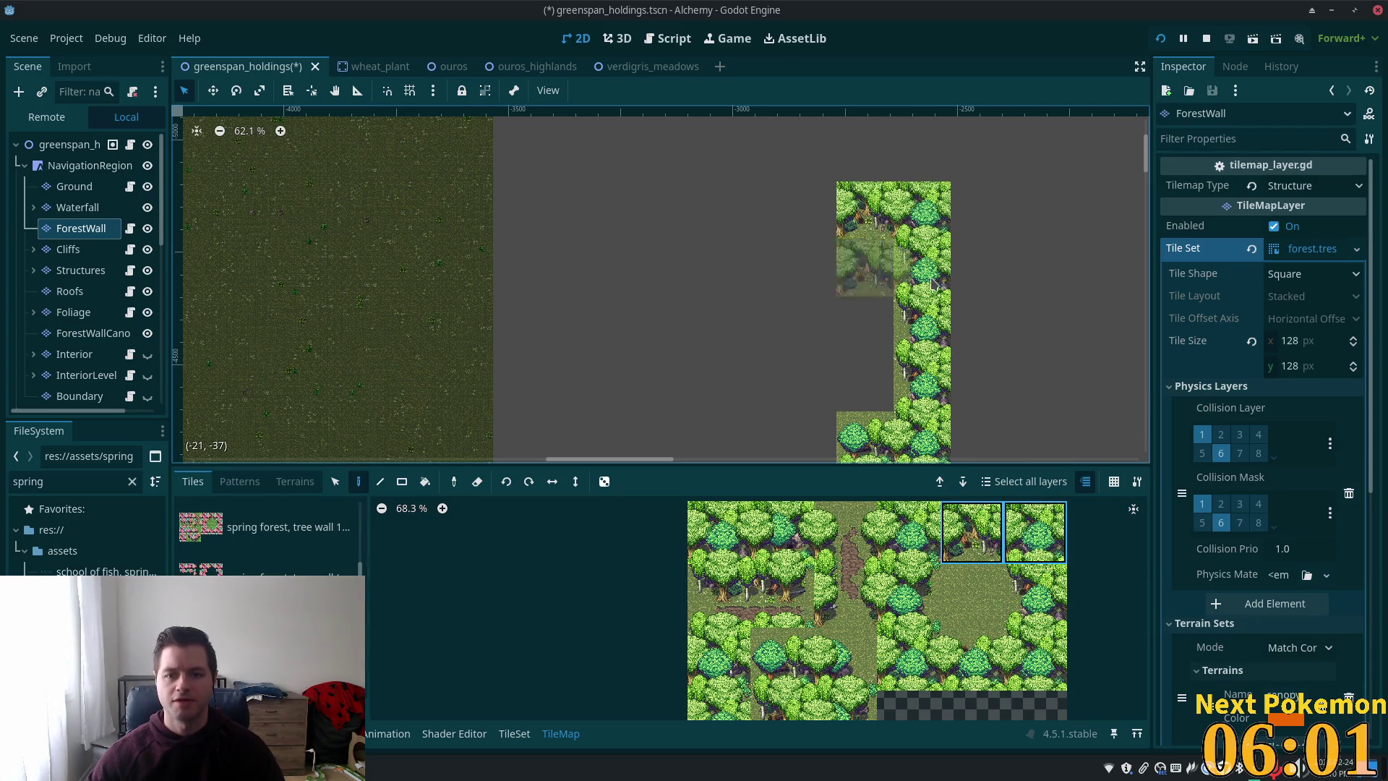
pyautogui.scroll(-5, 926, 354)
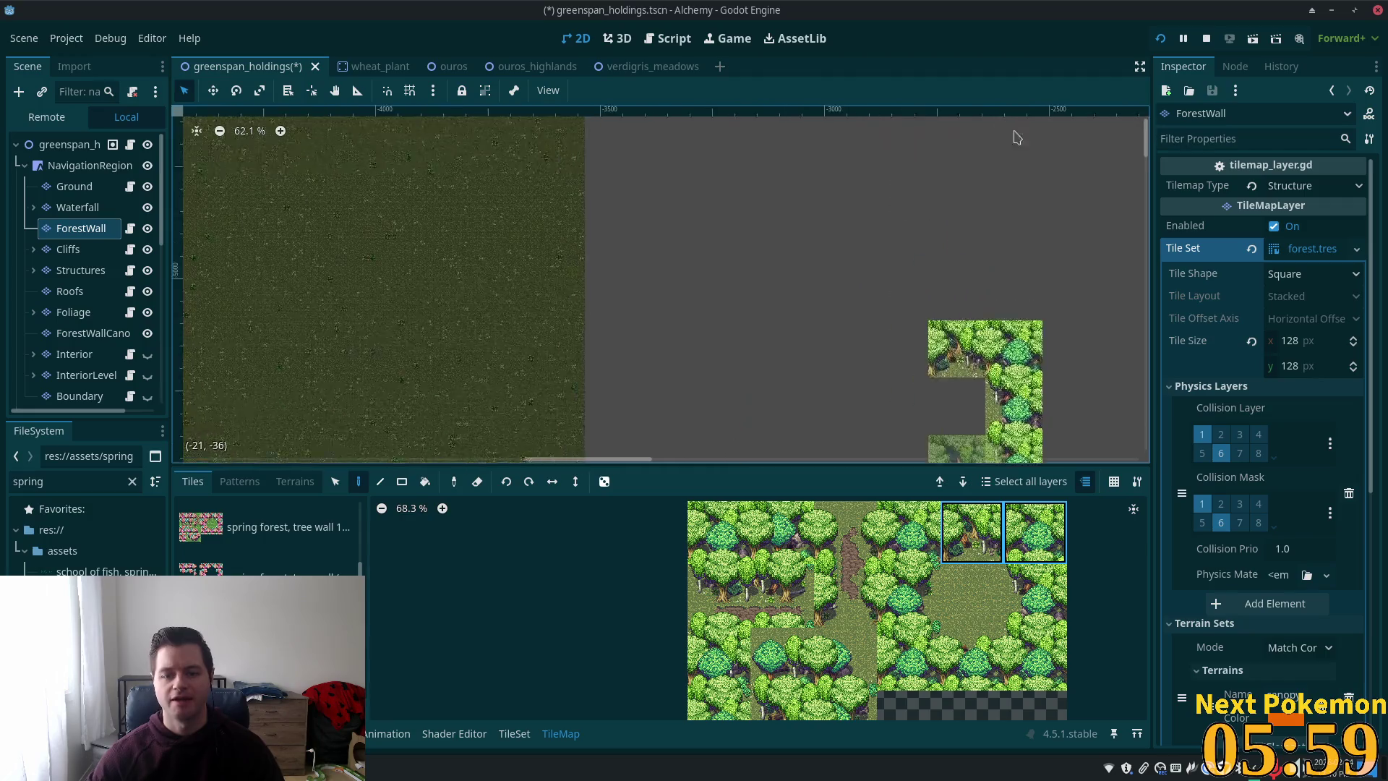
pyautogui.scroll(-1, 862, 334)
pyautogui.moveTo(862, 334); pyautogui.dragTo(829, 168)
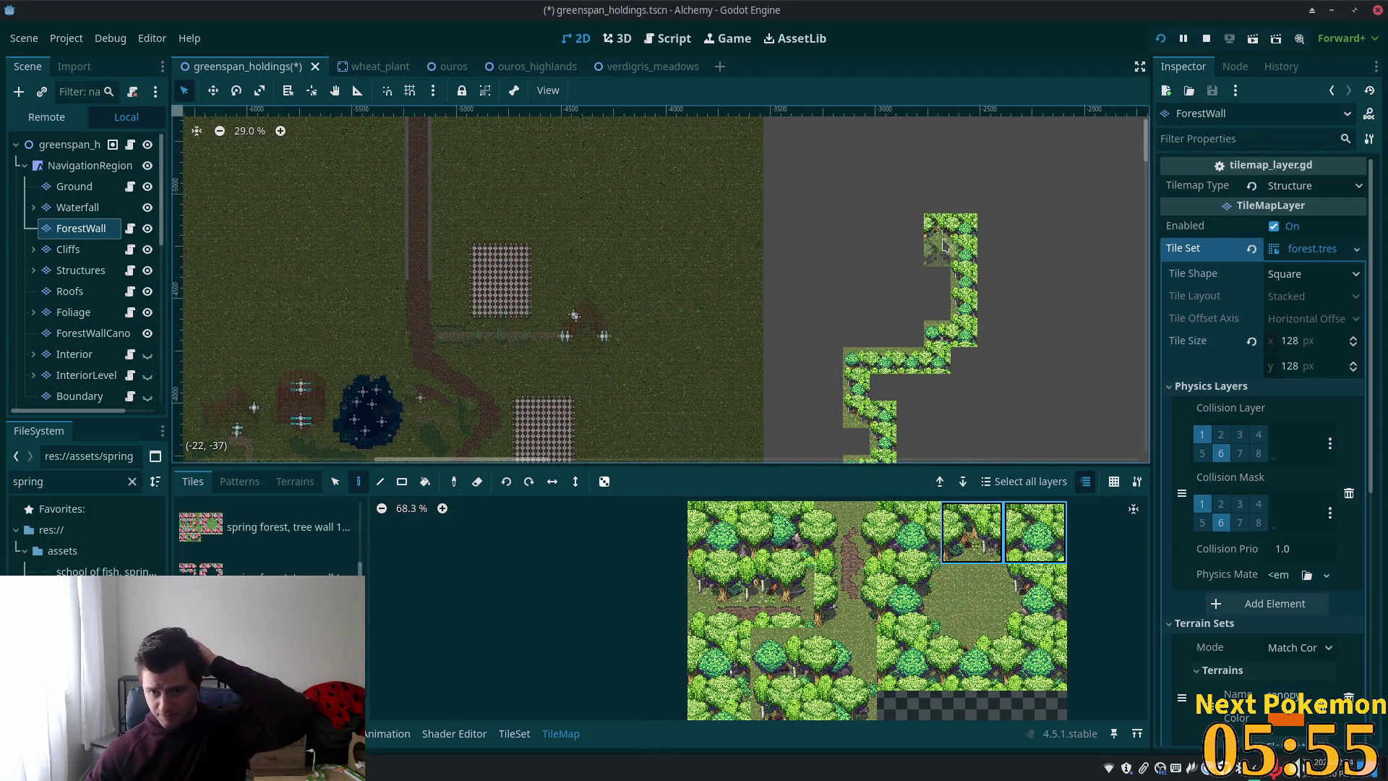
# - Stamp the two-tile tree block above the column and recenter the wall in view
pyautogui.scroll(4, 933, 232)
pyautogui.scroll(2, 932, 233)
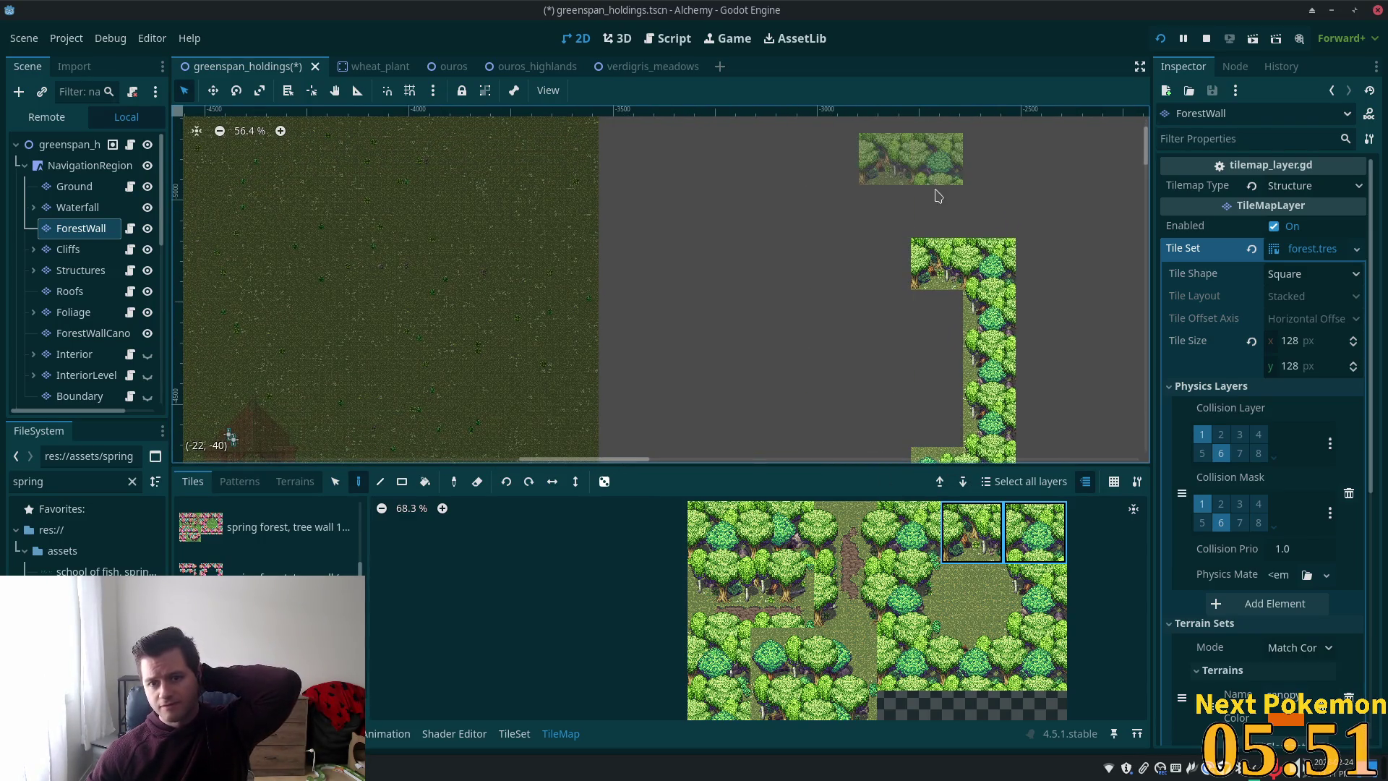
pyautogui.click(937, 205)
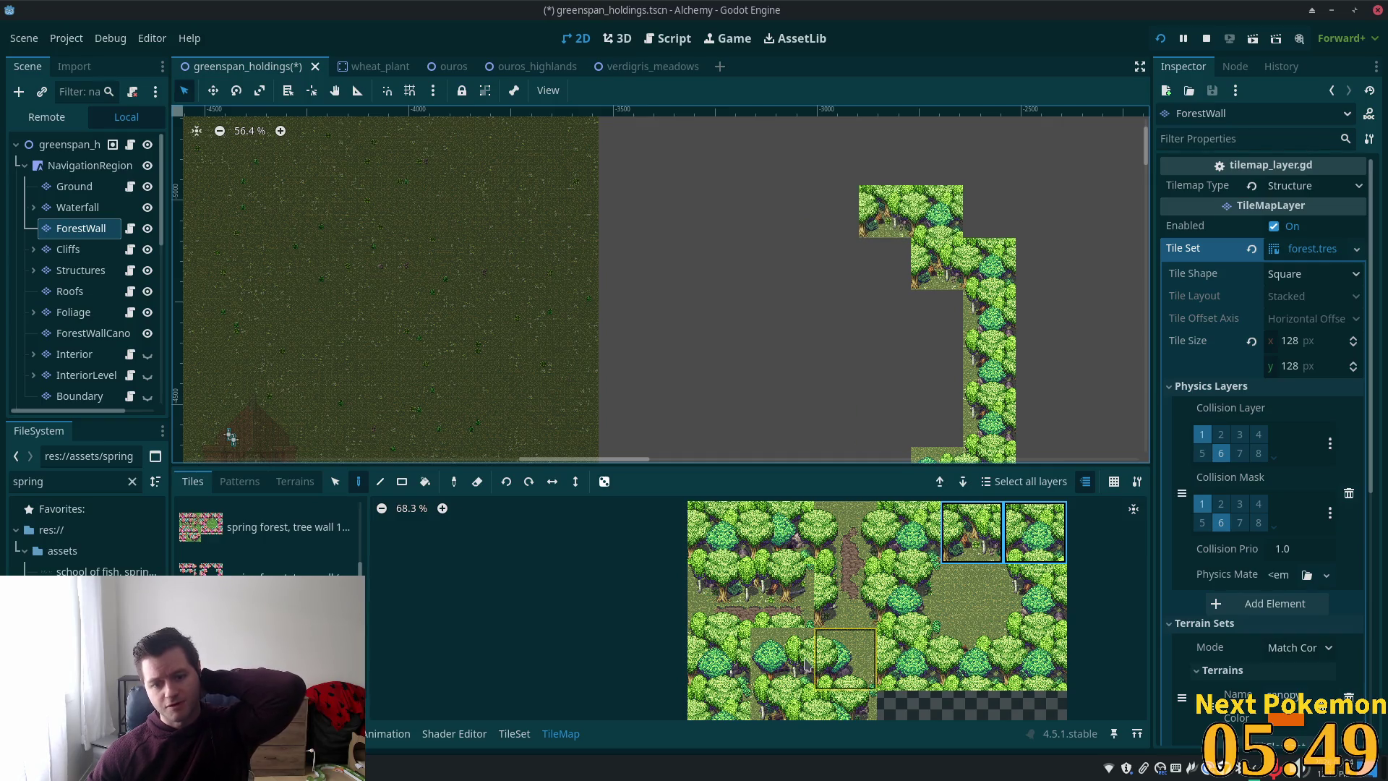
pyautogui.click(783, 657)
pyautogui.click(782, 706)
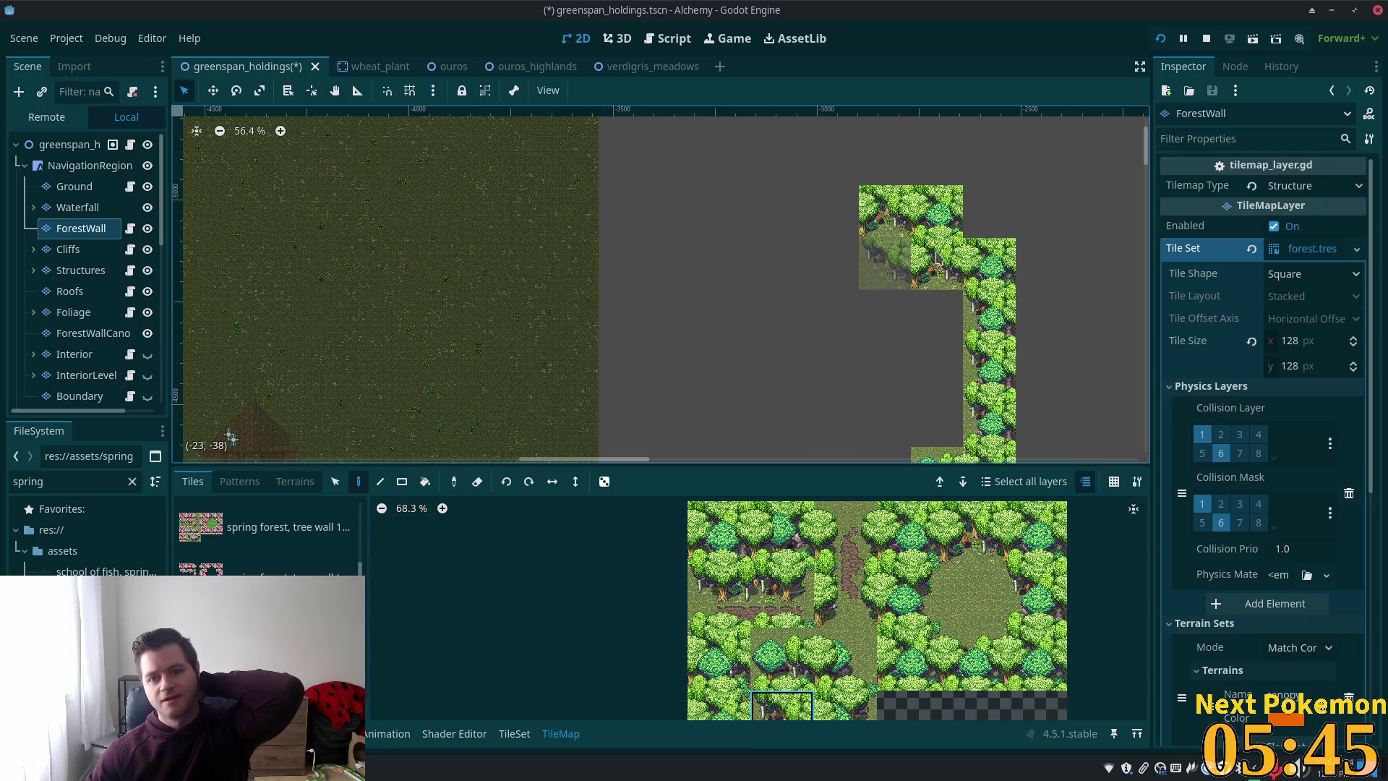
pyautogui.scroll(-1, 937, 257)
pyautogui.moveTo(831, 372)
pyautogui.mouseDown()
pyautogui.moveTo(978, 121)
pyautogui.moveTo(877, 362)
pyautogui.mouseUp()
# - Fill the empty gap and the top-left corner cells of the bend with single tree tiles
pyautogui.click(970, 538)
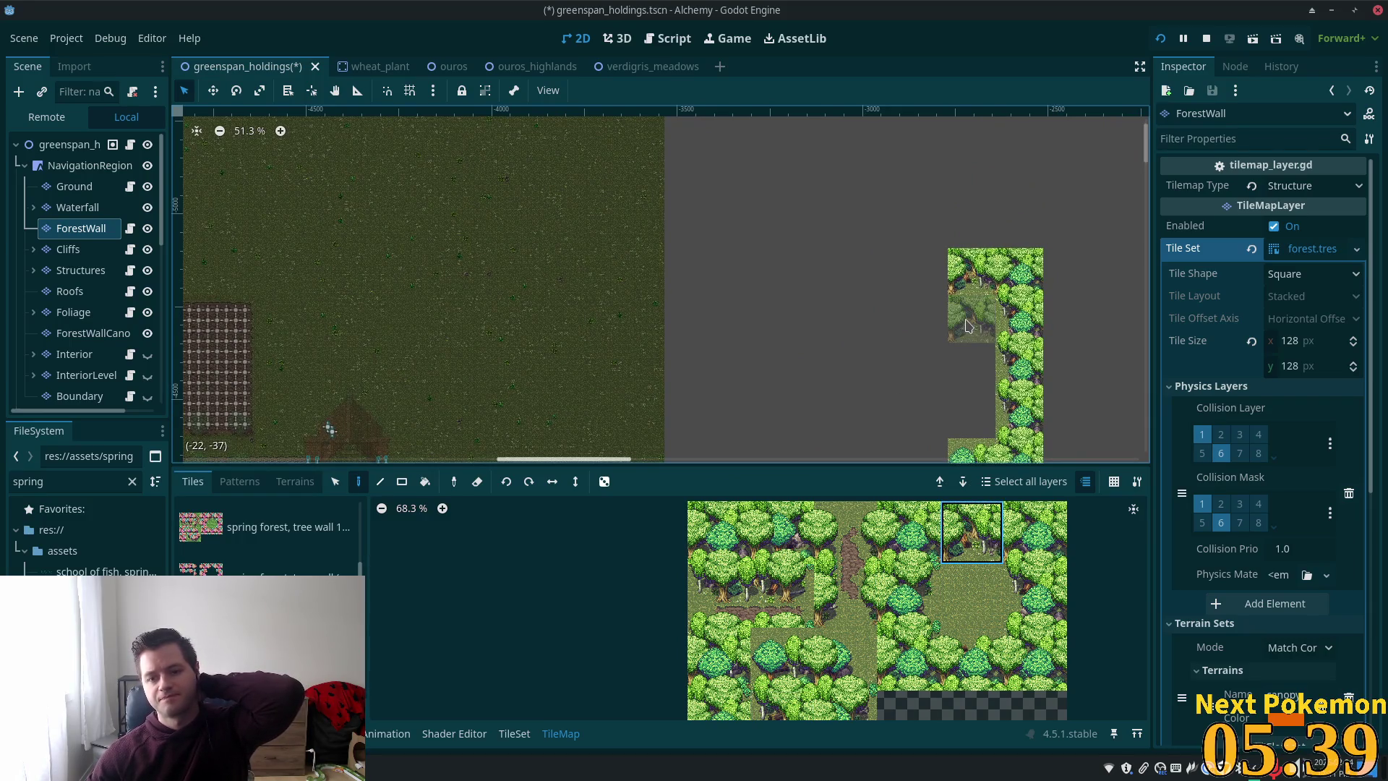
pyautogui.click(781, 705)
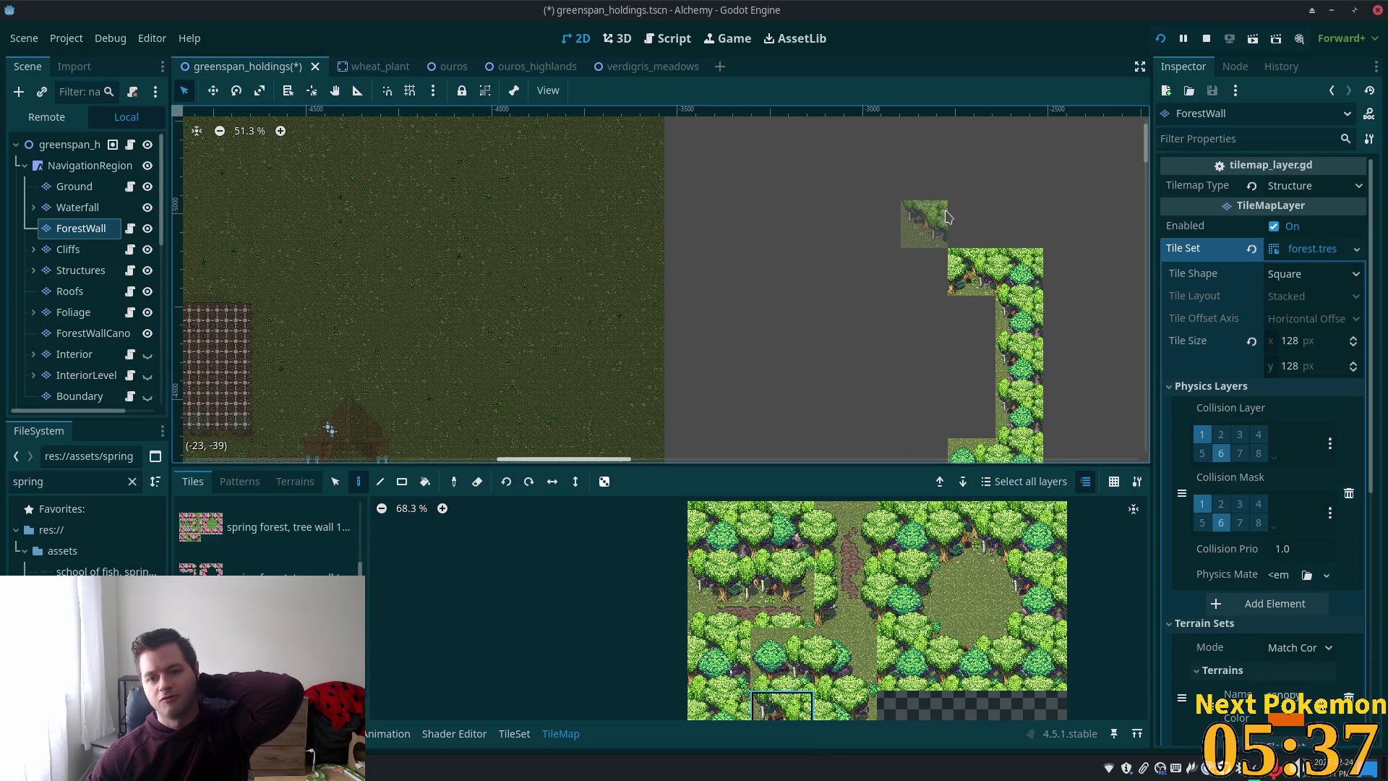
pyautogui.click(928, 279)
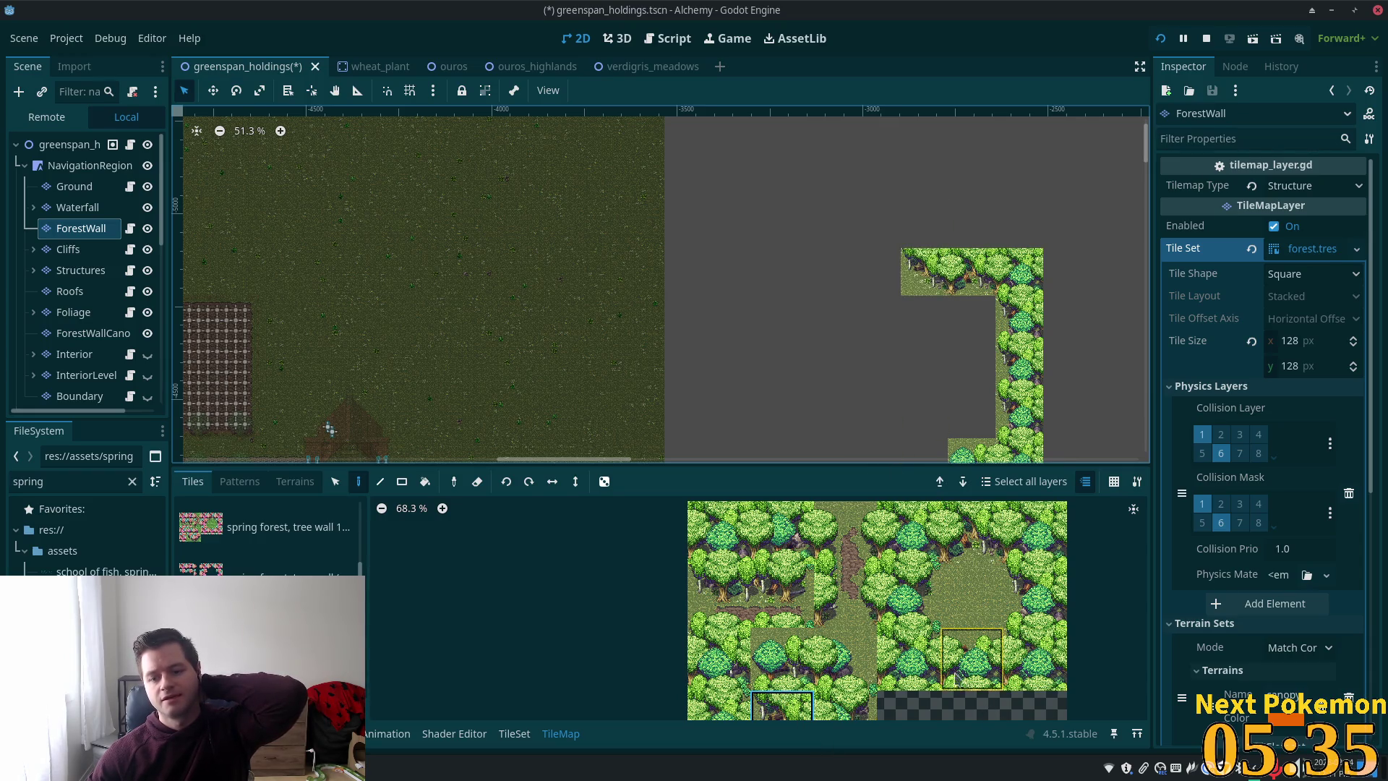
pyautogui.click(917, 658)
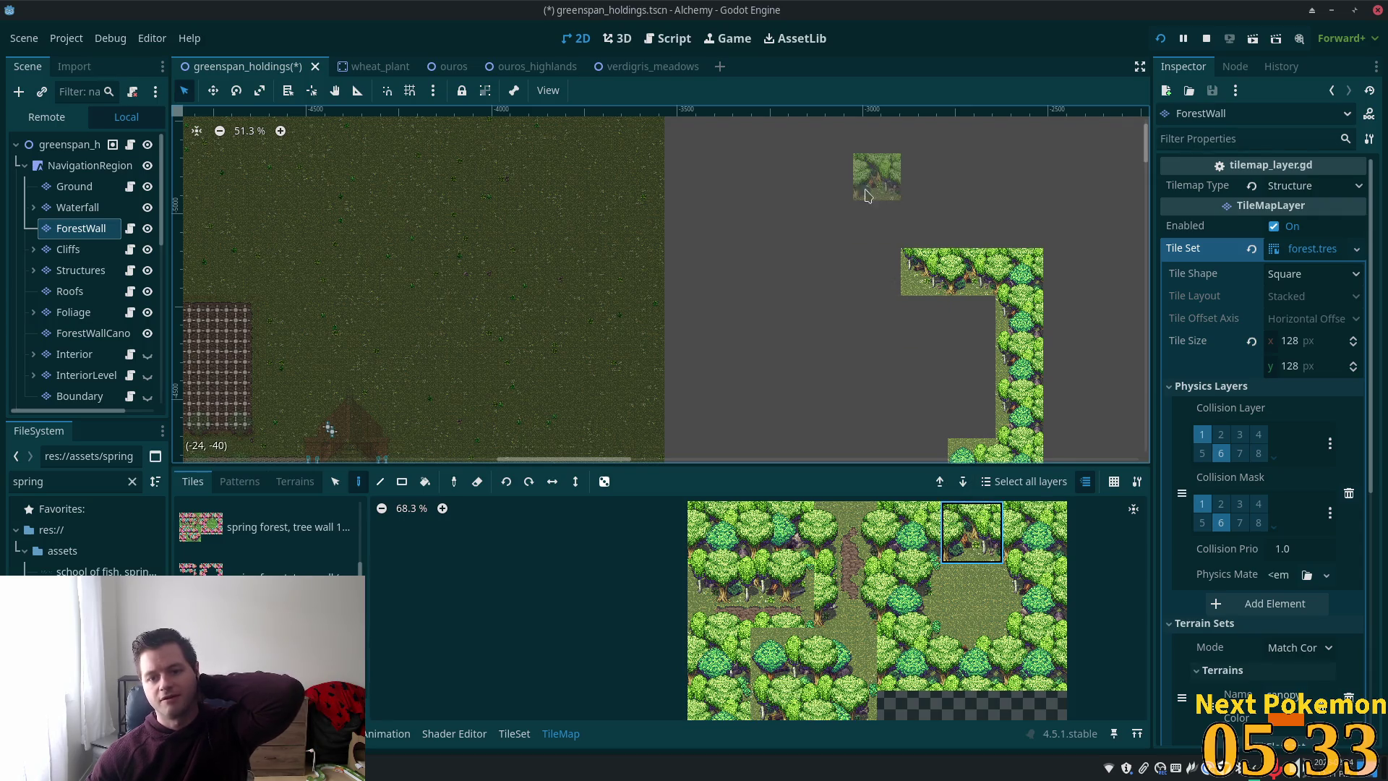
pyautogui.click(878, 225)
pyautogui.click(924, 224)
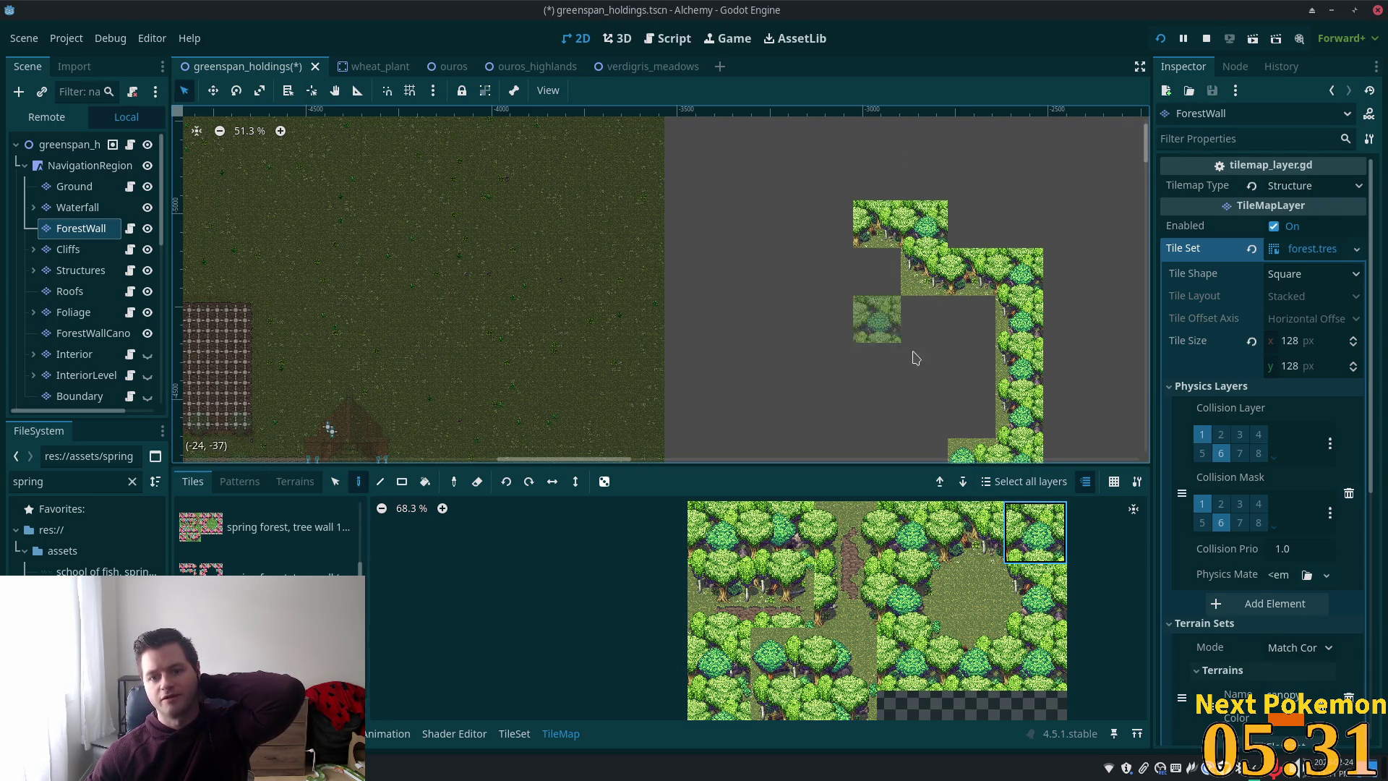
pyautogui.scroll(-1, 972, 365)
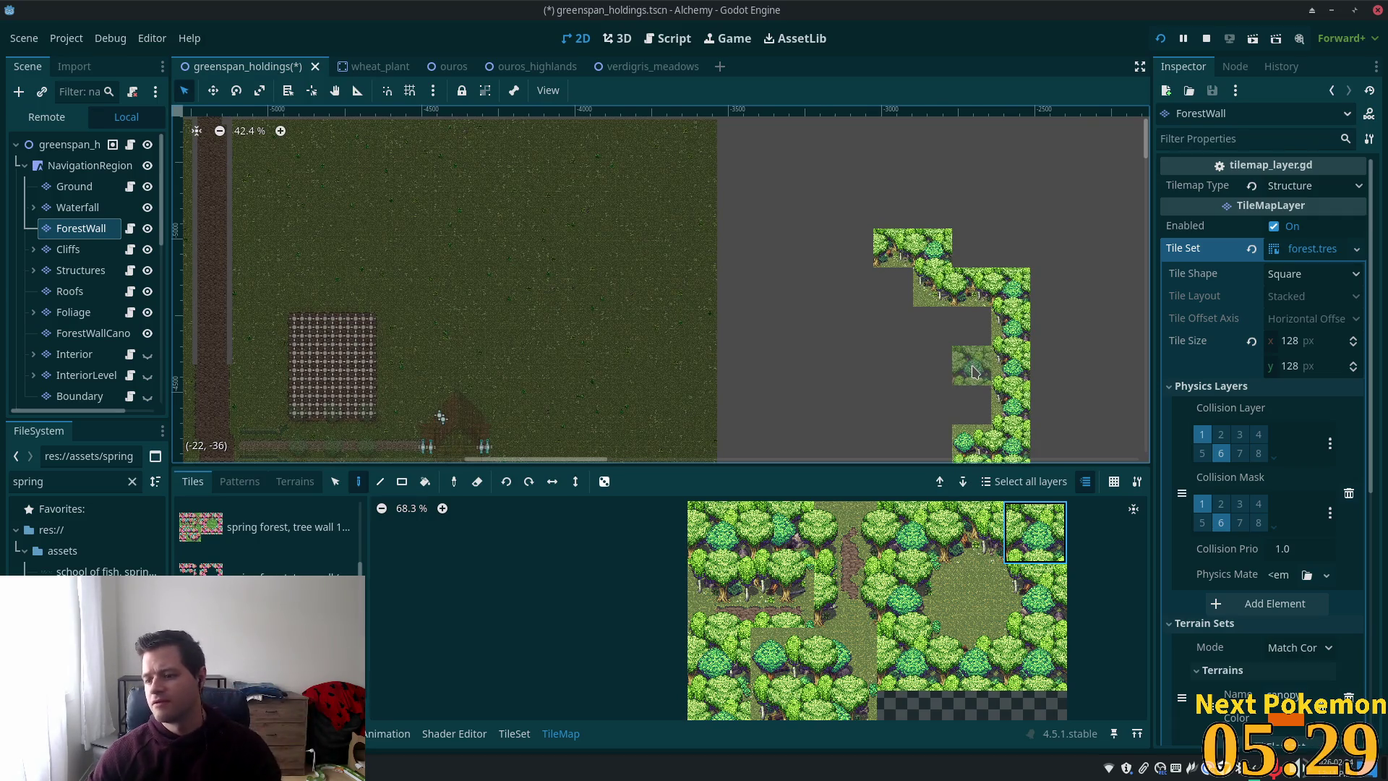
pyautogui.scroll(-1, 956, 410)
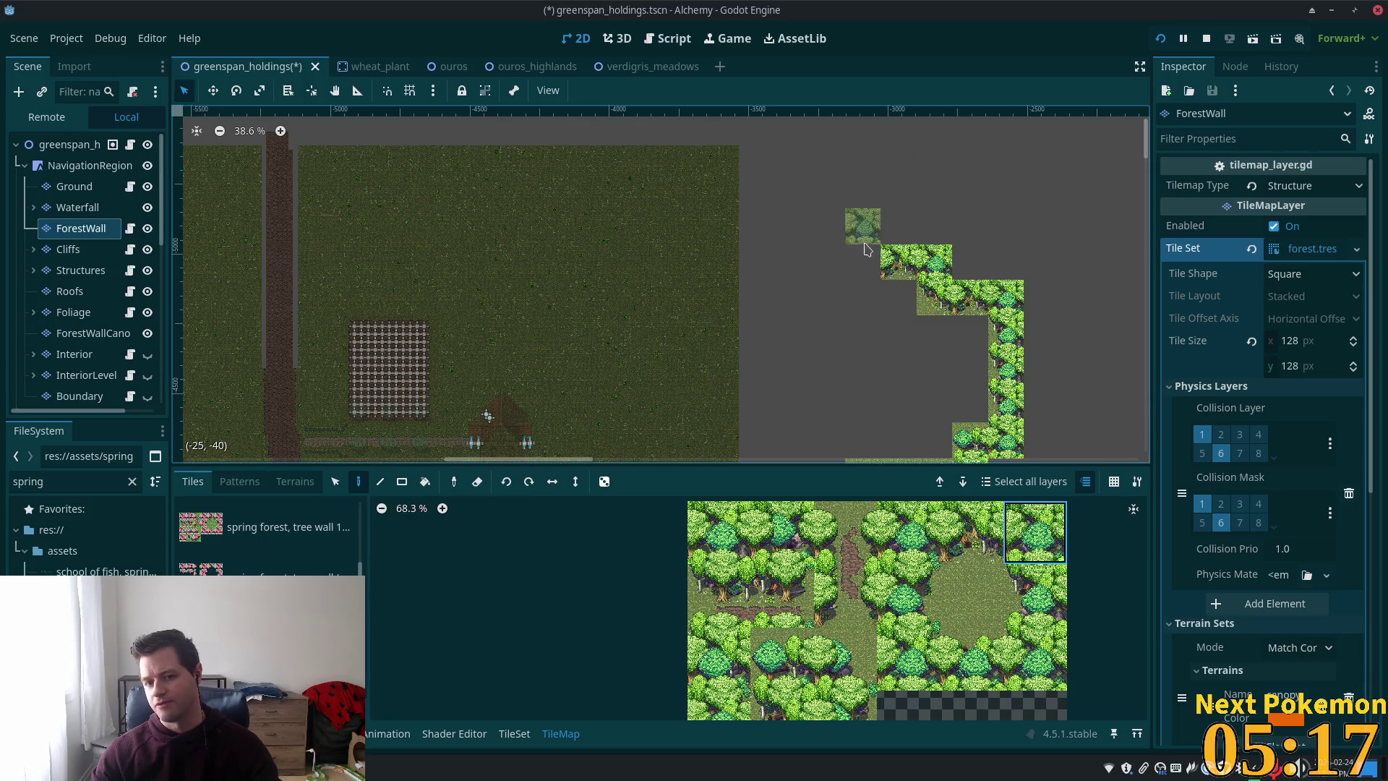
pyautogui.scroll(2, 857, 253)
pyautogui.scroll(1, 857, 257)
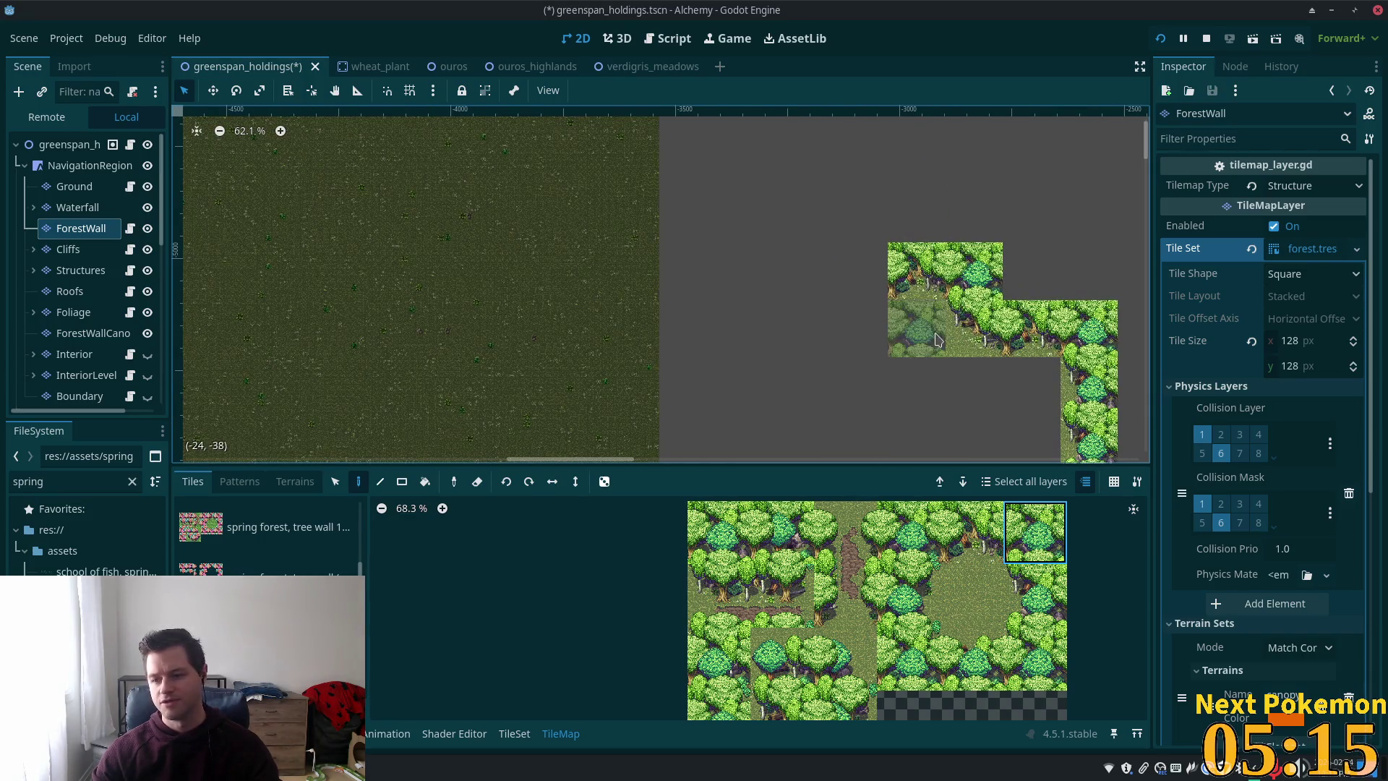
pyautogui.scroll(-5, 1062, 372)
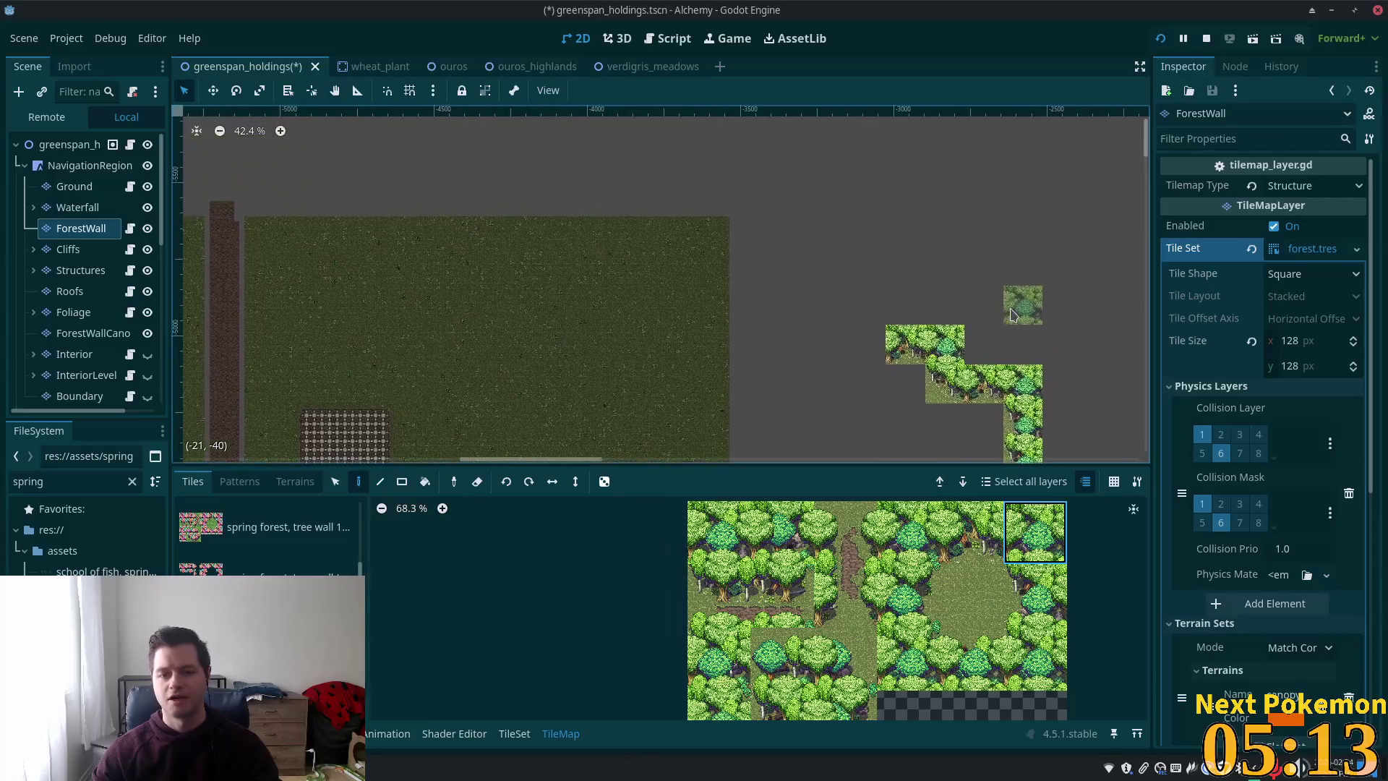
pyautogui.scroll(6, 993, 316)
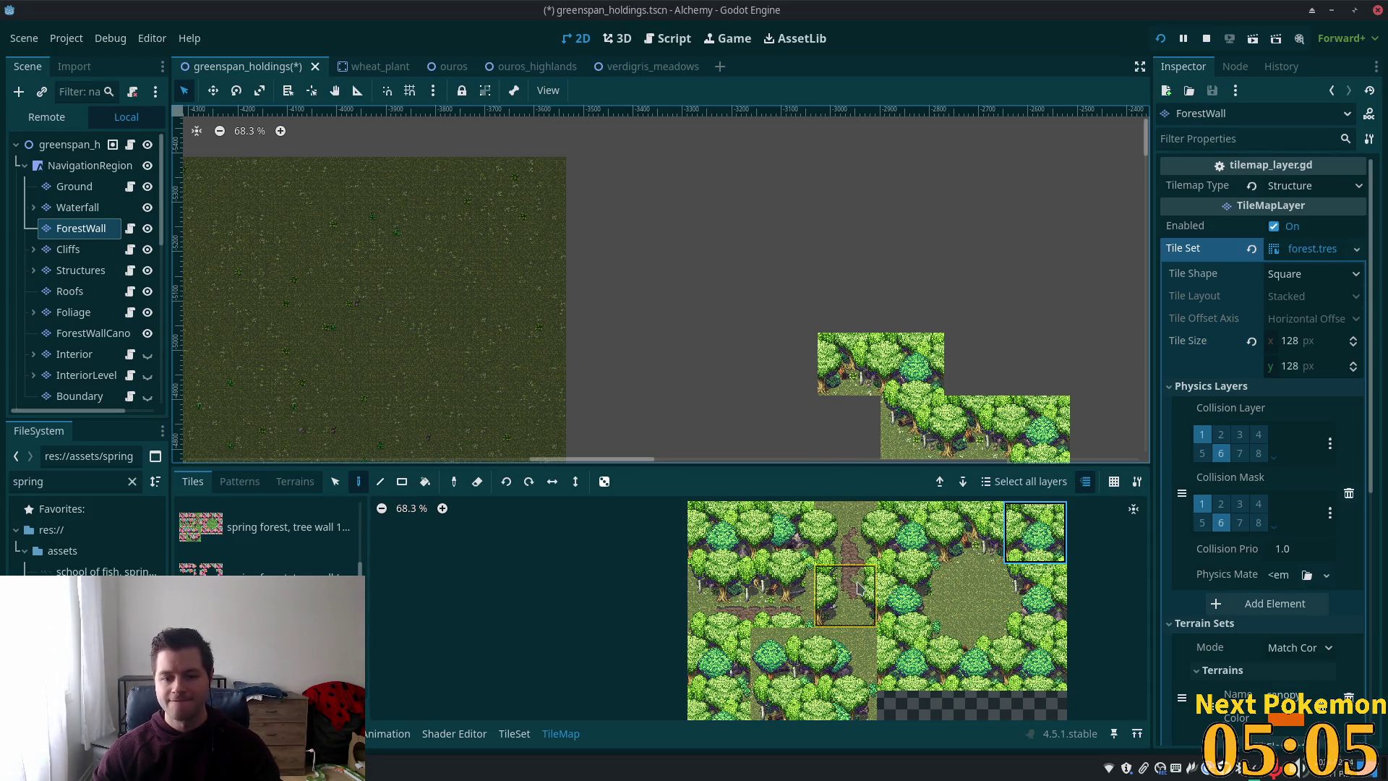
# - Paint two single tree tiles stacked up the wall's western end
pyautogui.click(781, 706)
pyautogui.click(786, 364)
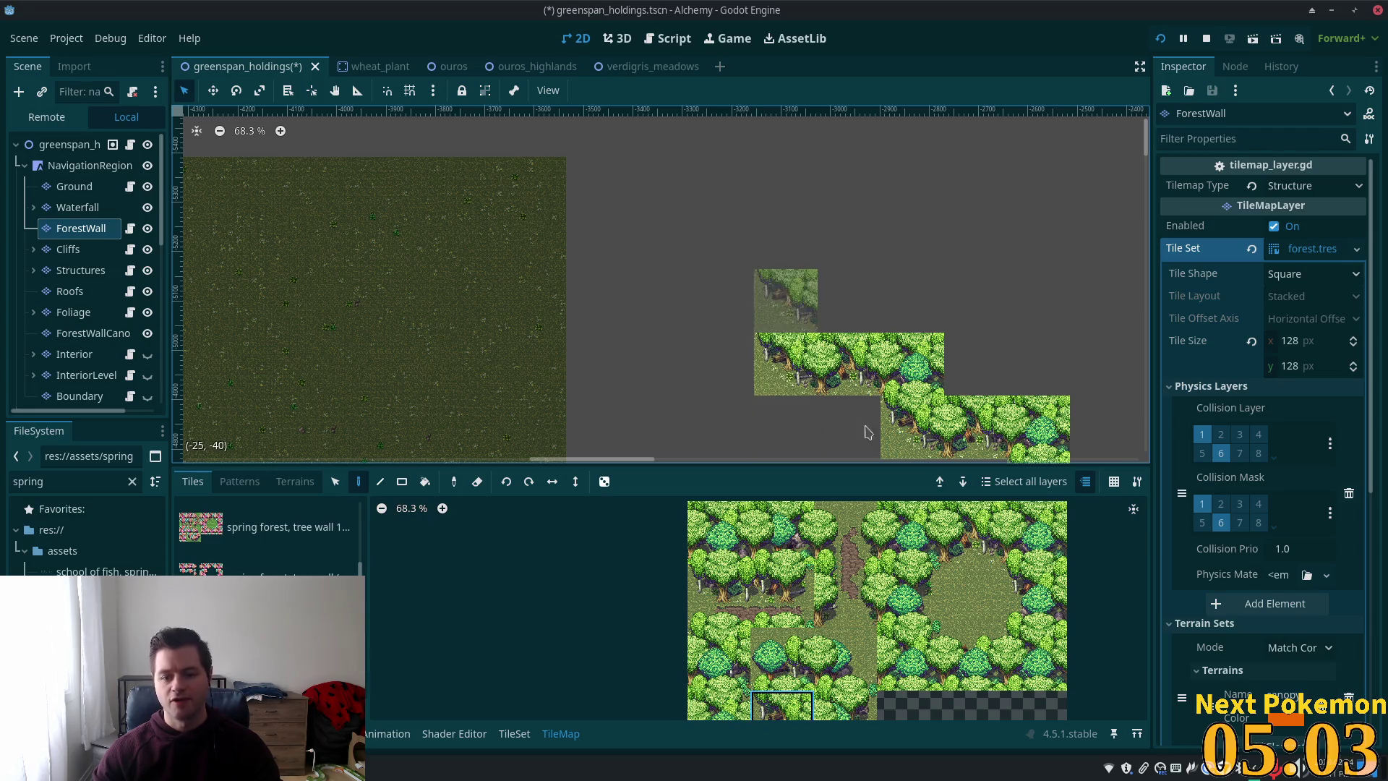
pyautogui.click(1041, 602)
pyautogui.click(786, 301)
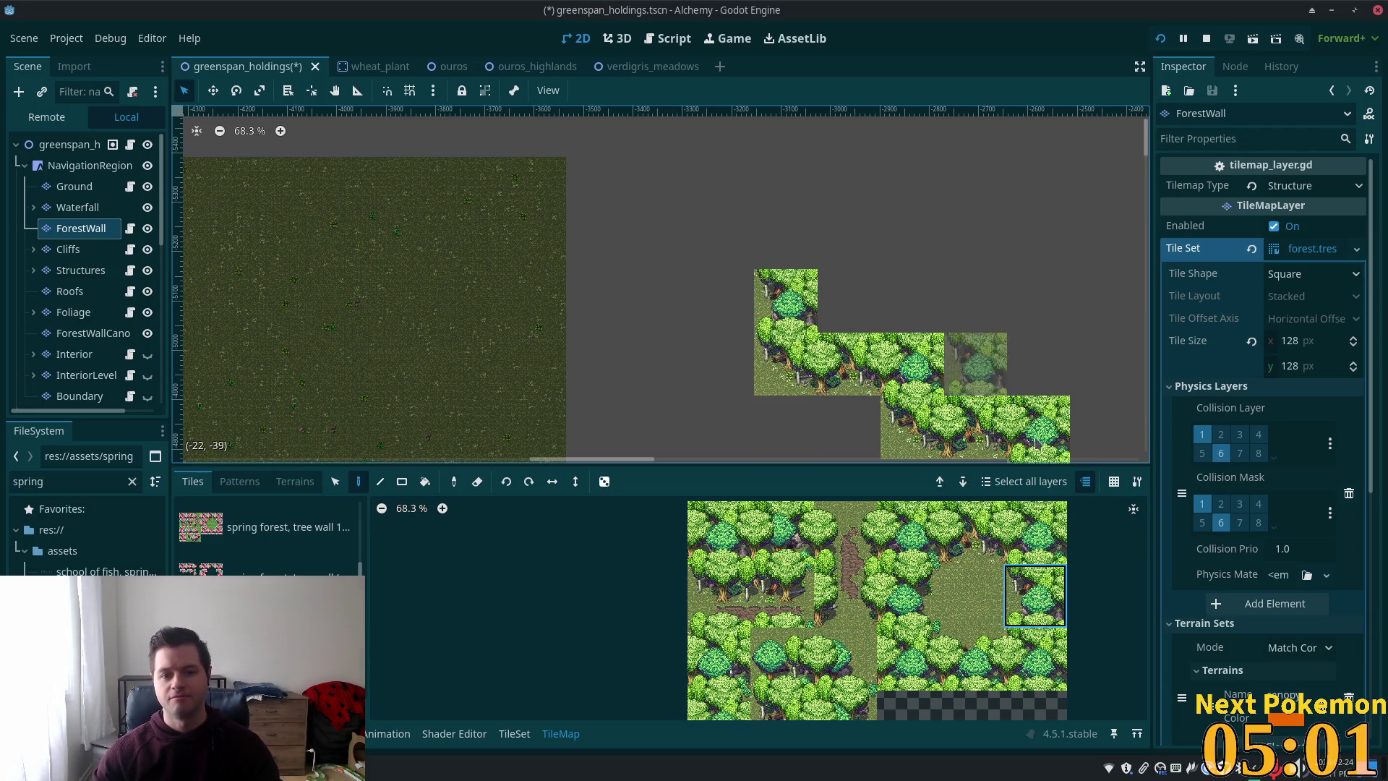
# - Stamp a two-tile tree block twice as up-left steps and add a tile west of it
pyautogui.moveTo(971, 533); pyautogui.dragTo(1034, 533)
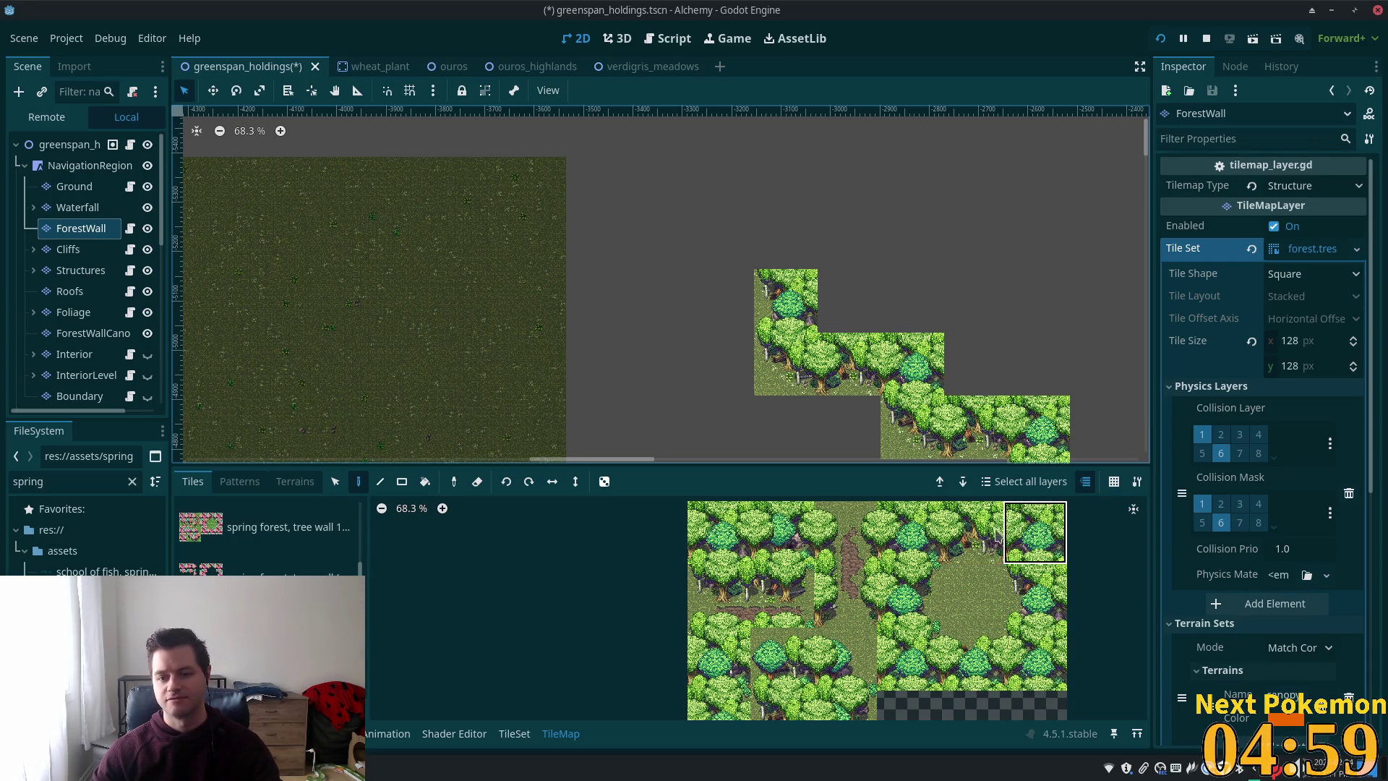
pyautogui.click(791, 195)
pyautogui.click(749, 242)
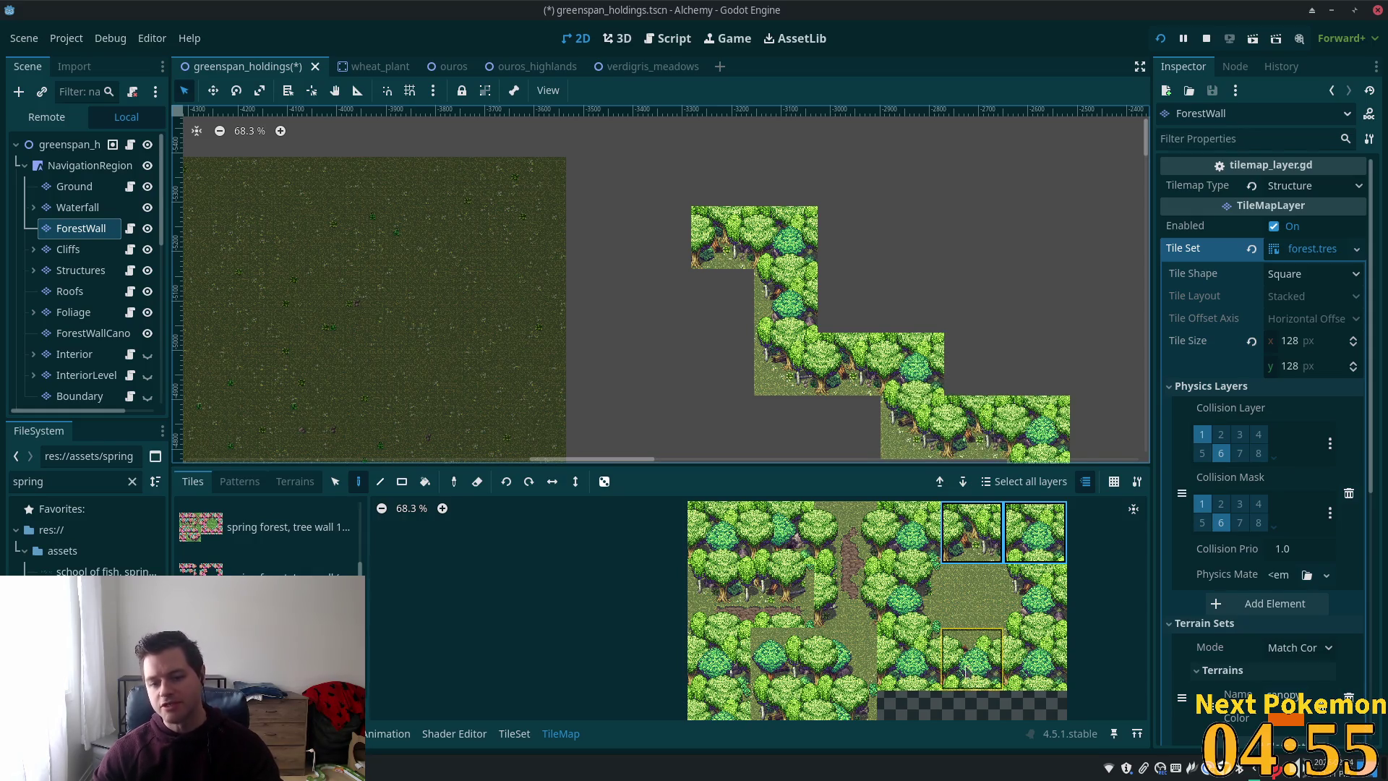
pyautogui.click(782, 705)
pyautogui.click(659, 238)
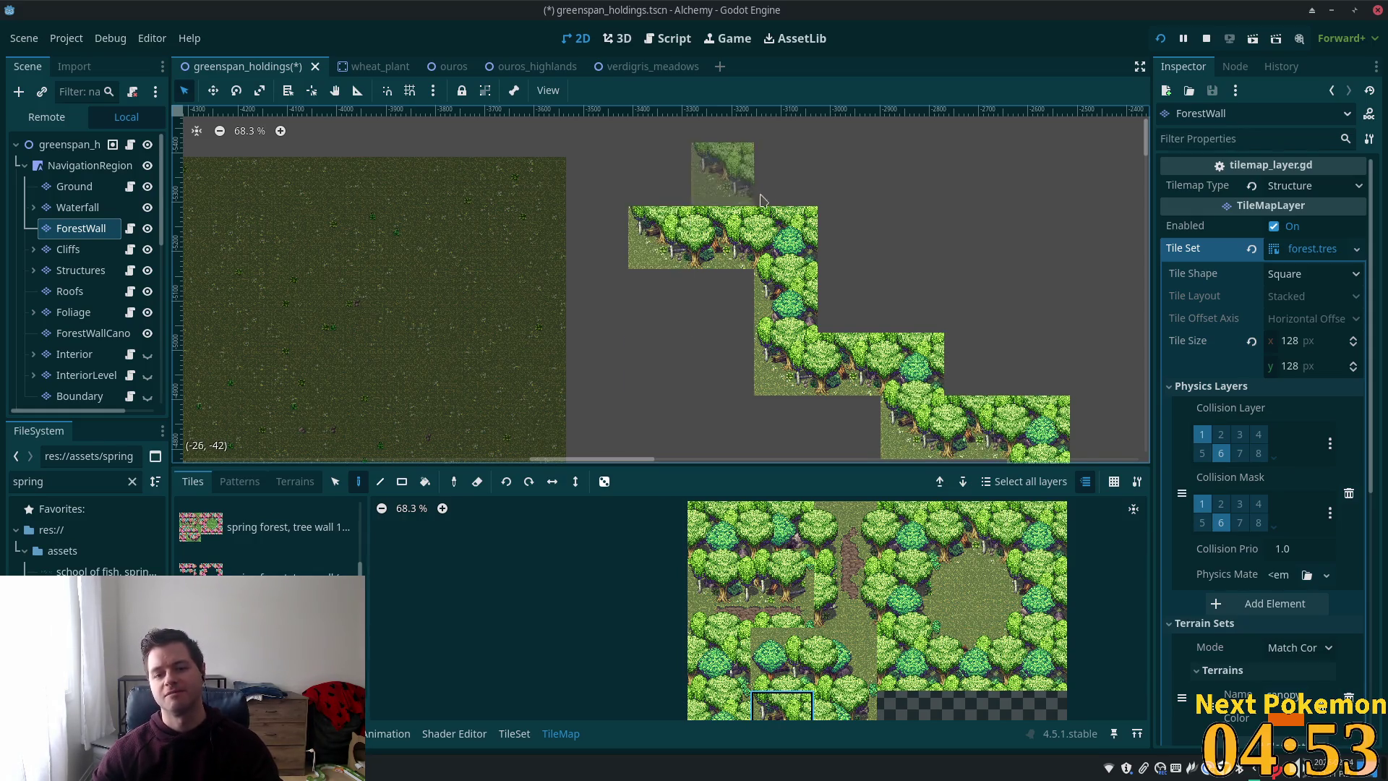
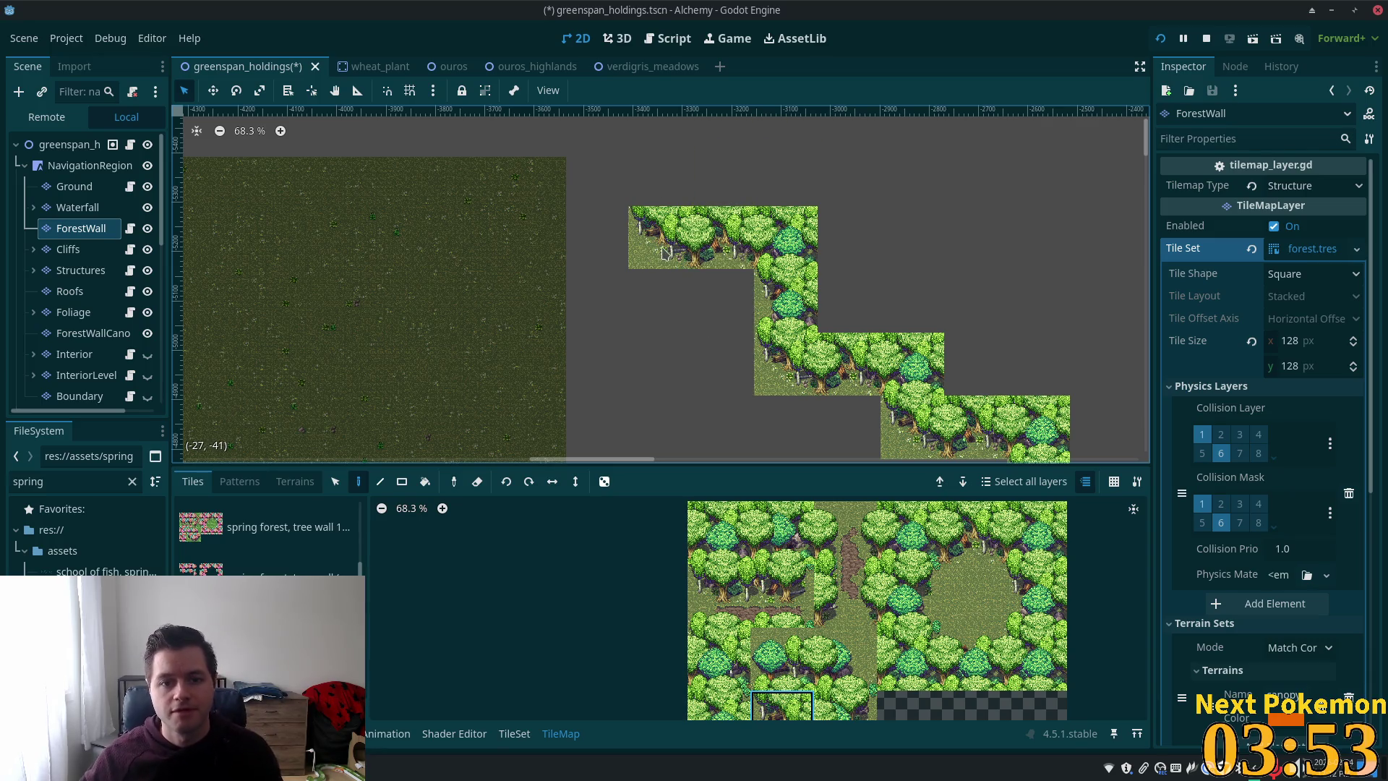
# - Paint a different tree tile in the cell above the forest wall's top end
pyautogui.scroll(-2, 622, 336)
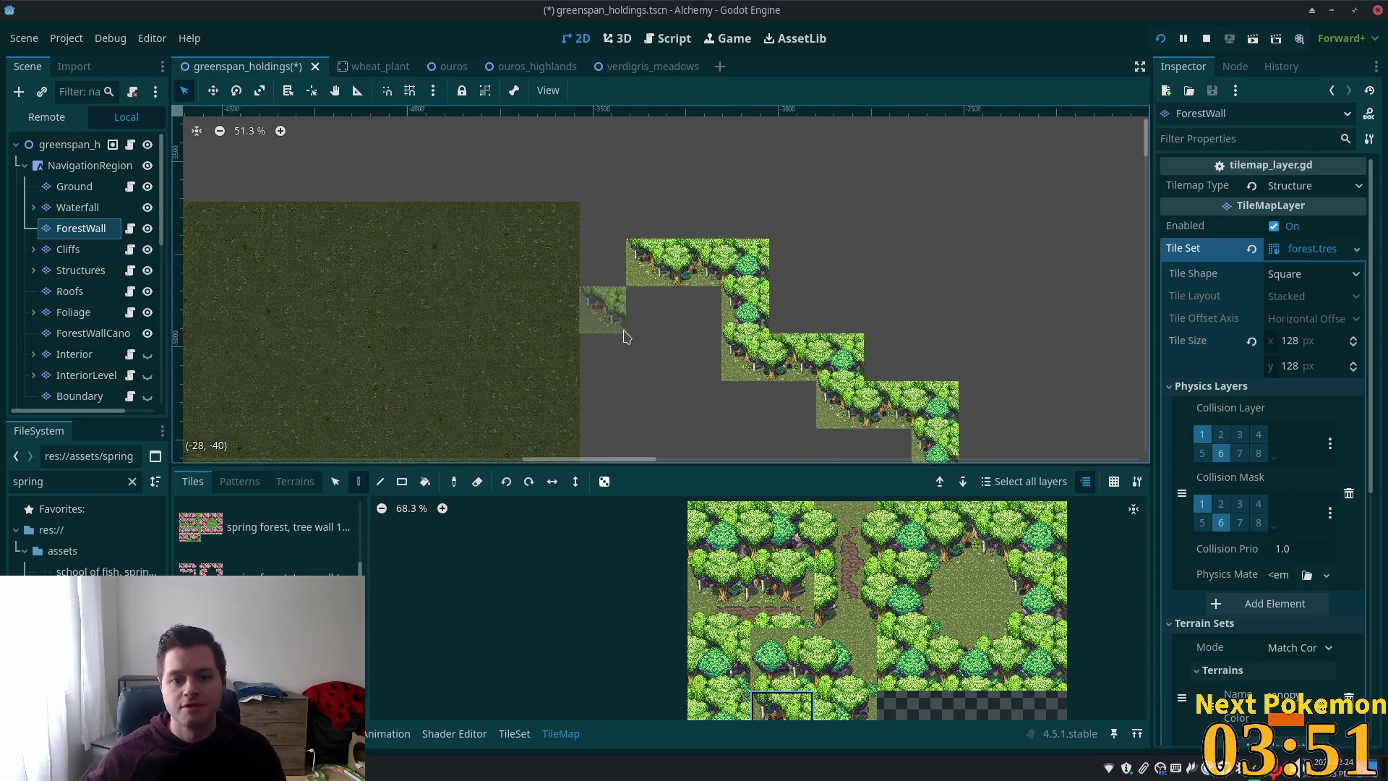
pyautogui.scroll(-3, 626, 336)
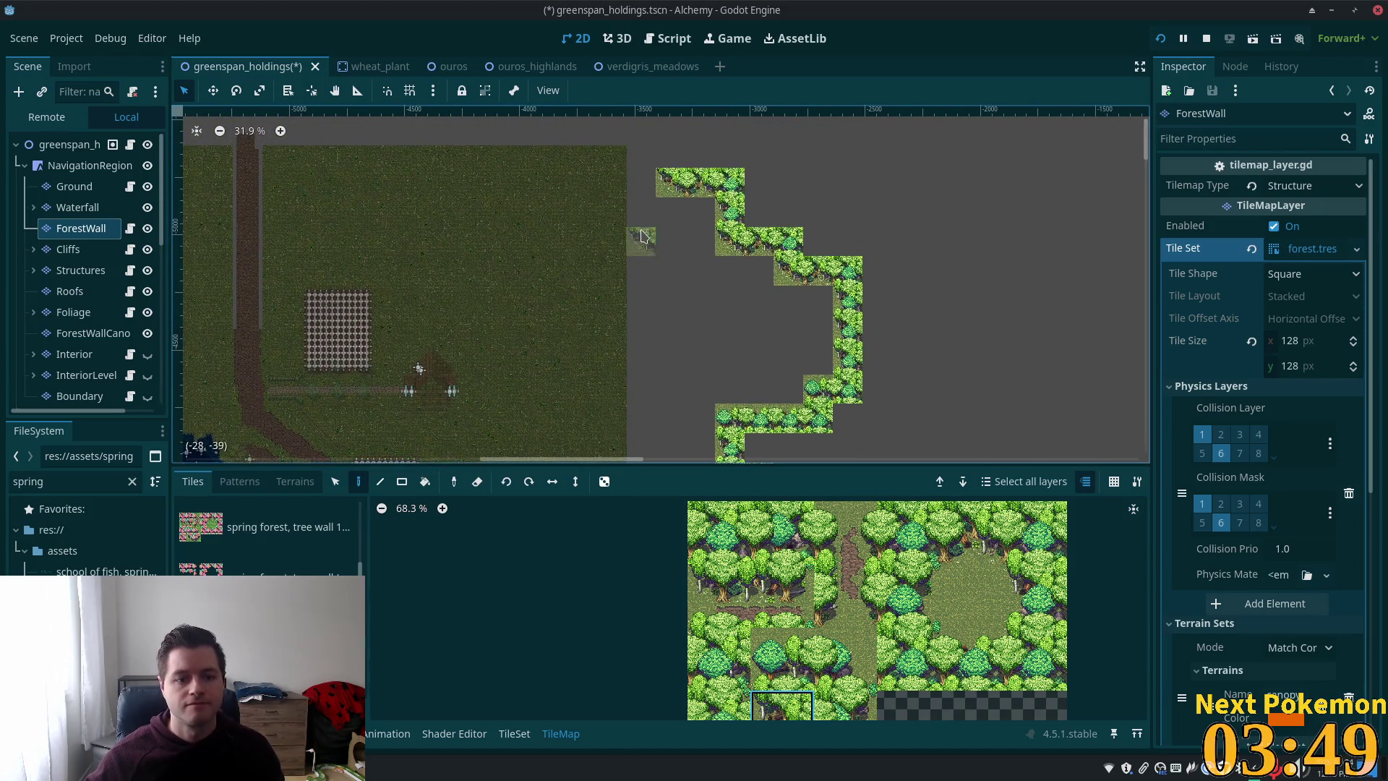
pyautogui.moveTo(640, 237)
pyautogui.mouseDown()
pyautogui.moveTo(963, 357)
pyautogui.moveTo(863, 453)
pyautogui.mouseUp()
pyautogui.scroll(3, 795, 390)
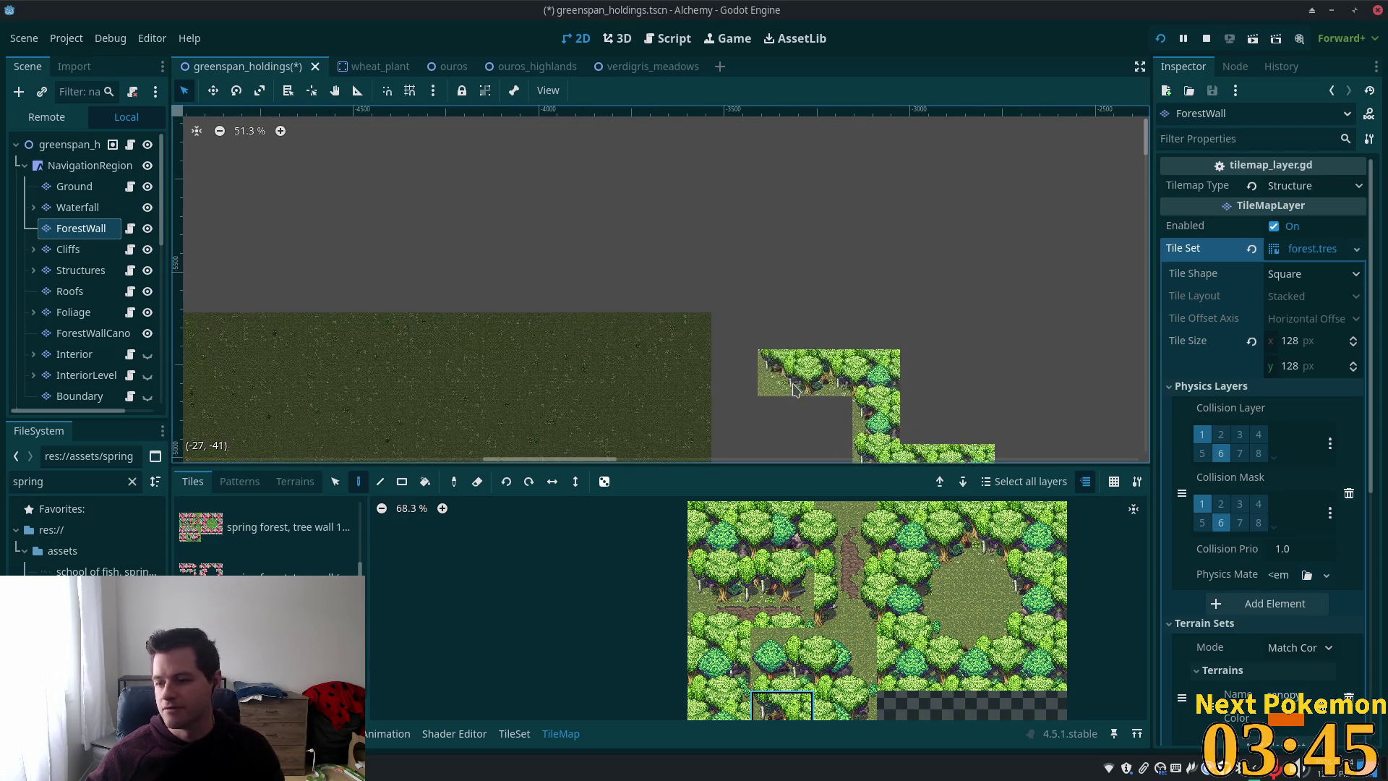
pyautogui.scroll(2, 794, 389)
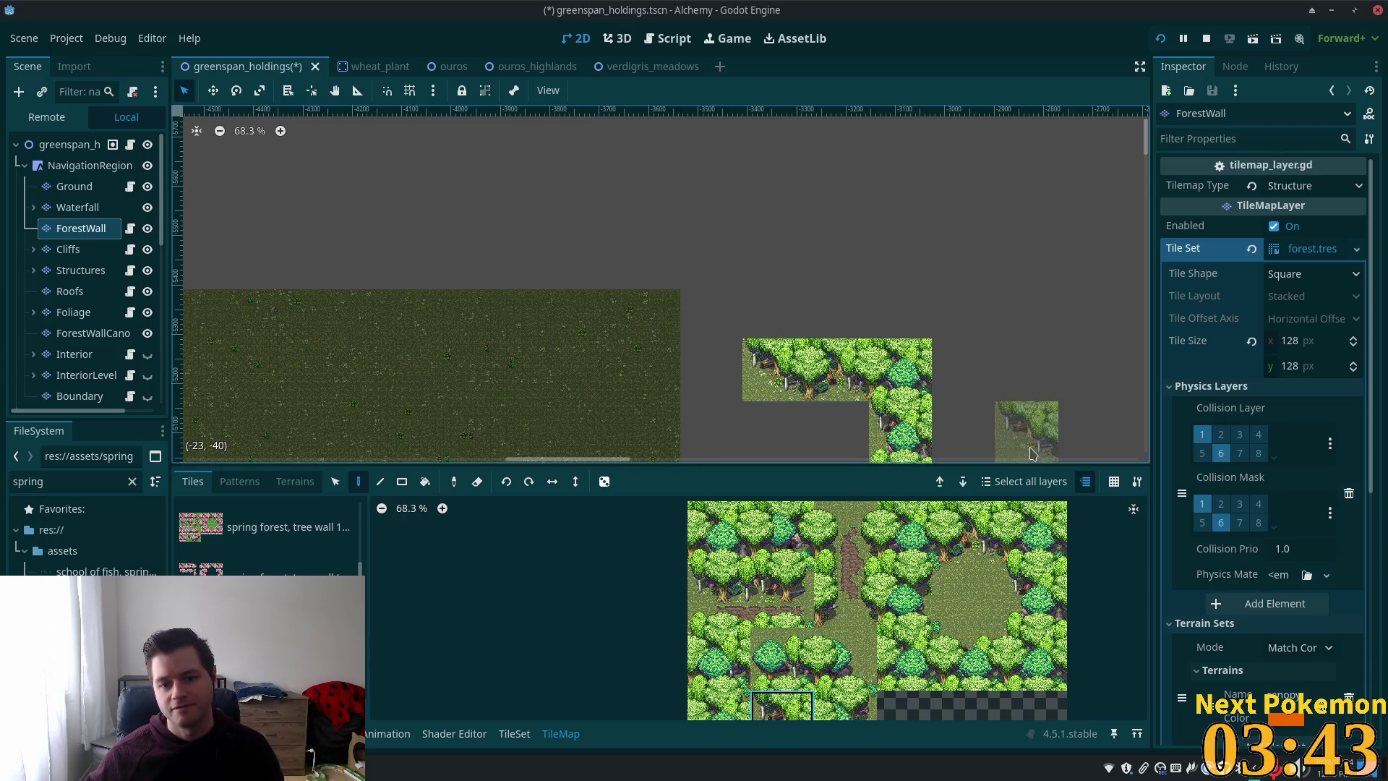
pyautogui.click(1034, 595)
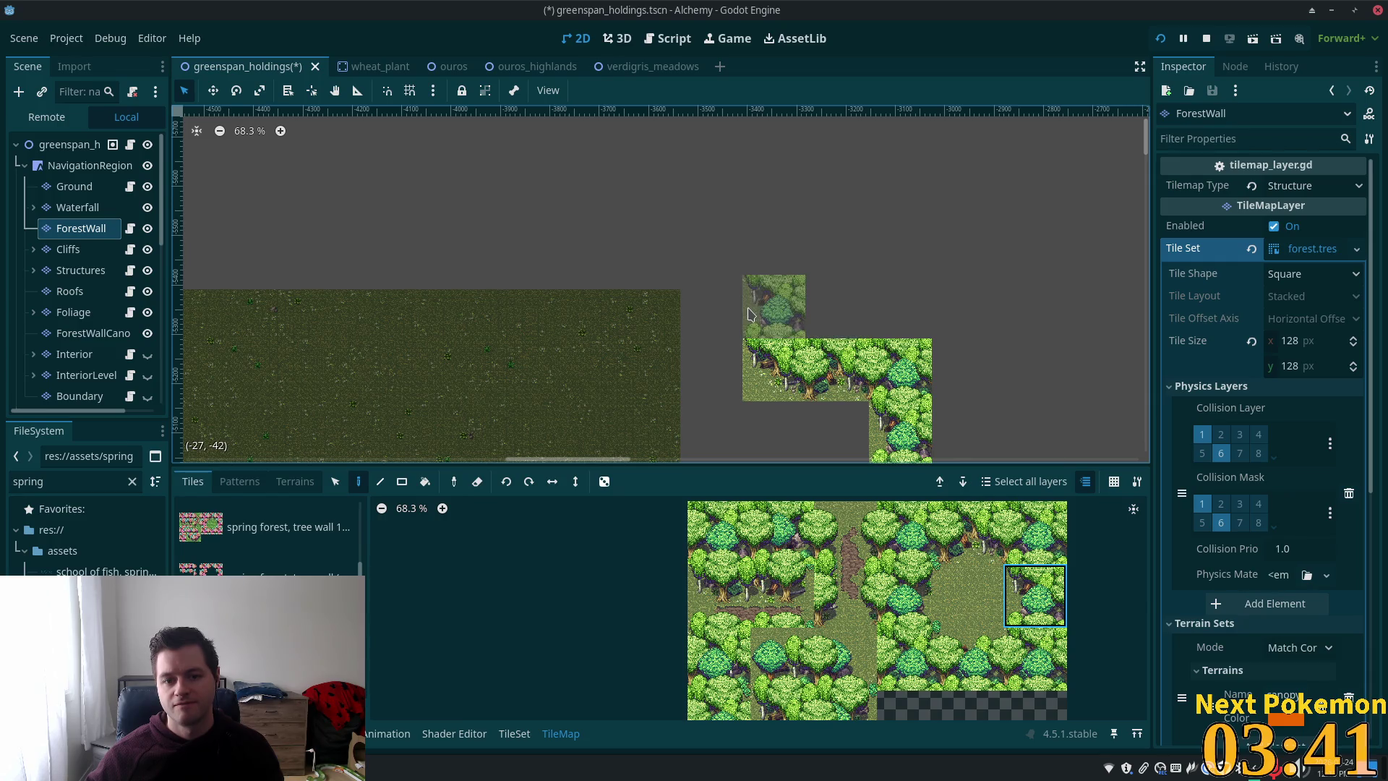
pyautogui.click(748, 312)
# - Place a lower-left forest tile at the wall's top-left corner
pyautogui.scroll(-4, 969, 319)
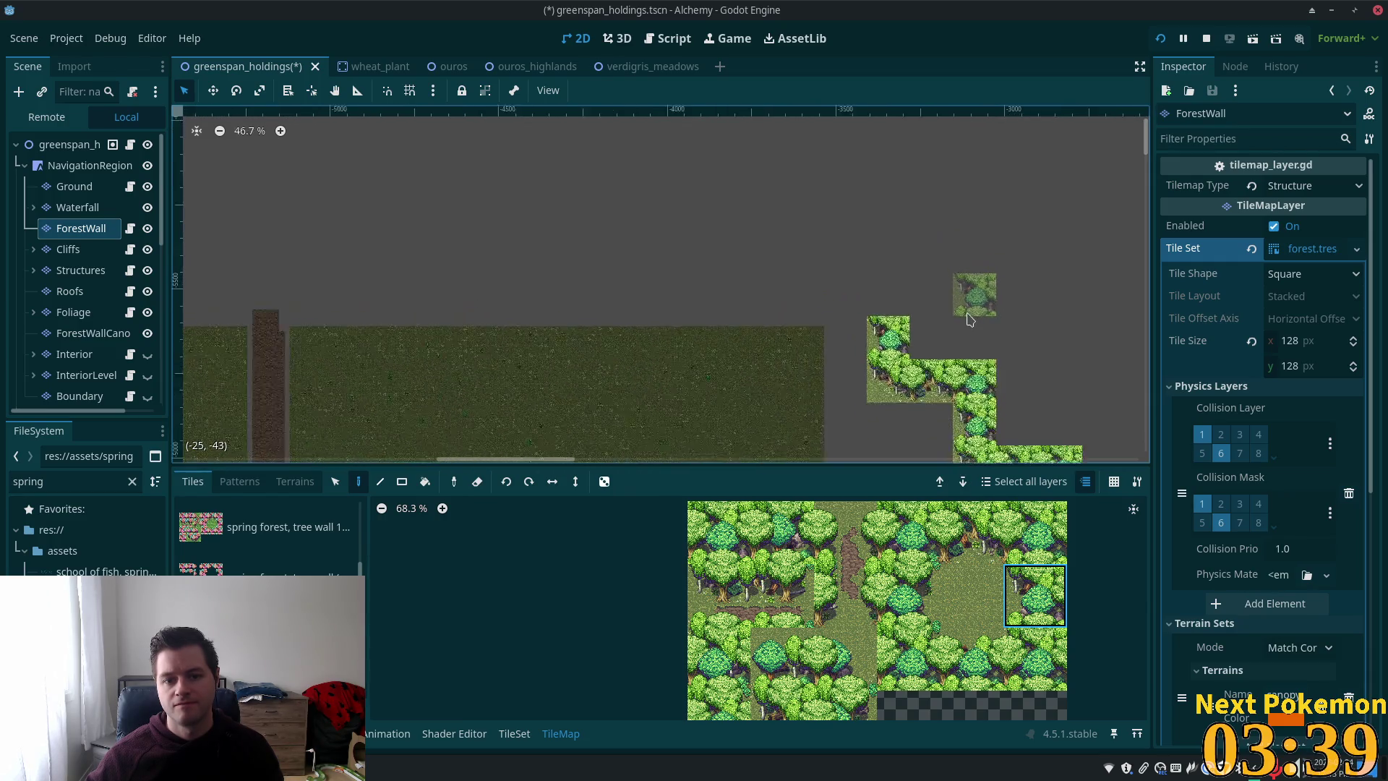
pyautogui.scroll(-4, 969, 319)
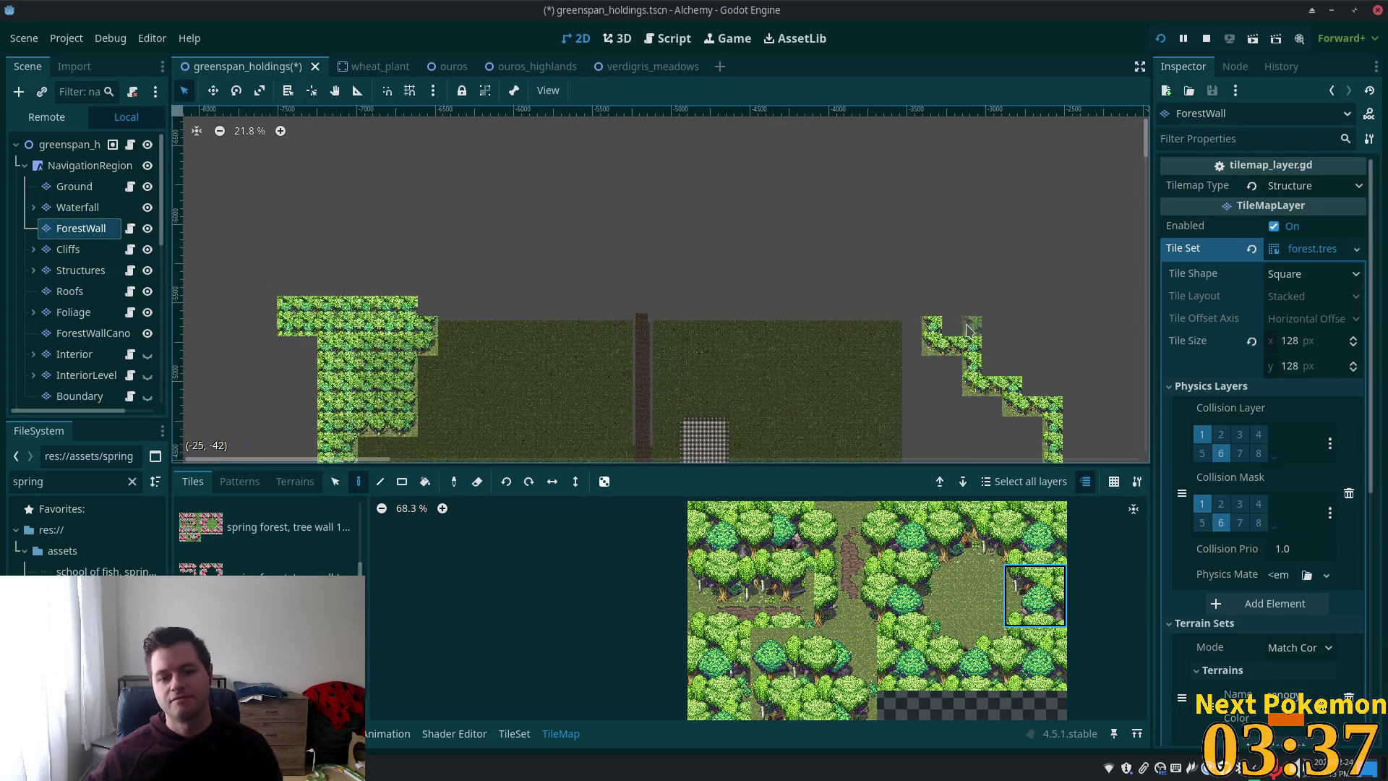
pyautogui.scroll(-1, 970, 329)
pyautogui.moveTo(969, 330); pyautogui.dragTo(807, 244)
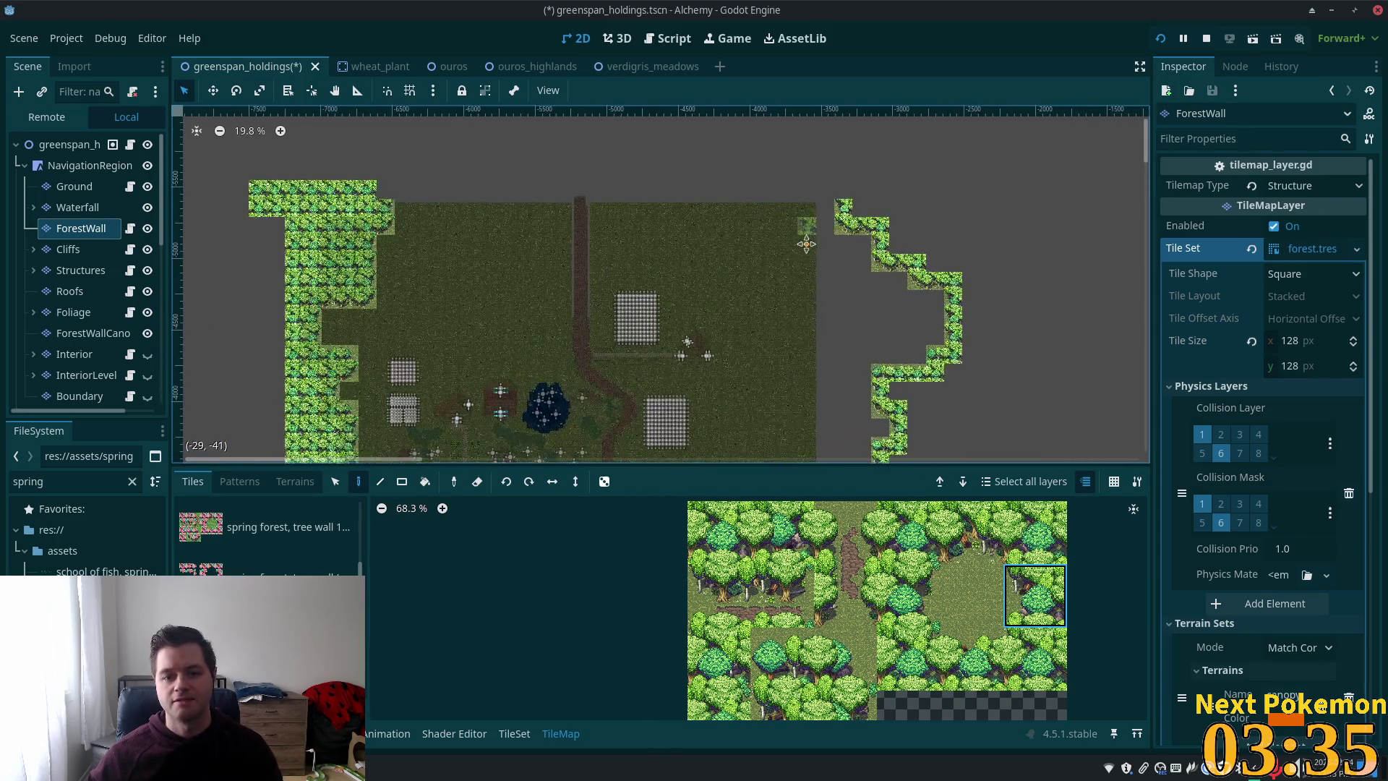
pyautogui.scroll(10, 835, 166)
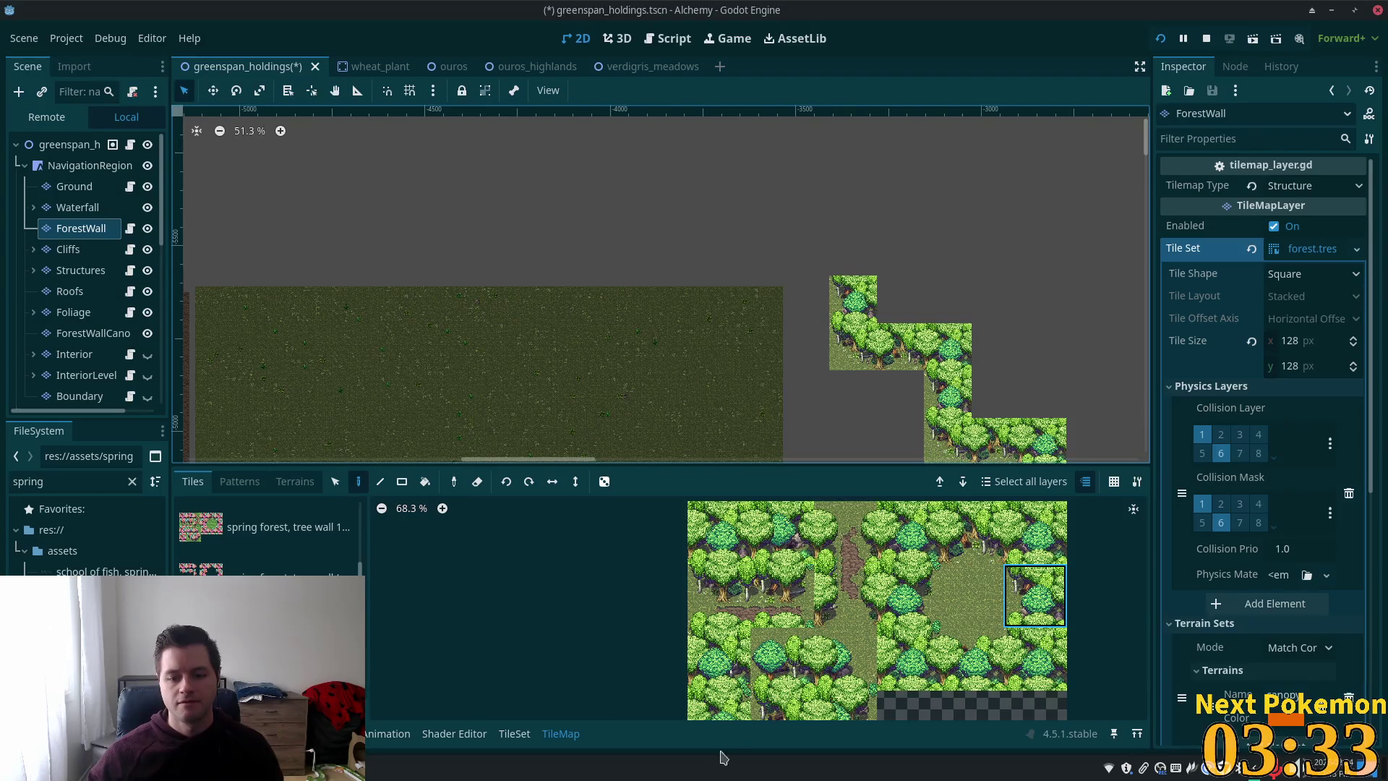
pyautogui.click(779, 705)
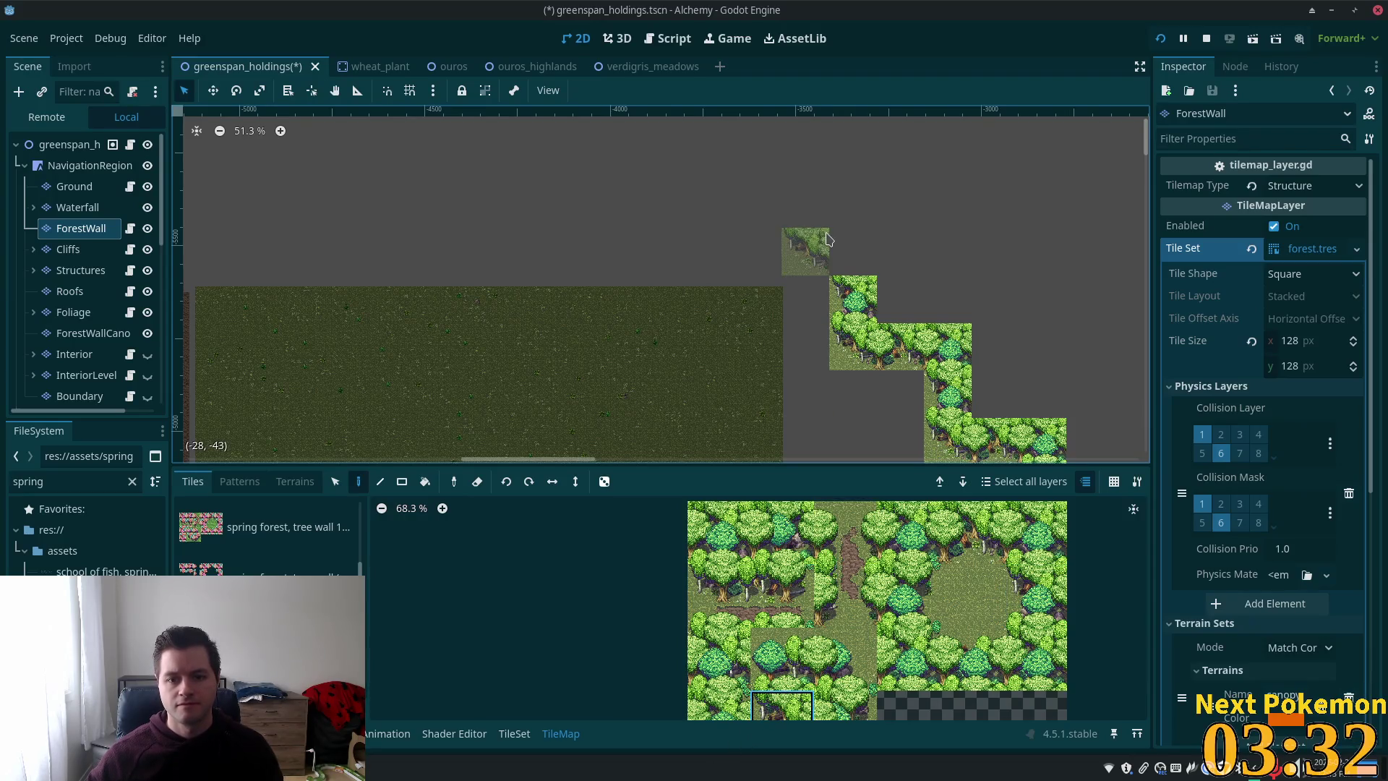
pyautogui.click(800, 261)
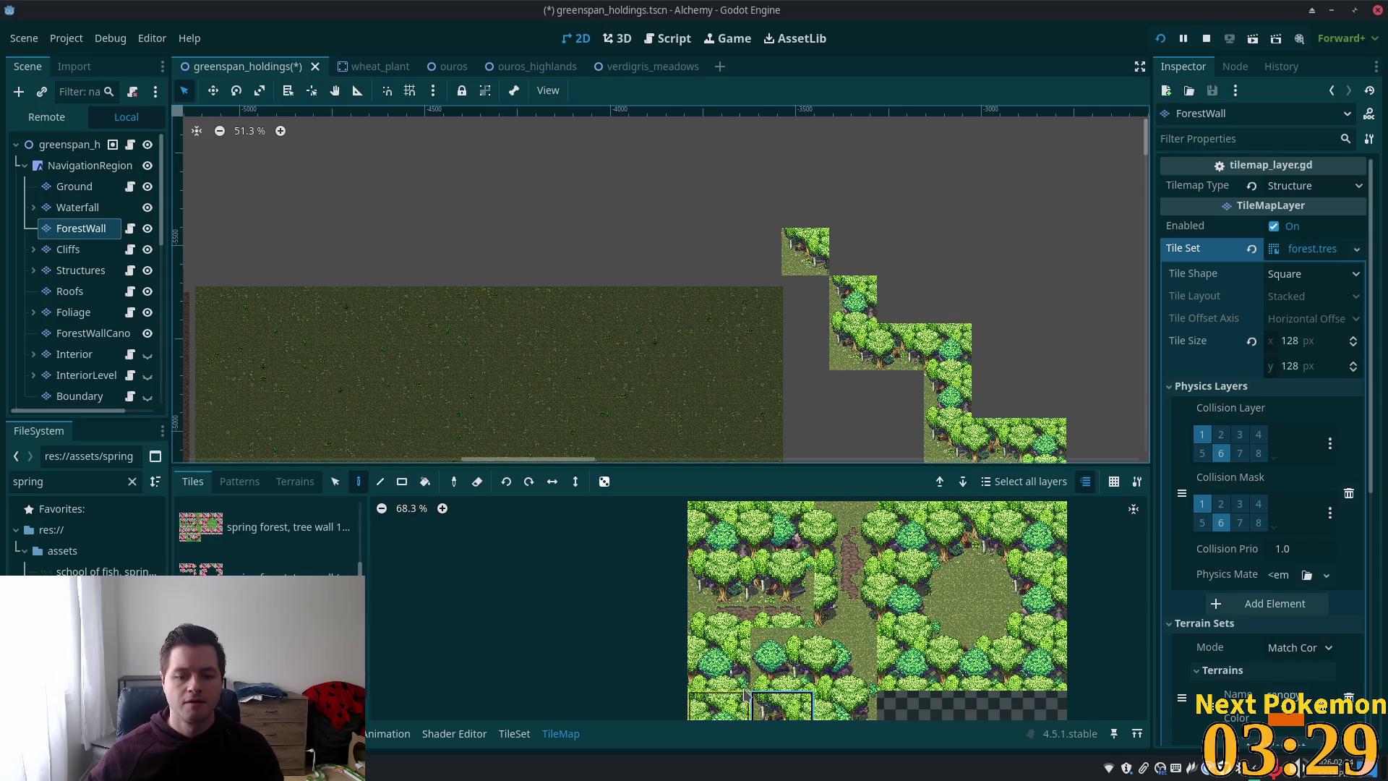
# - Fill the empty cell beside the wall's top corner with the dense tree tile
pyautogui.click(719, 658)
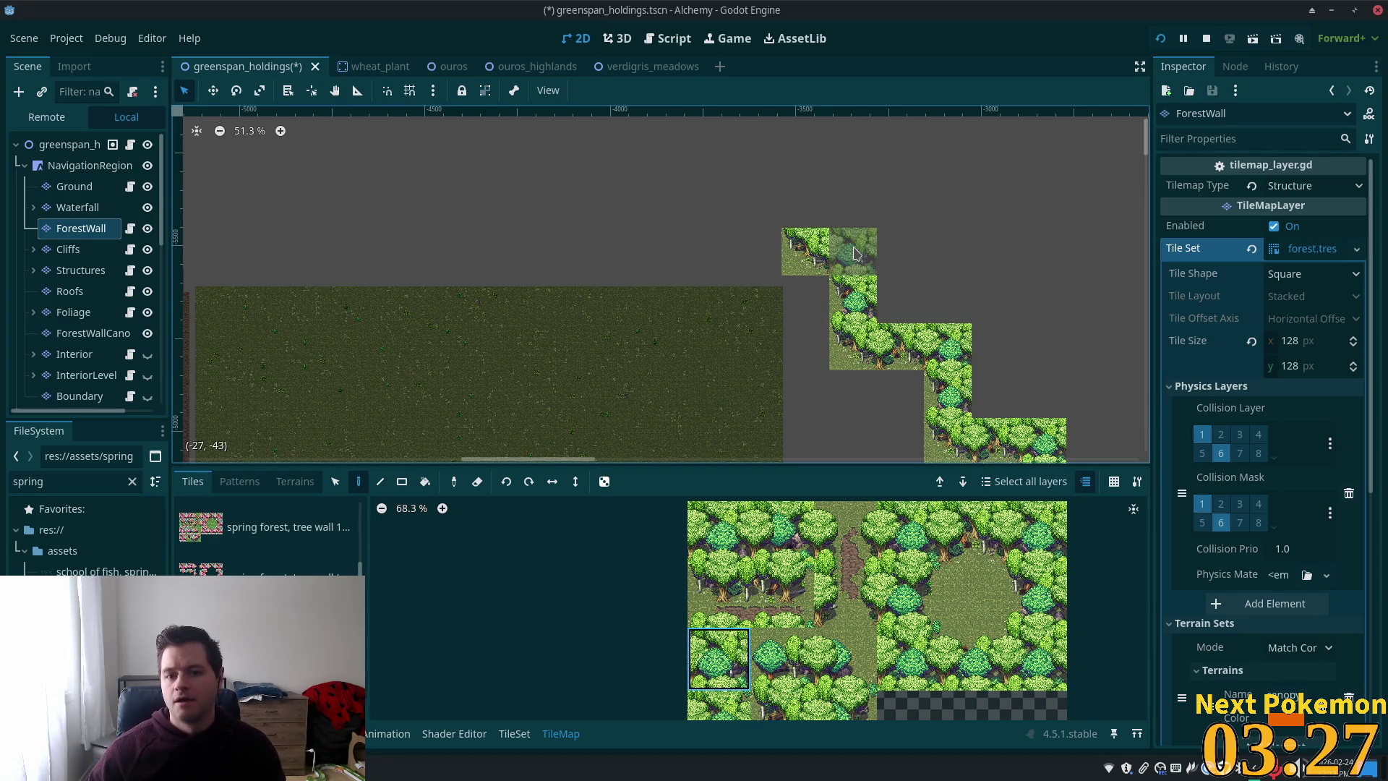
pyautogui.keyDown('ctrl'); pyautogui.click(947, 442); pyautogui.keyUp('ctrl')
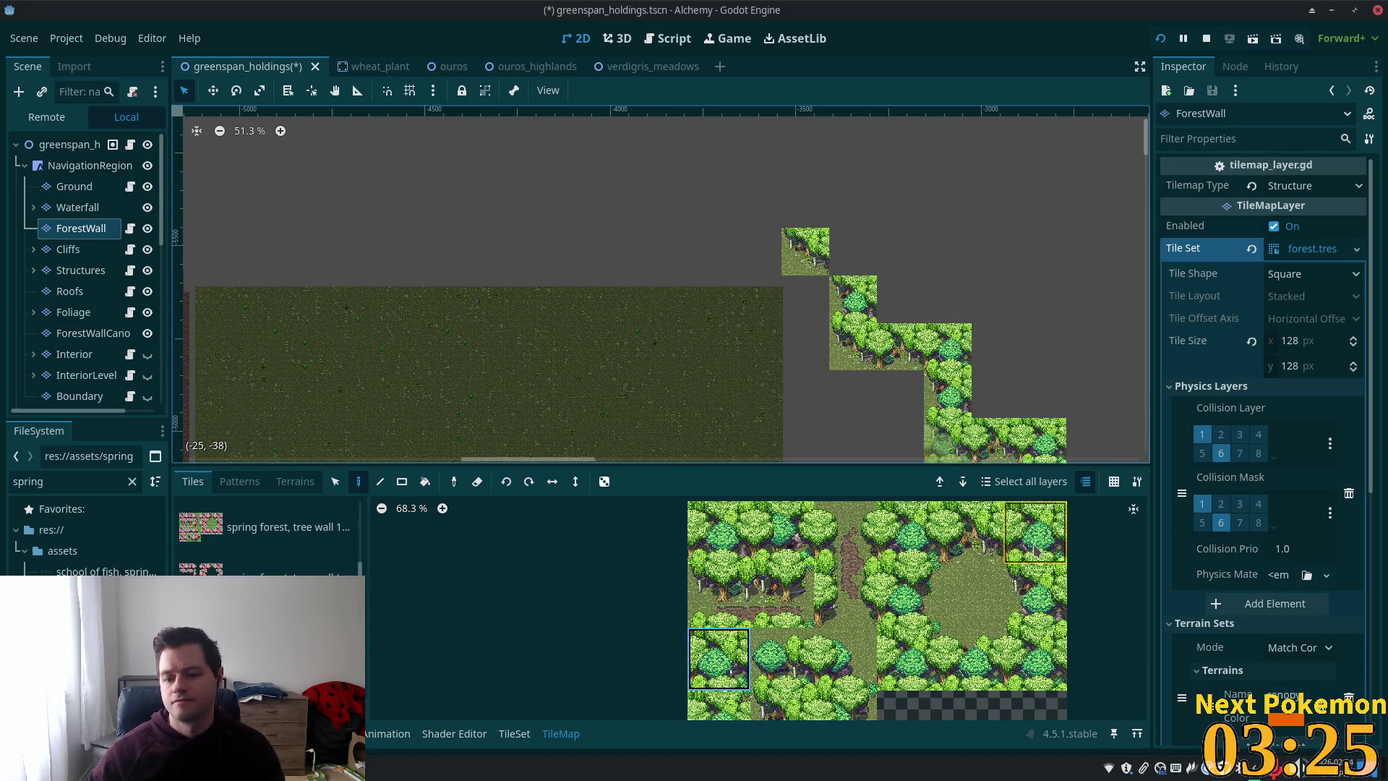
pyautogui.click(860, 266)
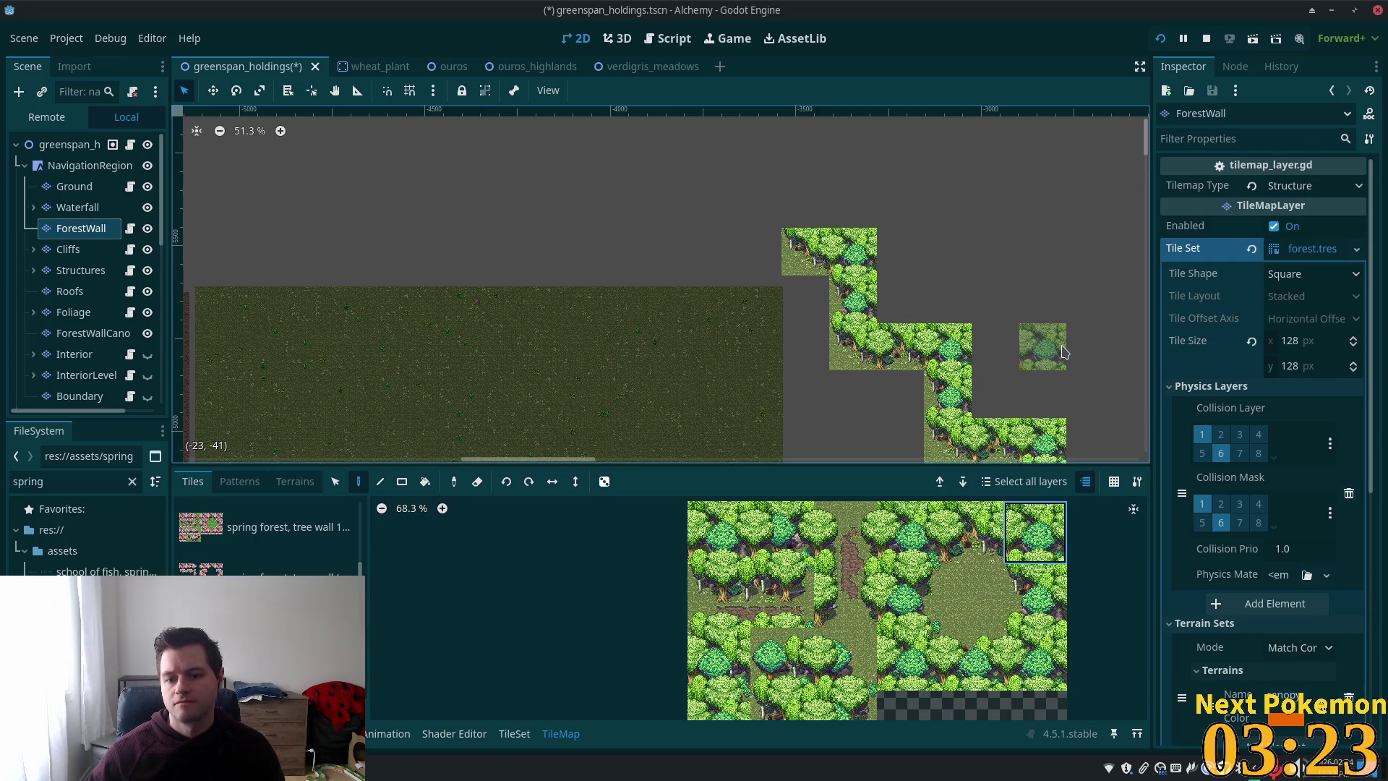
pyautogui.scroll(-2, 1063, 352)
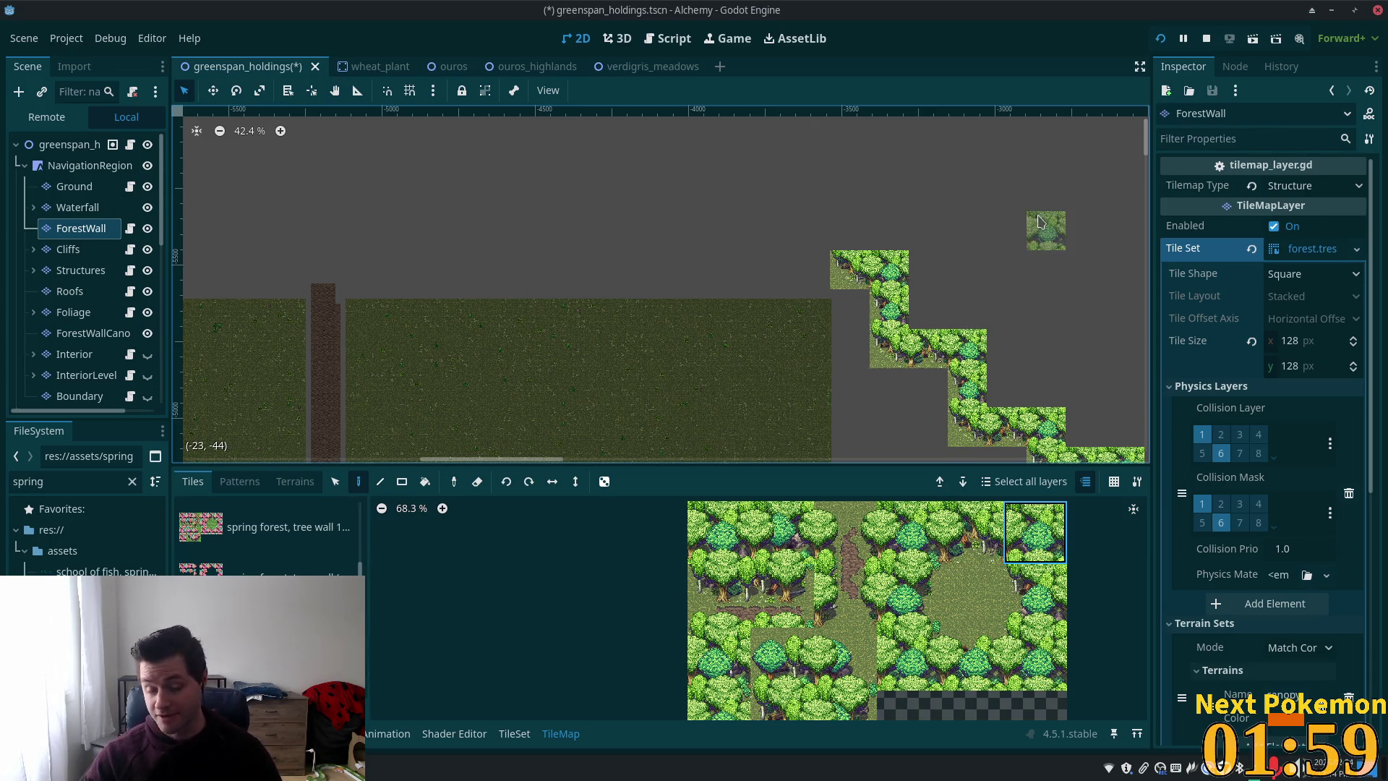
# - Paint neighbouring tree tiles to the left of the wall's top row
pyautogui.scroll(-1, 736, 300)
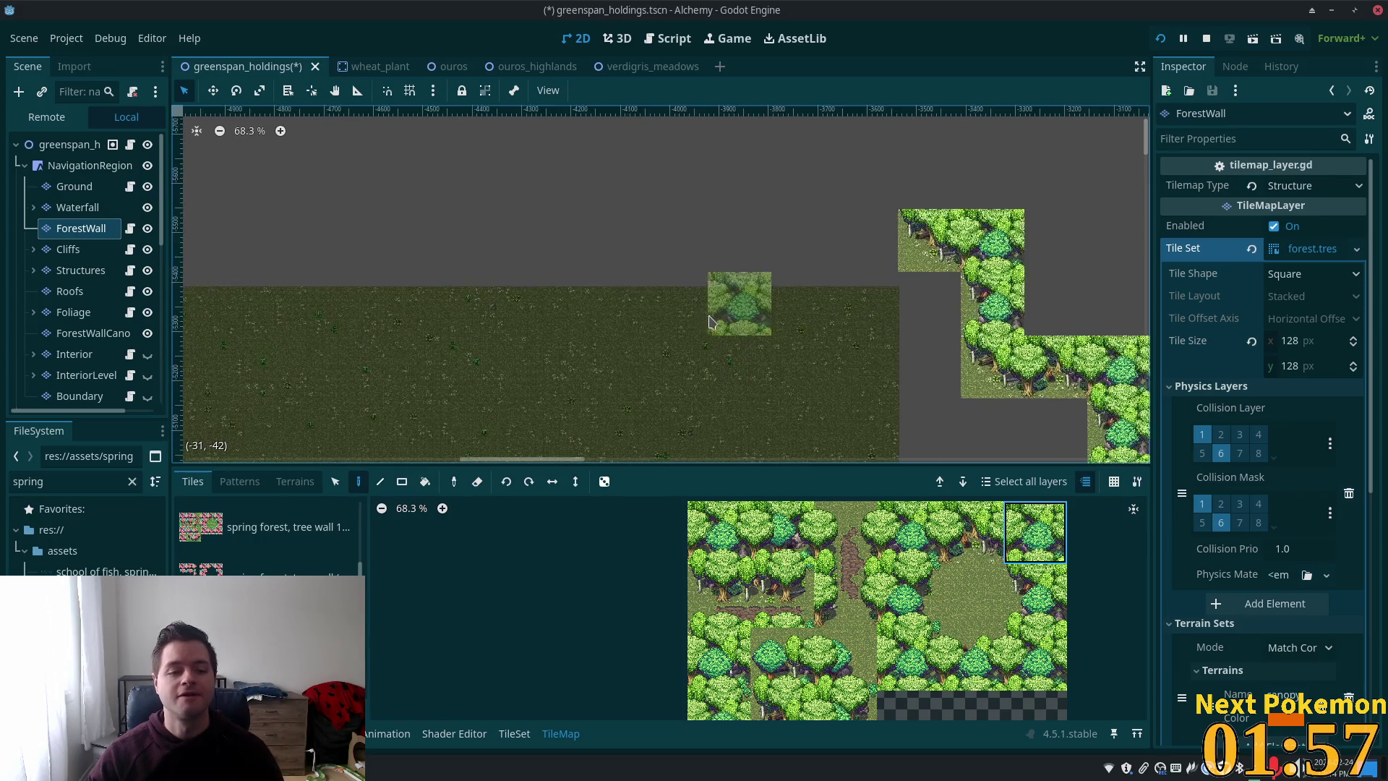
pyautogui.moveTo(769, 136)
pyautogui.mouseDown()
pyautogui.moveTo(759, 340)
pyautogui.moveTo(945, 301)
pyautogui.moveTo(583, 412)
pyautogui.moveTo(731, 392)
pyautogui.mouseUp()
pyautogui.scroll(4, 731, 393)
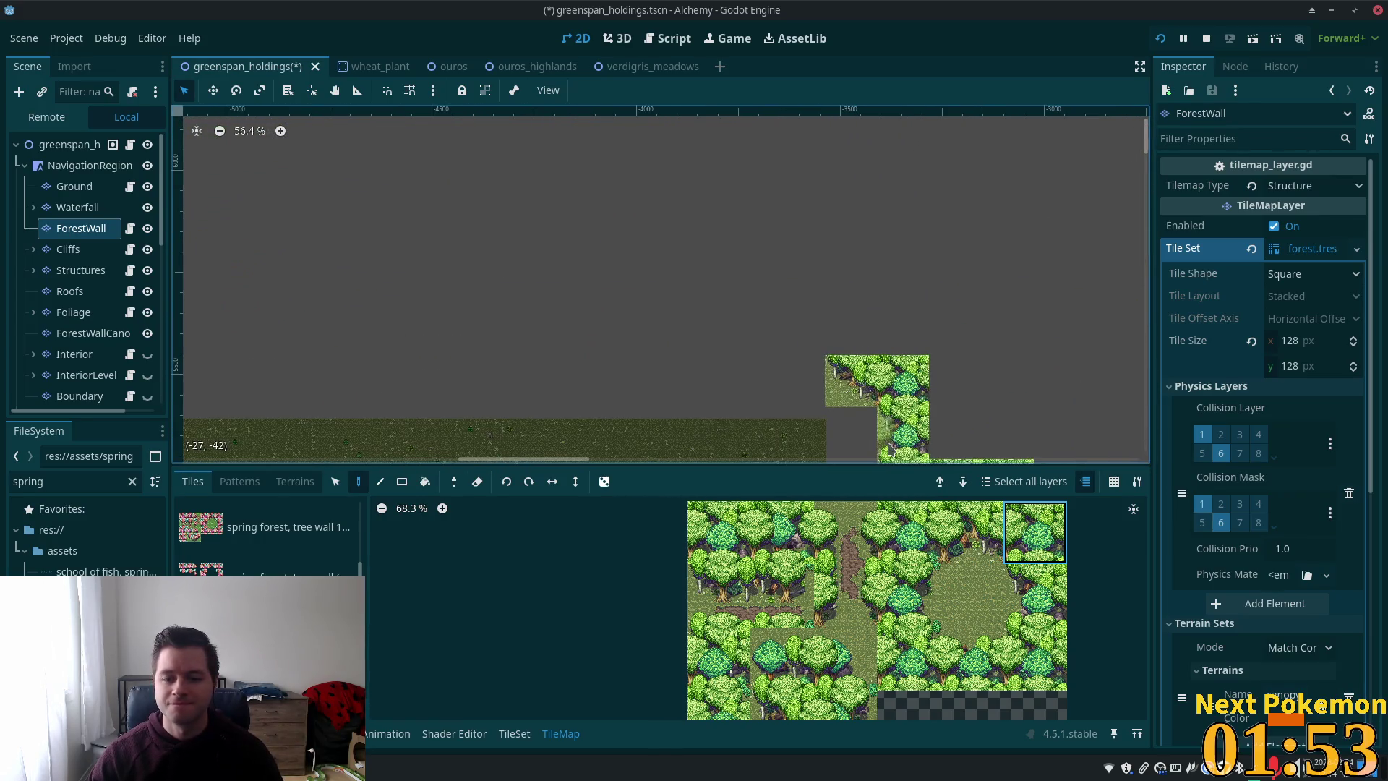
pyautogui.click(971, 533)
pyautogui.click(798, 335)
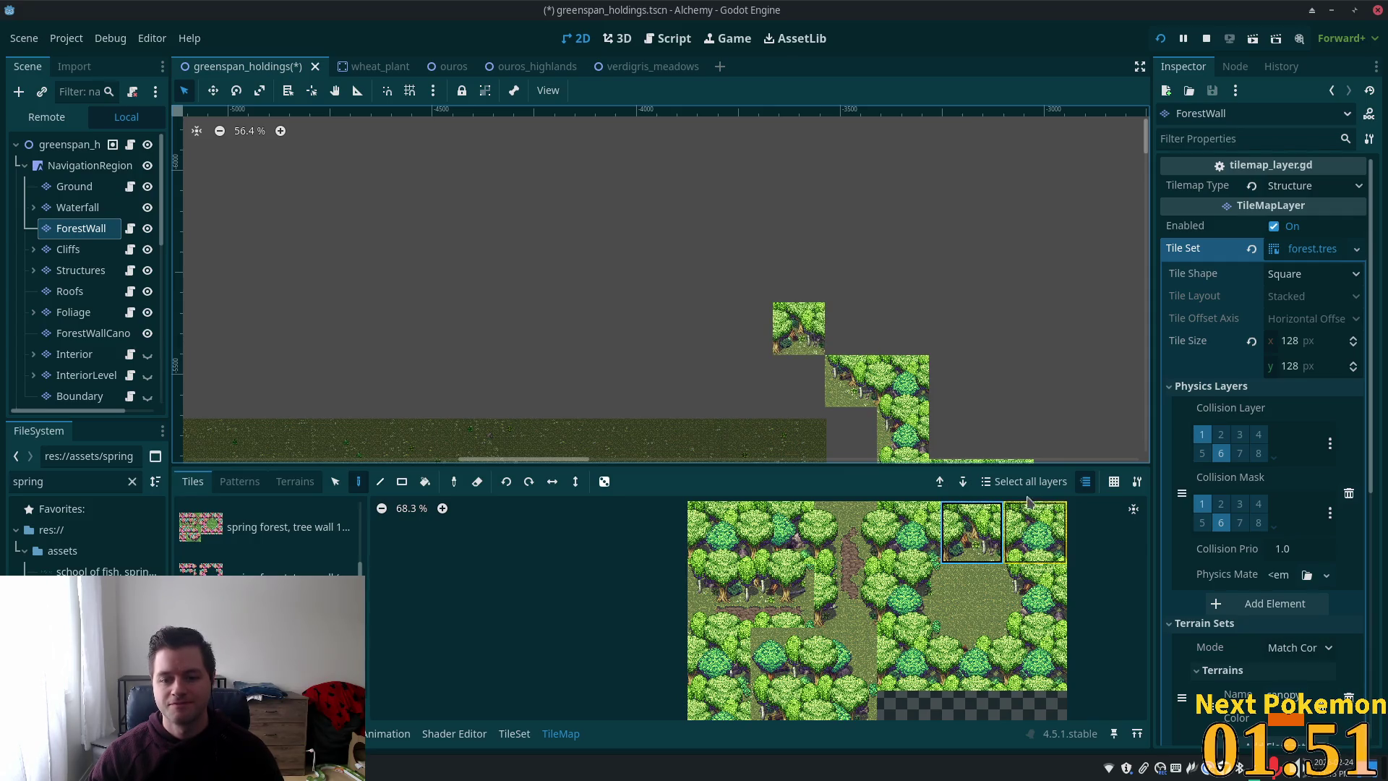
pyautogui.click(1035, 533)
pyautogui.click(867, 347)
# - Extend the top row's left end with more tree and forest-edge tiles, including one beneath it
pyautogui.hscroll(-2, 832, 347)
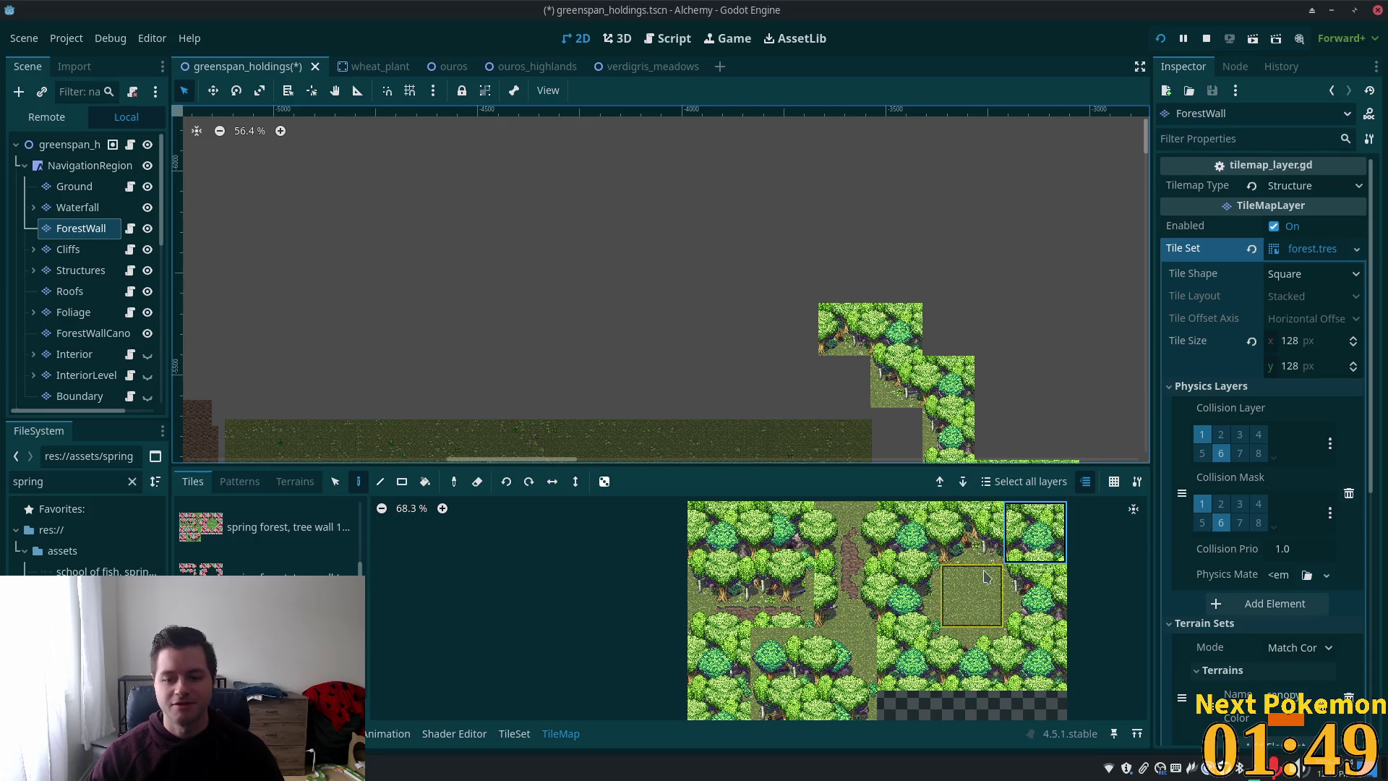
pyautogui.click(971, 532)
pyautogui.click(790, 331)
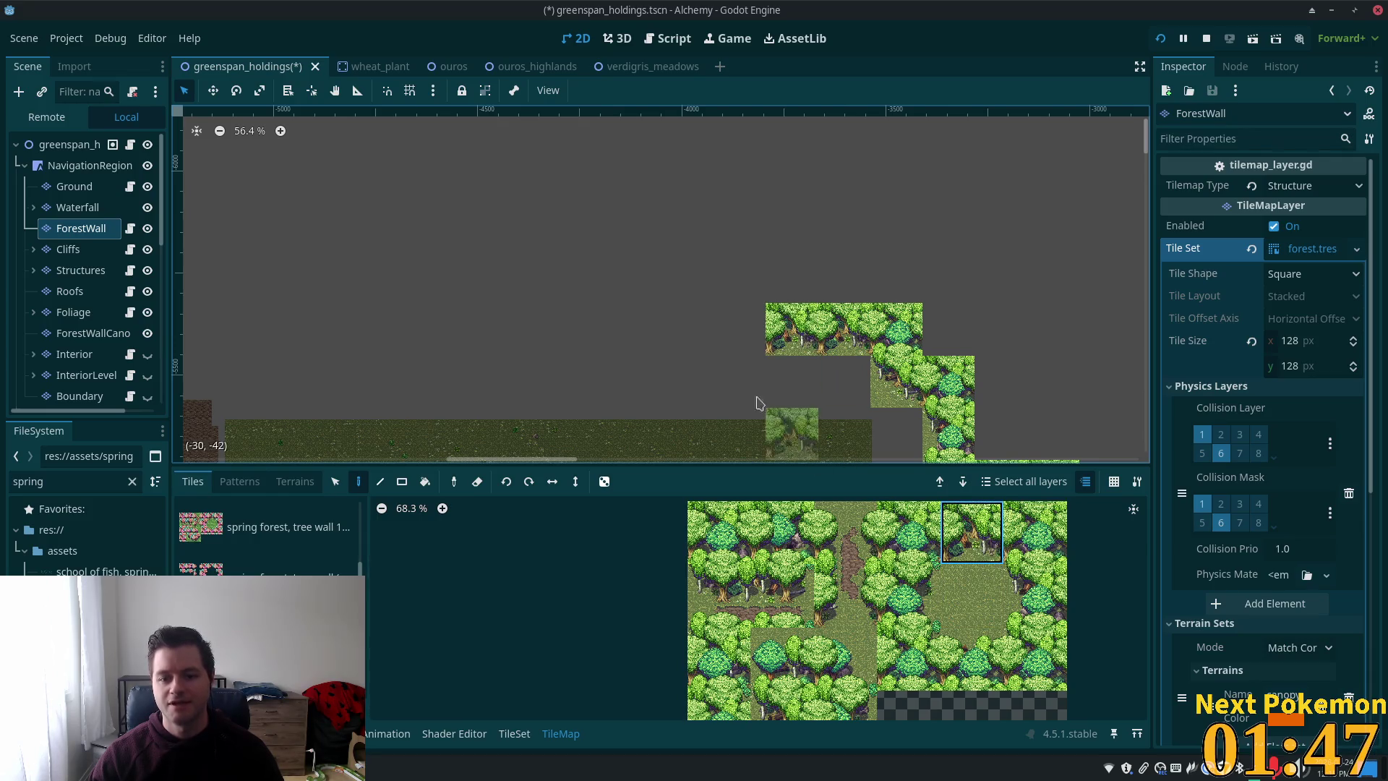
pyautogui.click(726, 328)
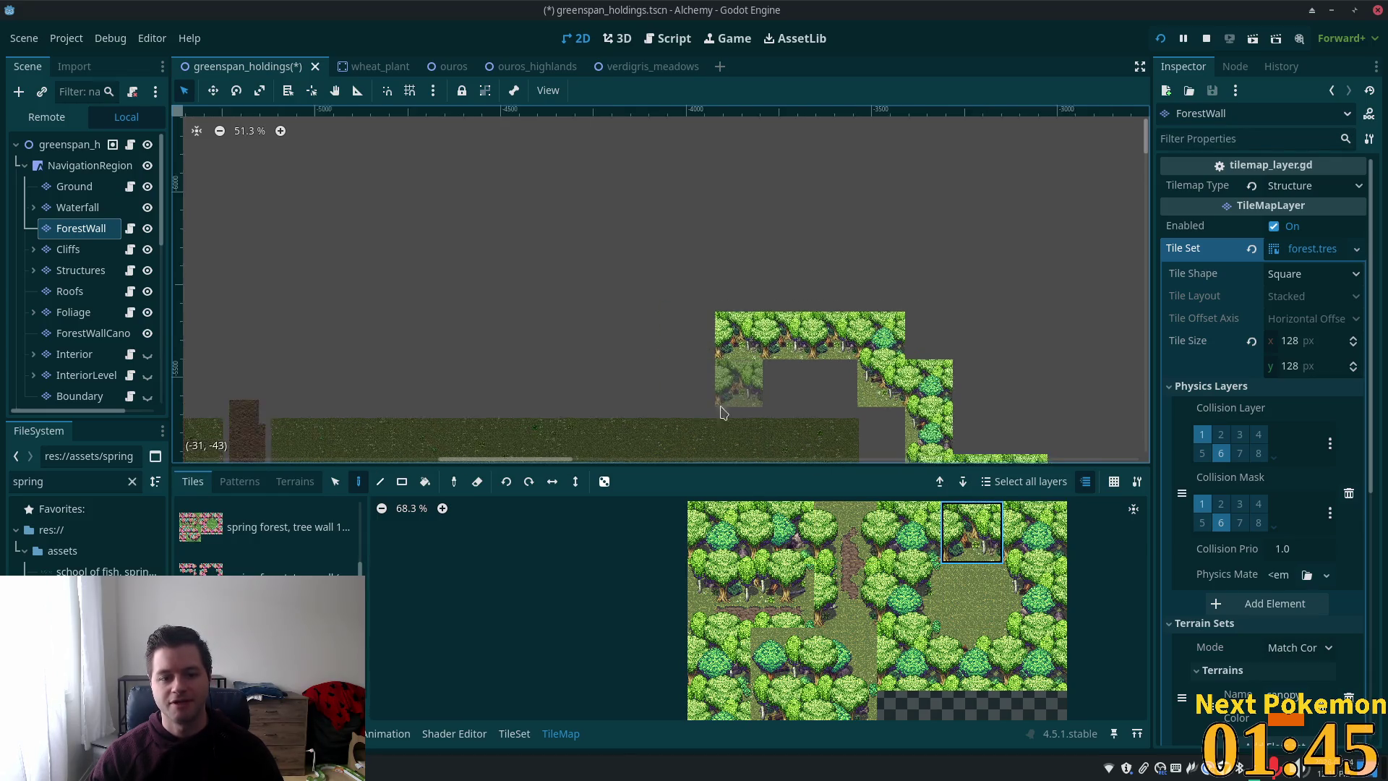
pyautogui.scroll(-4, 795, 286)
pyautogui.moveTo(791, 288); pyautogui.dragTo(708, 378)
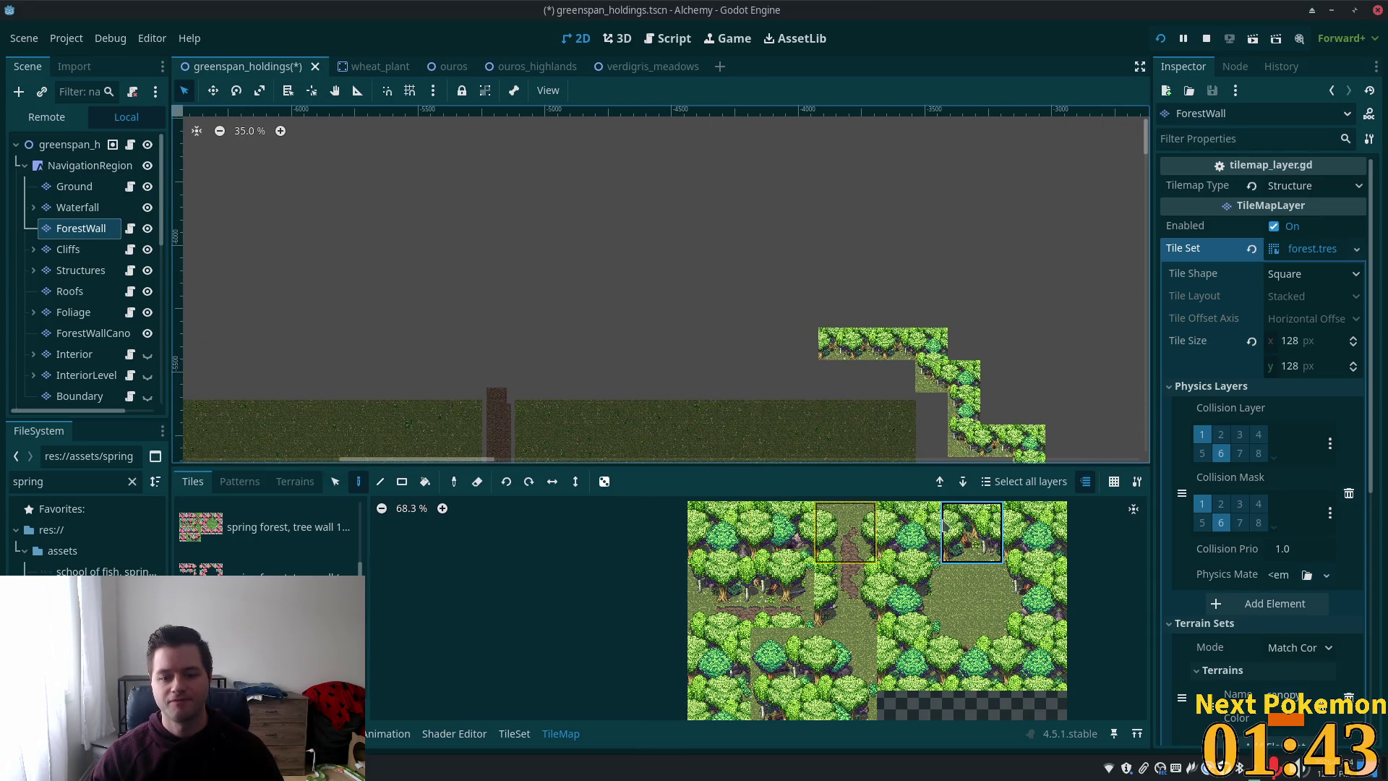
pyautogui.click(808, 712)
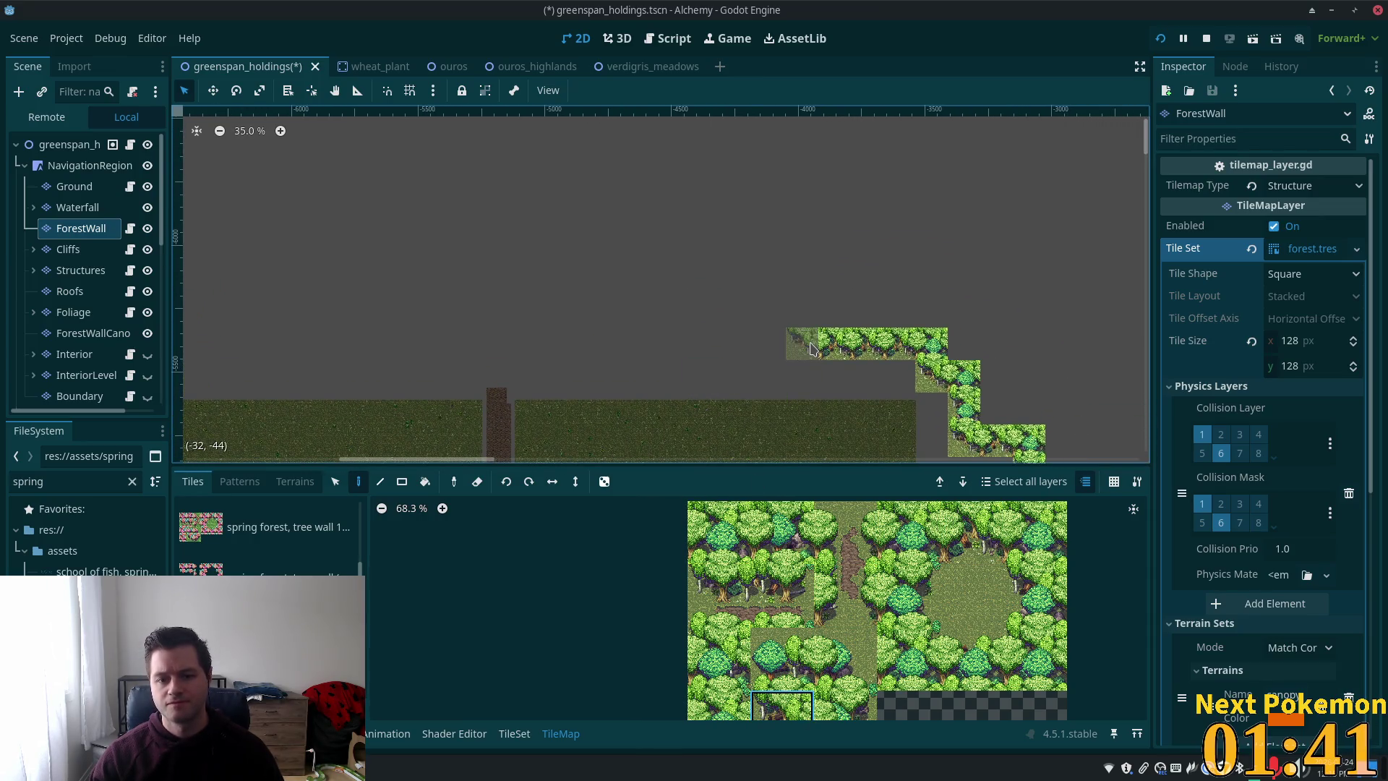
pyautogui.click(802, 343)
pyautogui.scroll(-1, 1015, 400)
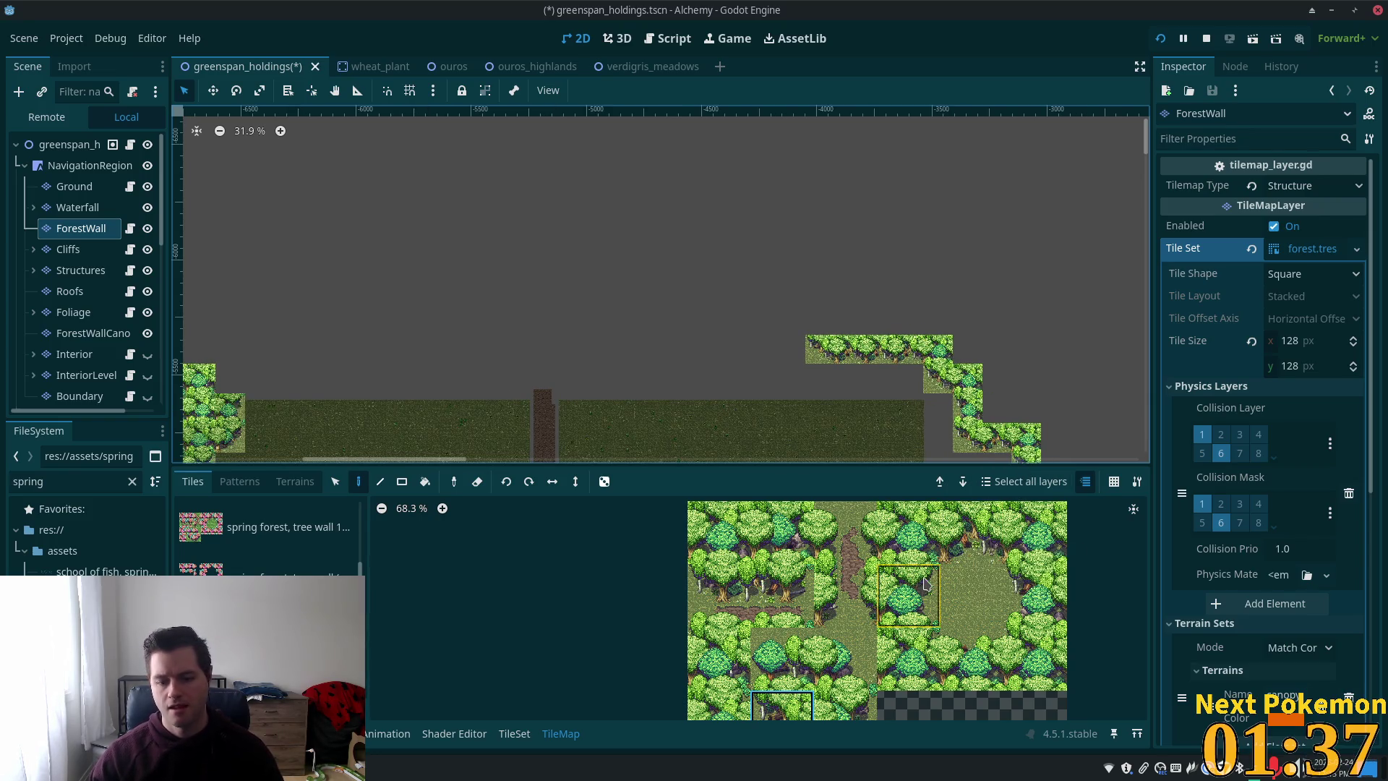
pyautogui.scroll(-3, 734, 679)
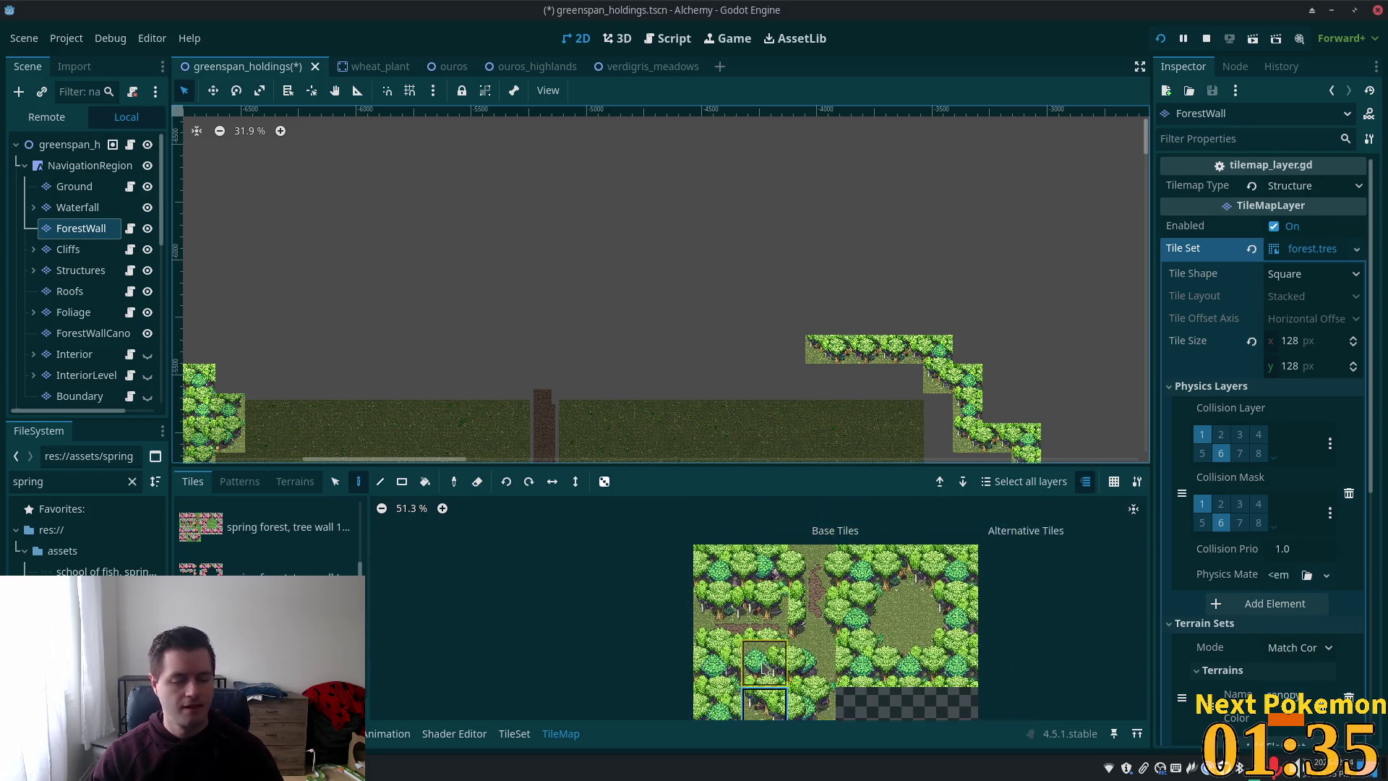
# - Drag-paint dense canopy tiles from the top-left atlas tile above and right of the tree row
pyautogui.scroll(4, 803, 604)
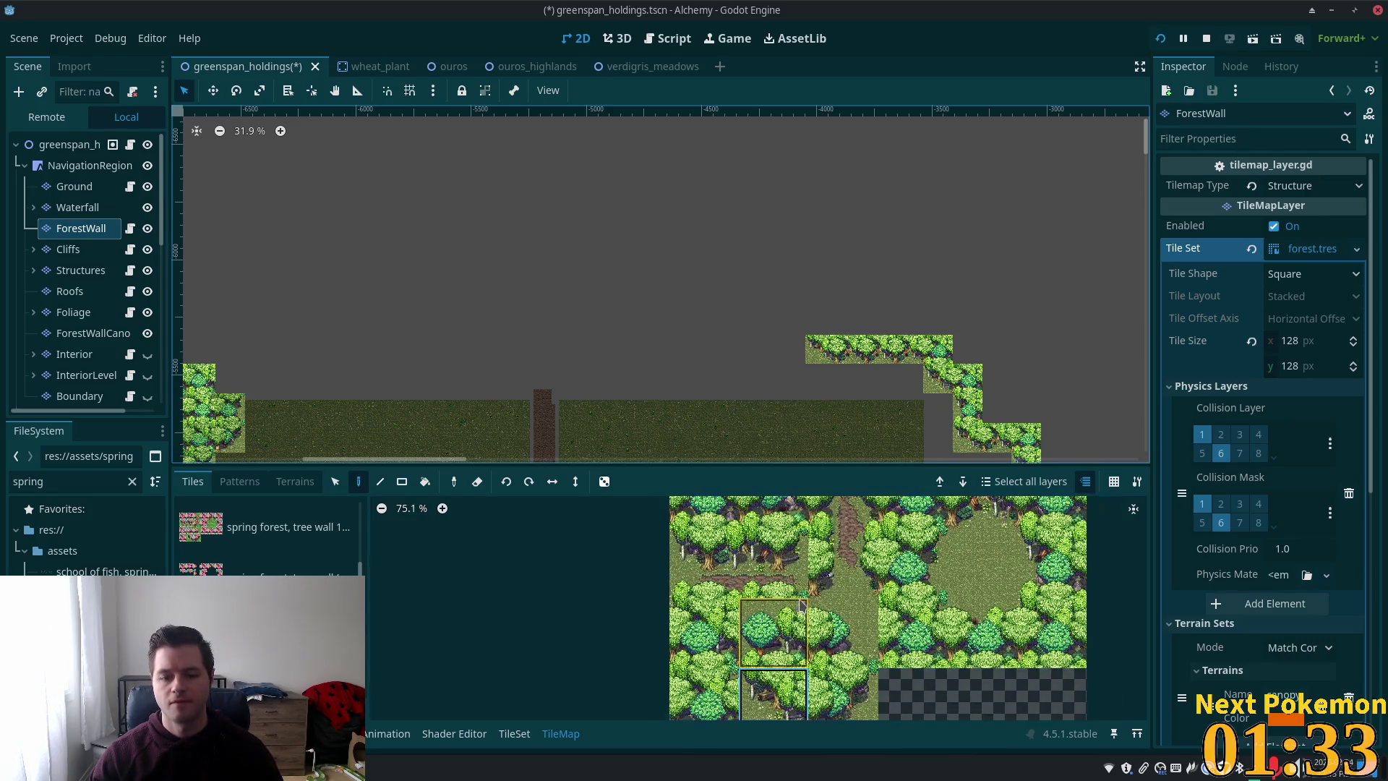
pyautogui.scroll(6, 885, 413)
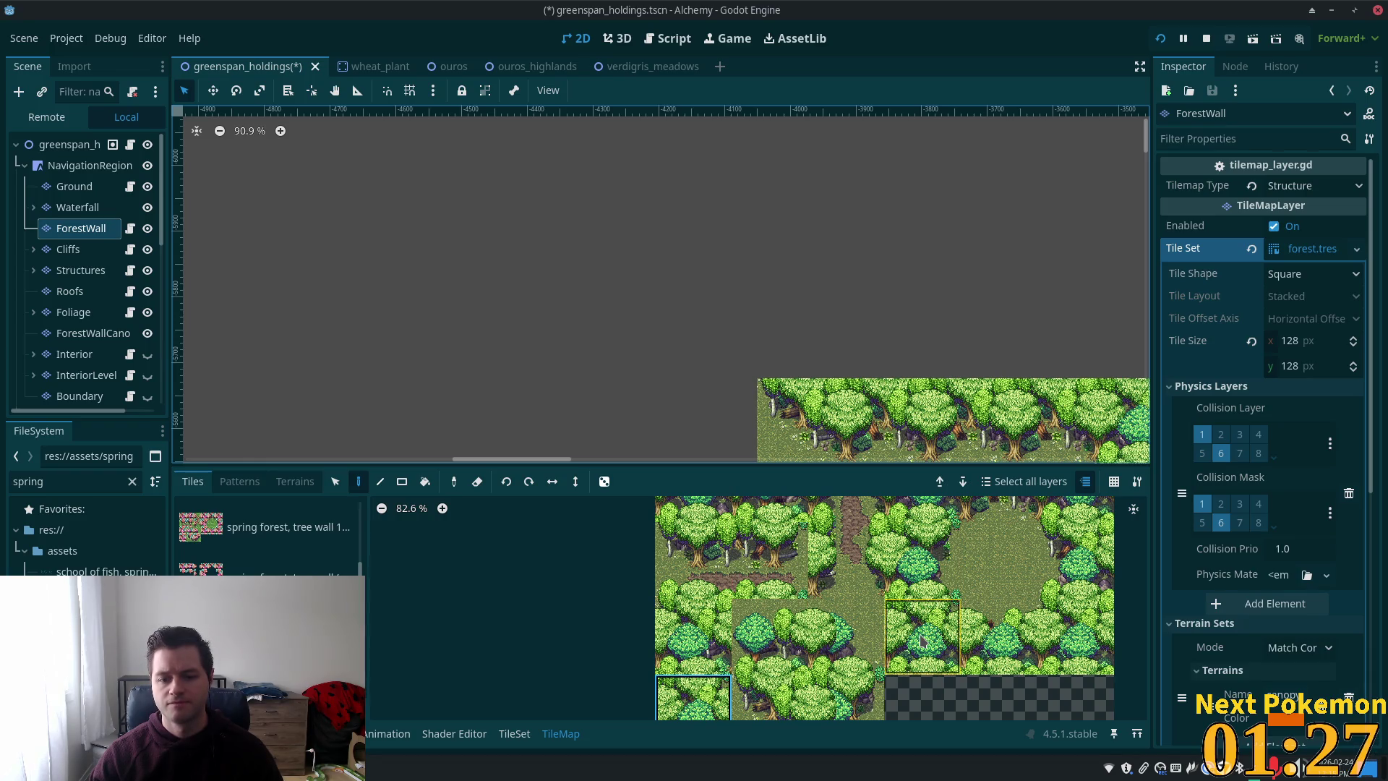
pyautogui.scroll(2, 860, 642)
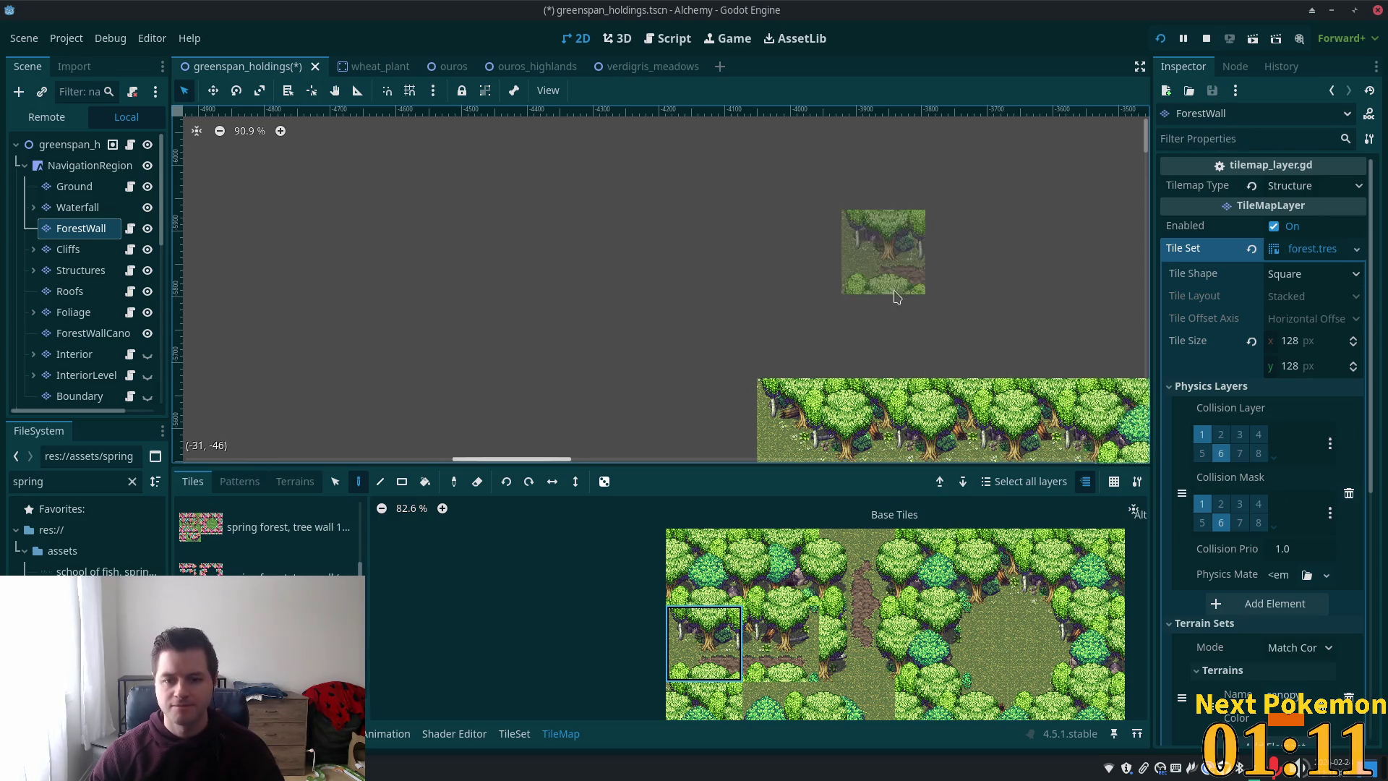
pyautogui.scroll(-2, 897, 318)
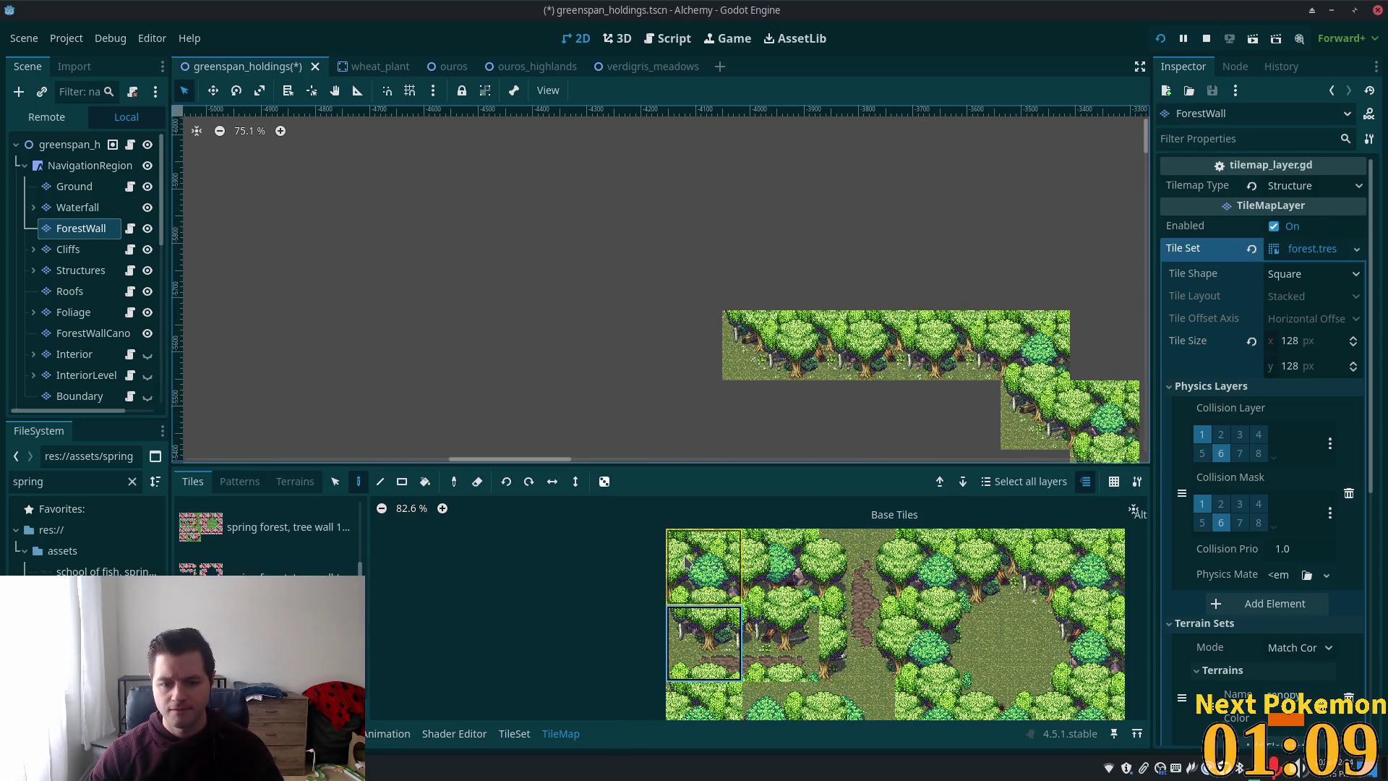
pyautogui.click(733, 561)
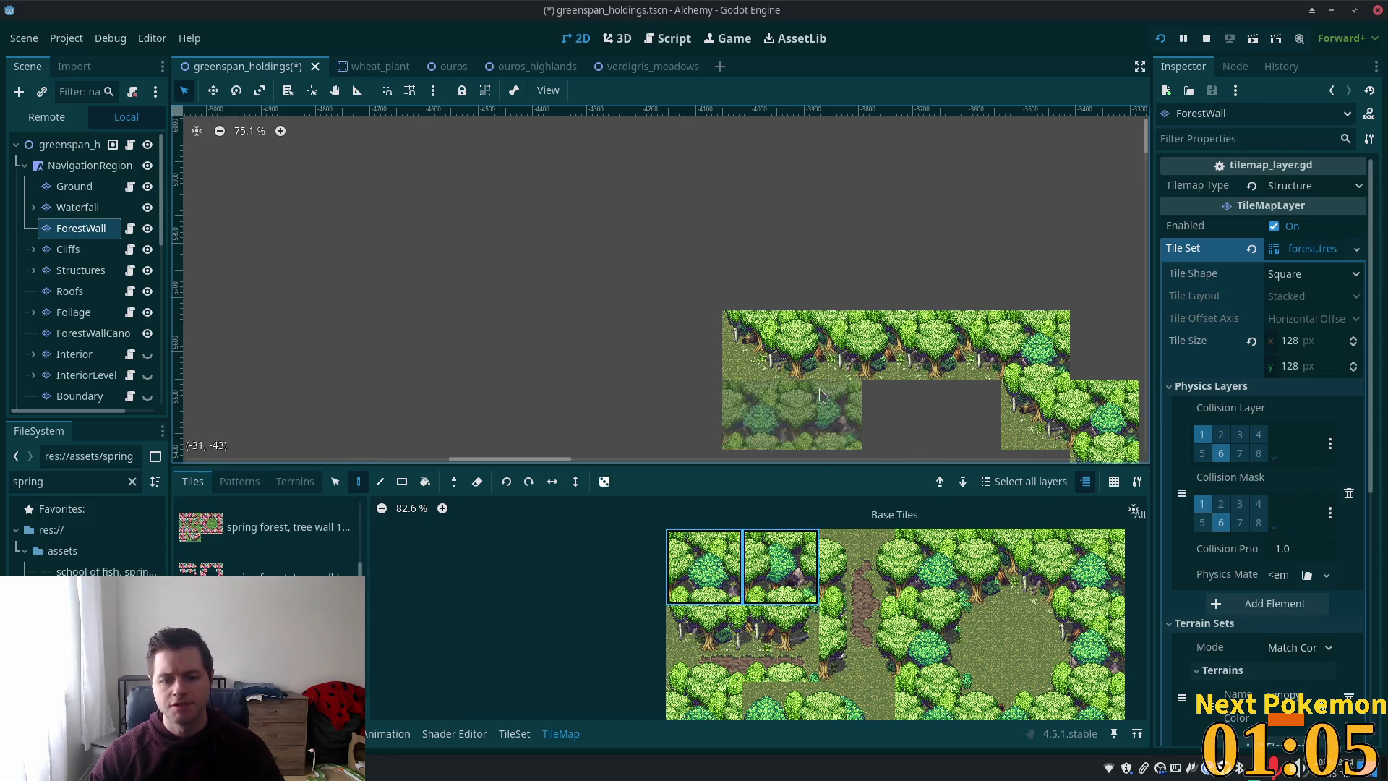
pyautogui.scroll(4, 842, 296)
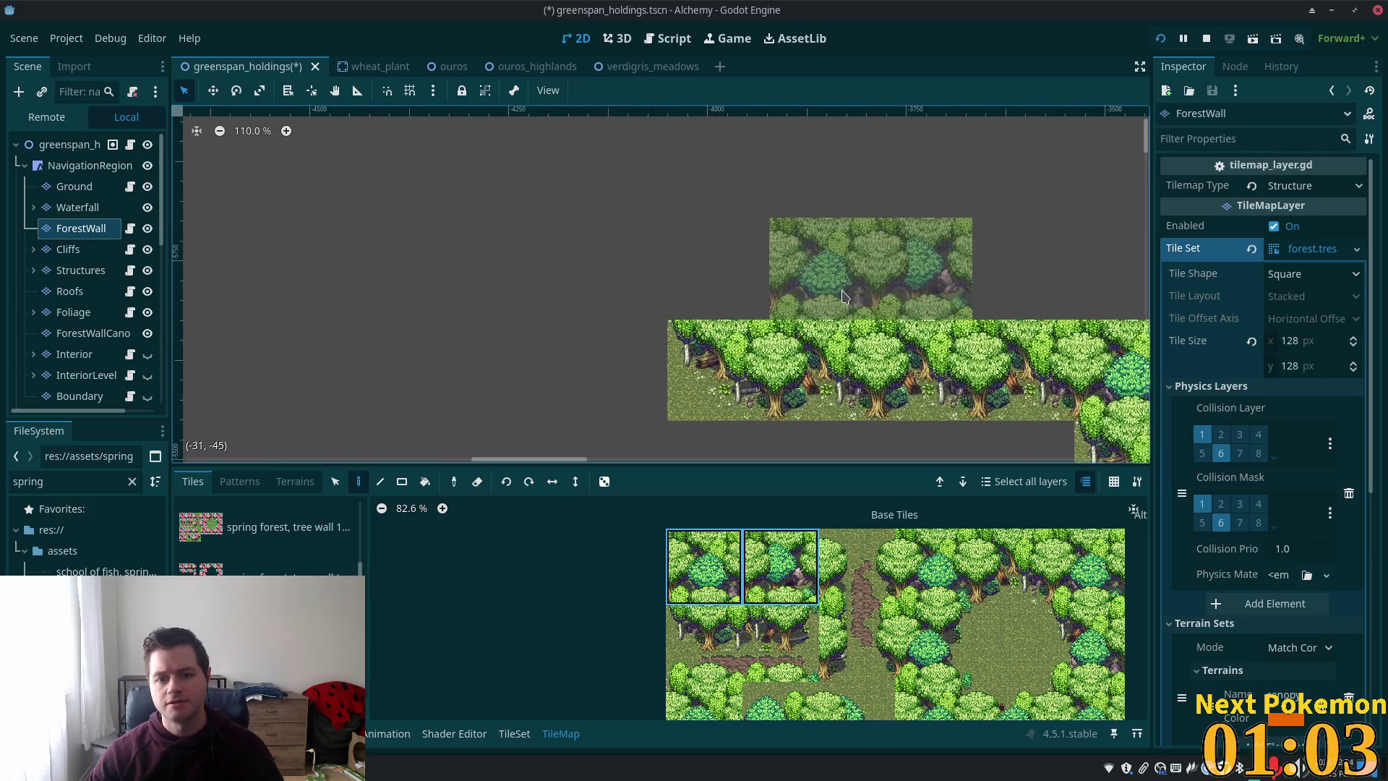
pyautogui.moveTo(709, 297)
pyautogui.mouseDown()
pyautogui.moveTo(879, 275)
pyautogui.moveTo(761, 306)
pyautogui.mouseUp()
pyautogui.scroll(-1, 878, 275)
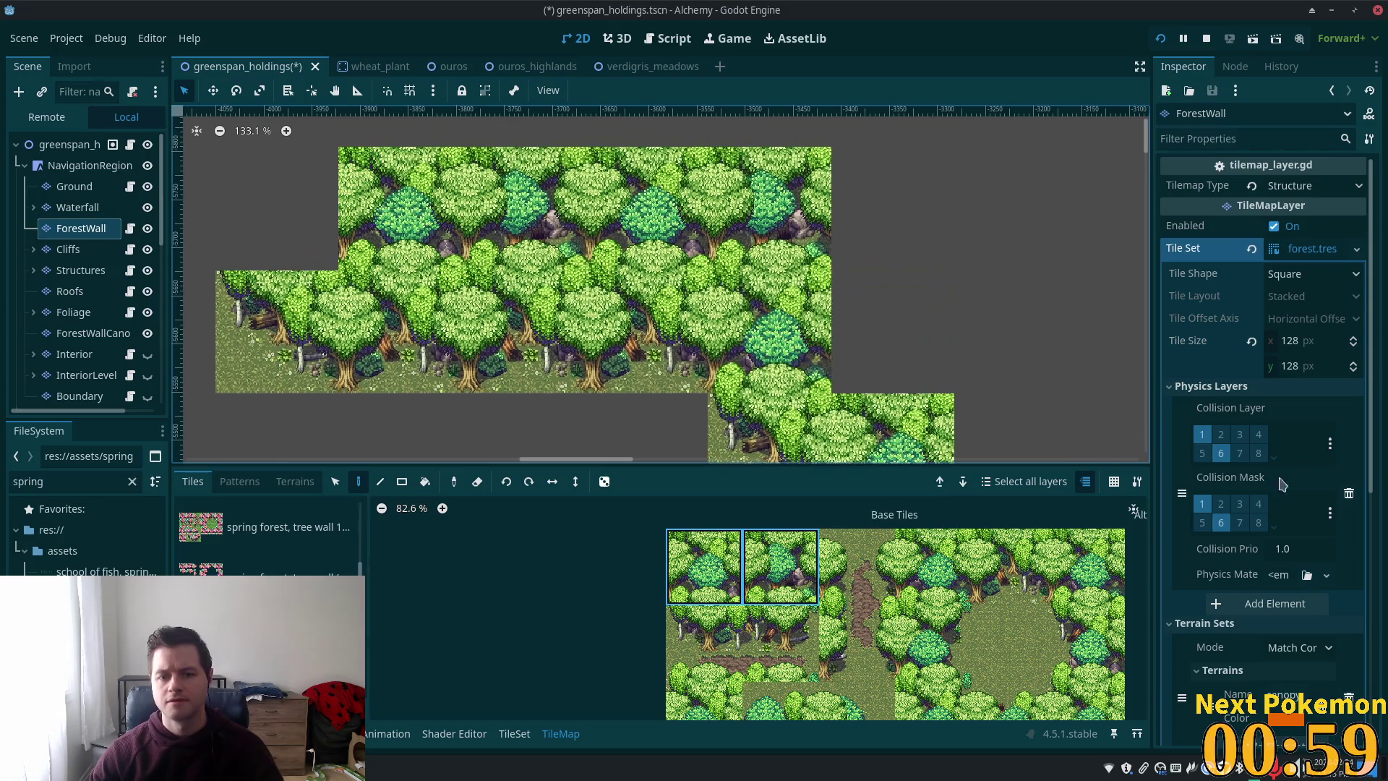
pyautogui.scroll(-3, 771, 642)
pyautogui.click(759, 647)
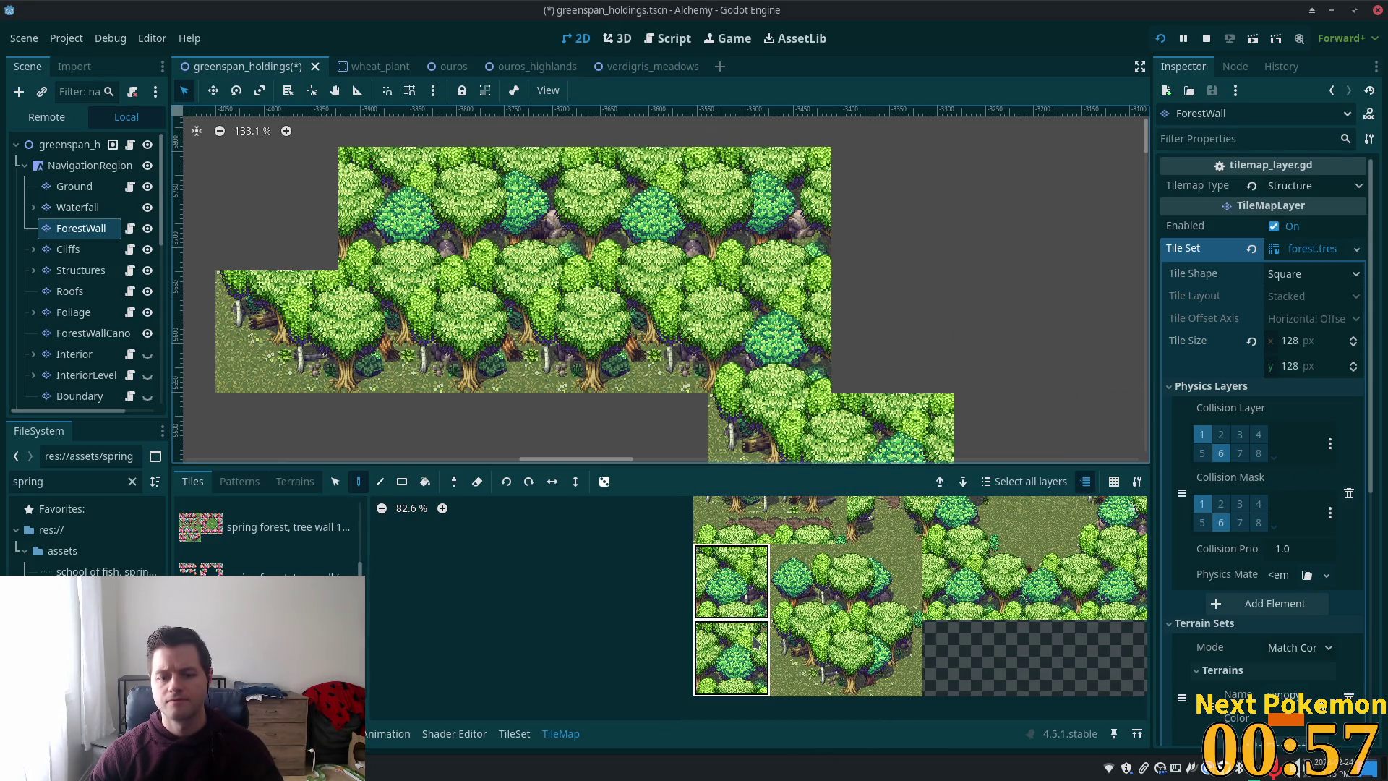
# - Paint two-tile forest columns along the top of the wall's edge
pyautogui.click(893, 271)
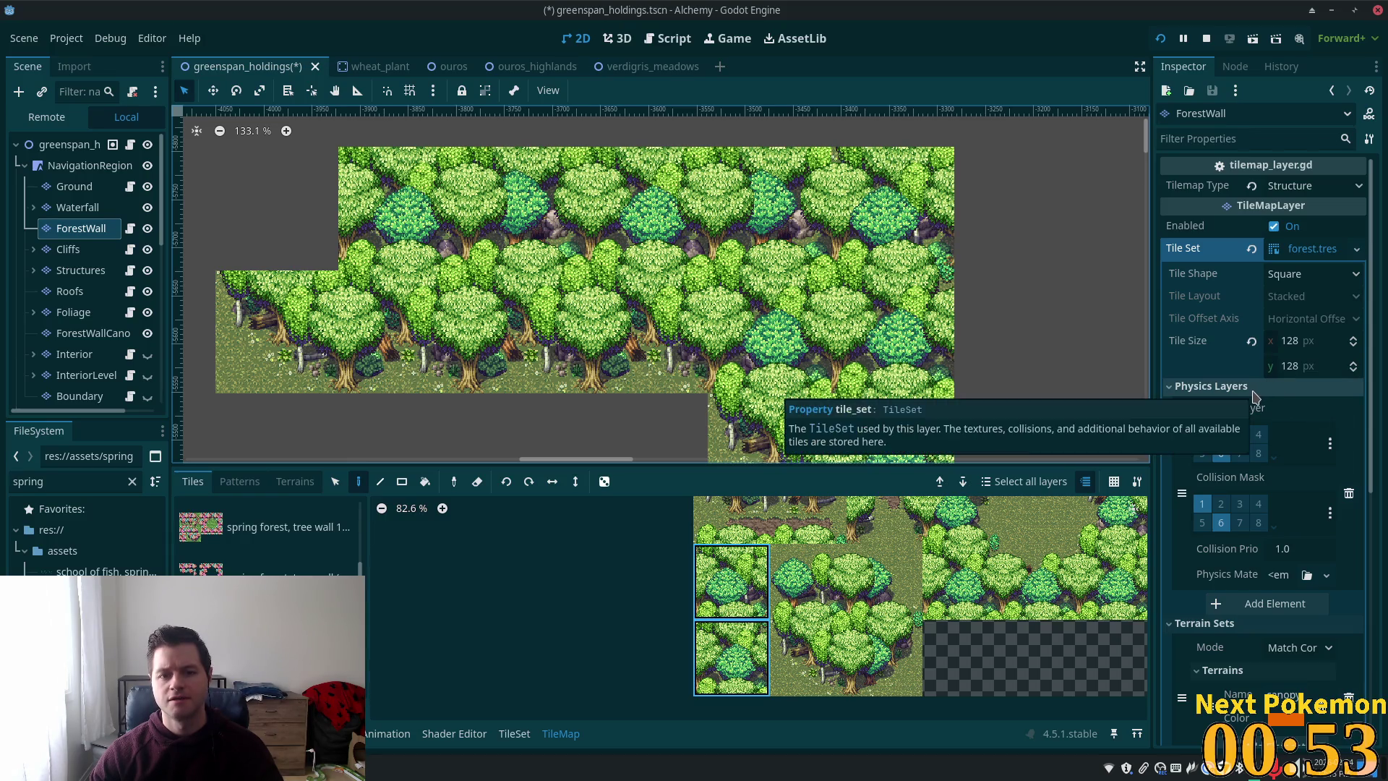
pyautogui.click(1016, 289)
pyautogui.scroll(-5, 1080, 322)
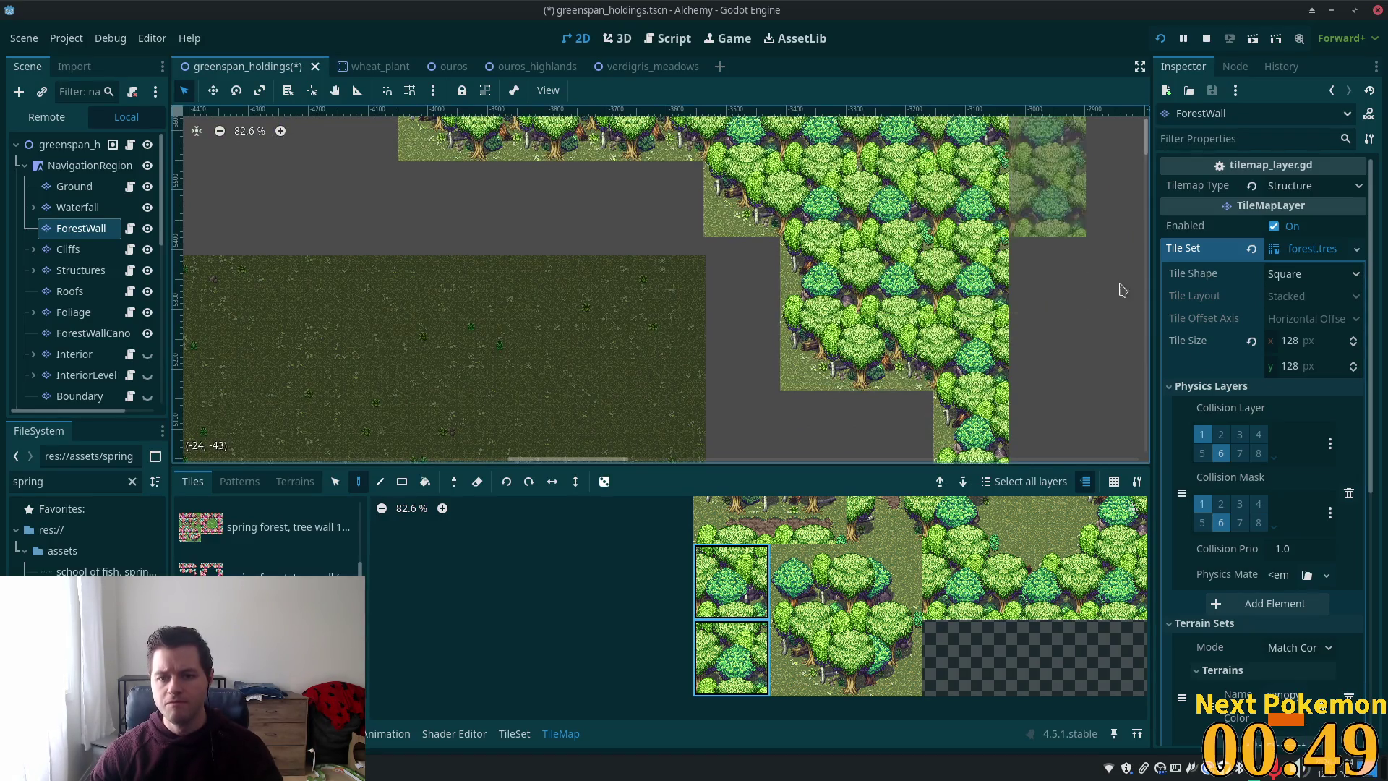
pyautogui.scroll(-2, 1118, 288)
pyautogui.hscroll(2, 1118, 288)
pyautogui.click(981, 357)
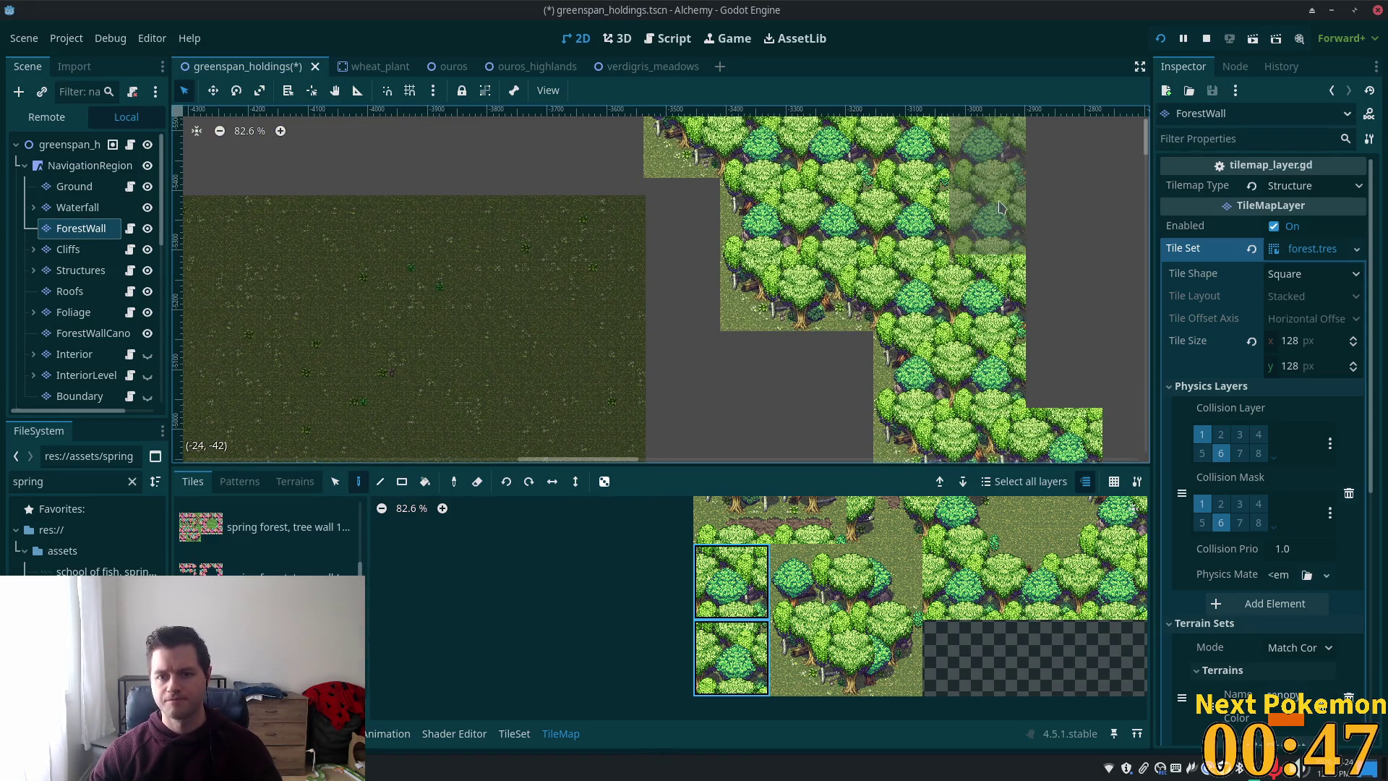
pyautogui.click(987, 217)
pyautogui.scroll(-5, 1128, 253)
pyautogui.hscroll(5, 1128, 253)
# - Extend the forest wall with more tree columns running further down
pyautogui.click(951, 162)
pyautogui.hscroll(3, 950, 159)
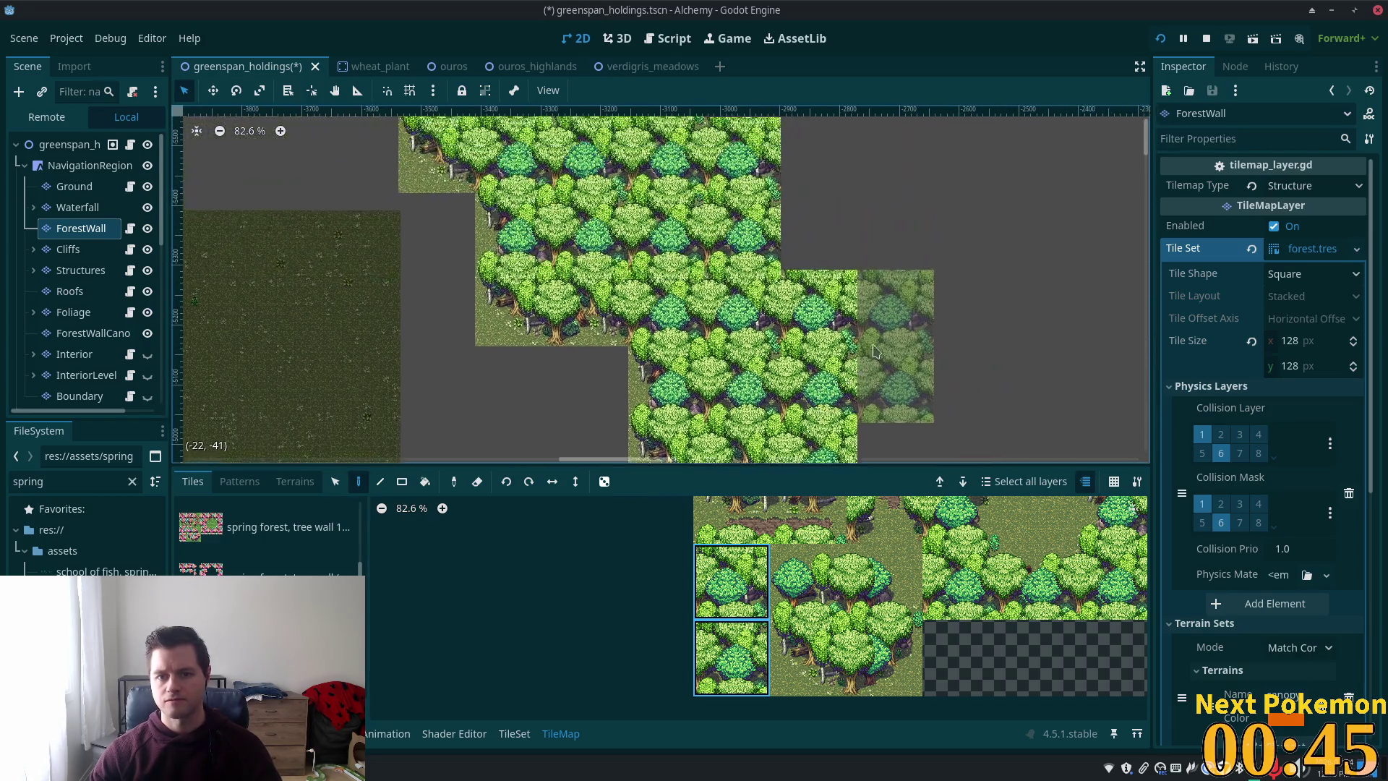
pyautogui.click(848, 268)
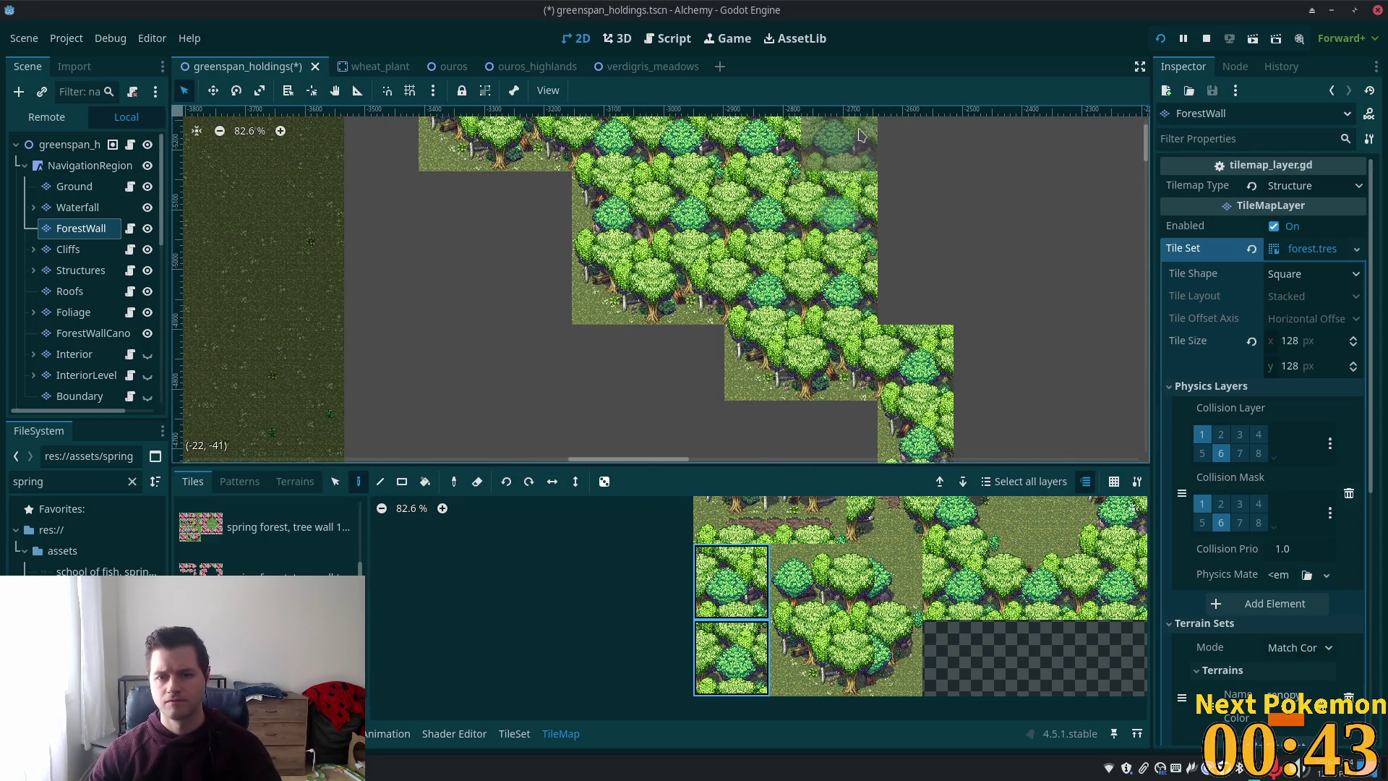
pyautogui.click(914, 289)
pyautogui.scroll(-2, 1050, 341)
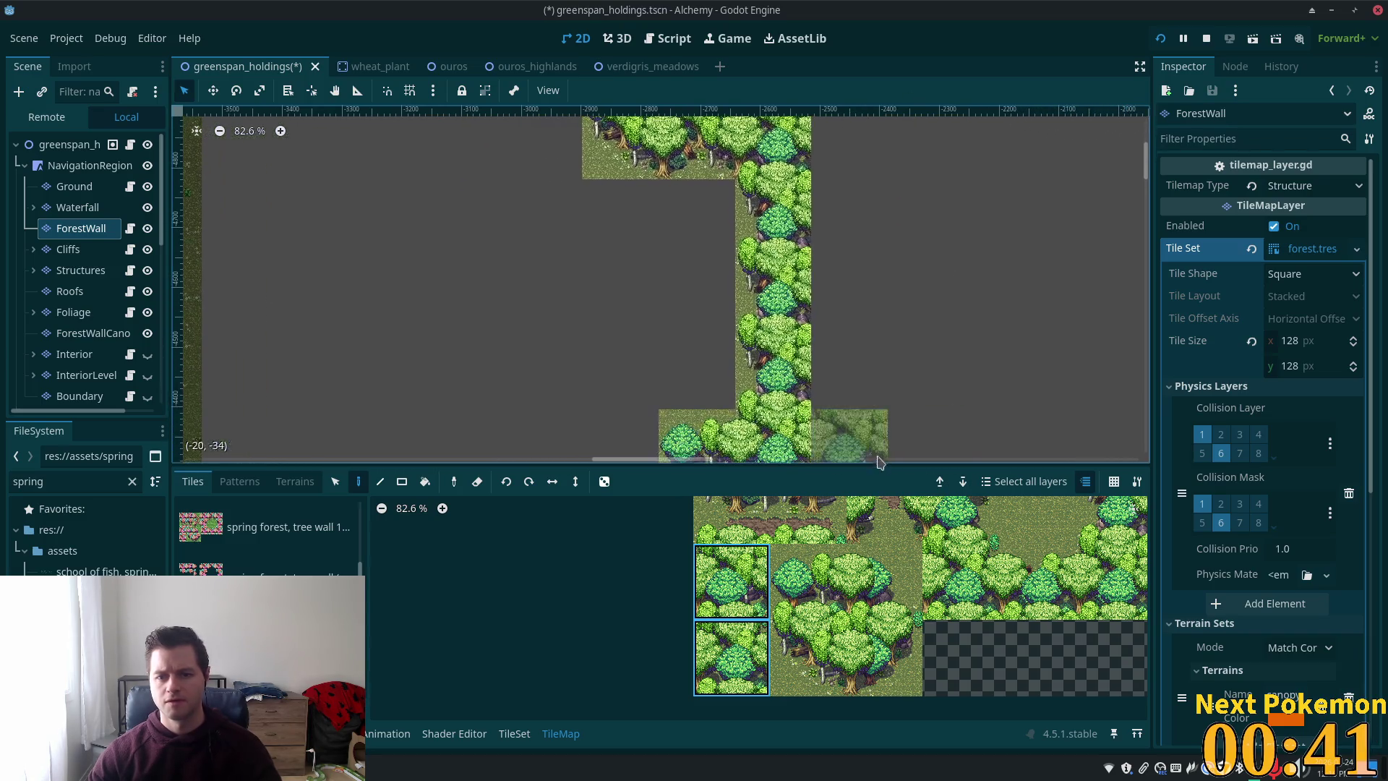
pyautogui.hscroll(3, 920, 146)
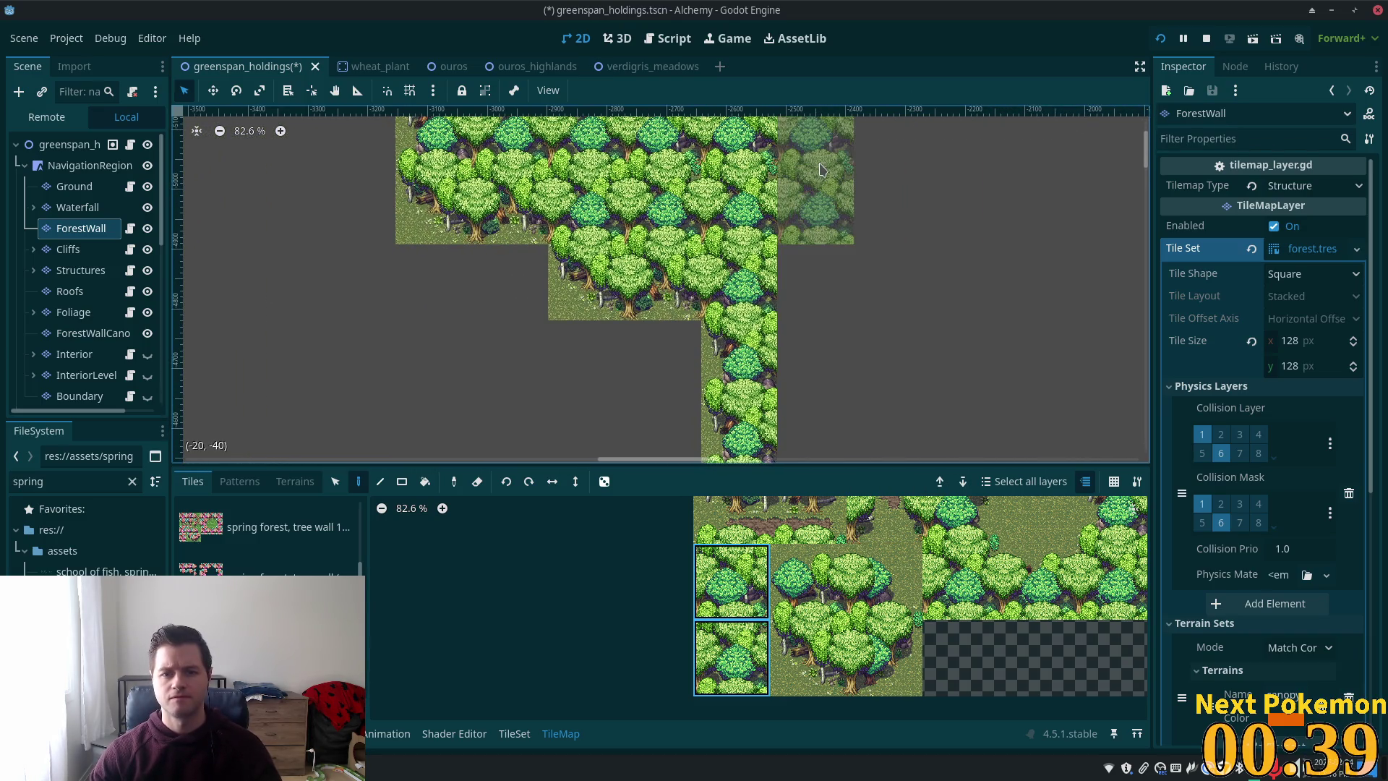
pyautogui.click(812, 215)
pyautogui.click(814, 367)
pyautogui.scroll(-3, 936, 127)
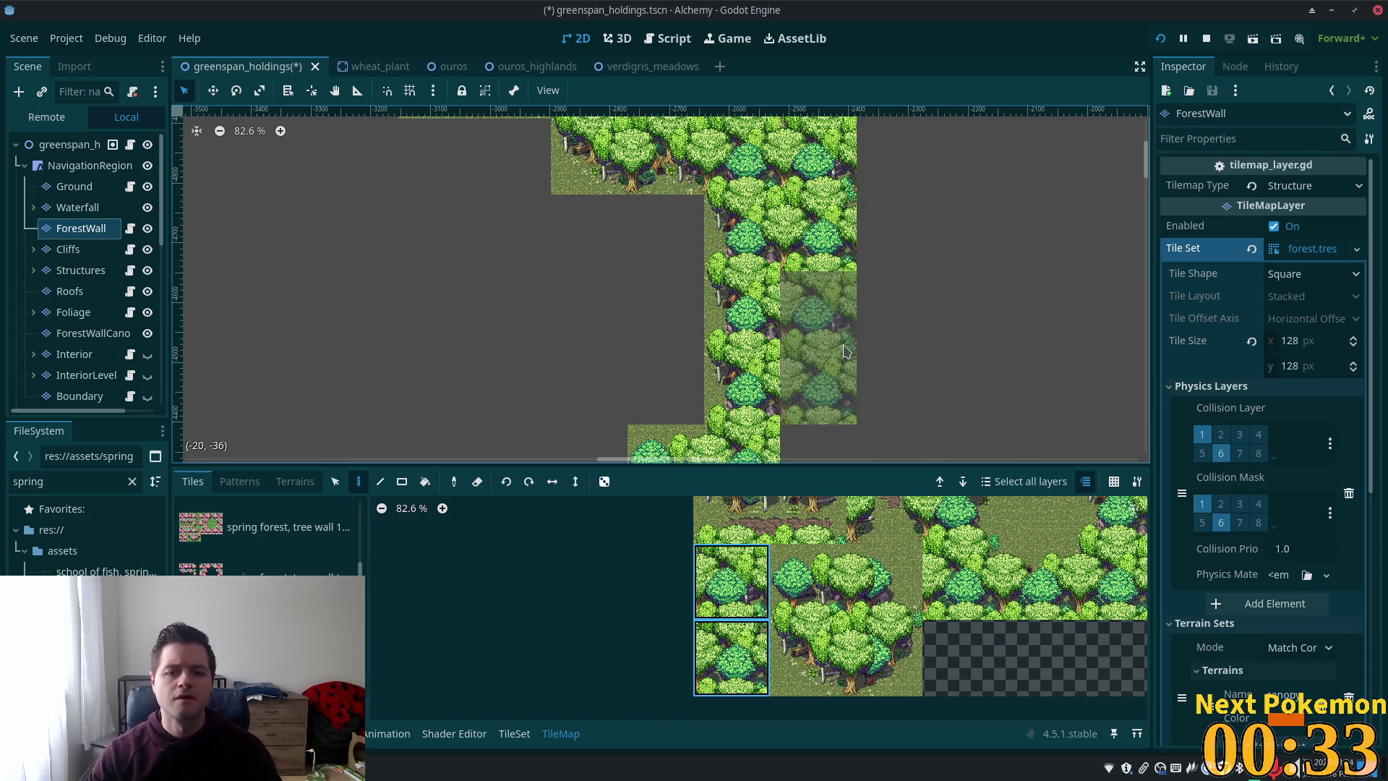
# - Add forest columns on the wall's step and just below it
pyautogui.click(817, 347)
pyautogui.scroll(-5, 896, 359)
pyautogui.click(837, 318)
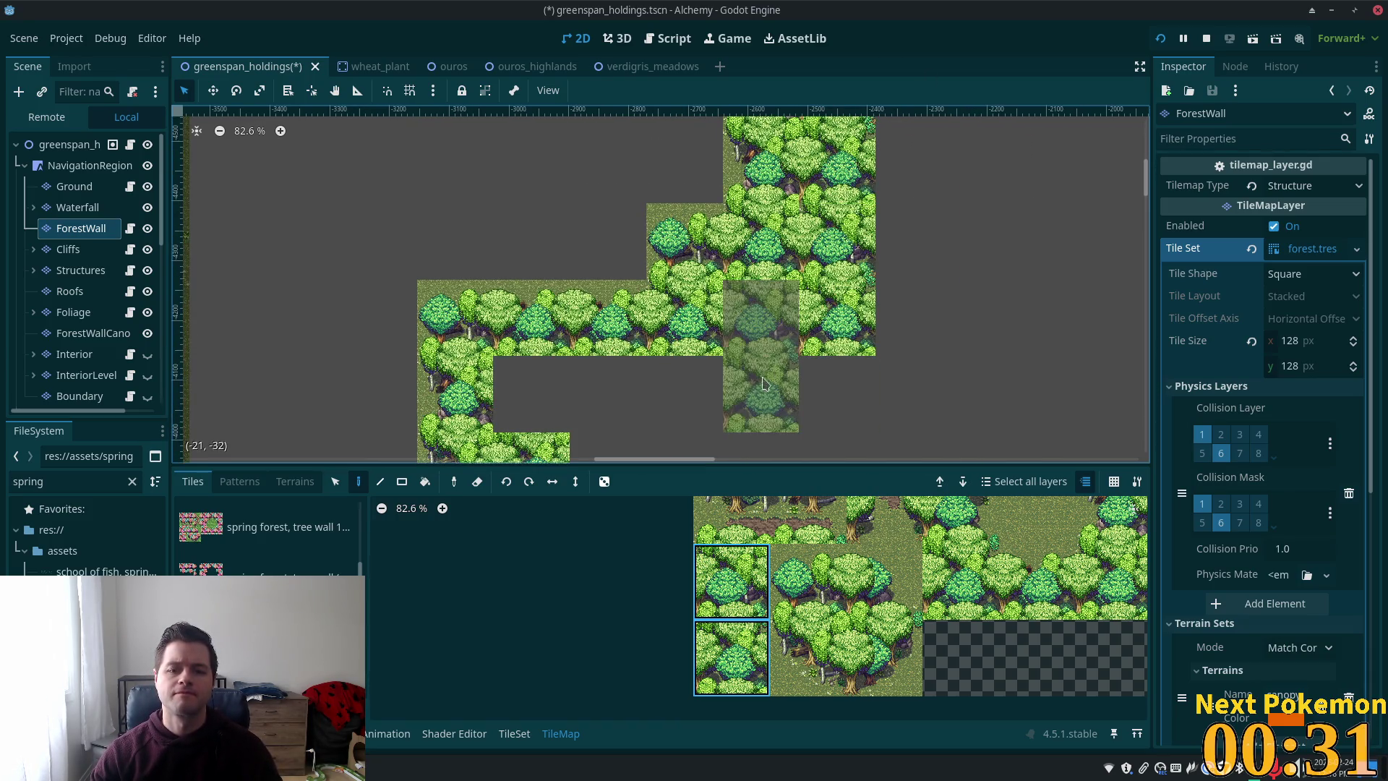
pyautogui.click(761, 394)
pyautogui.scroll(-2, 998, 239)
pyautogui.click(751, 379)
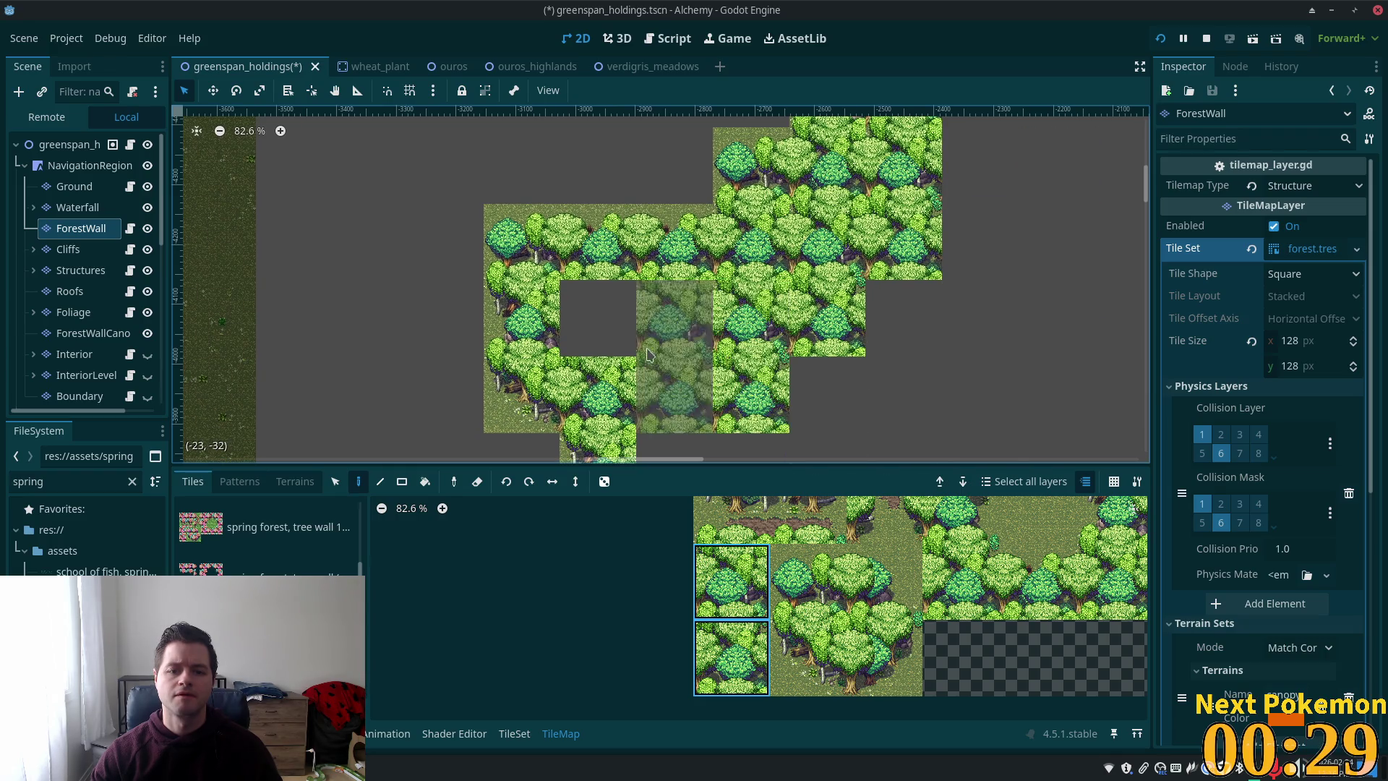
pyautogui.scroll(-2, 675, 379)
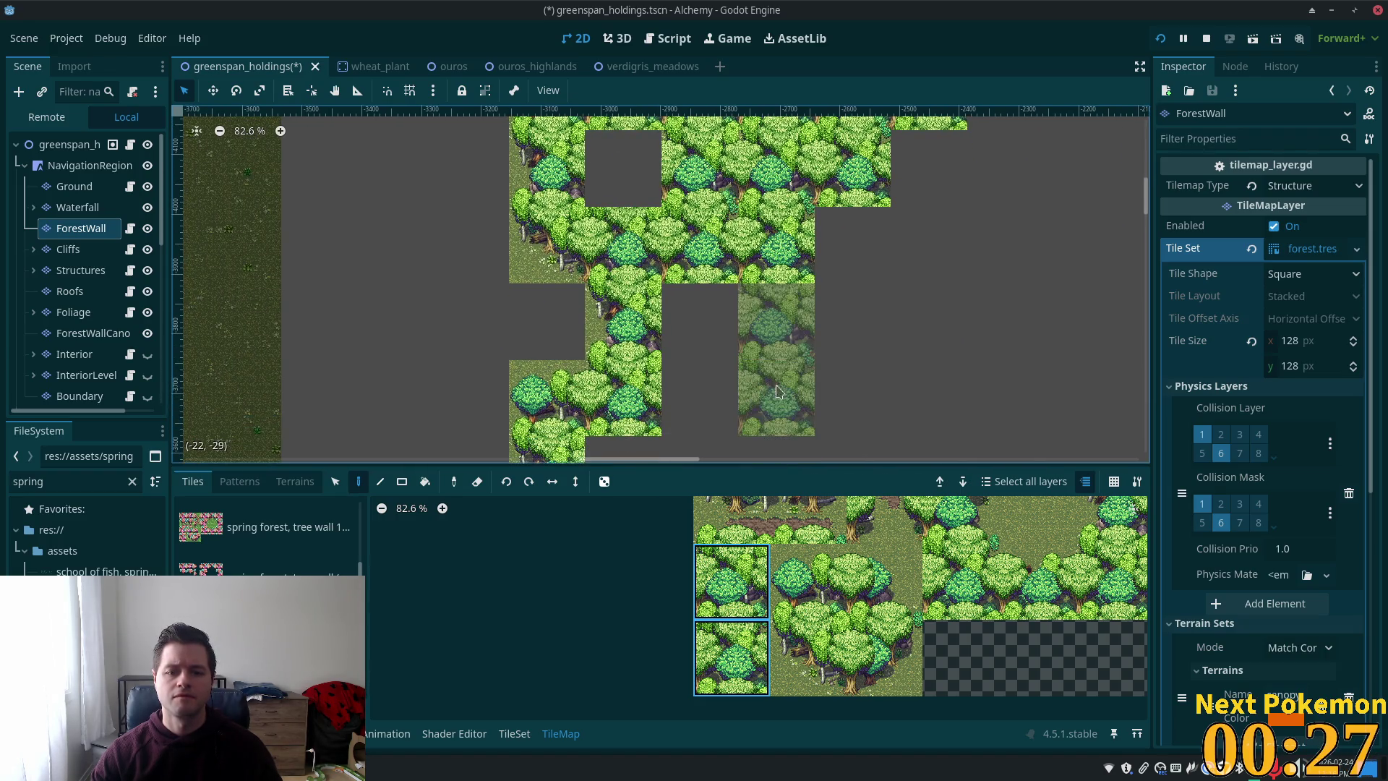
# - Continue the forest columns down the grass edge and fill the remaining gap
pyautogui.click(699, 376)
pyautogui.click(777, 362)
pyautogui.scroll(-2, 858, 427)
pyautogui.click(687, 383)
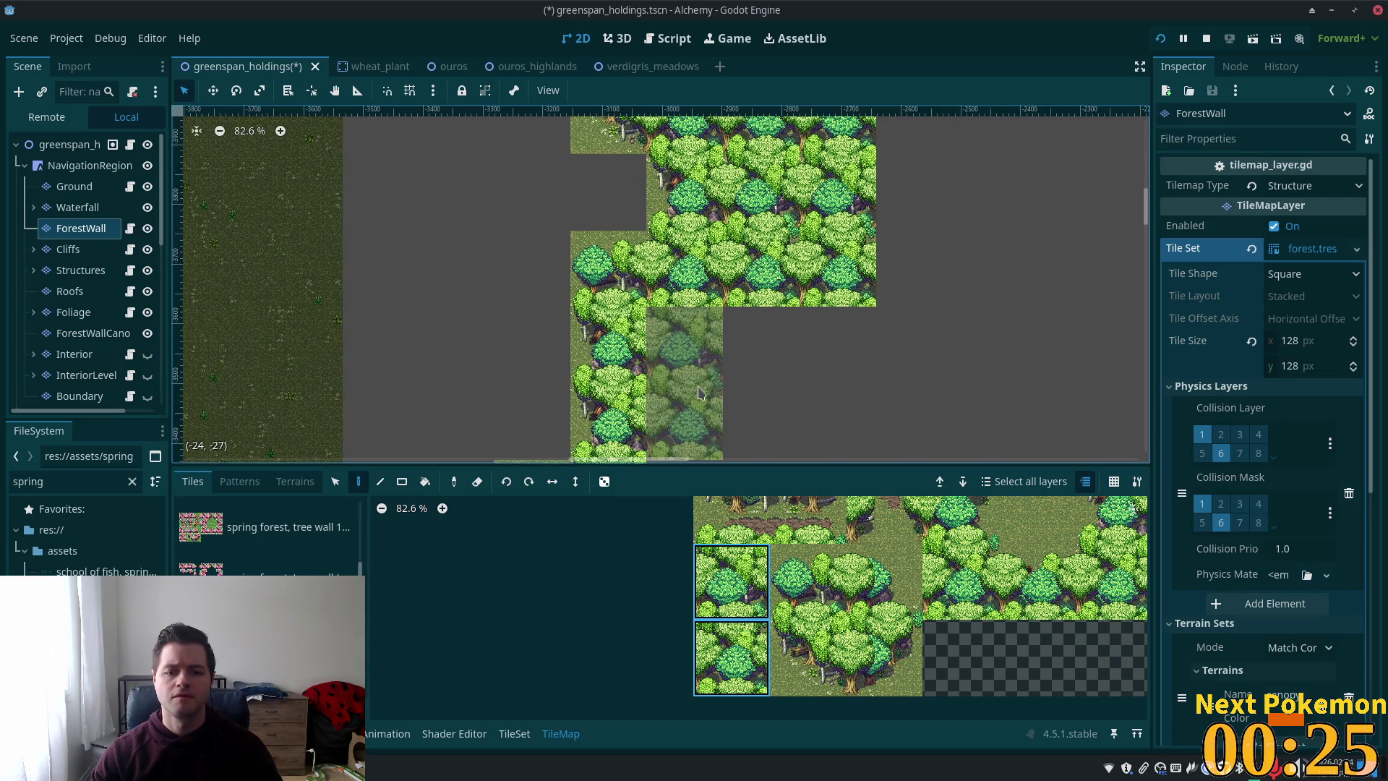
pyautogui.click(842, 361)
pyautogui.click(761, 379)
pyautogui.scroll(-2, 914, 308)
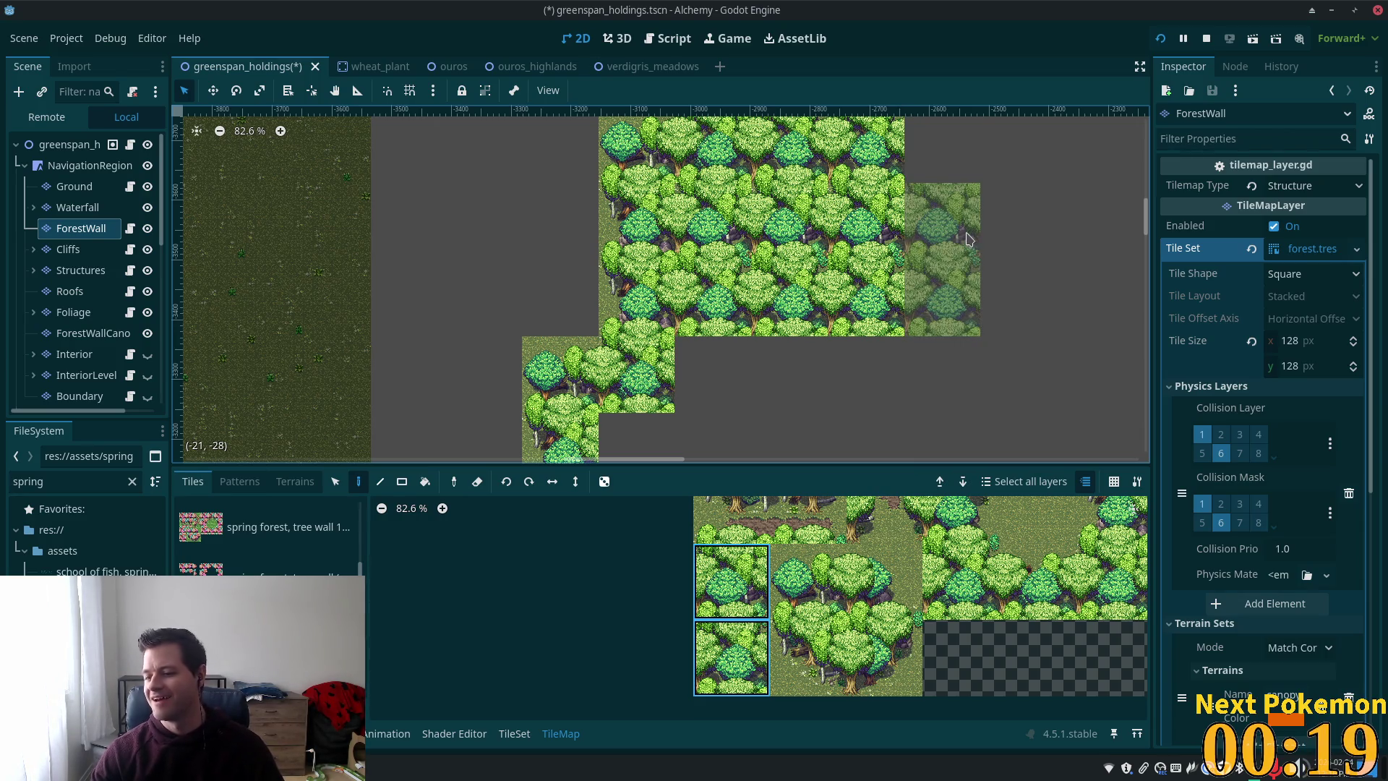
pyautogui.scroll(-4, 1004, 250)
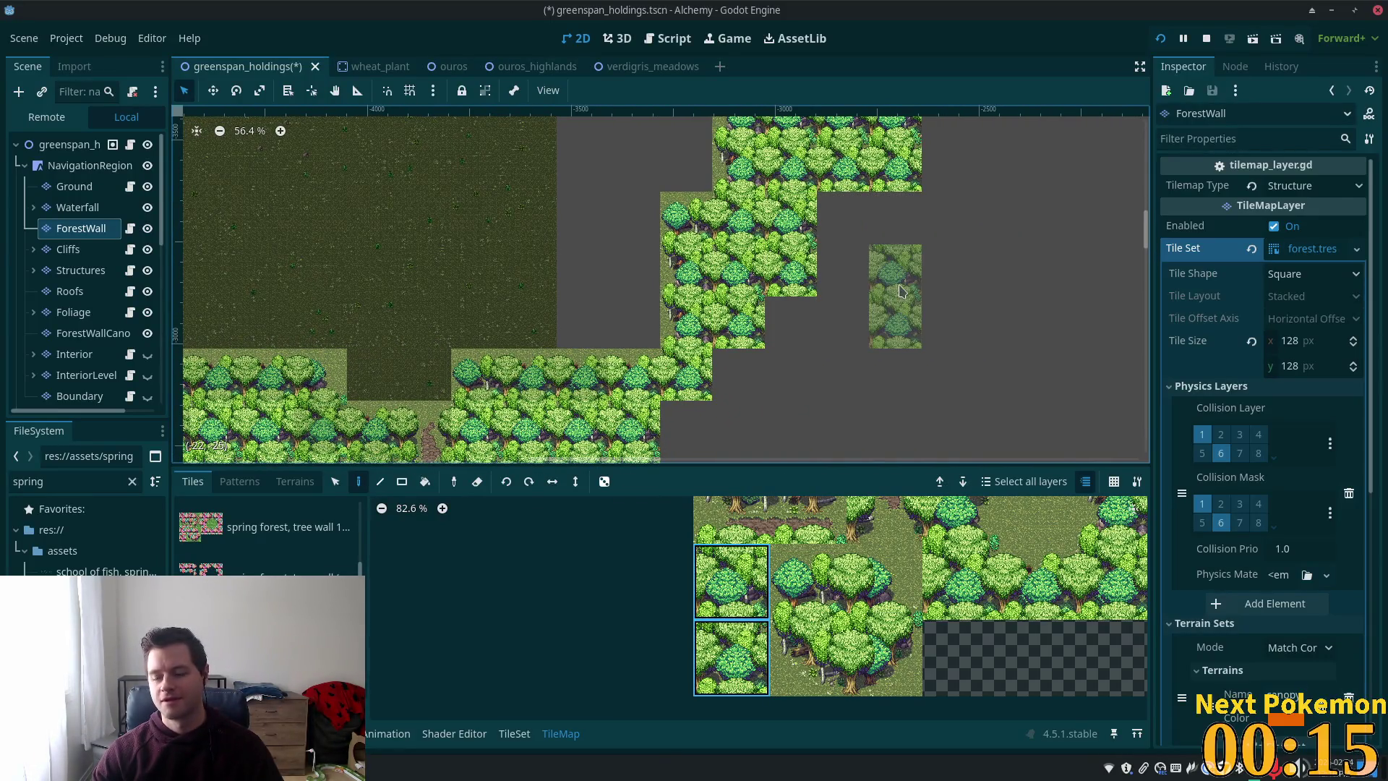
# - Drag-paint a strip of forest tiles along the wall
pyautogui.scroll(-3, 881, 247)
pyautogui.scroll(-1, 881, 247)
pyautogui.moveTo(676, 256)
pyautogui.mouseDown()
pyautogui.moveTo(694, 296)
pyautogui.moveTo(800, 210)
pyautogui.mouseUp()
pyautogui.scroll(-6, 900, 284)
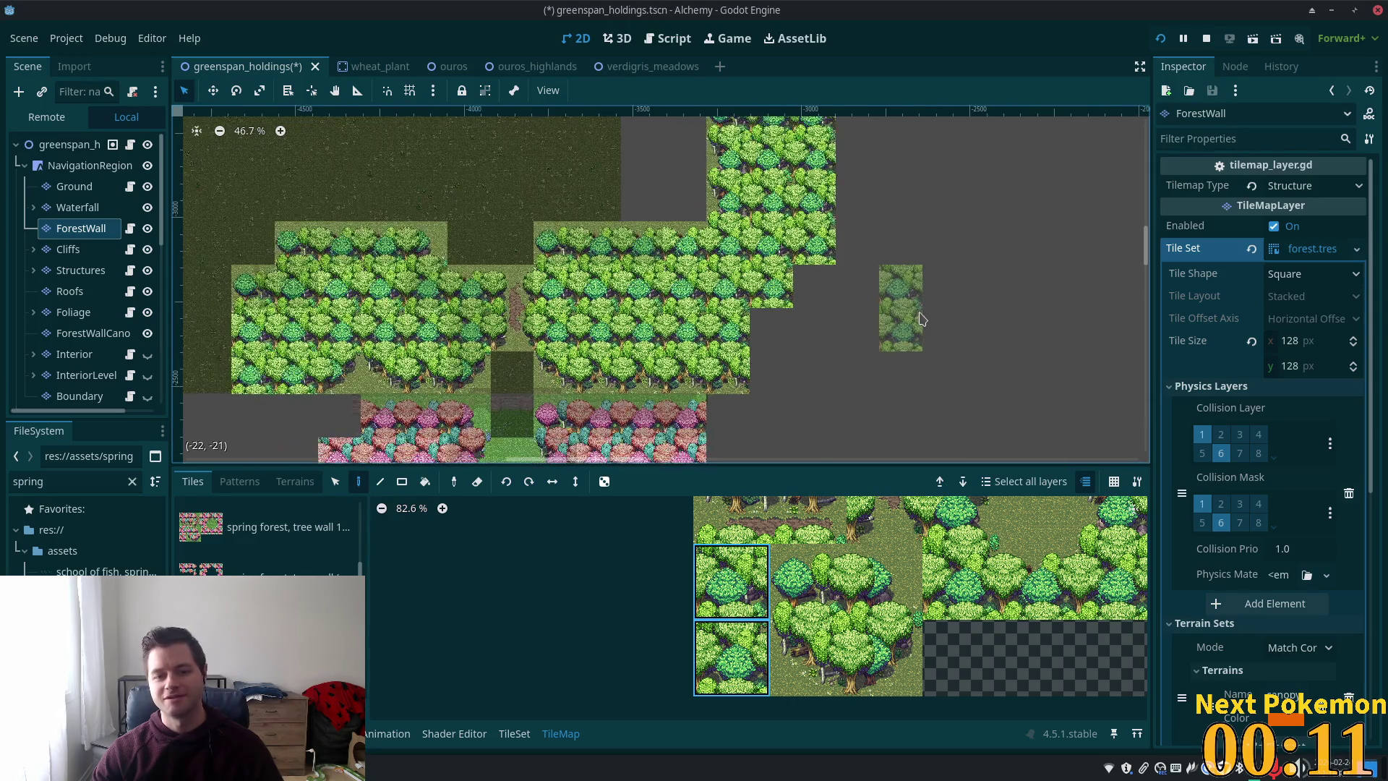
pyautogui.scroll(-1, 906, 283)
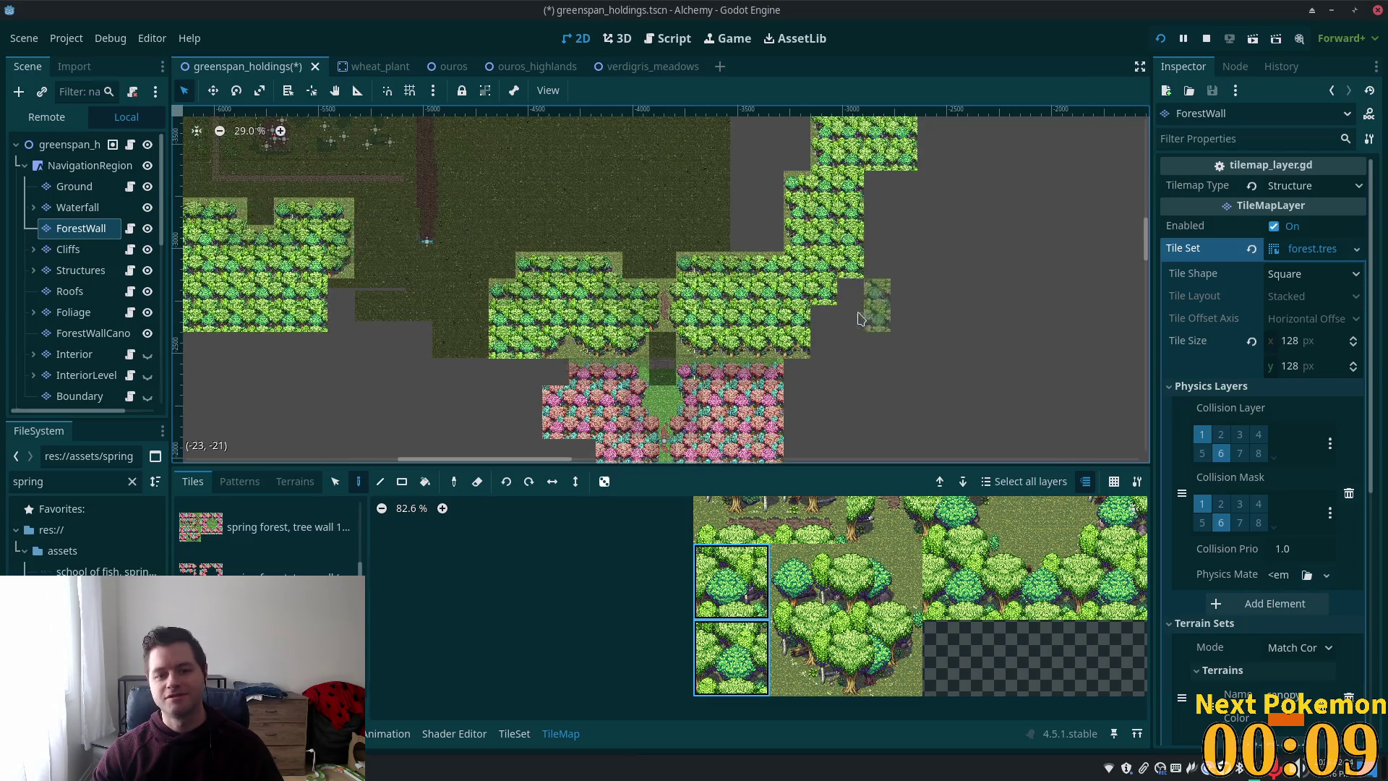
# - Fill the empty square hole in the lower forest-wall block
pyautogui.scroll(3, 940, 318)
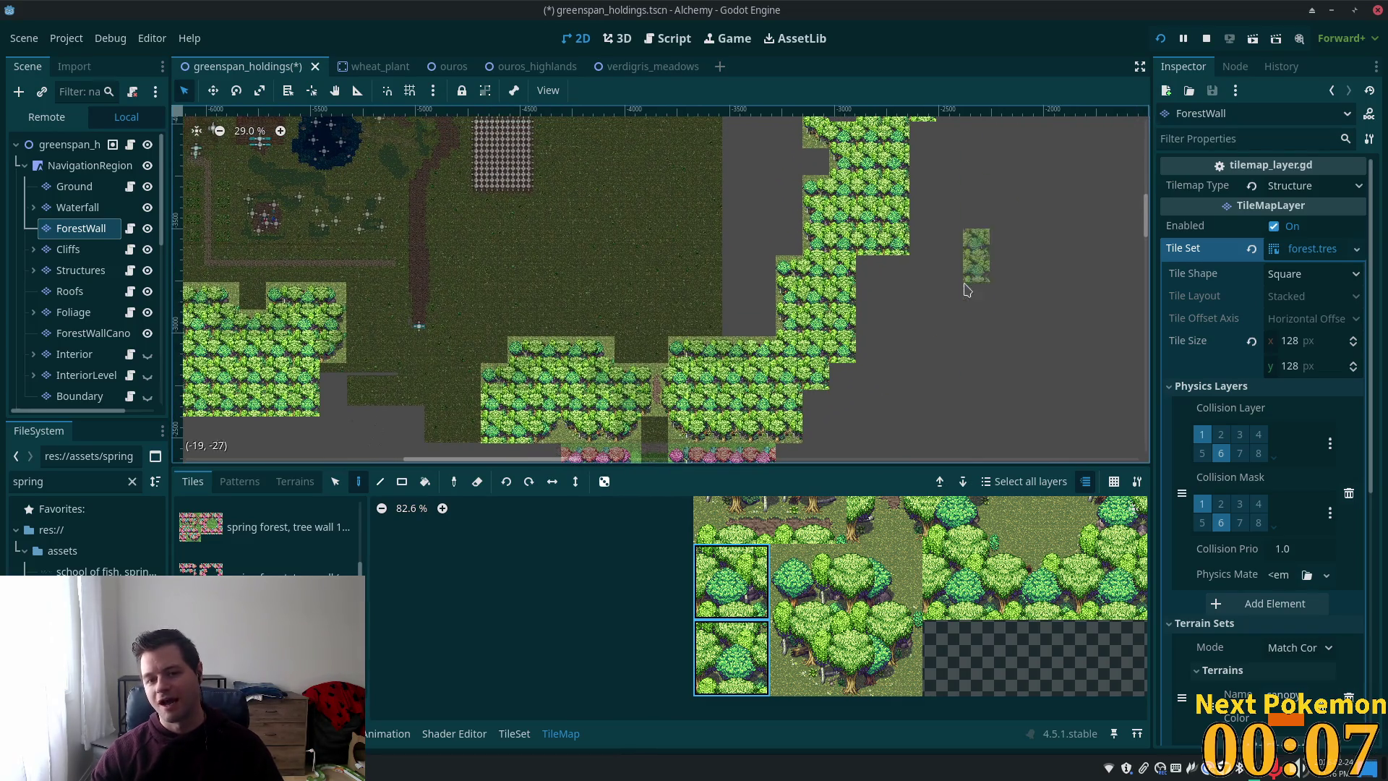
pyautogui.scroll(9, 975, 210)
pyautogui.hscroll(5, 975, 209)
pyautogui.scroll(9, 900, 318)
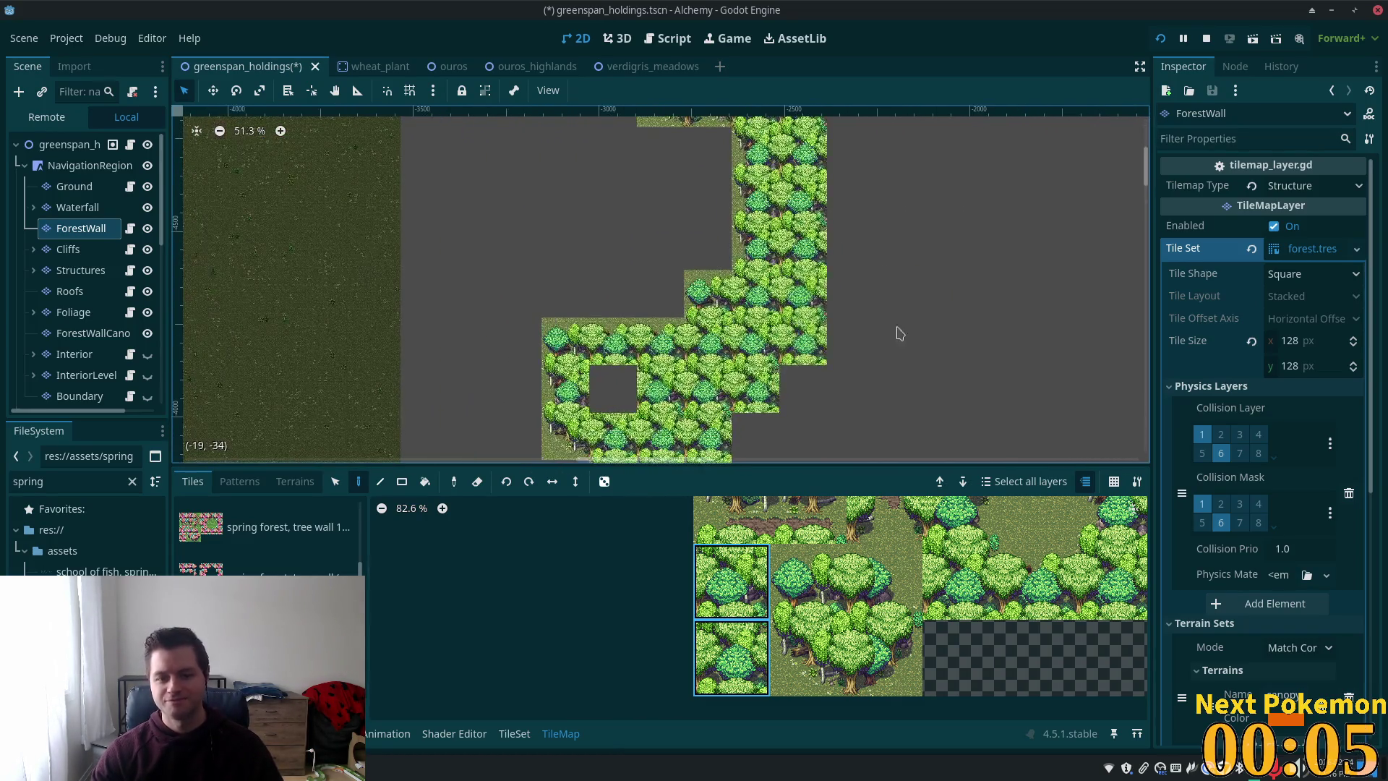
pyautogui.scroll(2, 887, 582)
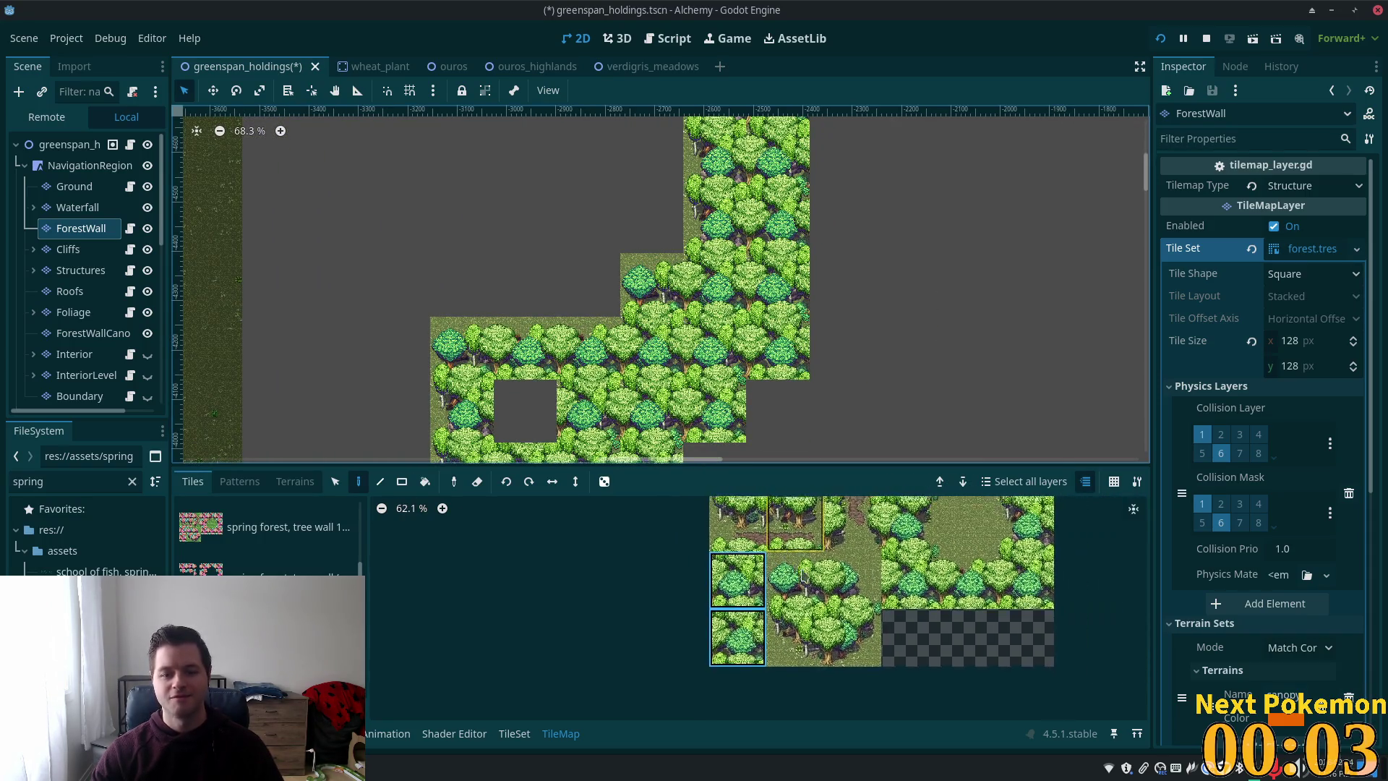
pyautogui.hscroll(-3, 887, 581)
pyautogui.scroll(4, 888, 581)
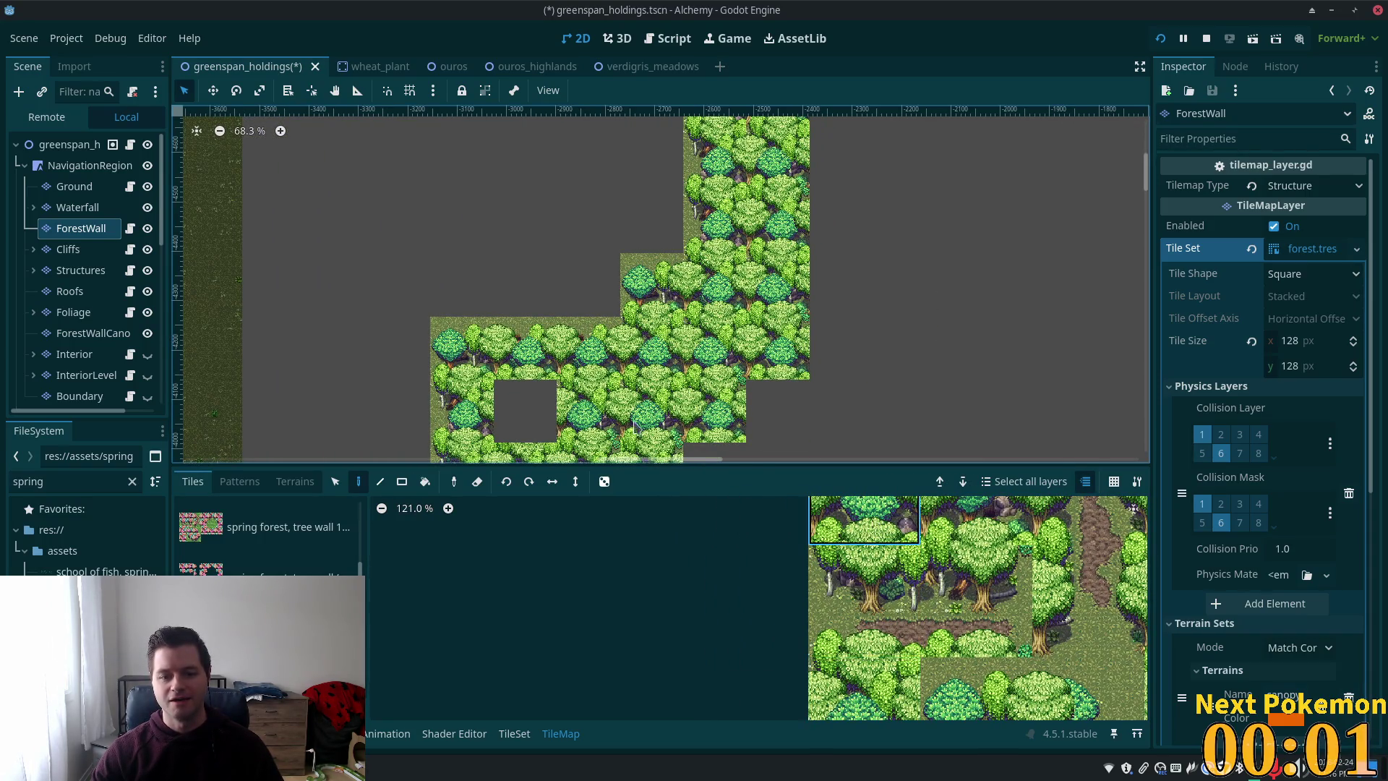
pyautogui.click(525, 410)
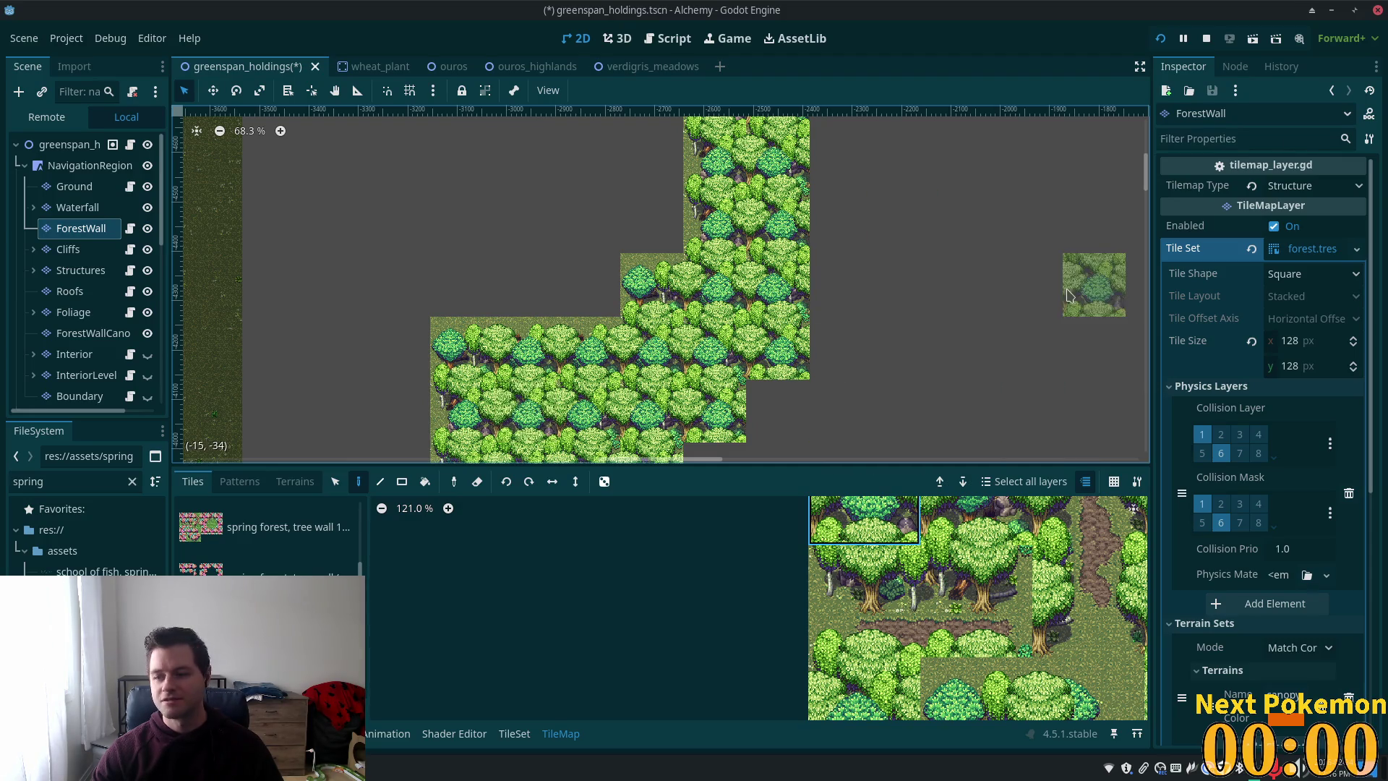
# - Select the tree tile below the current one in the atlas
pyautogui.scroll(-4, 816, 232)
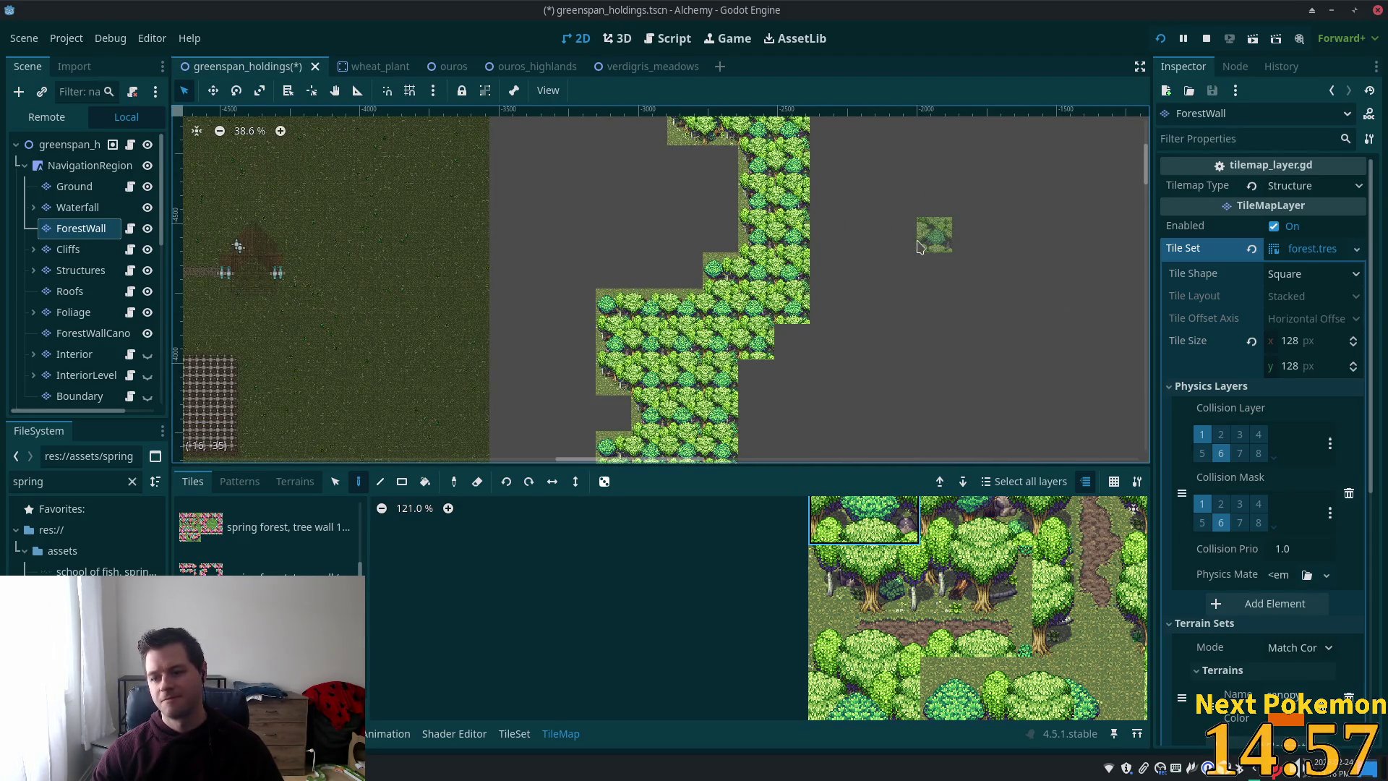
pyautogui.scroll(2, 918, 245)
pyautogui.hscroll(2, 918, 246)
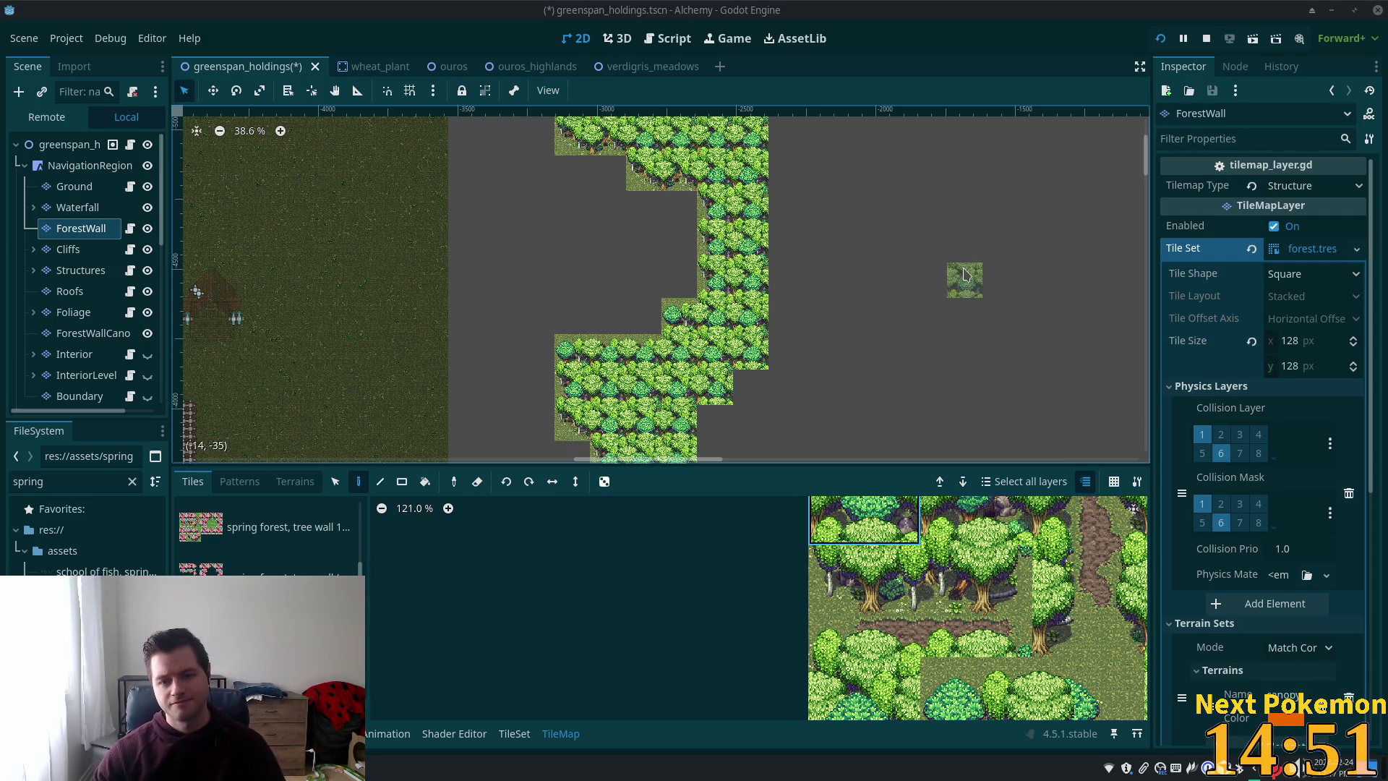
pyautogui.scroll(3, 965, 279)
pyautogui.scroll(-2, 915, 571)
pyautogui.click(883, 663)
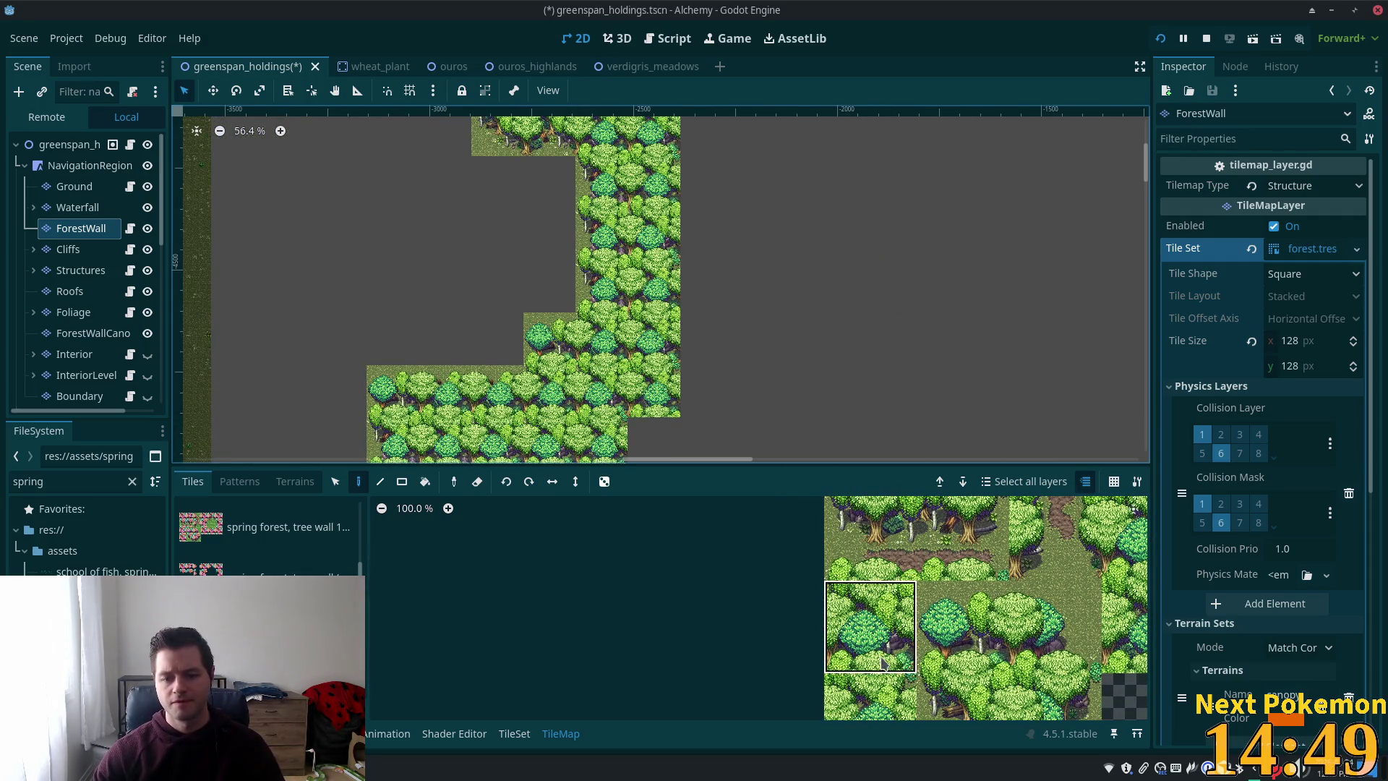
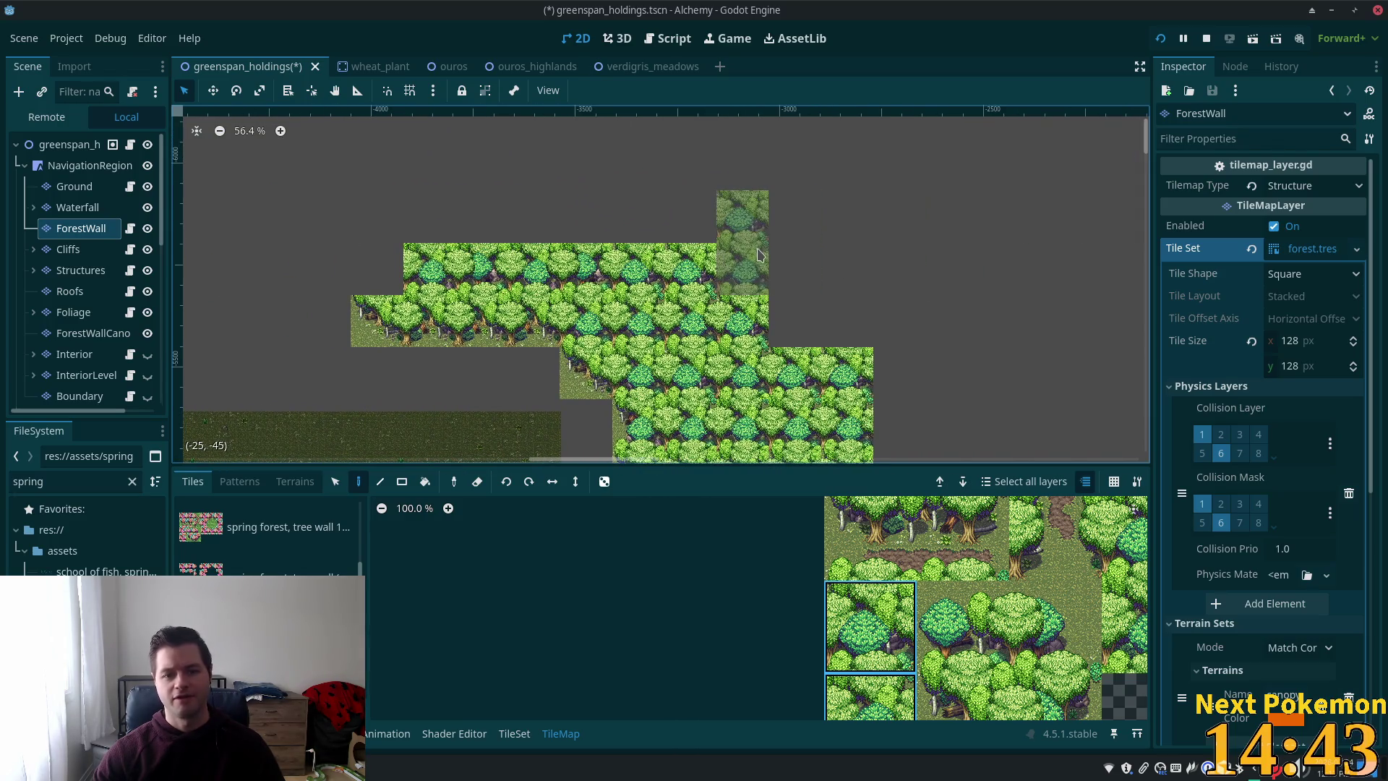
pyautogui.scroll(2, 853, 550)
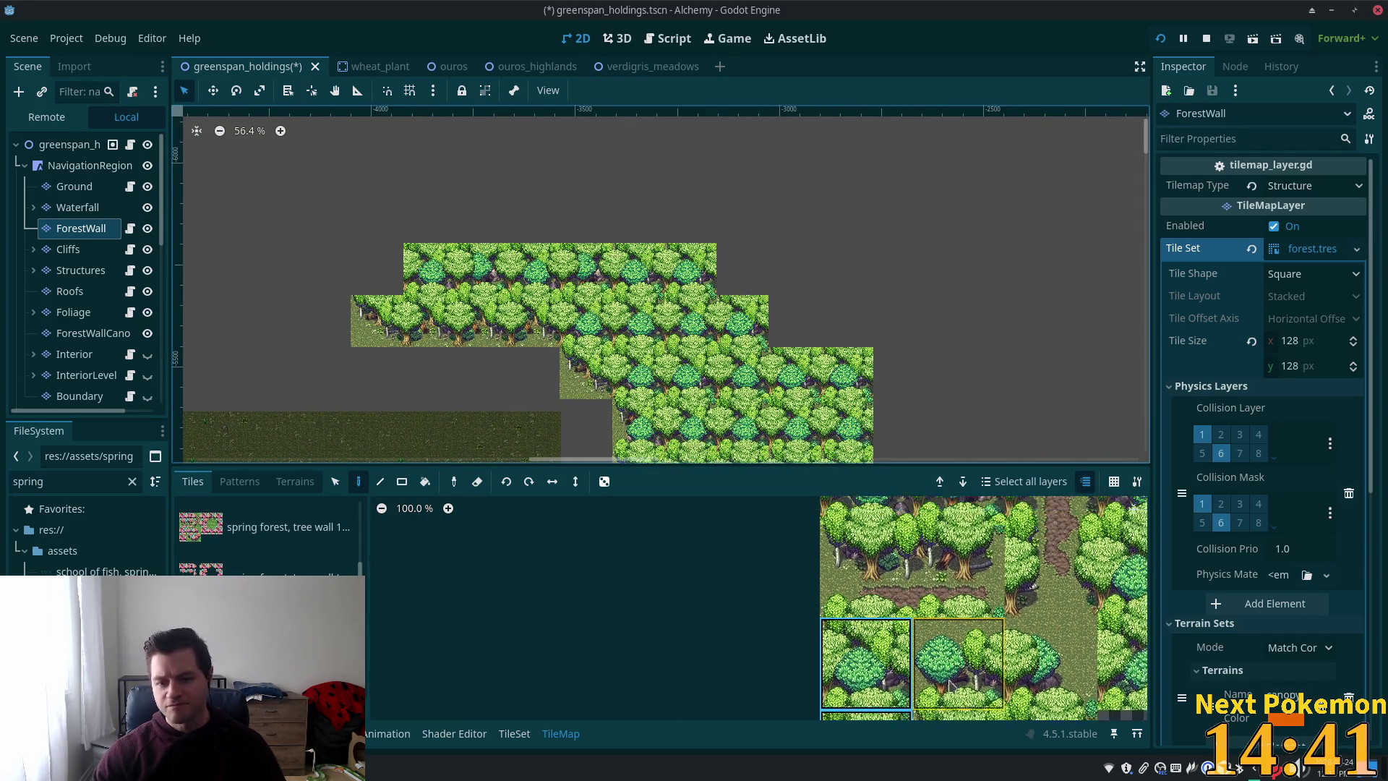
# - Paint two two-tile forest patches side by side onto the ForestWall
pyautogui.moveTo(853, 549); pyautogui.dragTo(947, 549)
pyautogui.click(821, 321)
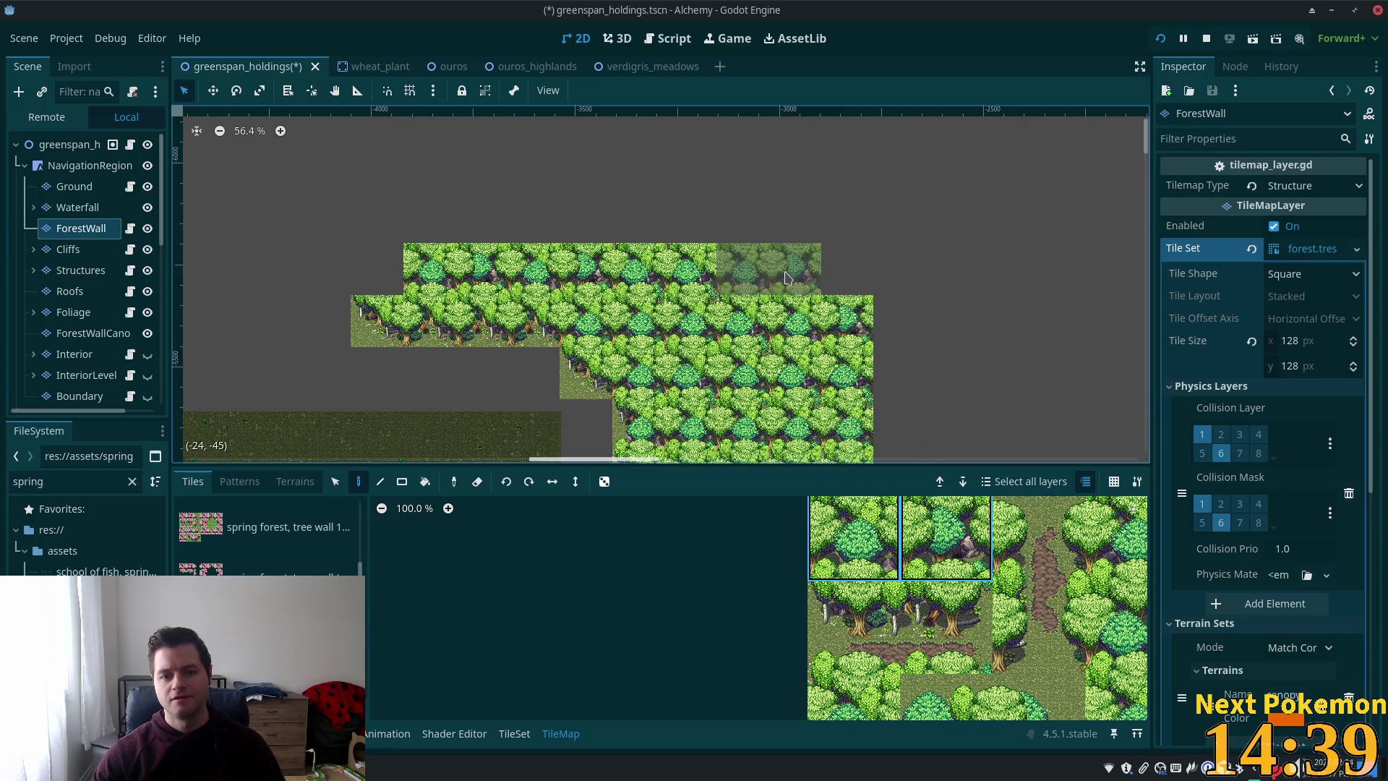
pyautogui.click(769, 269)
# - Paint a single tree tile at the forest wall's left end
pyautogui.hscroll(-8, 961, 361)
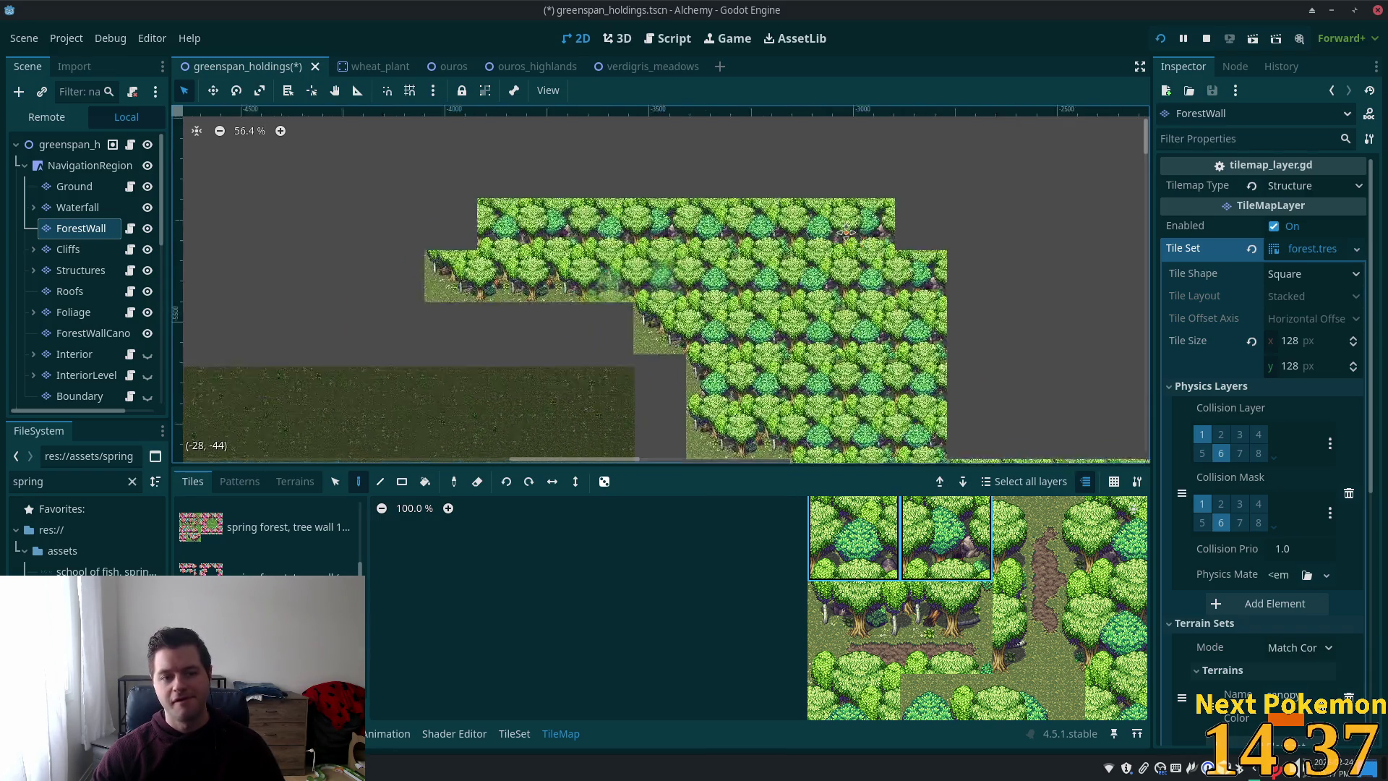
pyautogui.scroll(-3, 978, 350)
pyautogui.scroll(4, 963, 192)
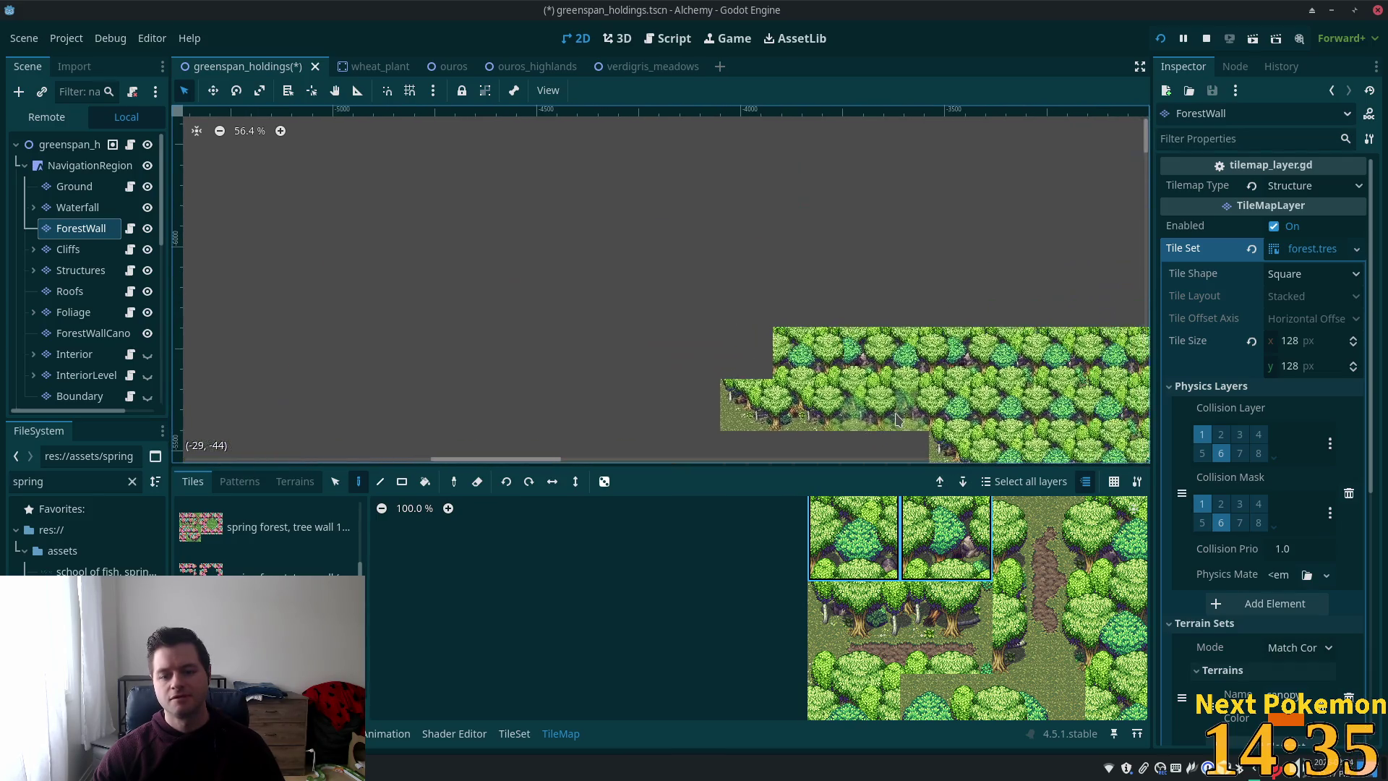
pyautogui.scroll(-1, 1064, 613)
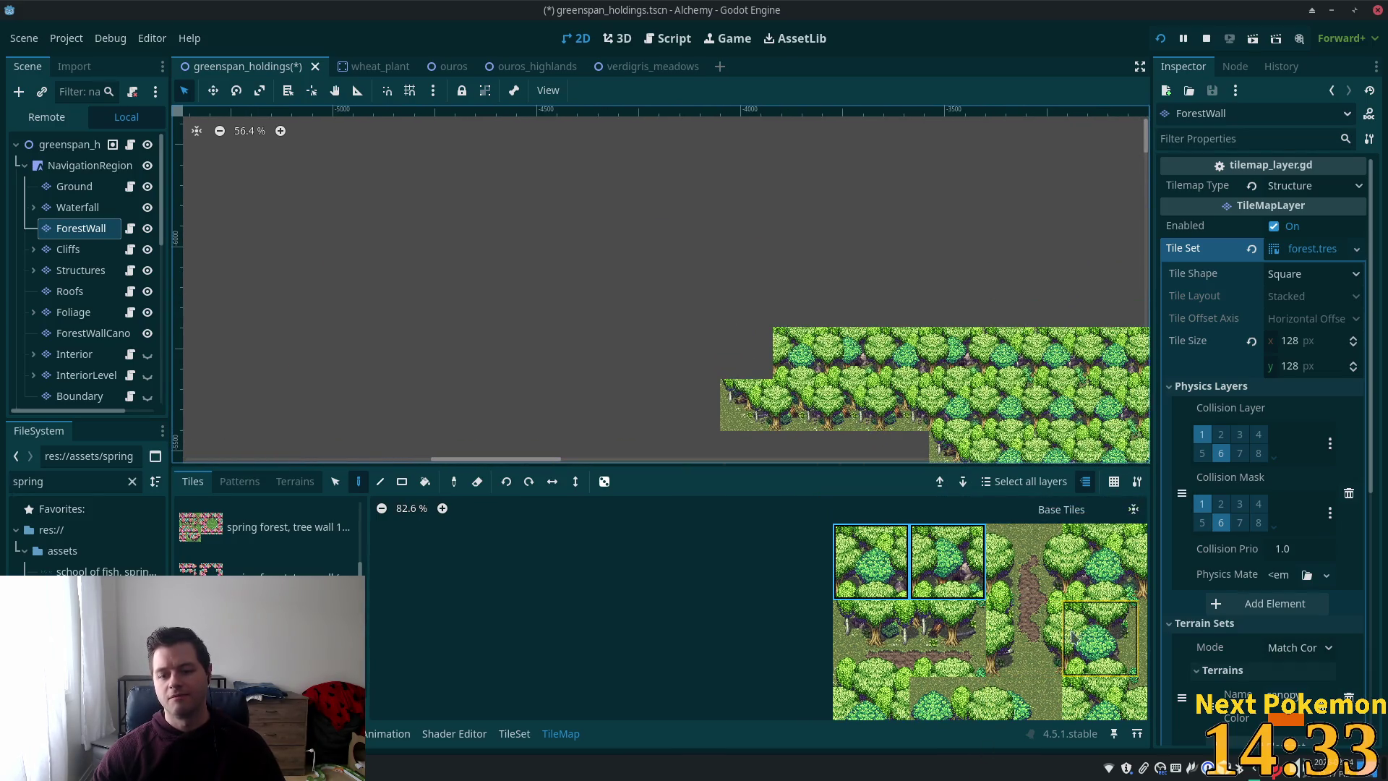
pyautogui.scroll(-3, 1096, 611)
pyautogui.hscroll(3, 1097, 610)
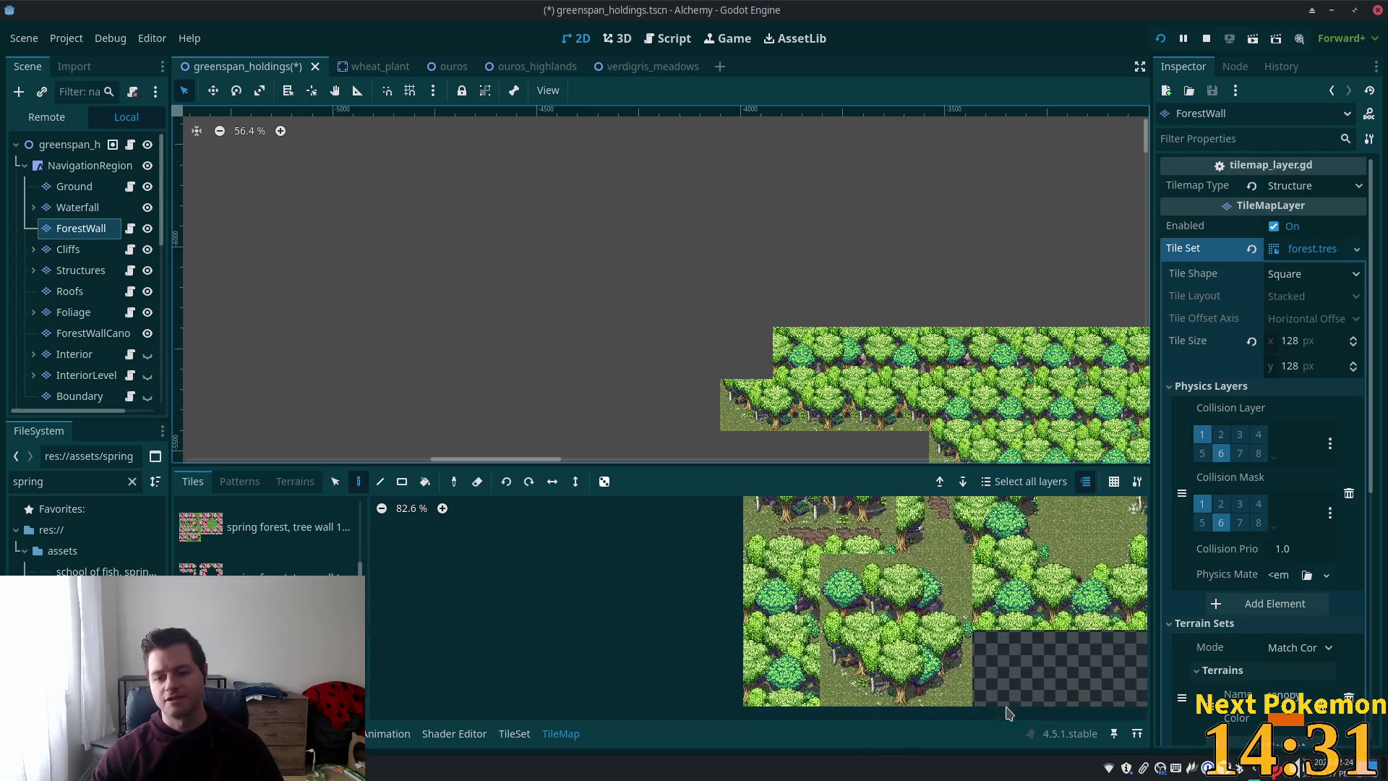
pyautogui.scroll(2, 855, 658)
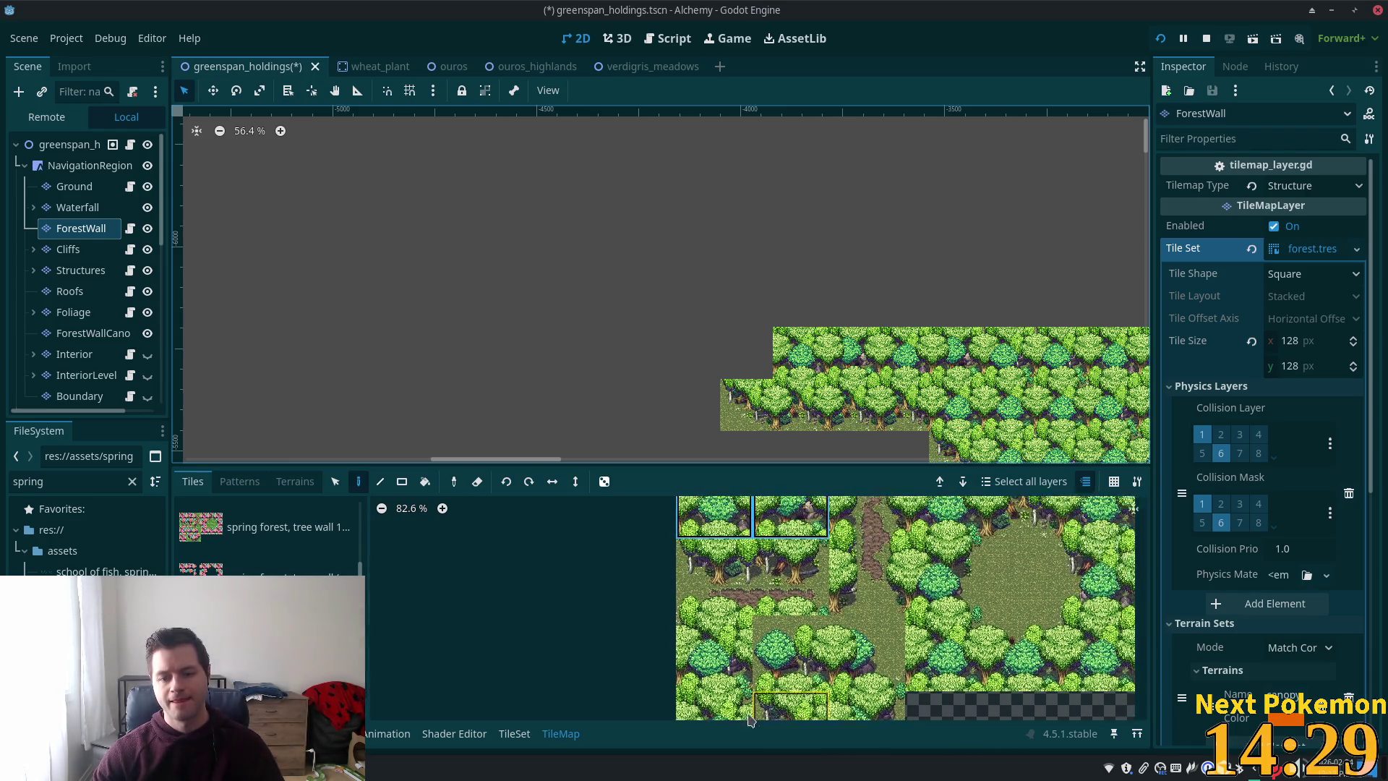
pyautogui.hscroll(2, 1026, 641)
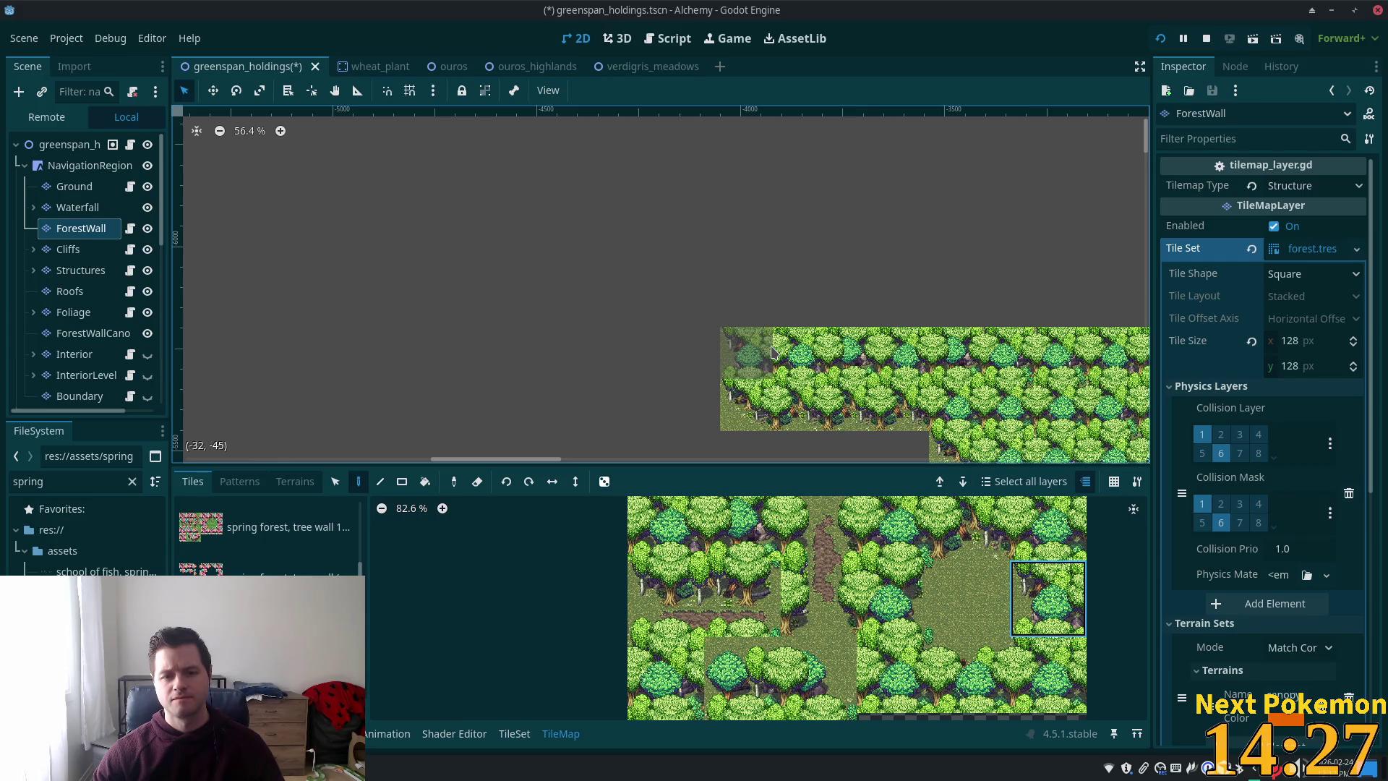
pyautogui.click(721, 669)
pyautogui.click(748, 348)
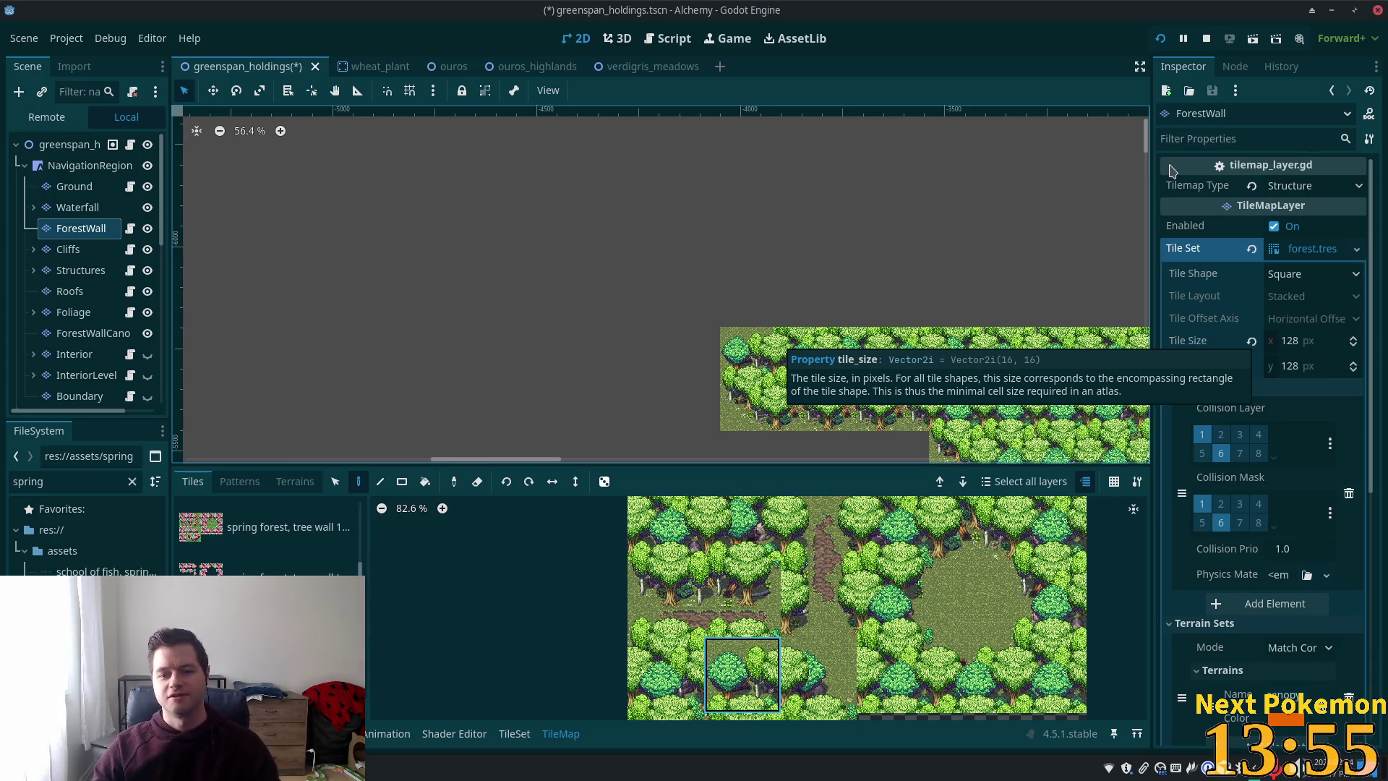
pyautogui.scroll(-2, 593, 300)
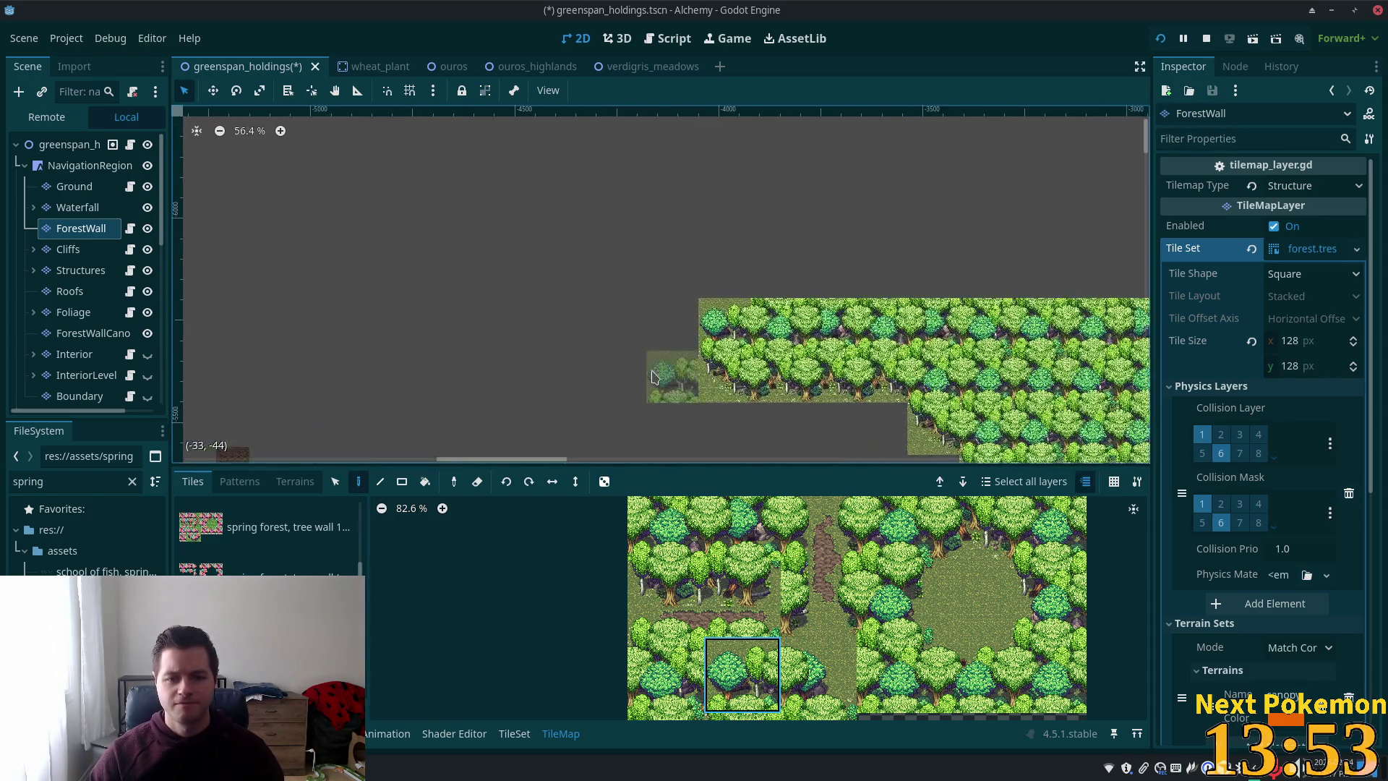
# - Bring the forest wall's end into view and paint a forest tile near it
pyautogui.scroll(6, 614, 332)
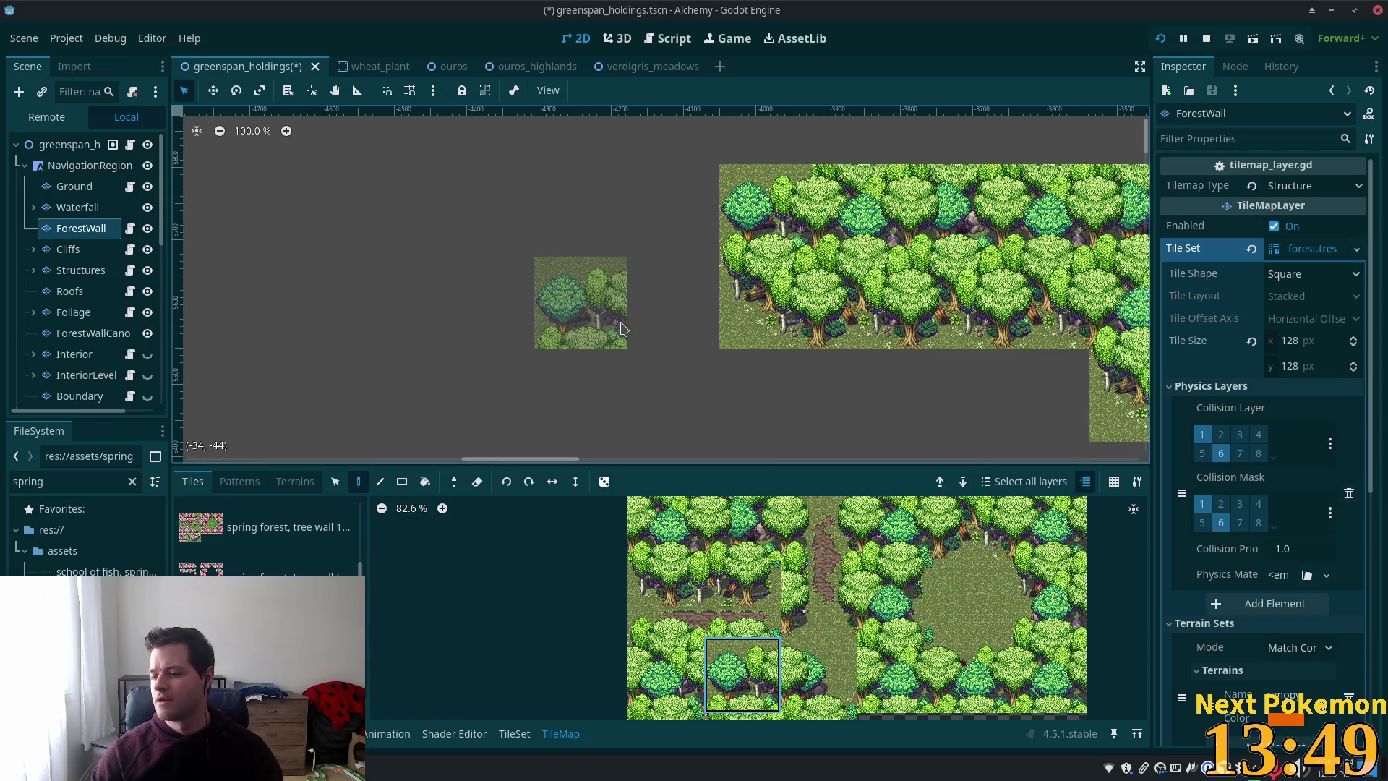
pyautogui.scroll(-5, 616, 329)
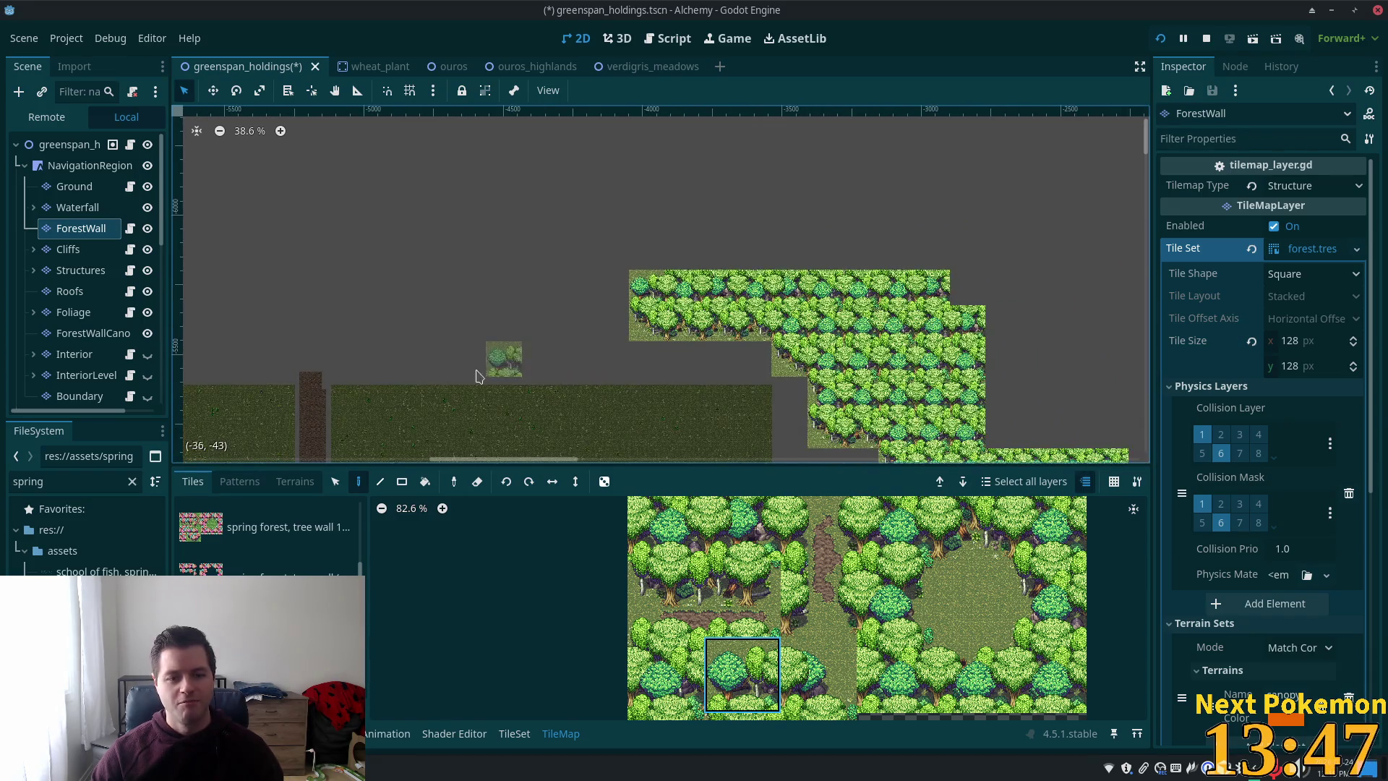
pyautogui.moveTo(1003, 264); pyautogui.dragTo(1048, 344)
pyautogui.scroll(2, 1048, 344)
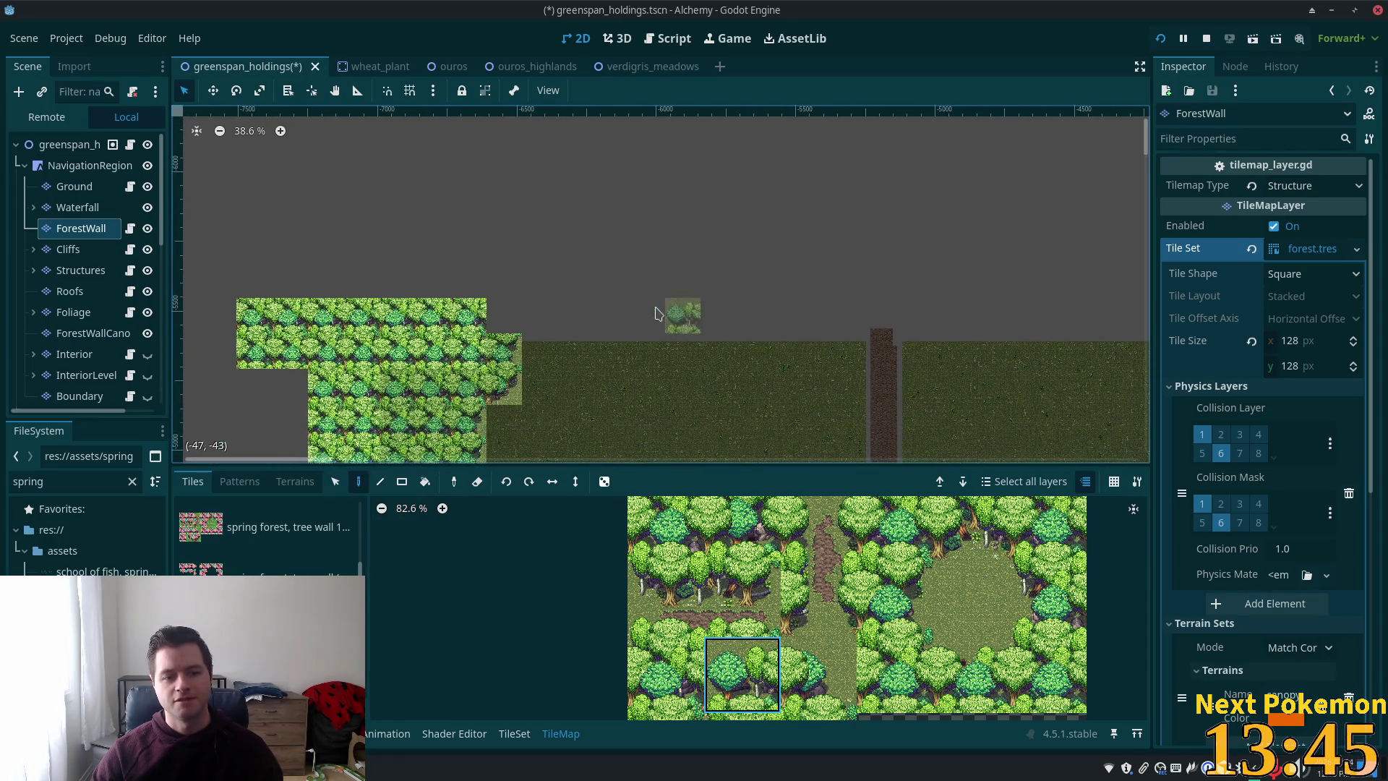
pyautogui.hscroll(-3, 666, 177)
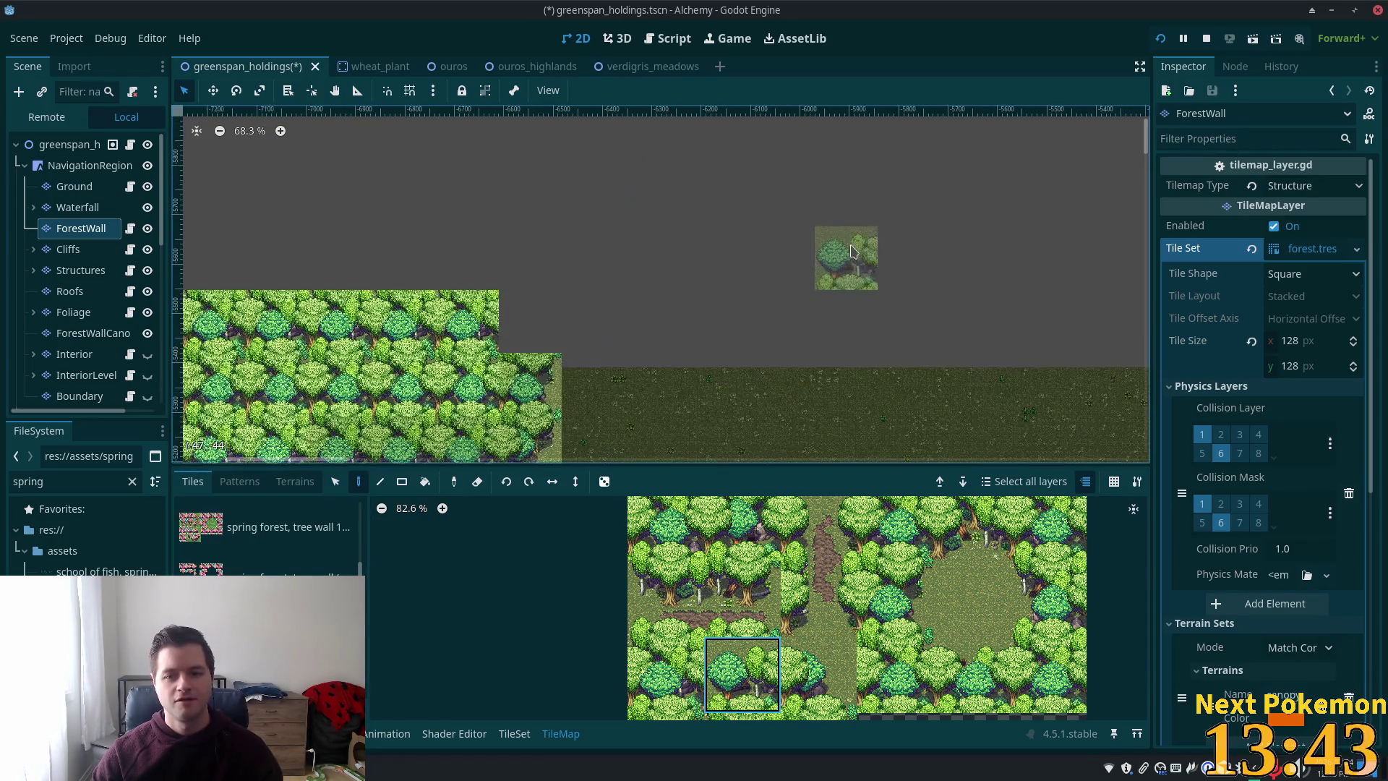
pyautogui.scroll(-1, 892, 258)
pyautogui.hscroll(-3, 737, 224)
pyautogui.scroll(3, 542, 278)
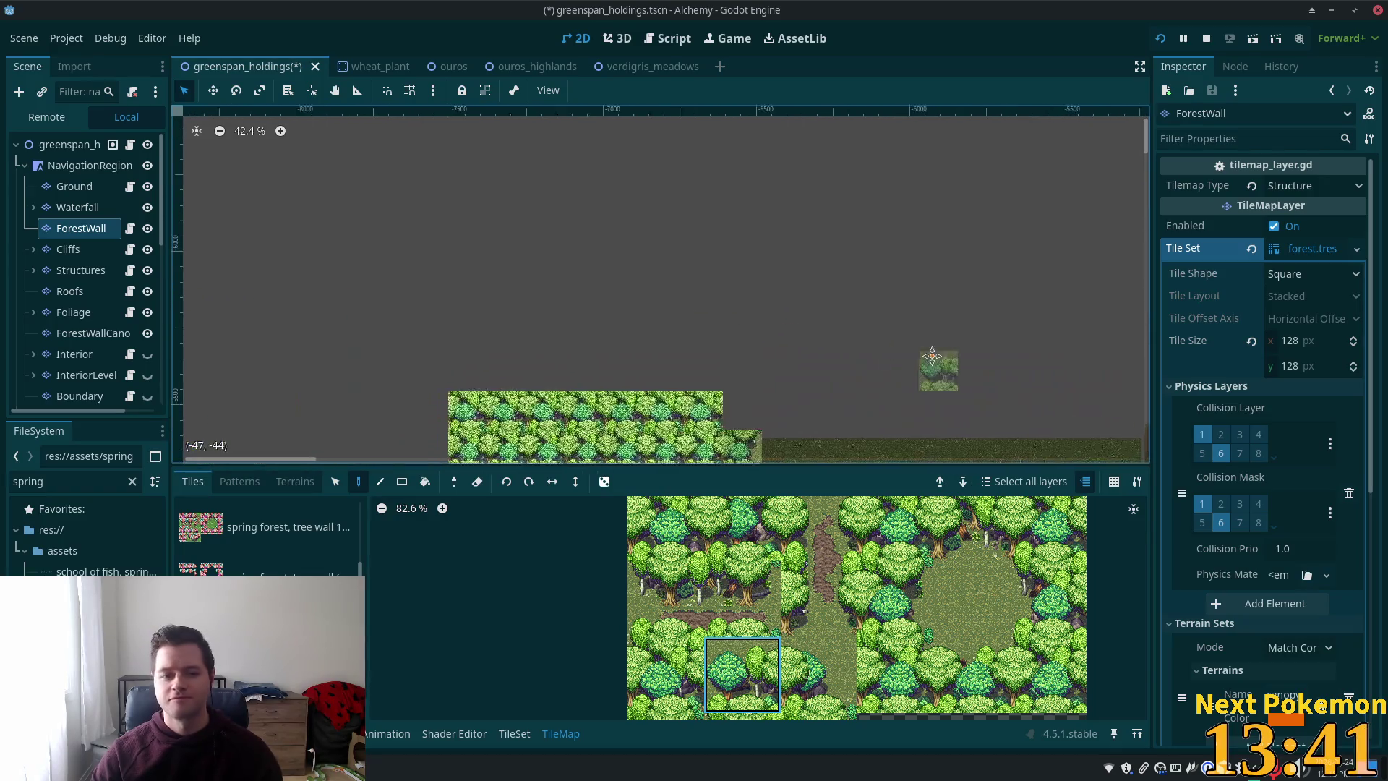
pyautogui.scroll(3, 770, 355)
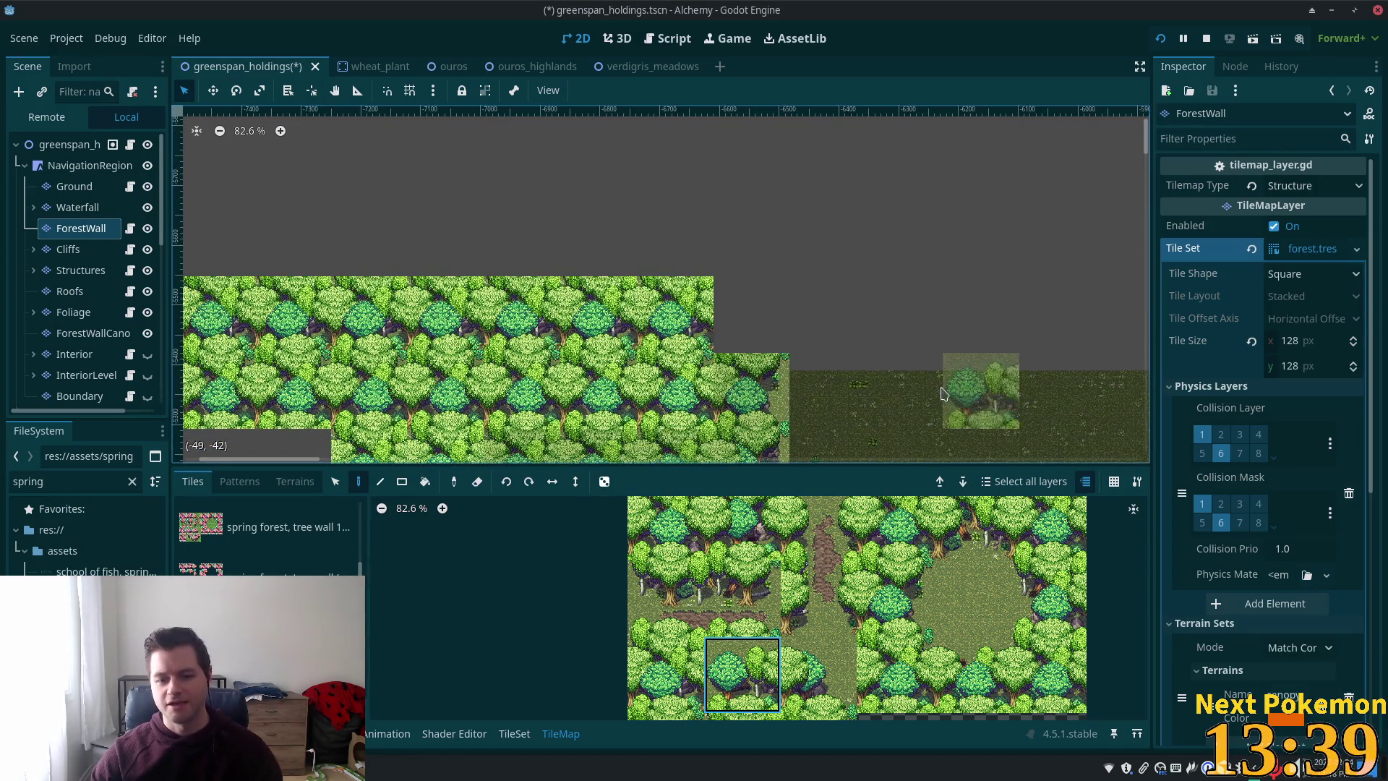
pyautogui.scroll(-3, 827, 354)
pyautogui.scroll(3, 828, 354)
pyautogui.hscroll(2, 828, 354)
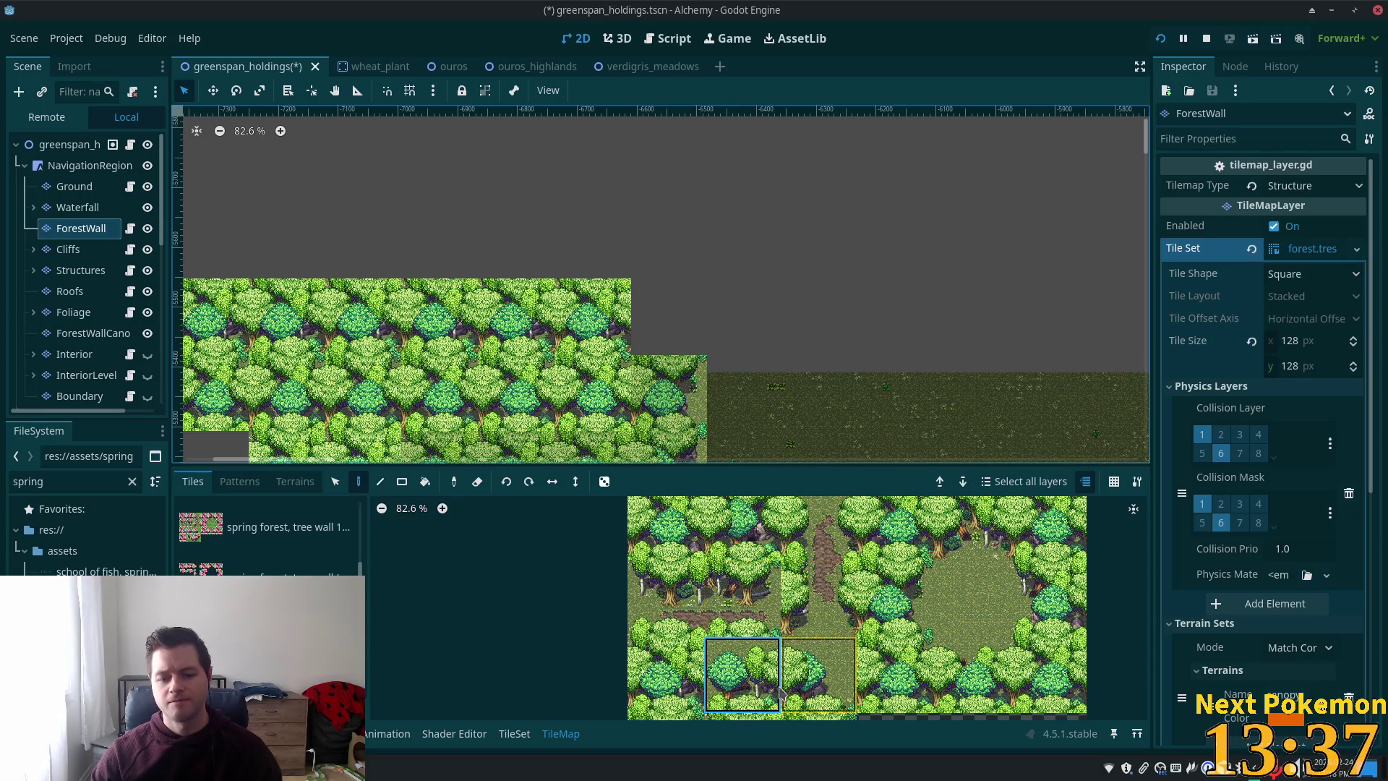
pyautogui.click(895, 598)
pyautogui.click(668, 318)
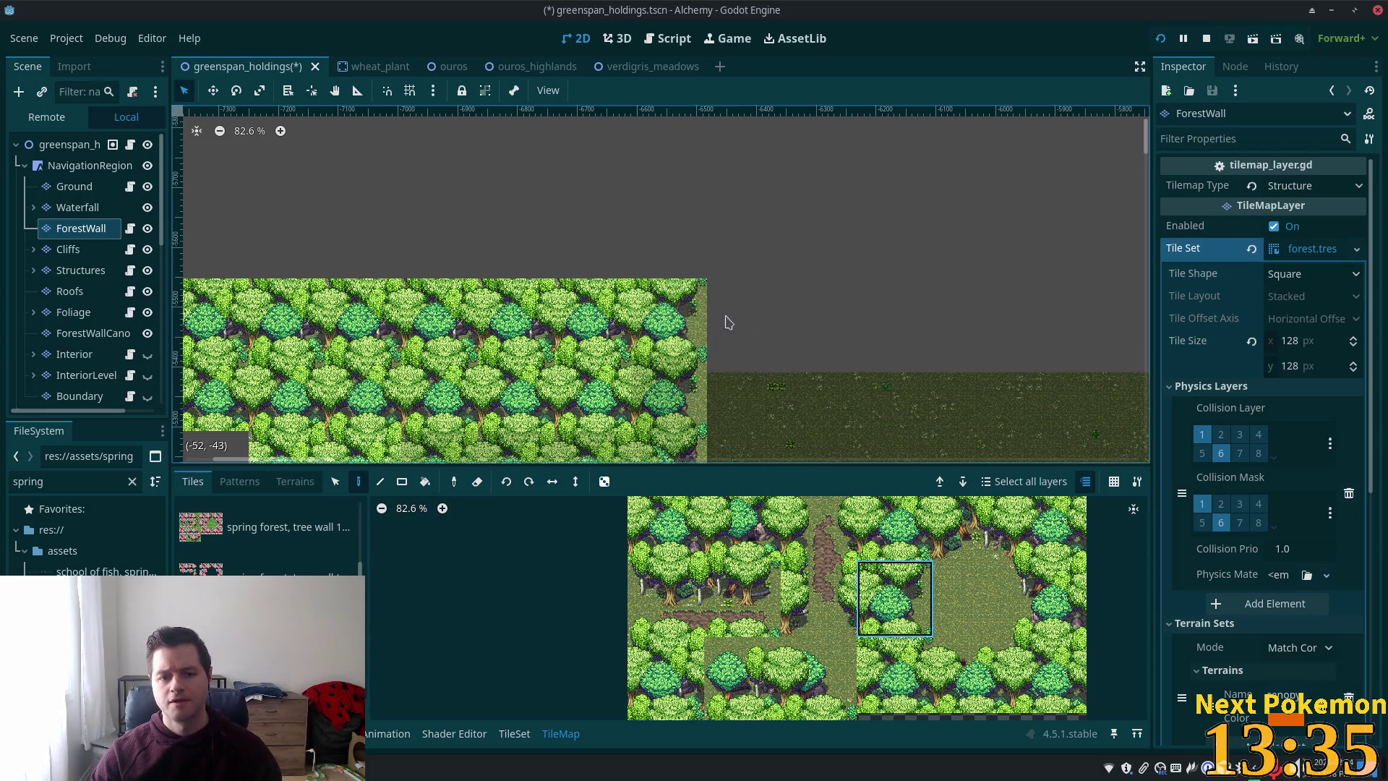
# - Paint a forest tile above the wall's end and a tree tile to its left
pyautogui.scroll(3, 726, 321)
pyautogui.scroll(-2, 835, 663)
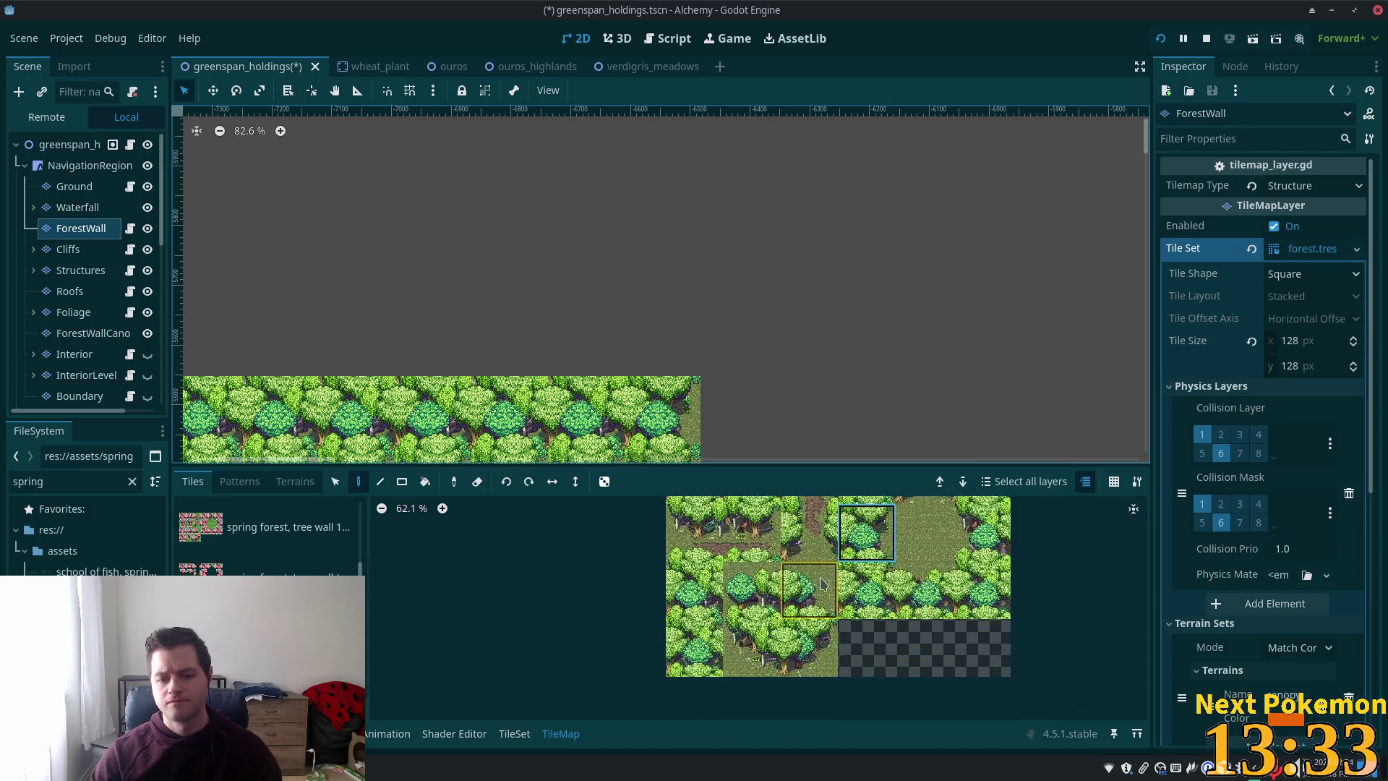
pyautogui.click(808, 647)
pyautogui.click(723, 354)
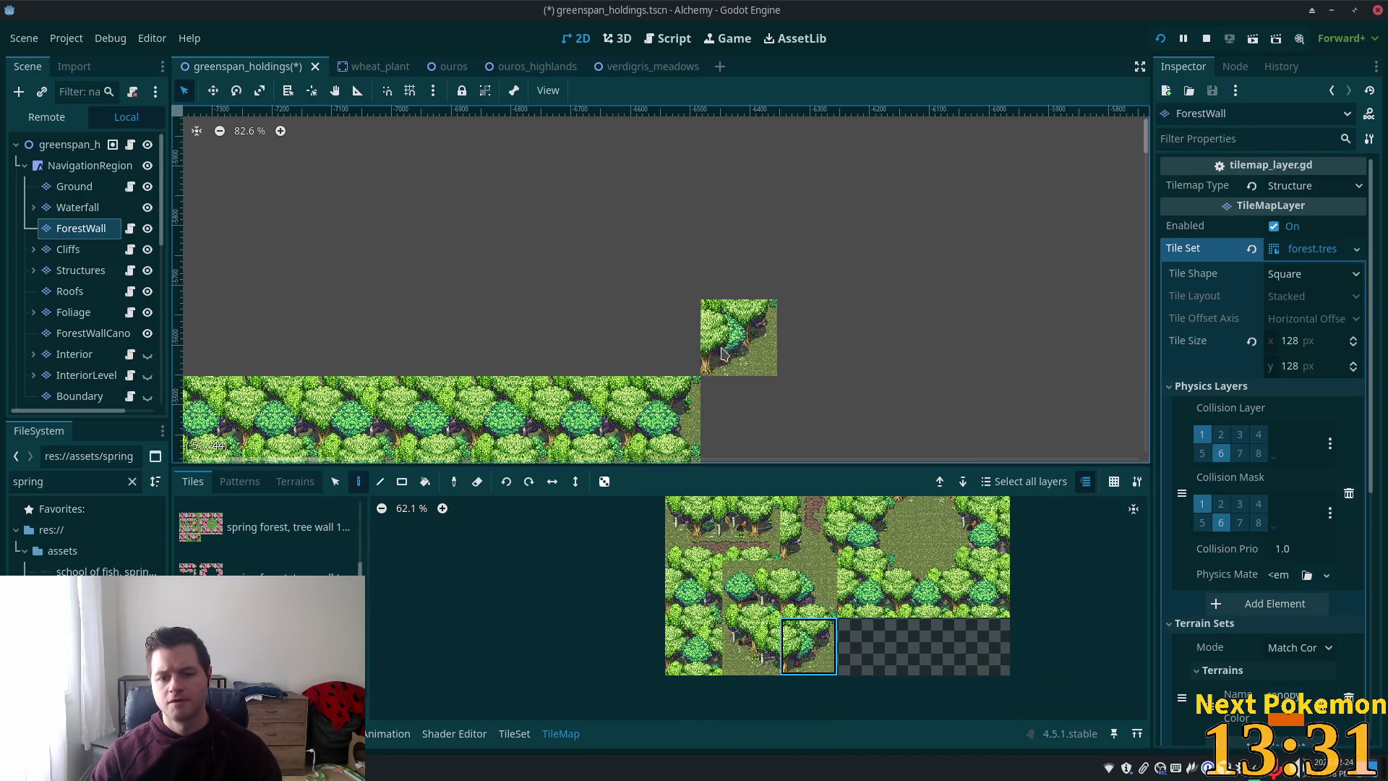
pyautogui.click(711, 611)
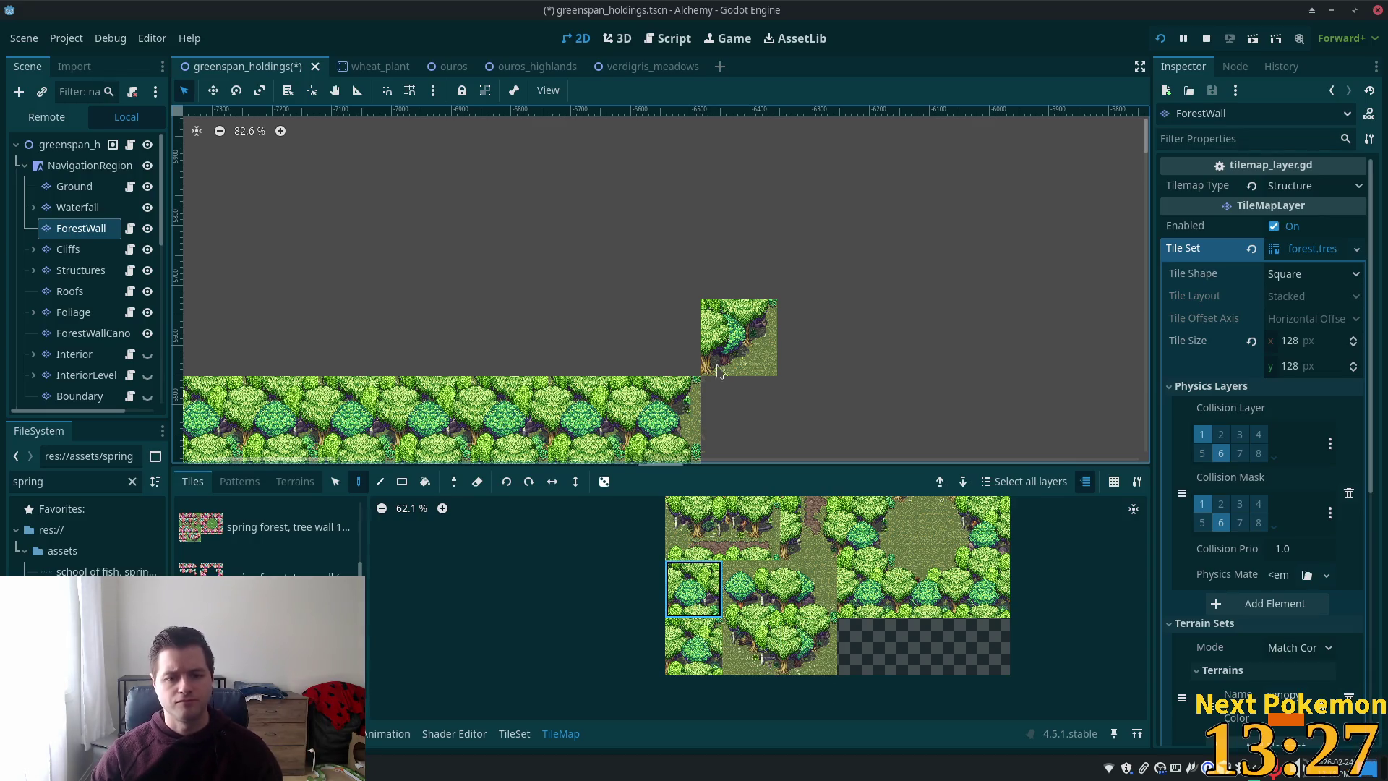
pyautogui.click(662, 339)
# - Paint another tree tile onto the wall's step further along the map
pyautogui.scroll(2, 889, 340)
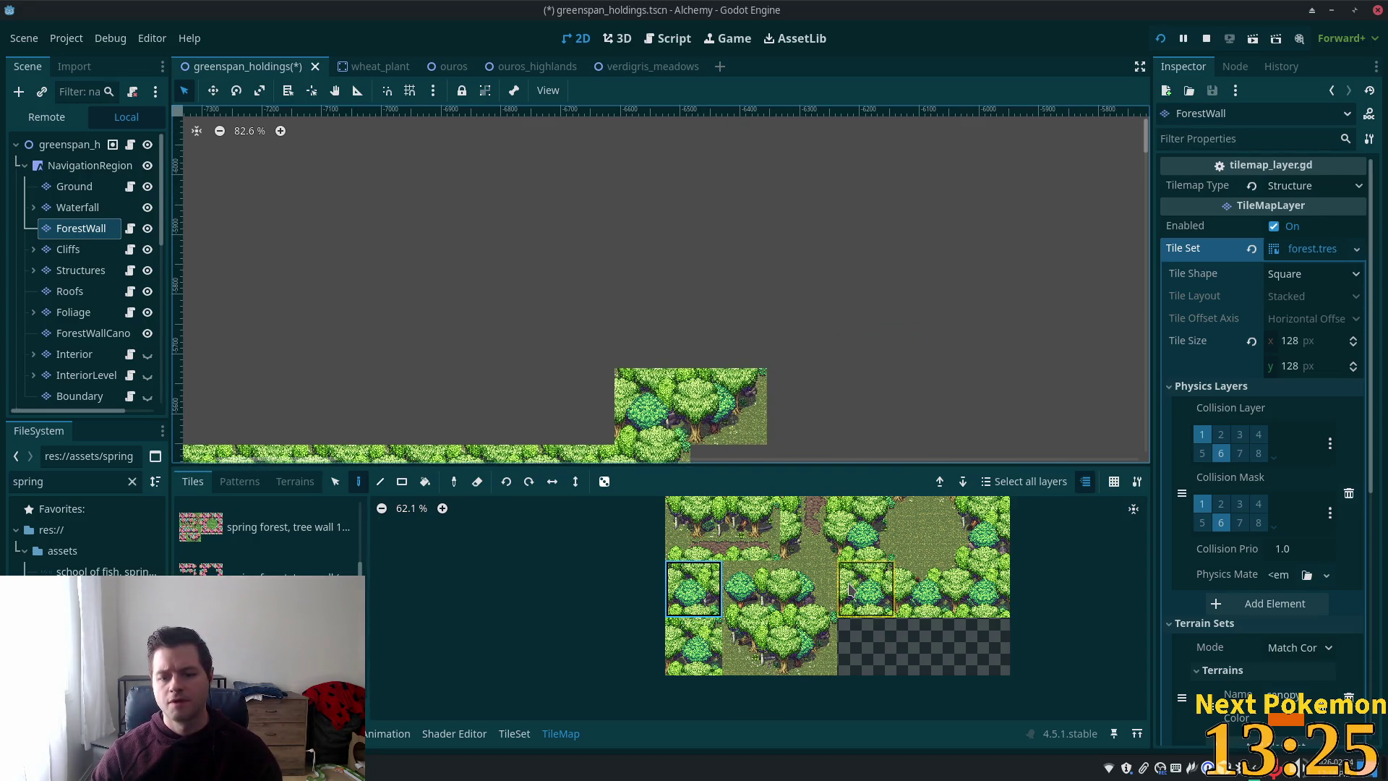
pyautogui.scroll(-2, 1012, 391)
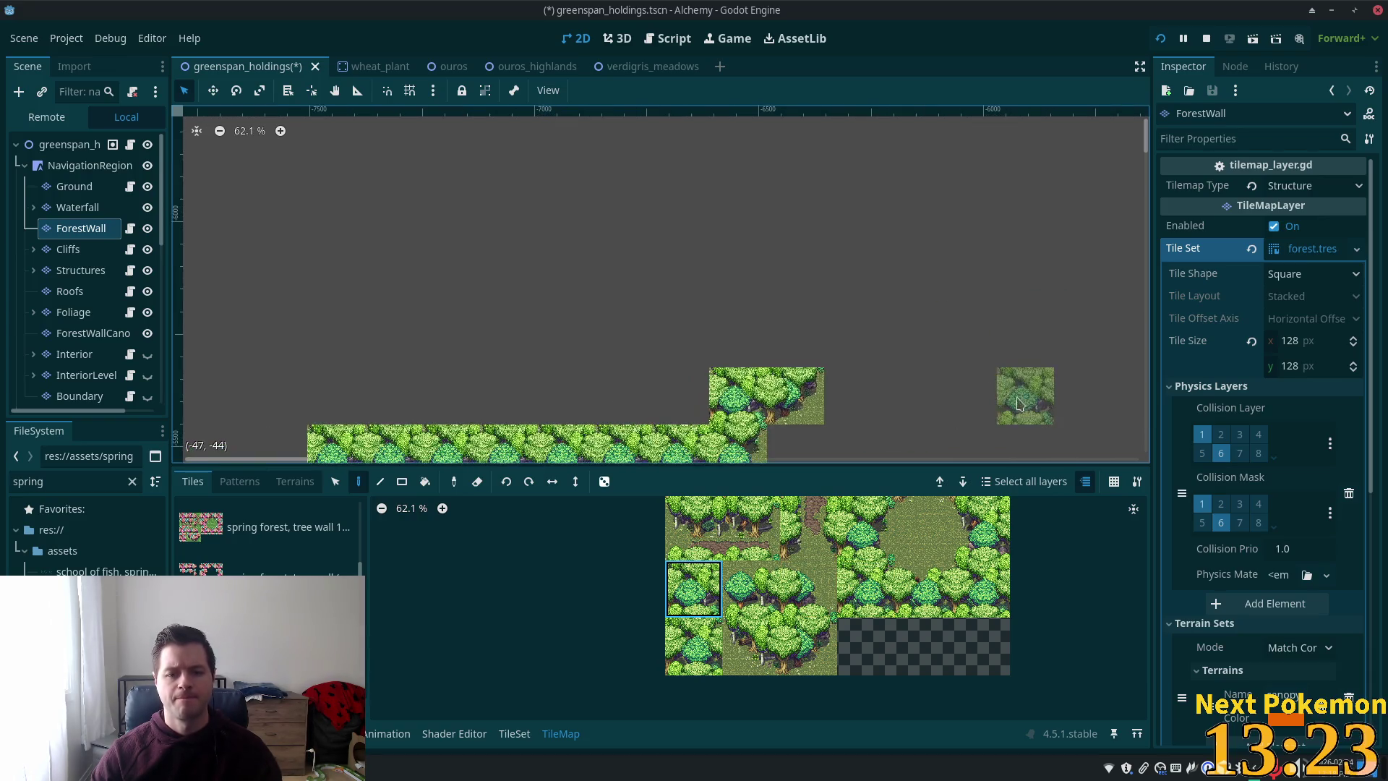
pyautogui.moveTo(1012, 390)
pyautogui.mouseDown()
pyautogui.moveTo(345, 369)
pyautogui.moveTo(588, 366)
pyautogui.moveTo(721, 344)
pyautogui.mouseUp()
pyautogui.scroll(-2, 344, 368)
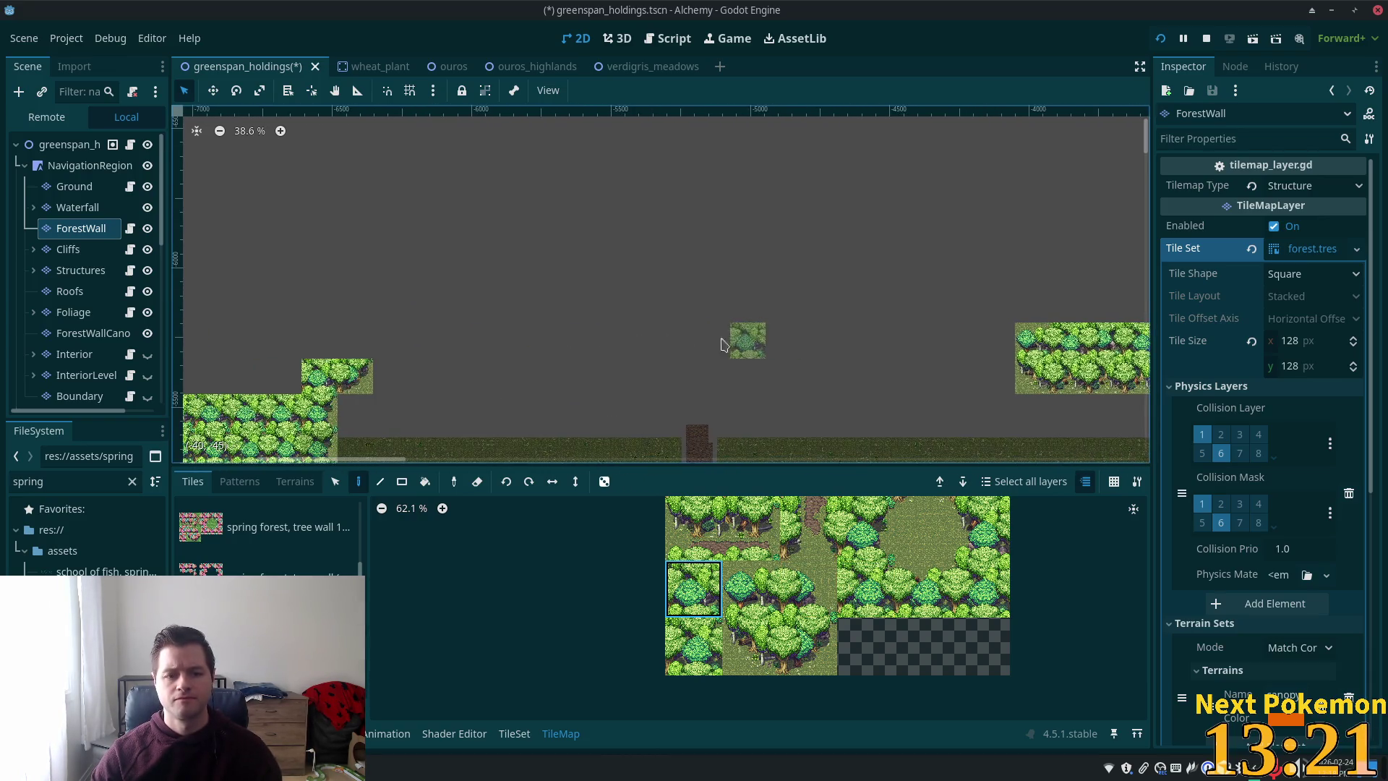
pyautogui.click(804, 589)
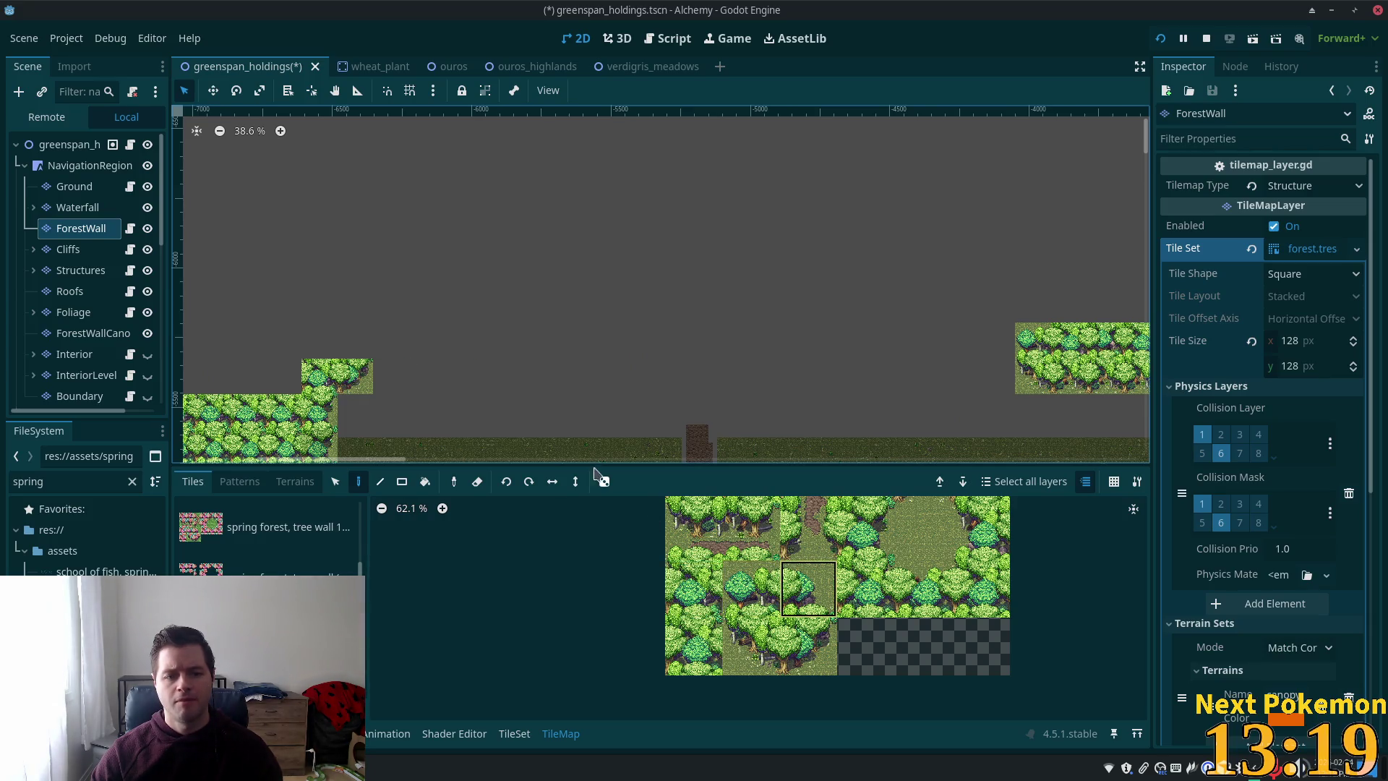
pyautogui.click(362, 347)
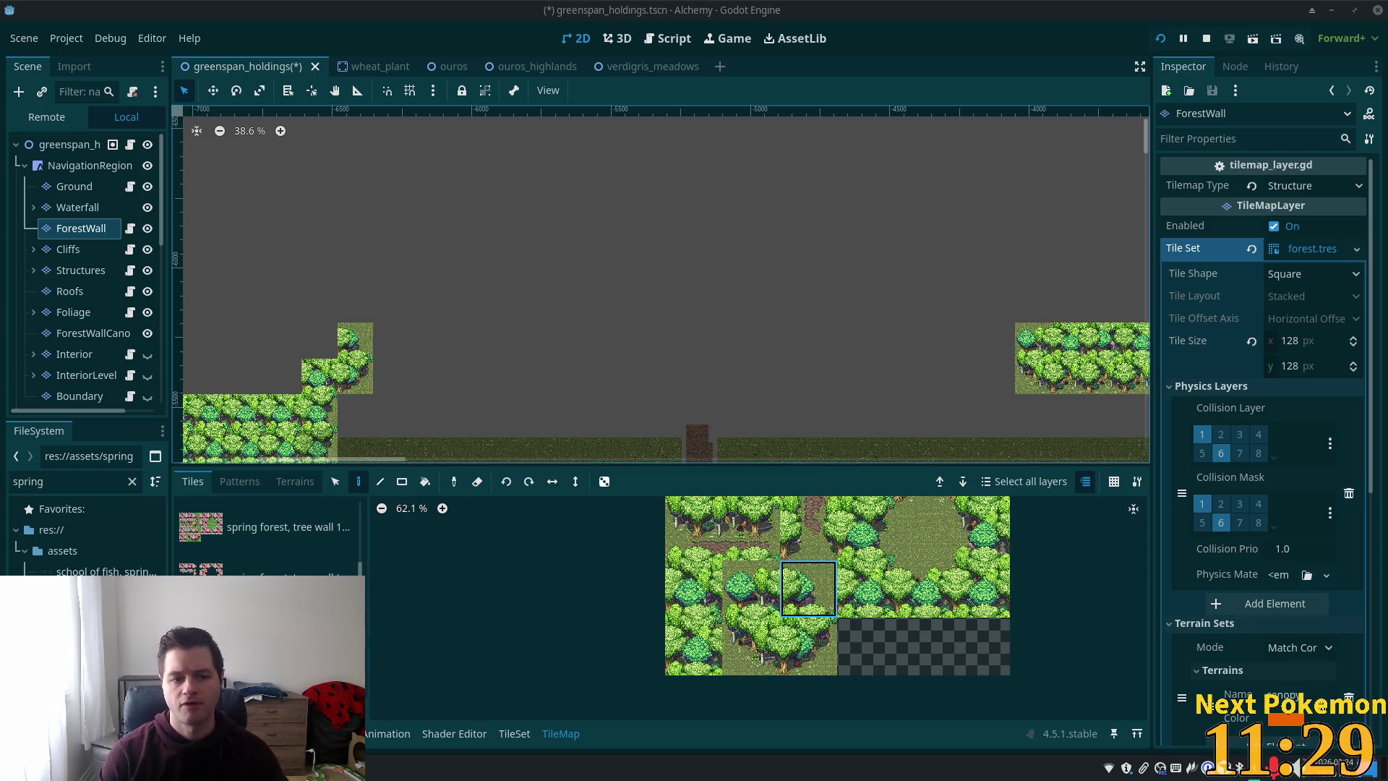
# - Zoom the view over the stepped forest edge and its new tree tile
pyautogui.scroll(2, 571, 318)
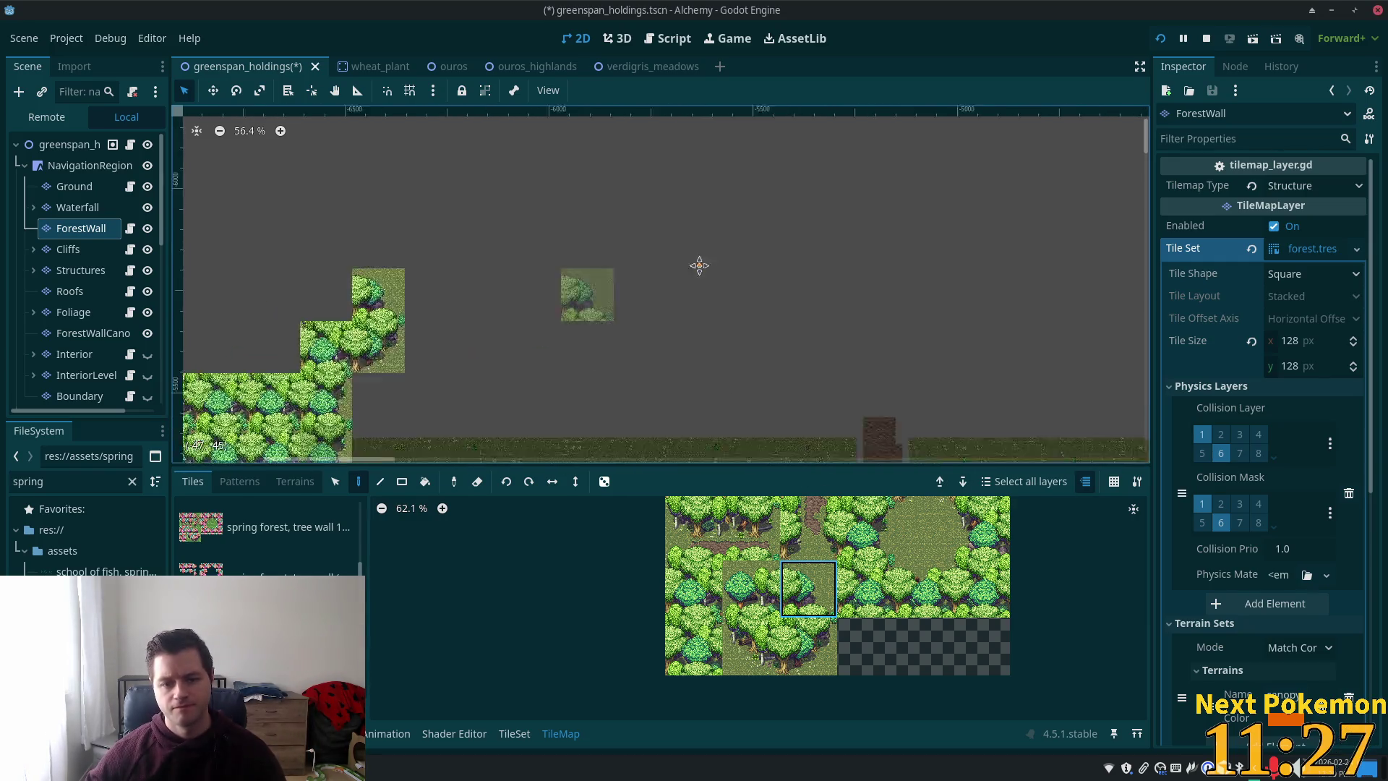
# - Paint a tree tile into the empty cell and another into the cell to its left
pyautogui.click(911, 585)
pyautogui.click(611, 333)
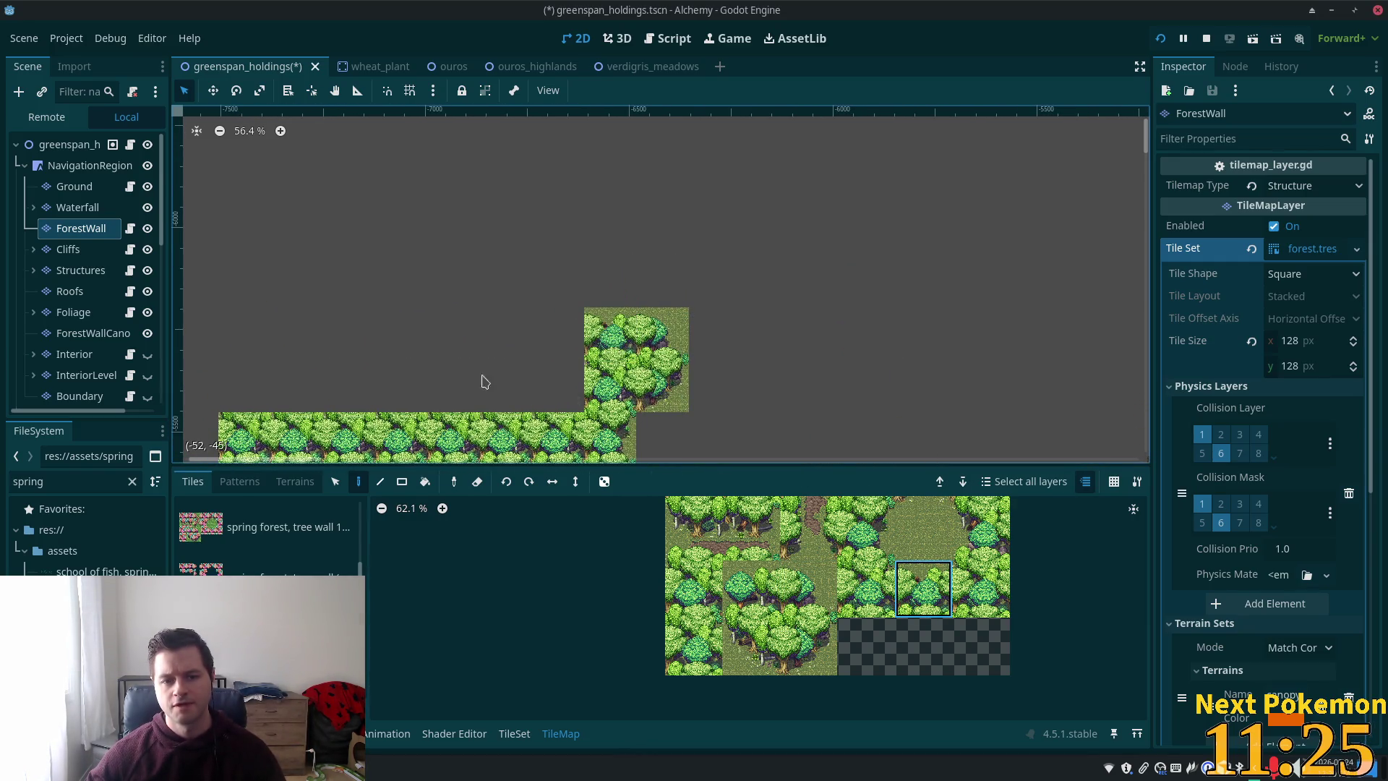
pyautogui.click(558, 334)
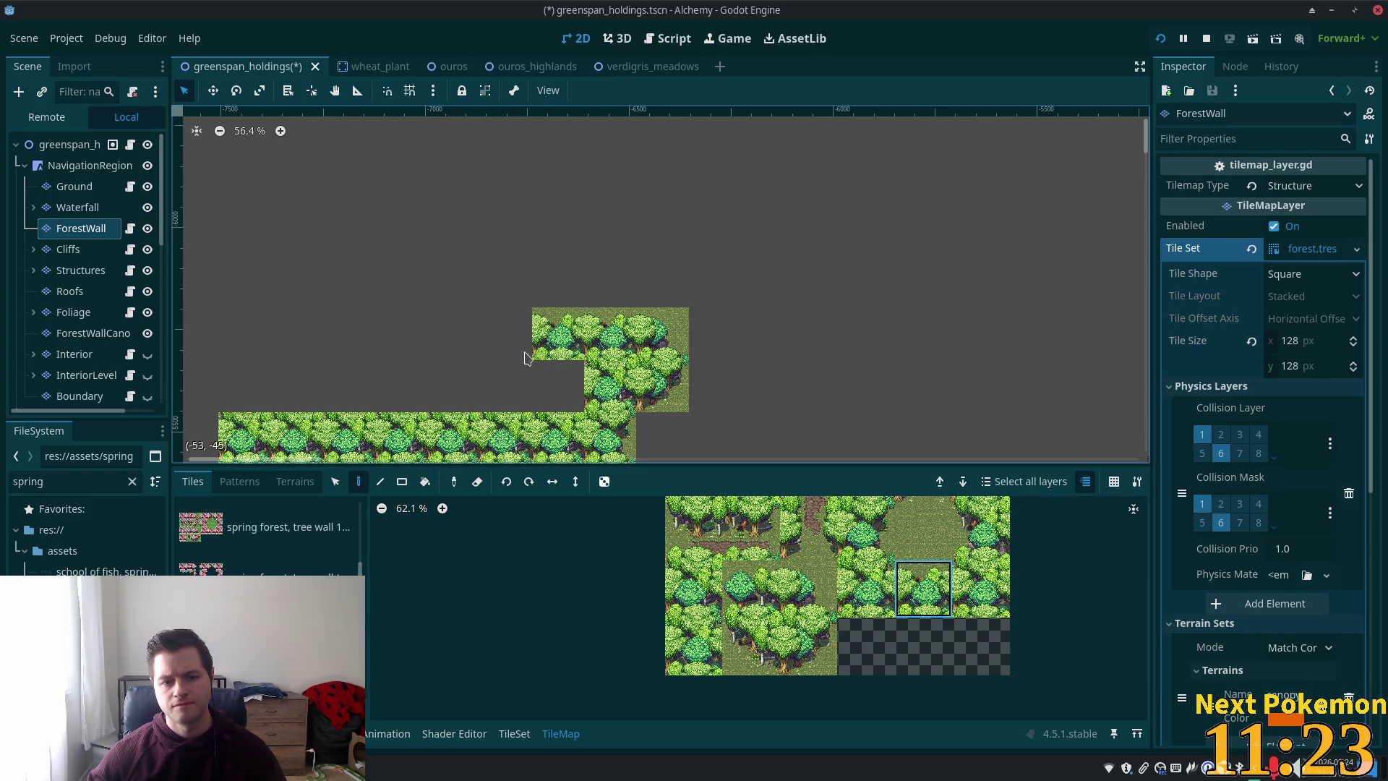
pyautogui.scroll(-1, 775, 387)
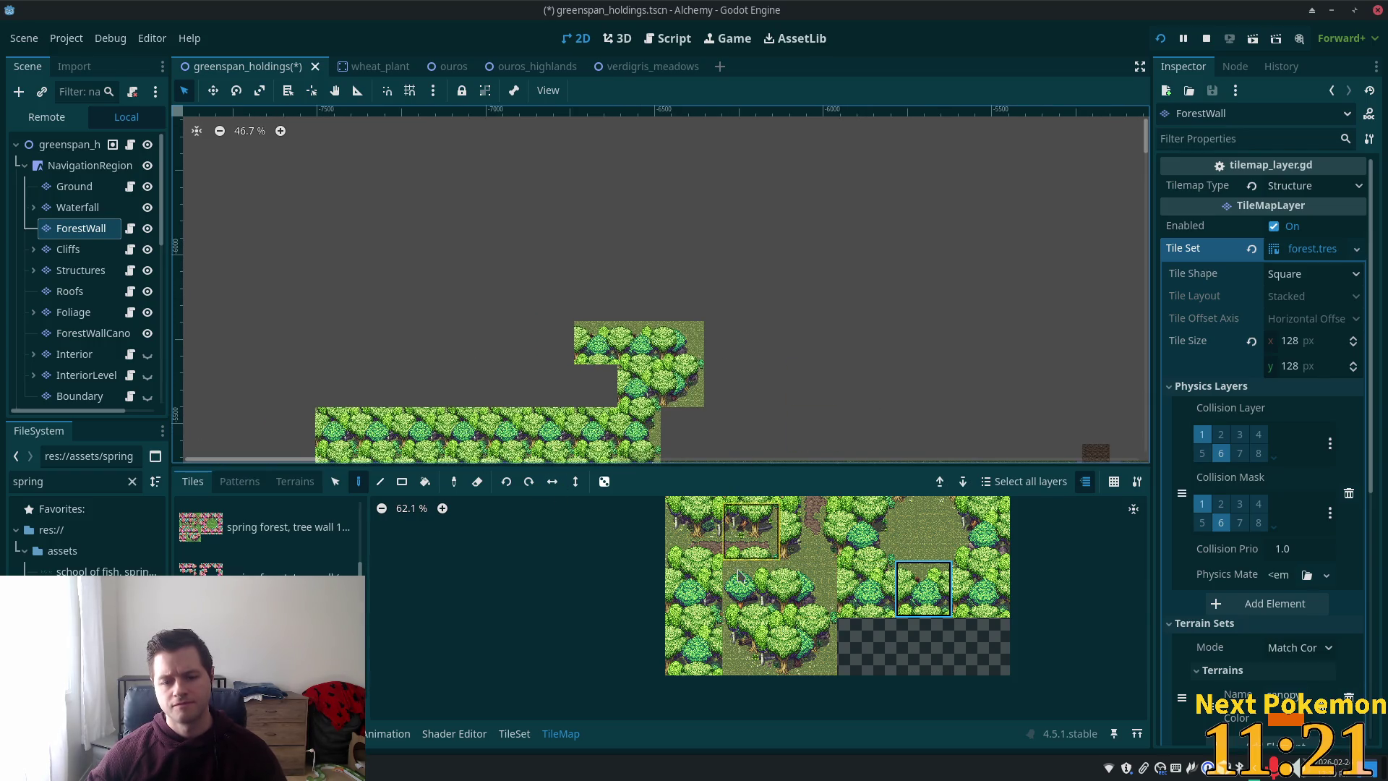
# - Paint two-tile tree patterns along the forest edge and a canopy row leftward into a block
pyautogui.click(758, 585)
pyautogui.scroll(-2, 757, 586)
pyautogui.moveTo(728, 570); pyautogui.dragTo(772, 569)
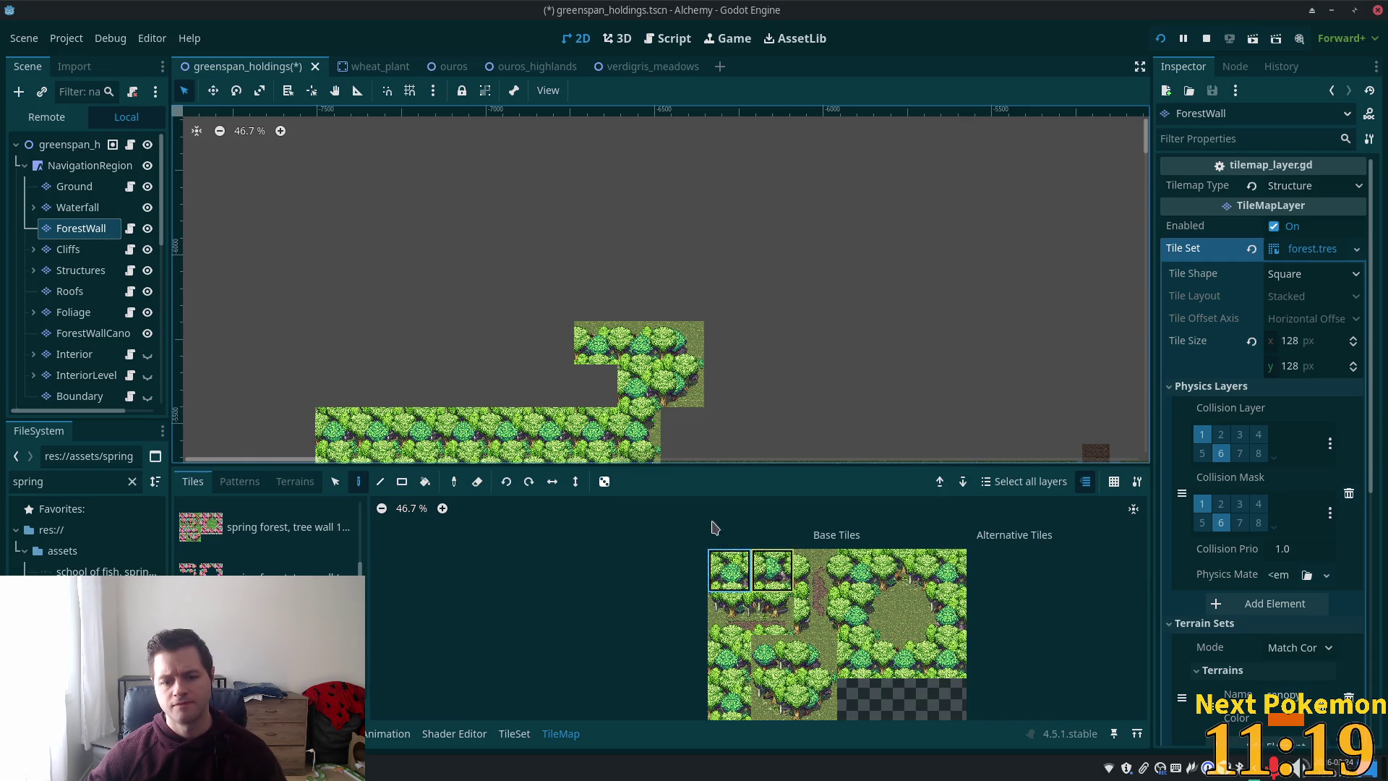
pyautogui.scroll(3, 571, 369)
pyautogui.click(548, 375)
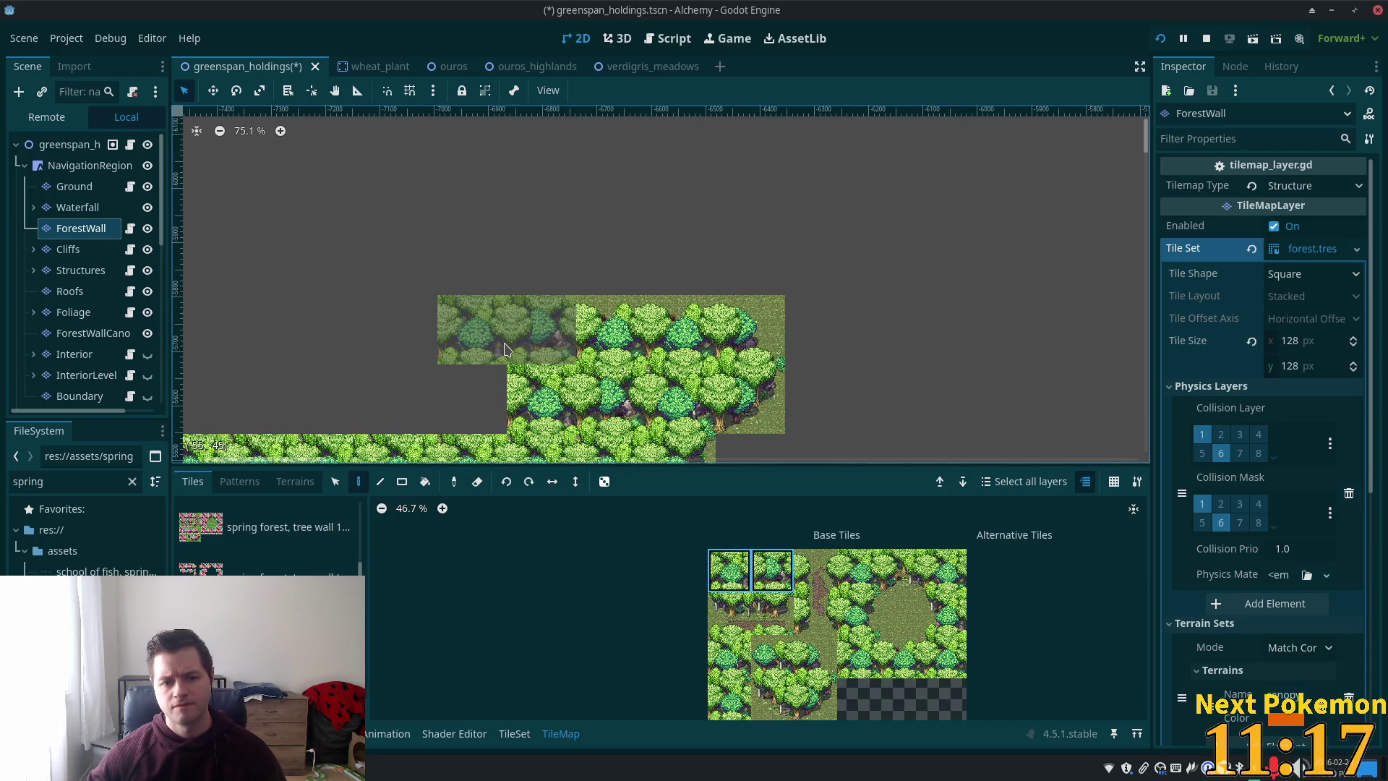
pyautogui.click(463, 404)
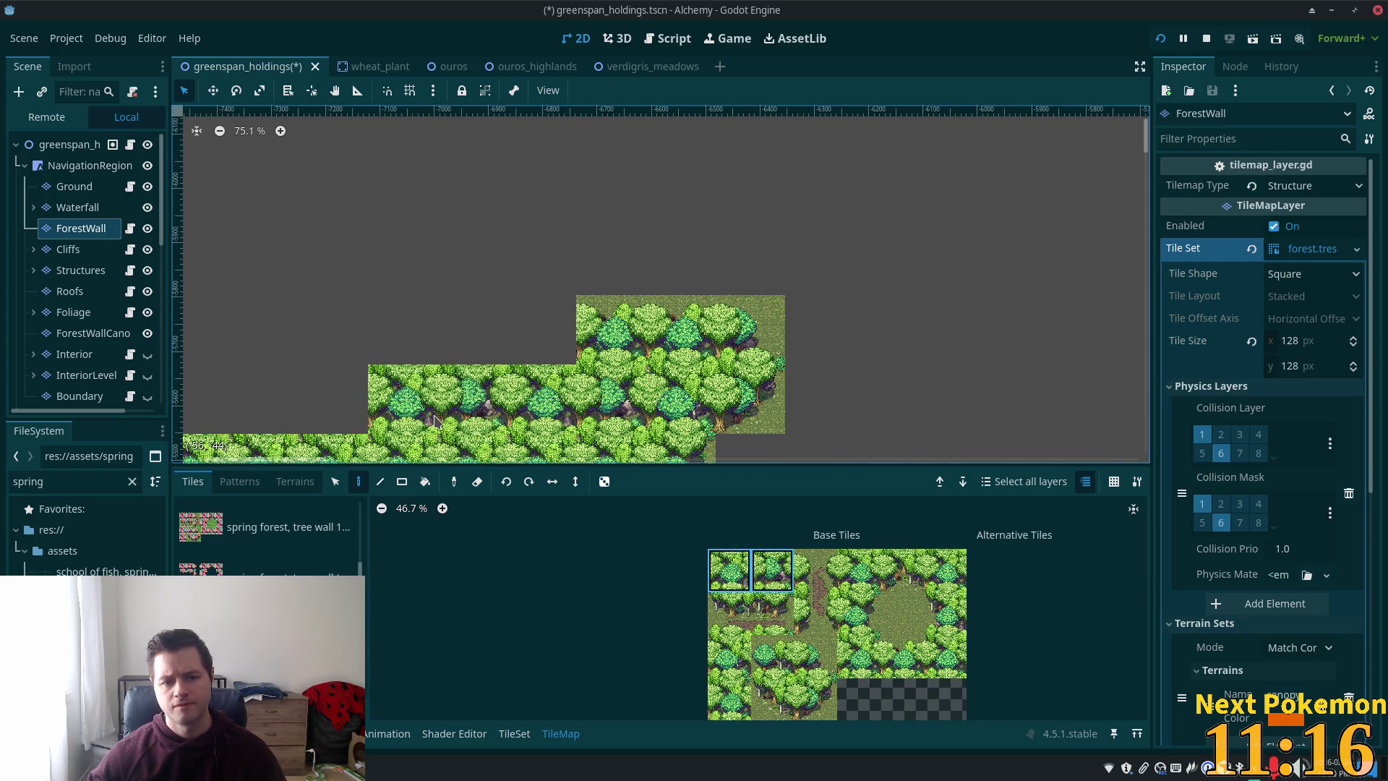
pyautogui.click(902, 655)
pyautogui.moveTo(543, 361); pyautogui.dragTo(401, 358)
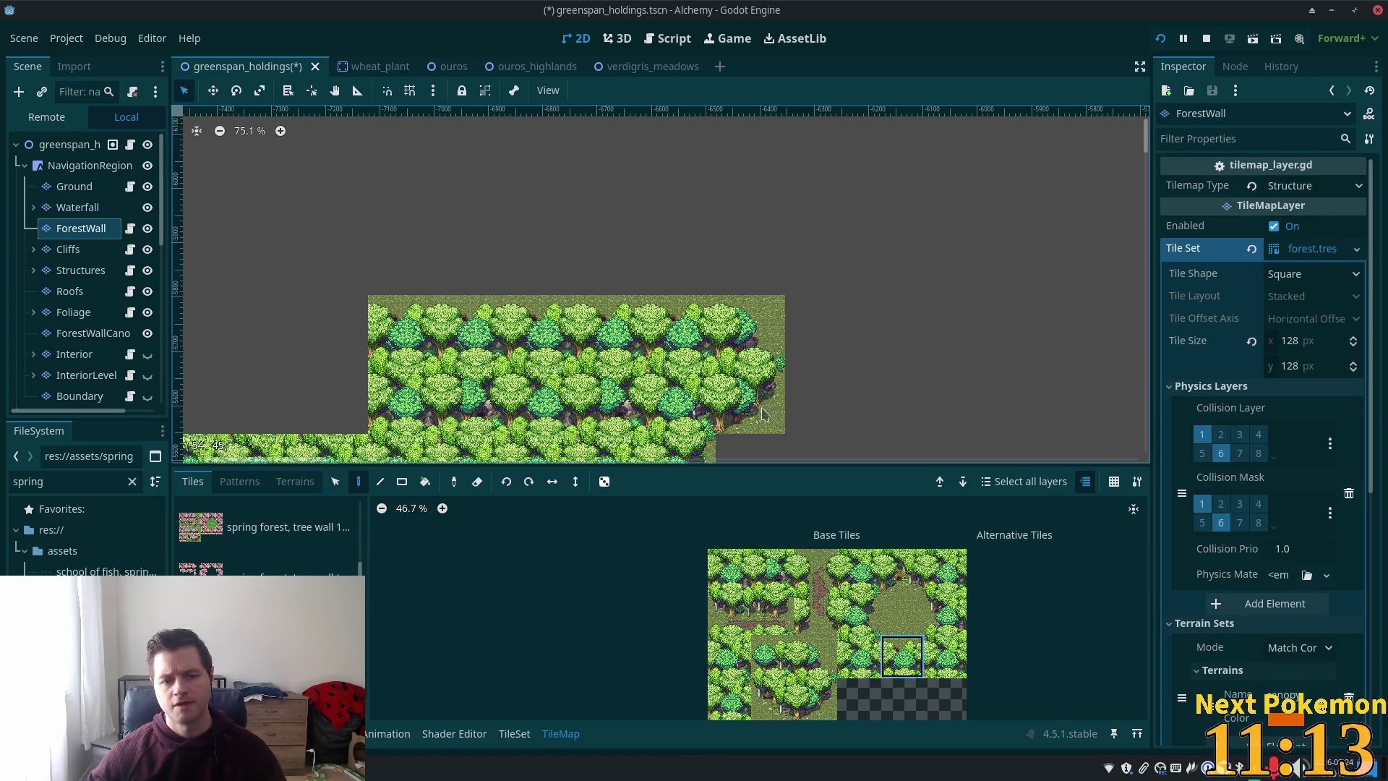
pyautogui.scroll(-1, 893, 376)
pyautogui.scroll(-1, 940, 405)
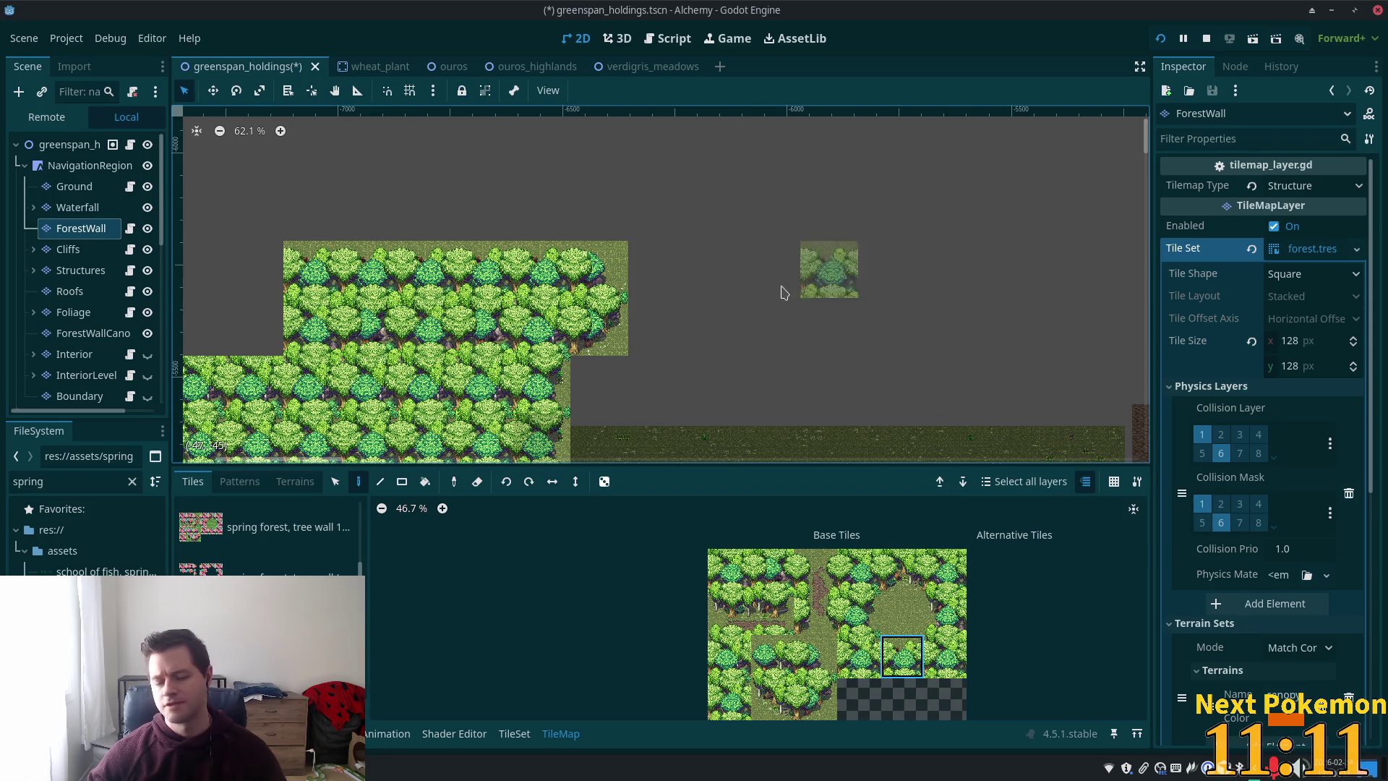
pyautogui.scroll(-1, 909, 370)
pyautogui.scroll(-1, 909, 370)
# - Select the Ground layer and show its Summer Cobble and Summer Grass terrains
pyautogui.moveTo(909, 370); pyautogui.dragTo(575, 394)
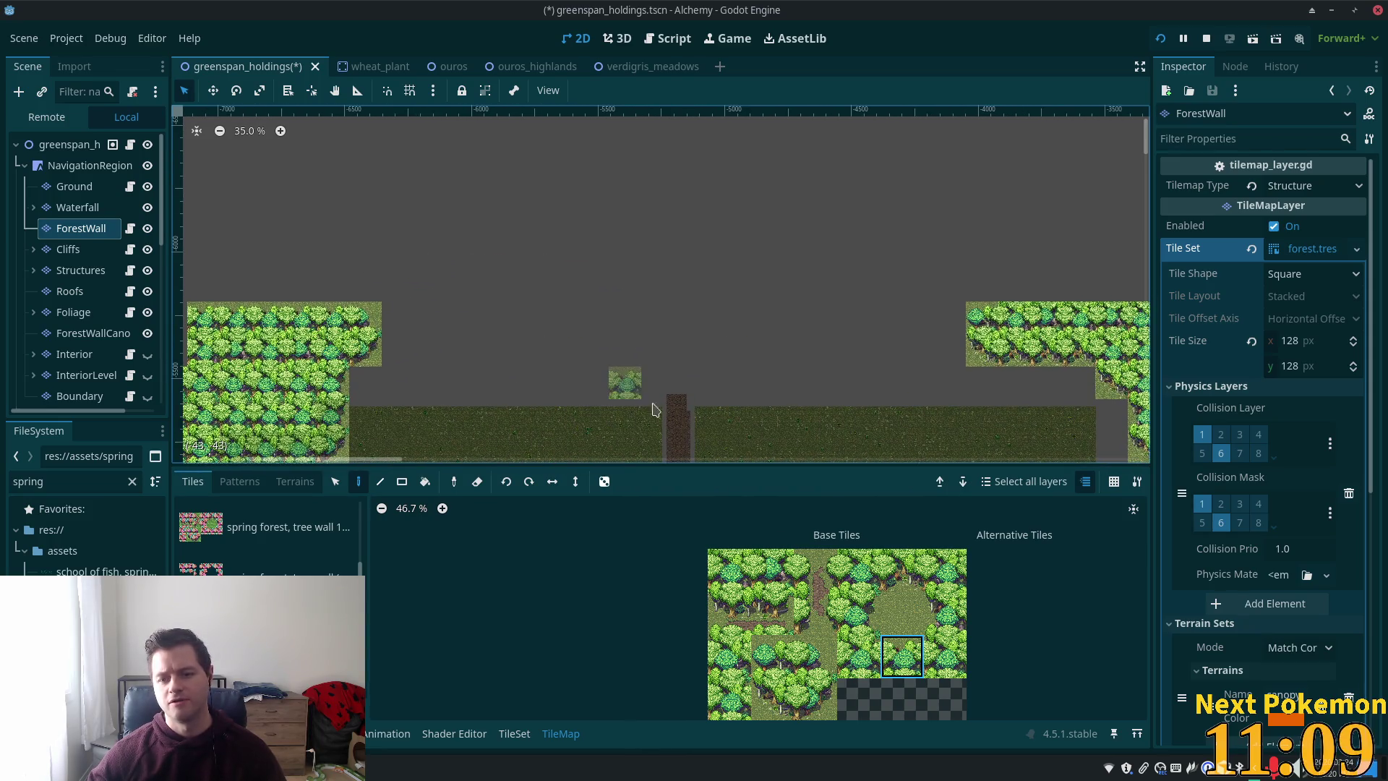
pyautogui.moveTo(770, 349)
pyautogui.mouseDown()
pyautogui.moveTo(745, 222)
pyautogui.moveTo(573, 241)
pyautogui.mouseUp()
pyautogui.moveTo(824, 289); pyautogui.dragTo(498, 227)
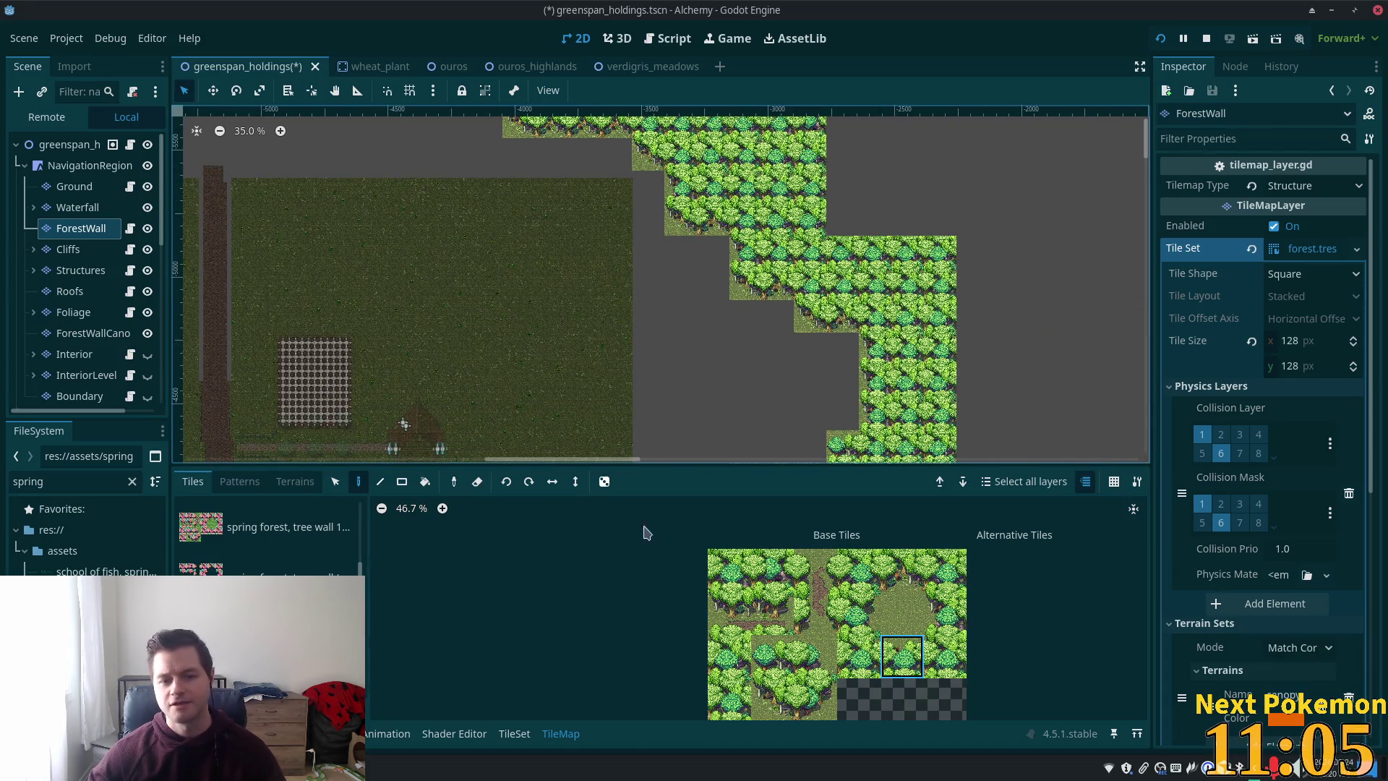
pyautogui.moveTo(525, 418)
pyautogui.mouseDown()
pyautogui.moveTo(573, 202)
pyautogui.moveTo(881, 217)
pyautogui.mouseUp()
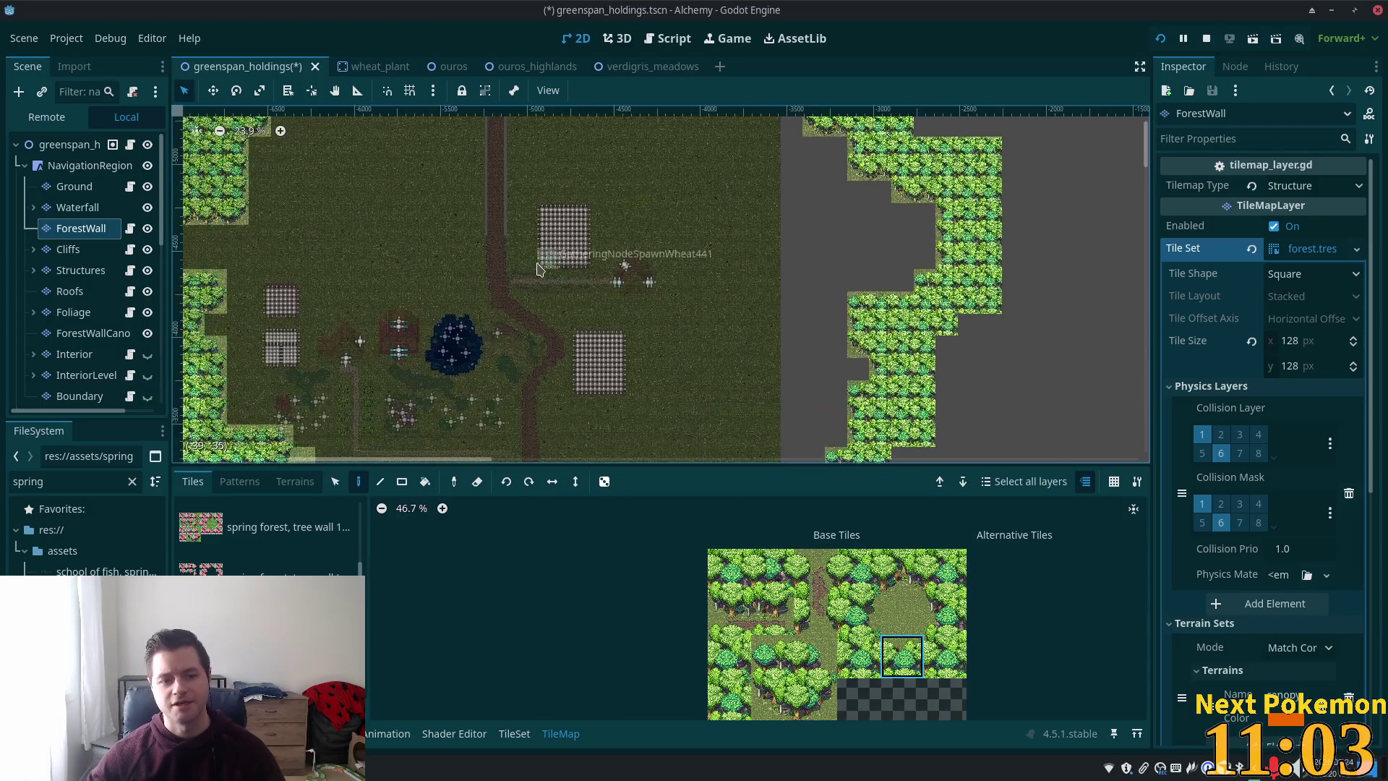
pyautogui.scroll(1, 366, 180)
pyautogui.scroll(6, 372, 199)
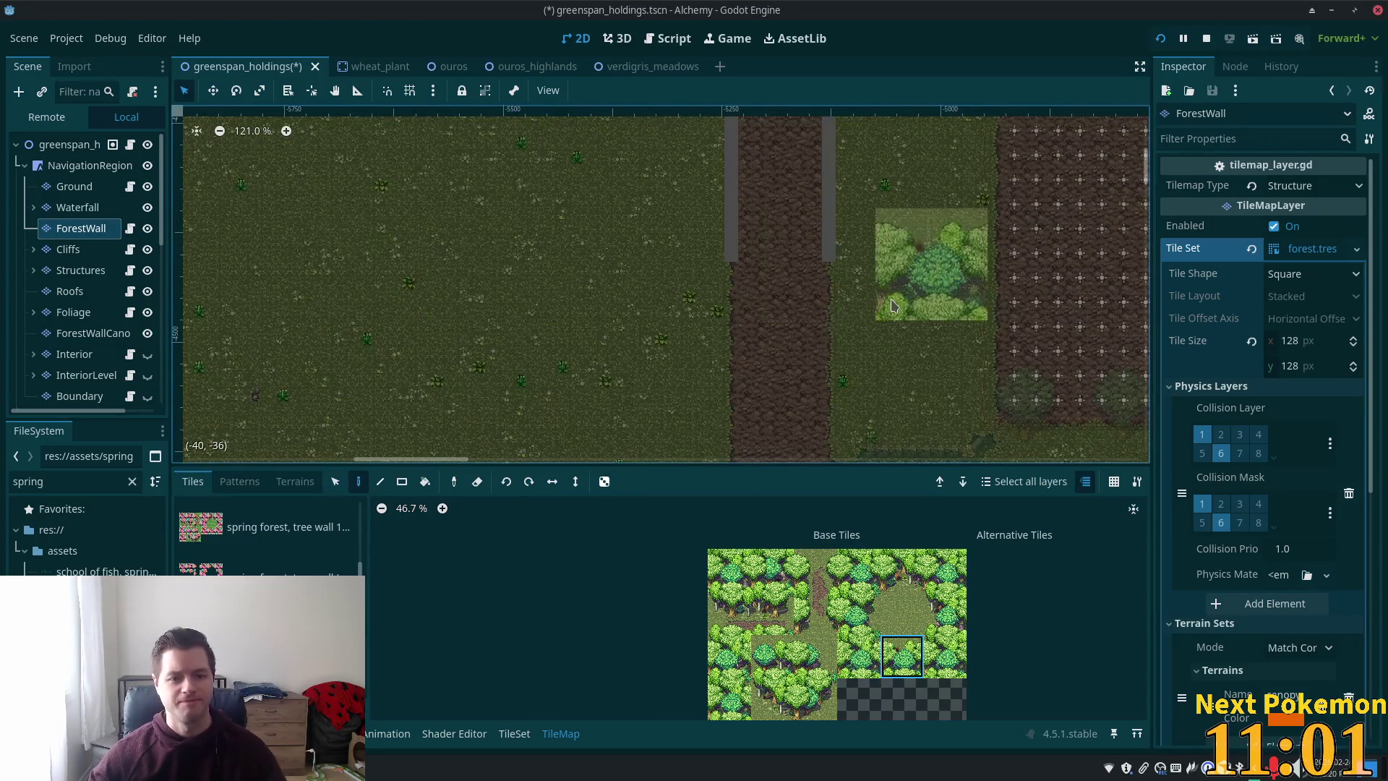
pyautogui.click(295, 482)
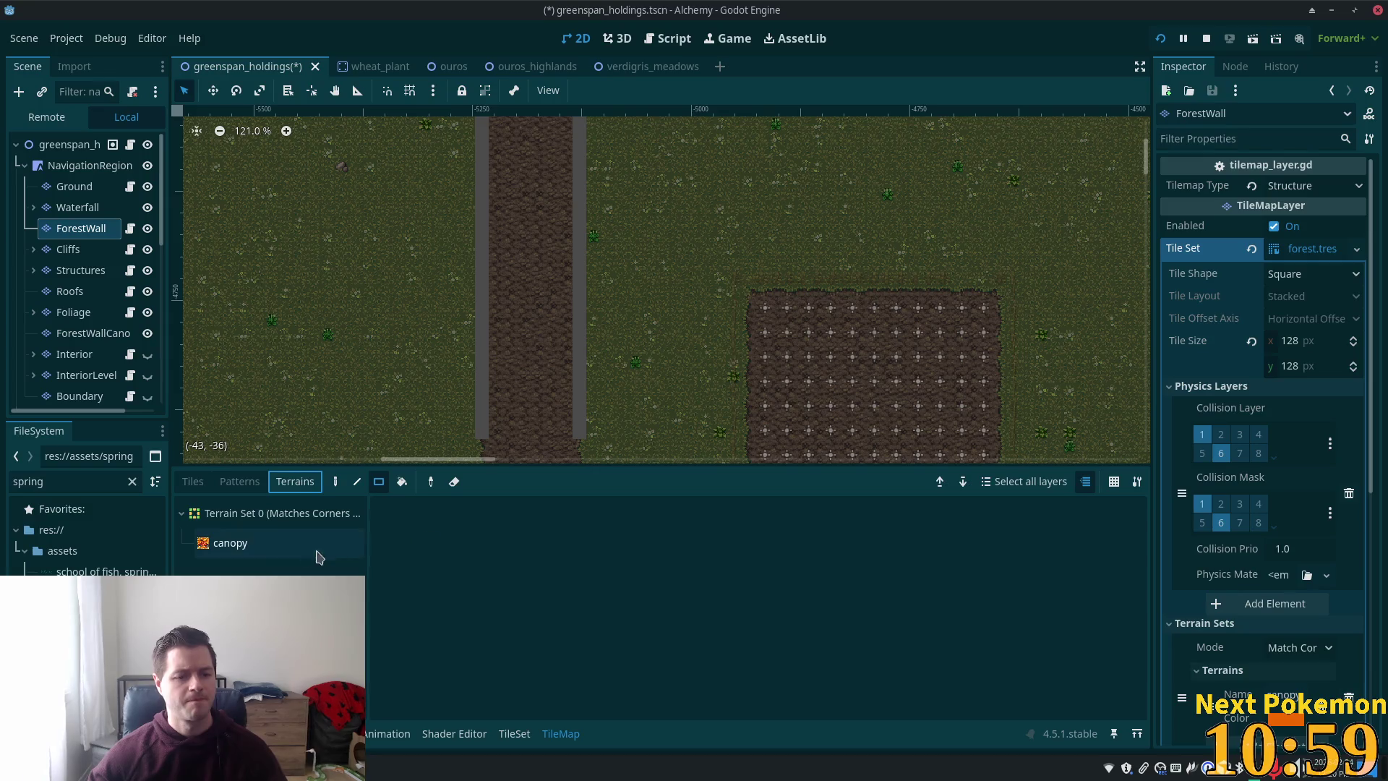
pyautogui.click(240, 482)
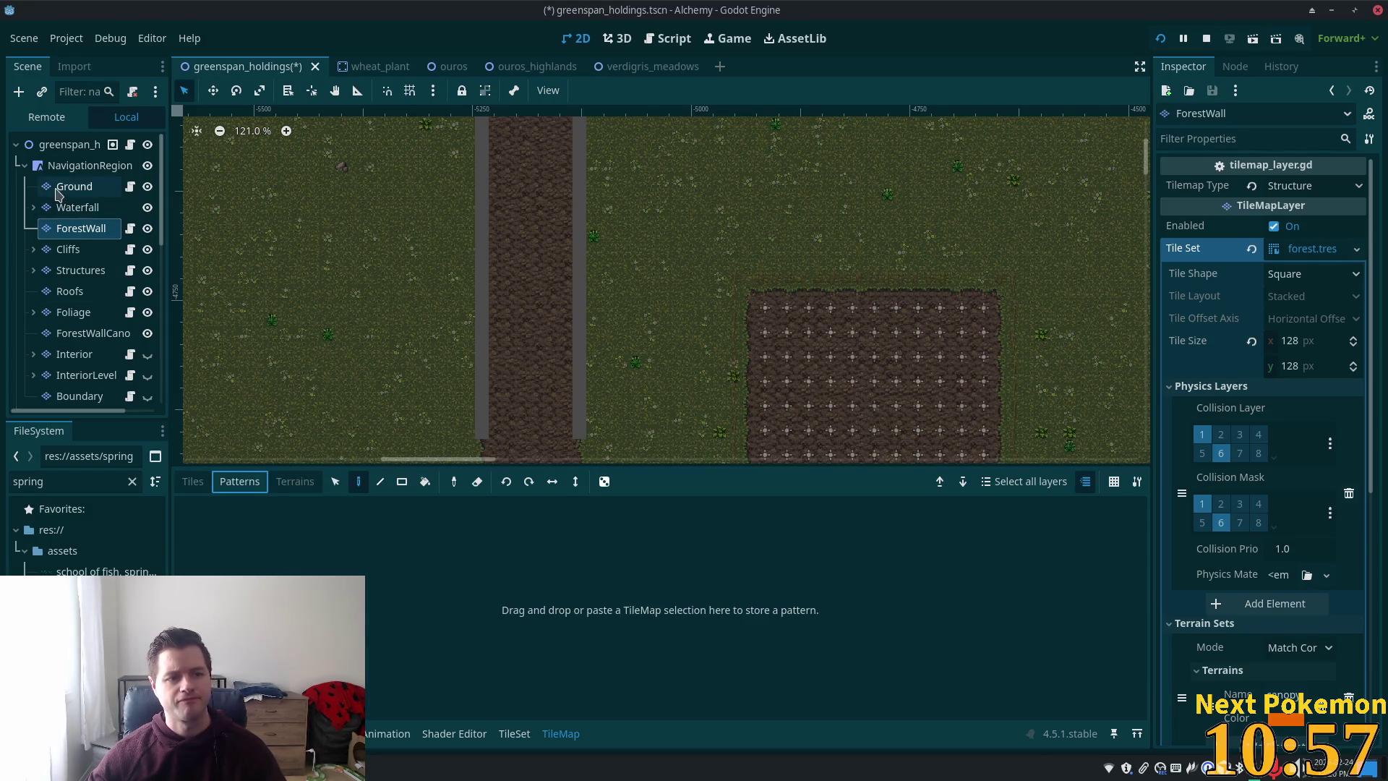
pyautogui.click(72, 187)
pyautogui.click(295, 481)
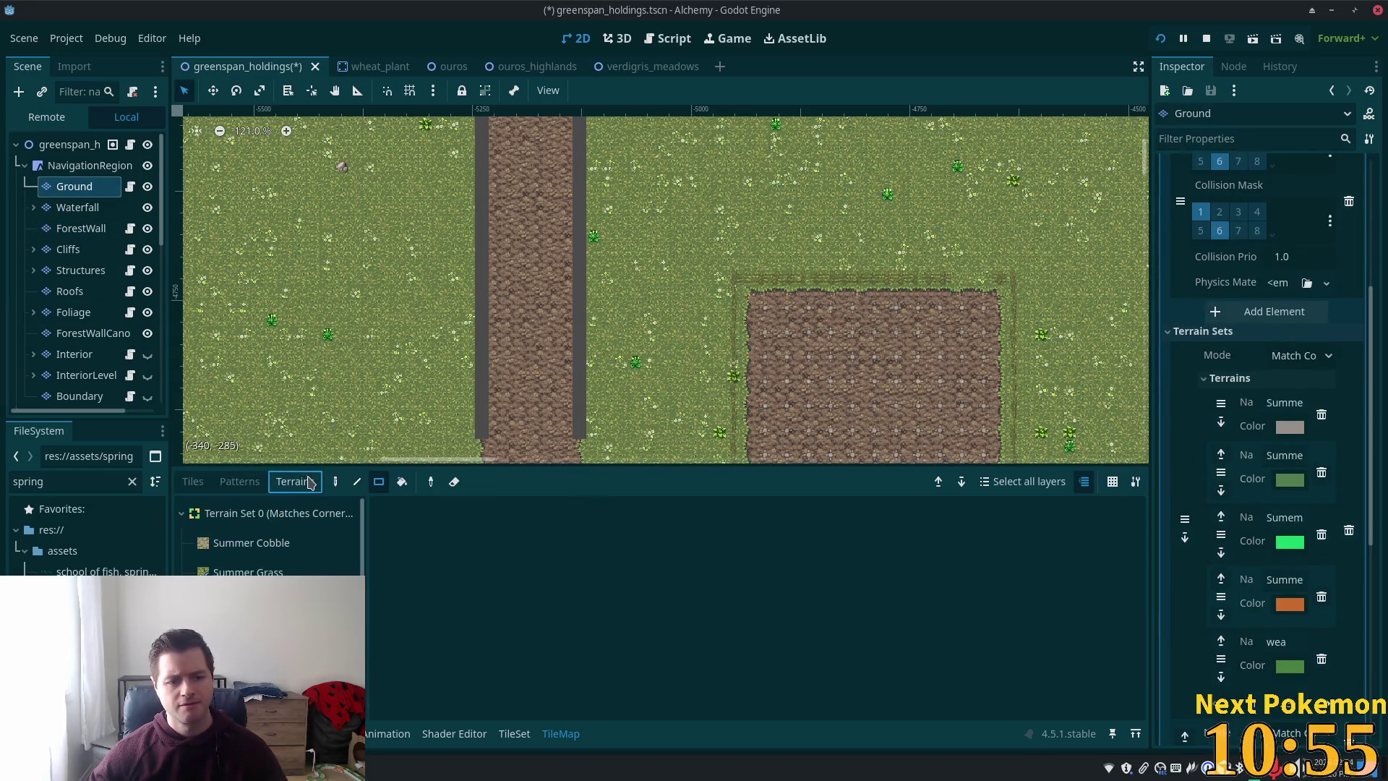
# - Choose the Just Grass terrain for painting on the Ground layer
pyautogui.scroll(-7, 626, 394)
pyautogui.scroll(-4, 626, 394)
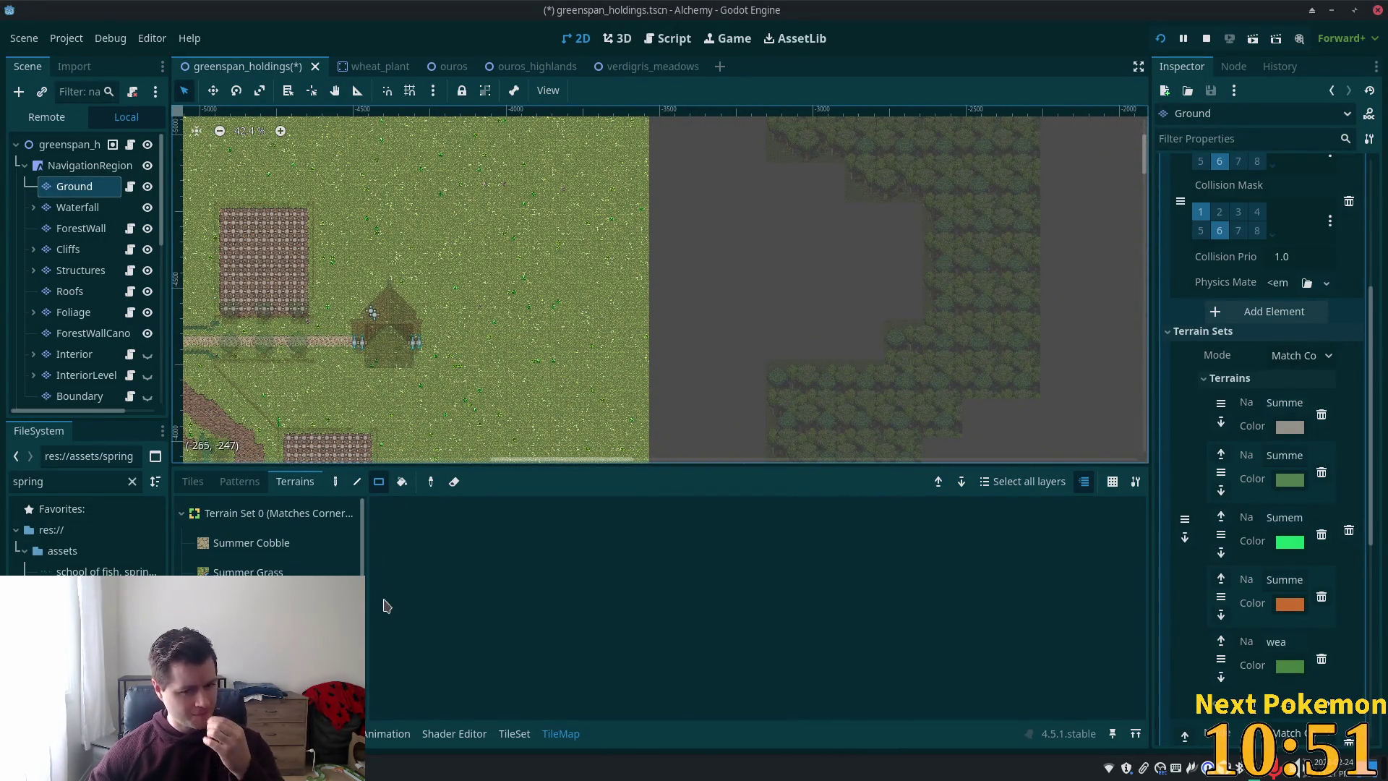
pyautogui.scroll(-3, 271, 542)
pyautogui.scroll(5, 271, 542)
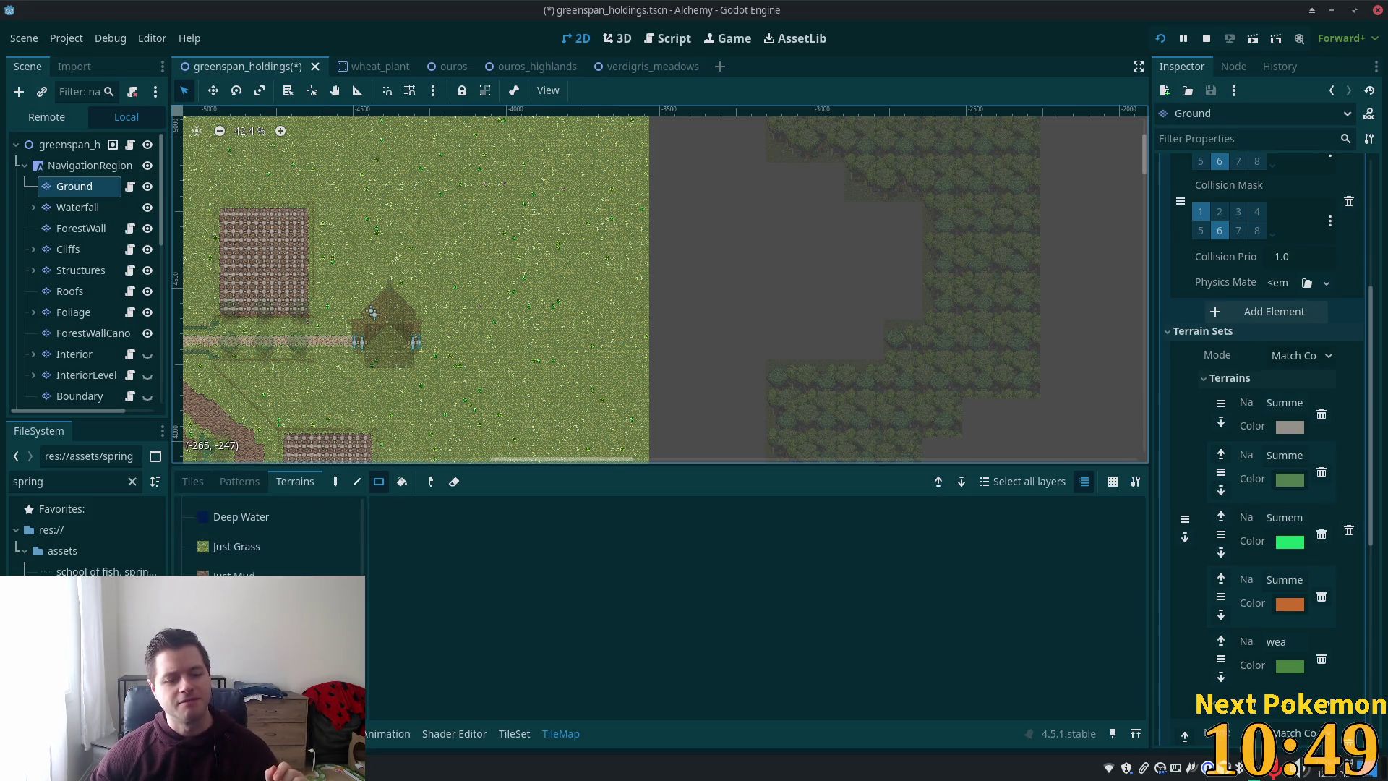
pyautogui.click(238, 571)
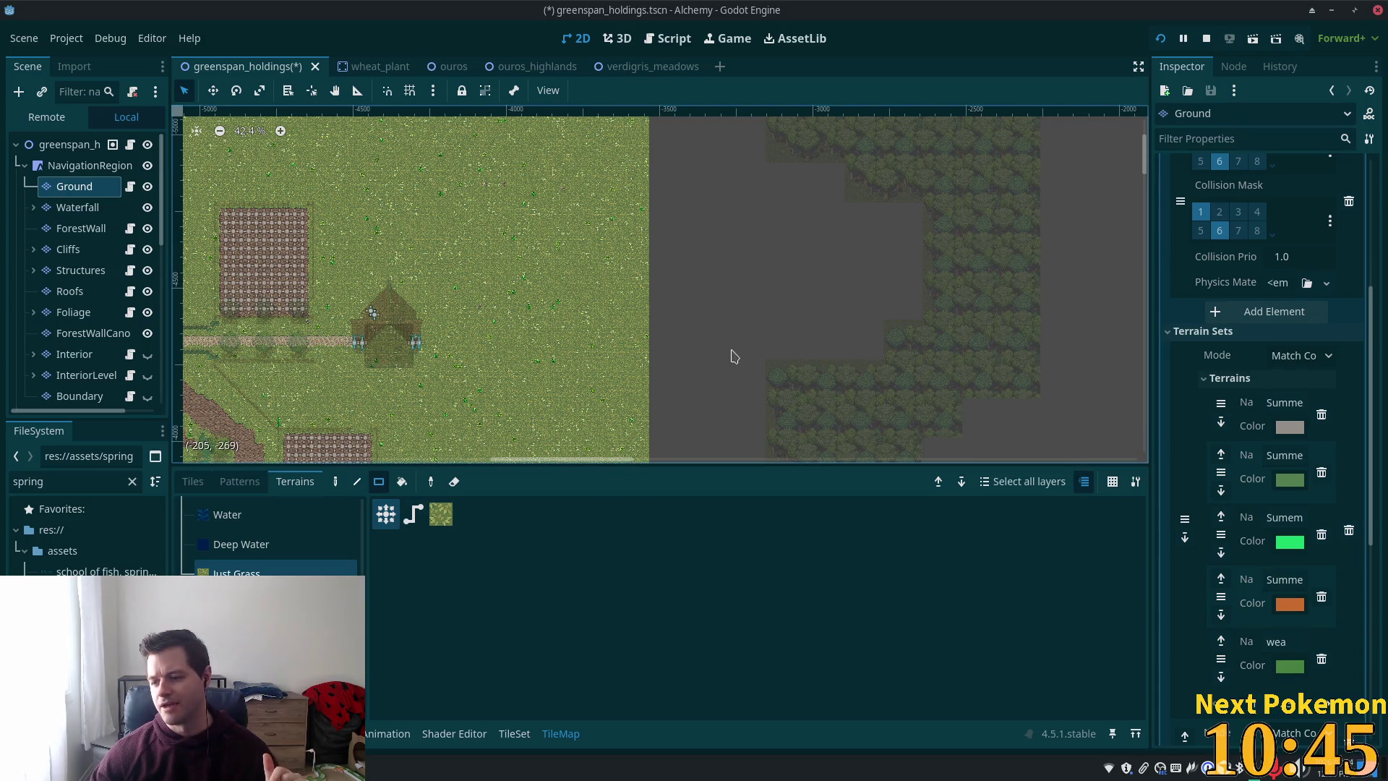
pyautogui.scroll(-3, 788, 329)
pyautogui.moveTo(781, 344)
pyautogui.mouseDown()
pyautogui.moveTo(685, 347)
pyautogui.moveTo(688, 219)
pyautogui.moveTo(658, 280)
pyautogui.mouseUp()
pyautogui.scroll(-2, 685, 369)
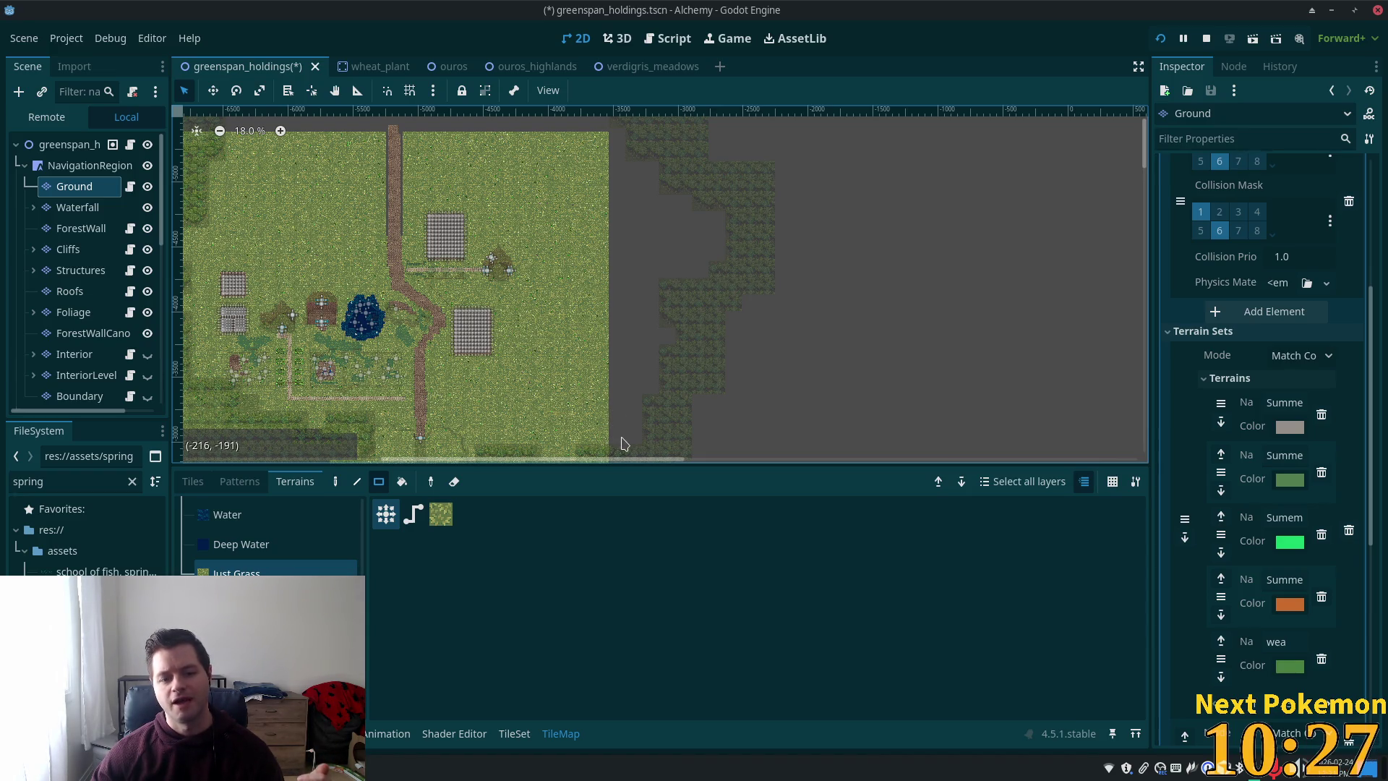
pyautogui.scroll(2, 611, 449)
# - Paint three rectangles of Just Grass reaching up to the forest wall
pyautogui.moveTo(607, 451)
pyautogui.mouseDown()
pyautogui.moveTo(641, 393)
pyautogui.moveTo(676, 138)
pyautogui.mouseUp()
pyautogui.scroll(5, 684, 195)
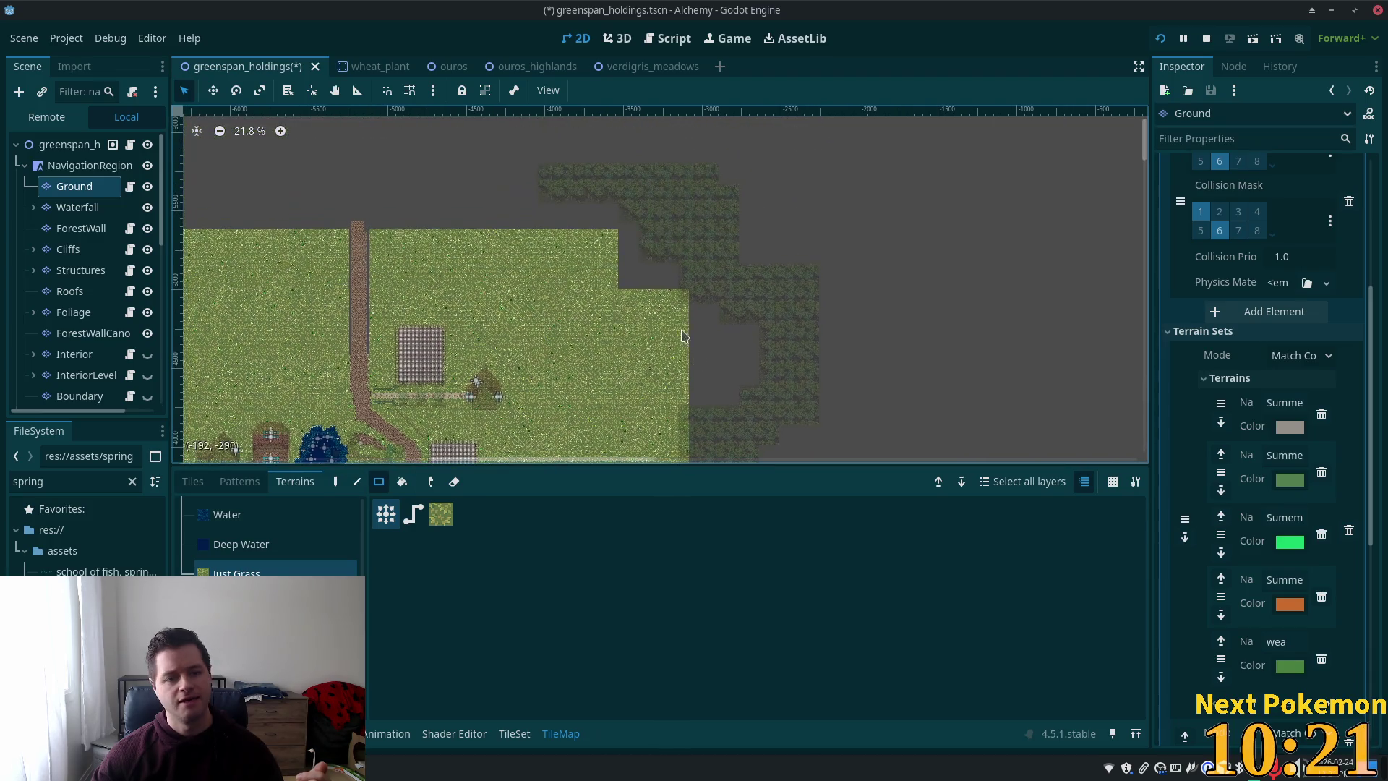
pyautogui.moveTo(620, 235)
pyautogui.mouseDown()
pyautogui.moveTo(659, 311)
pyautogui.moveTo(688, 311)
pyautogui.mouseUp()
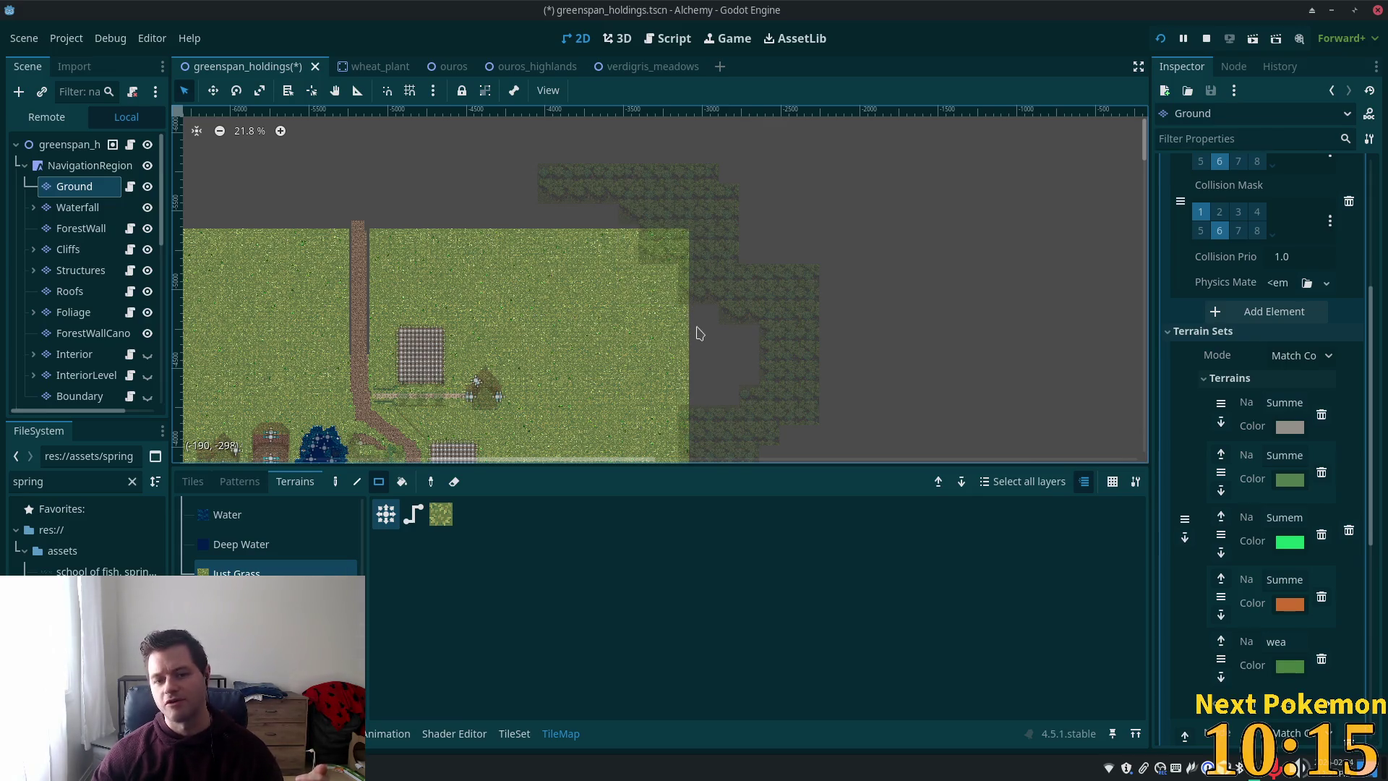
pyautogui.scroll(4, 694, 332)
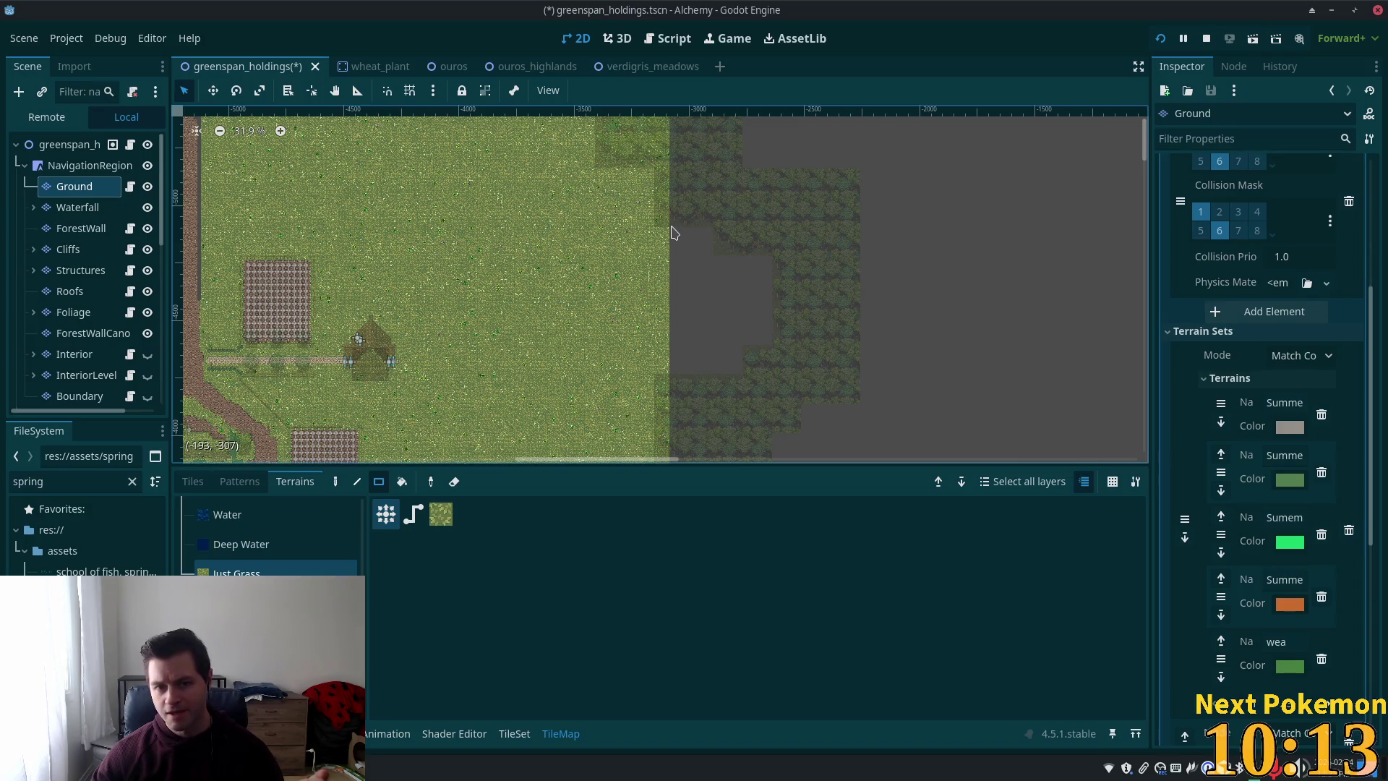
pyautogui.moveTo(671, 227)
pyautogui.mouseDown()
pyautogui.moveTo(714, 334)
pyautogui.moveTo(780, 385)
pyautogui.mouseUp()
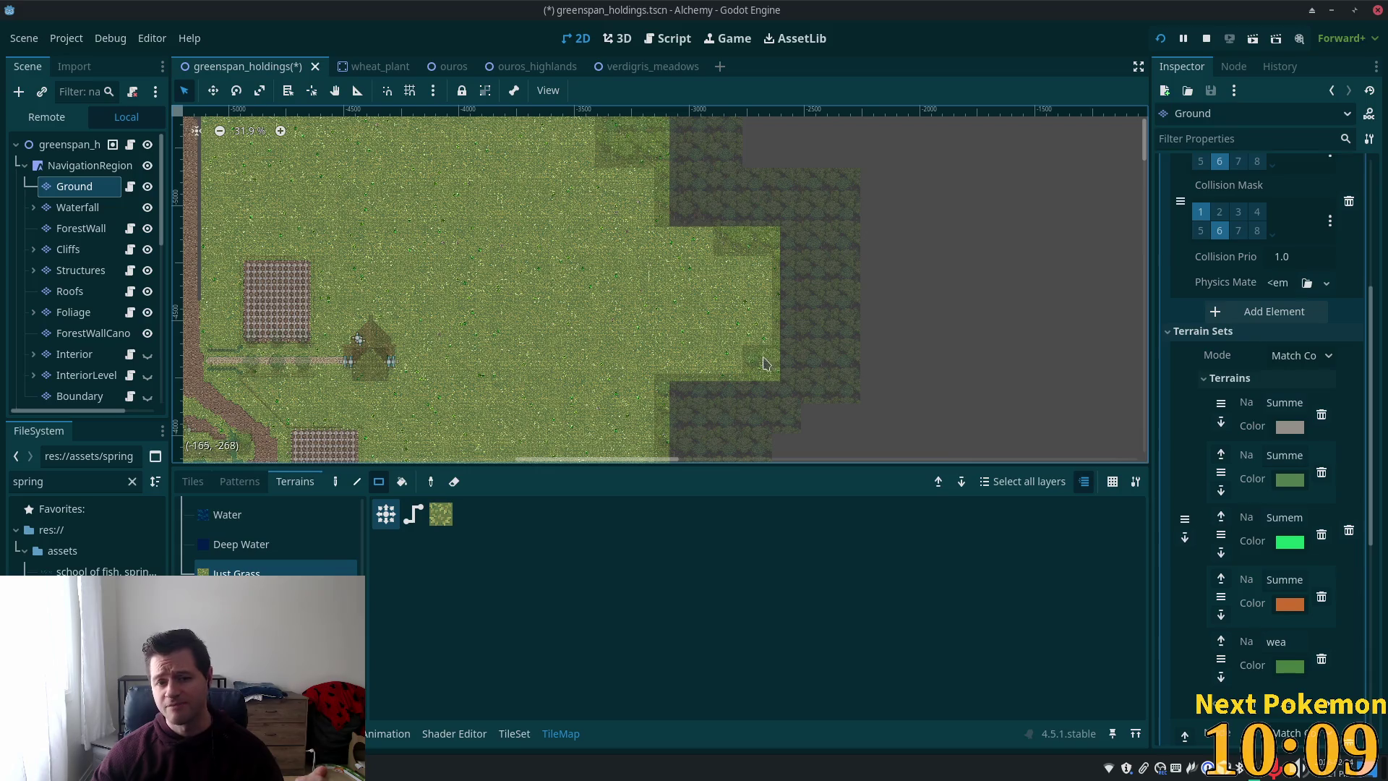
pyautogui.moveTo(621, 224); pyautogui.dragTo(730, 380)
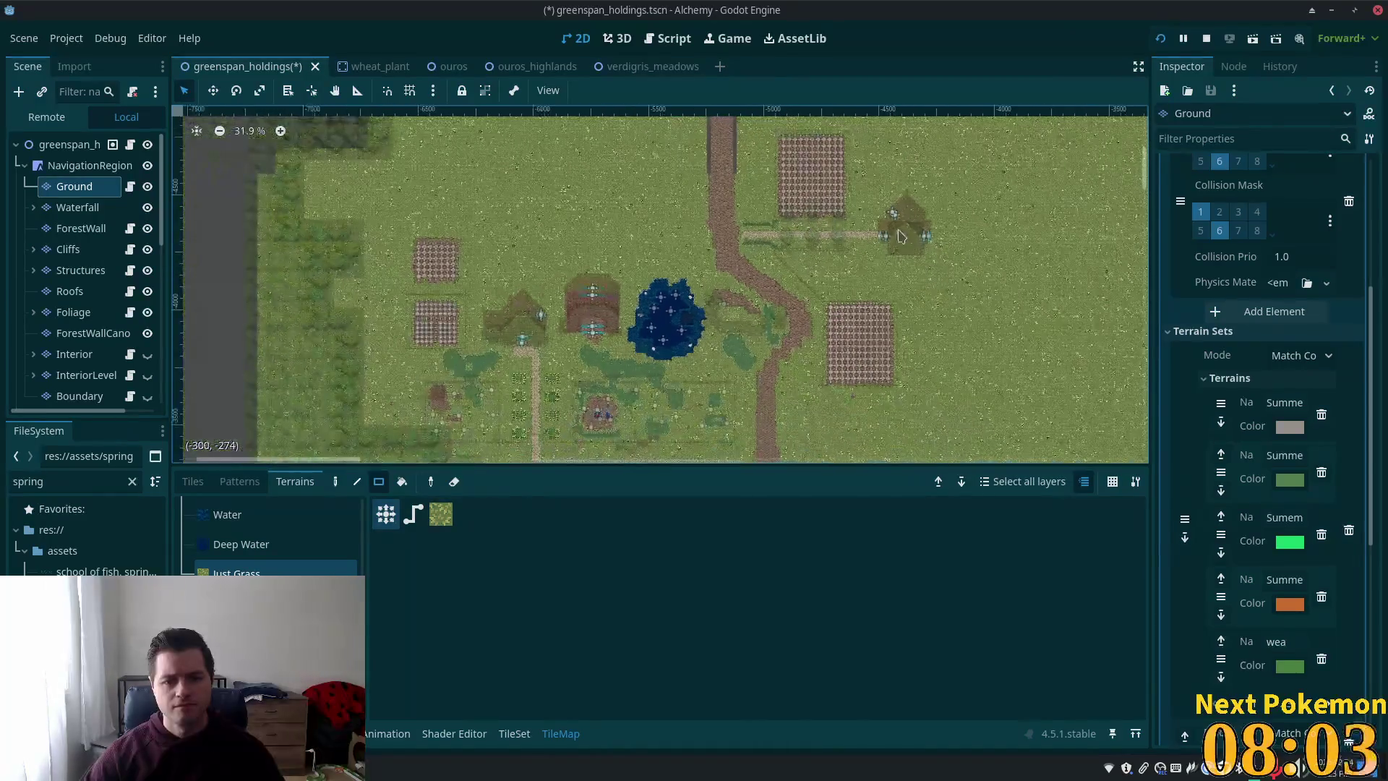
pyautogui.scroll(2, 887, 334)
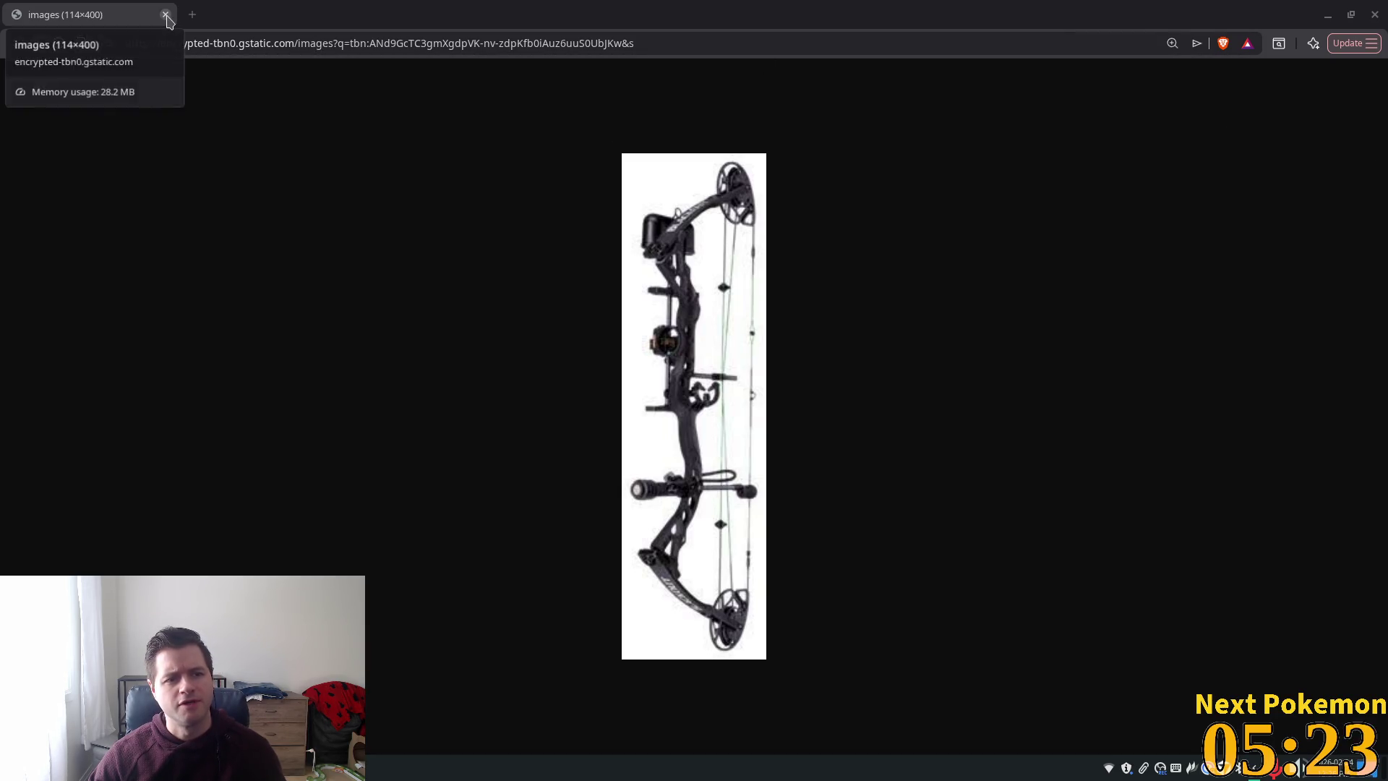
# - Close the compound bow image tab in Brave
pyautogui.click(159, 16)
# - Paint a narrow strip, a left-edge band and a small patch of terrain on the map
pyautogui.scroll(3, 808, 265)
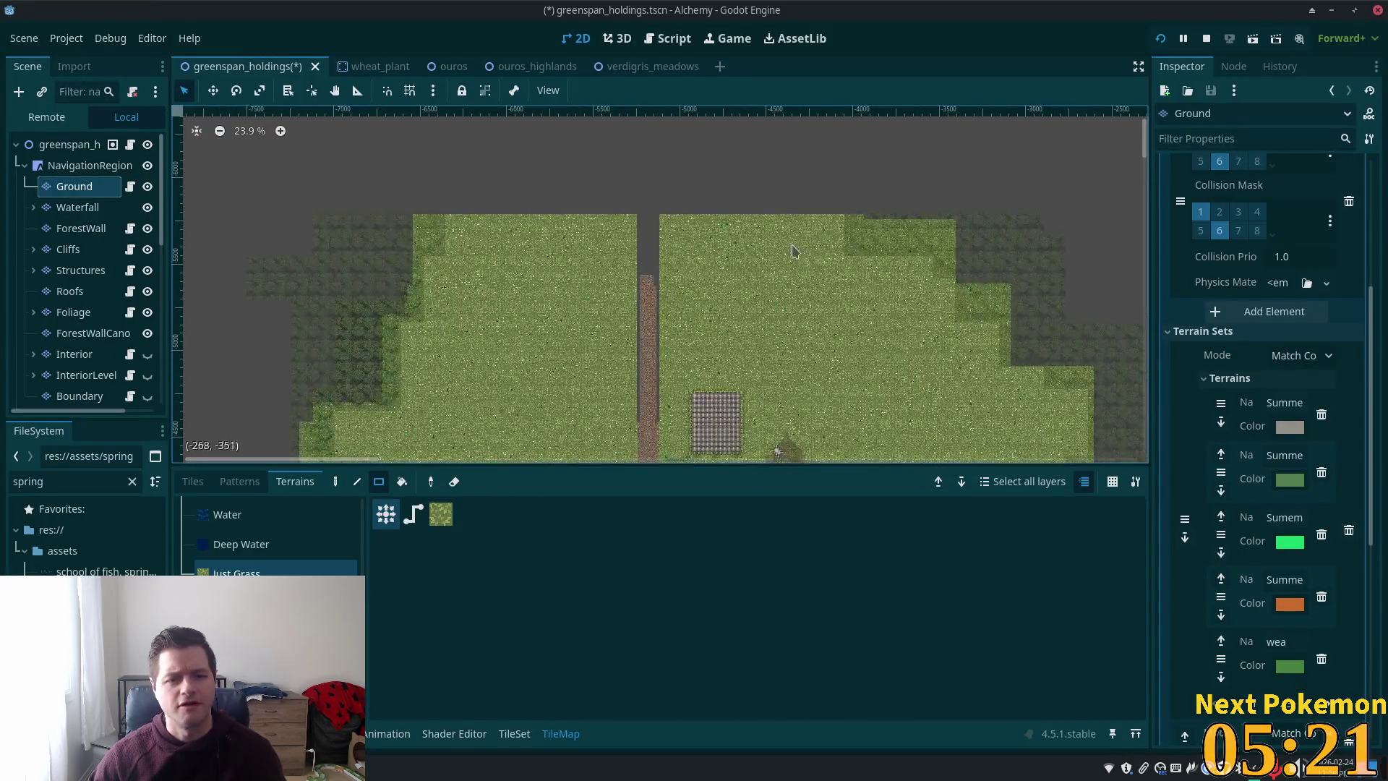
pyautogui.scroll(-3, 807, 236)
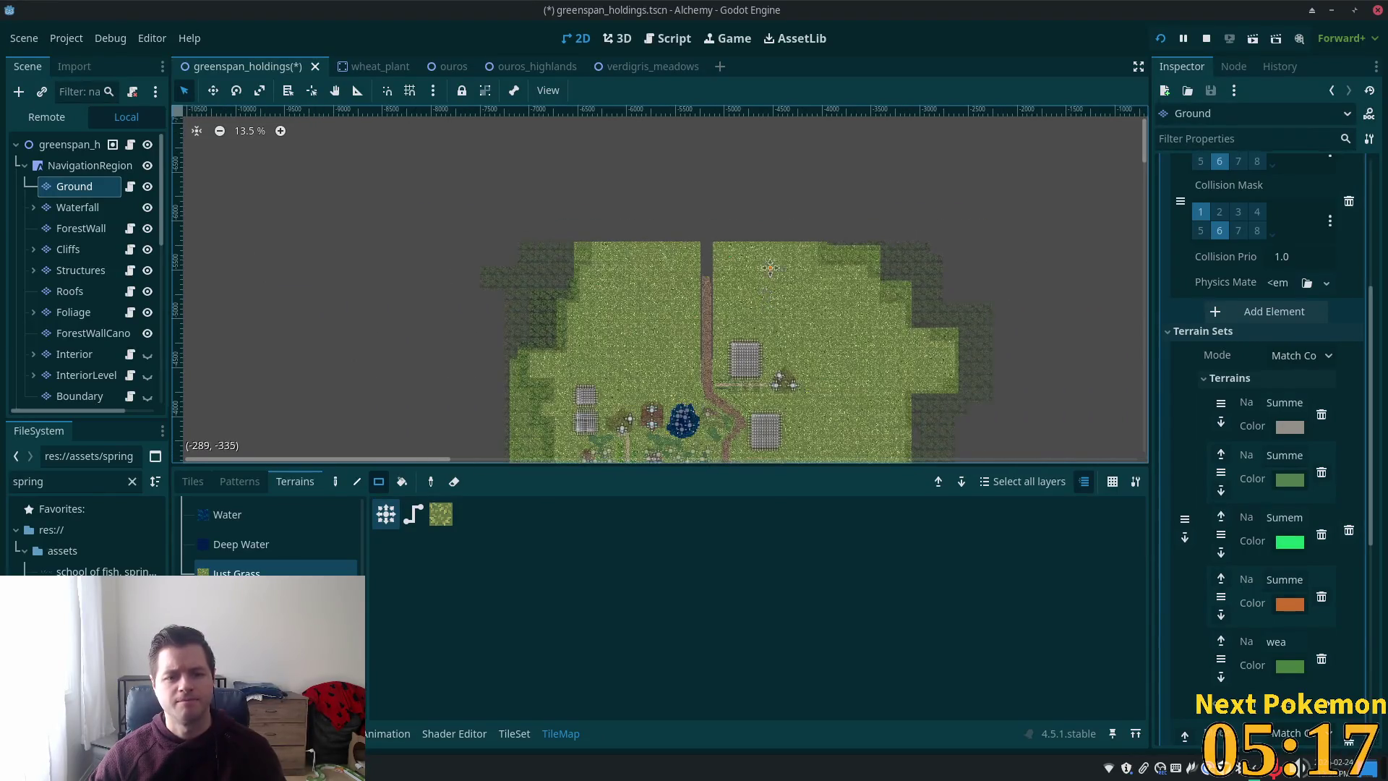
pyautogui.scroll(-1, 722, 311)
pyautogui.scroll(1, 683, 313)
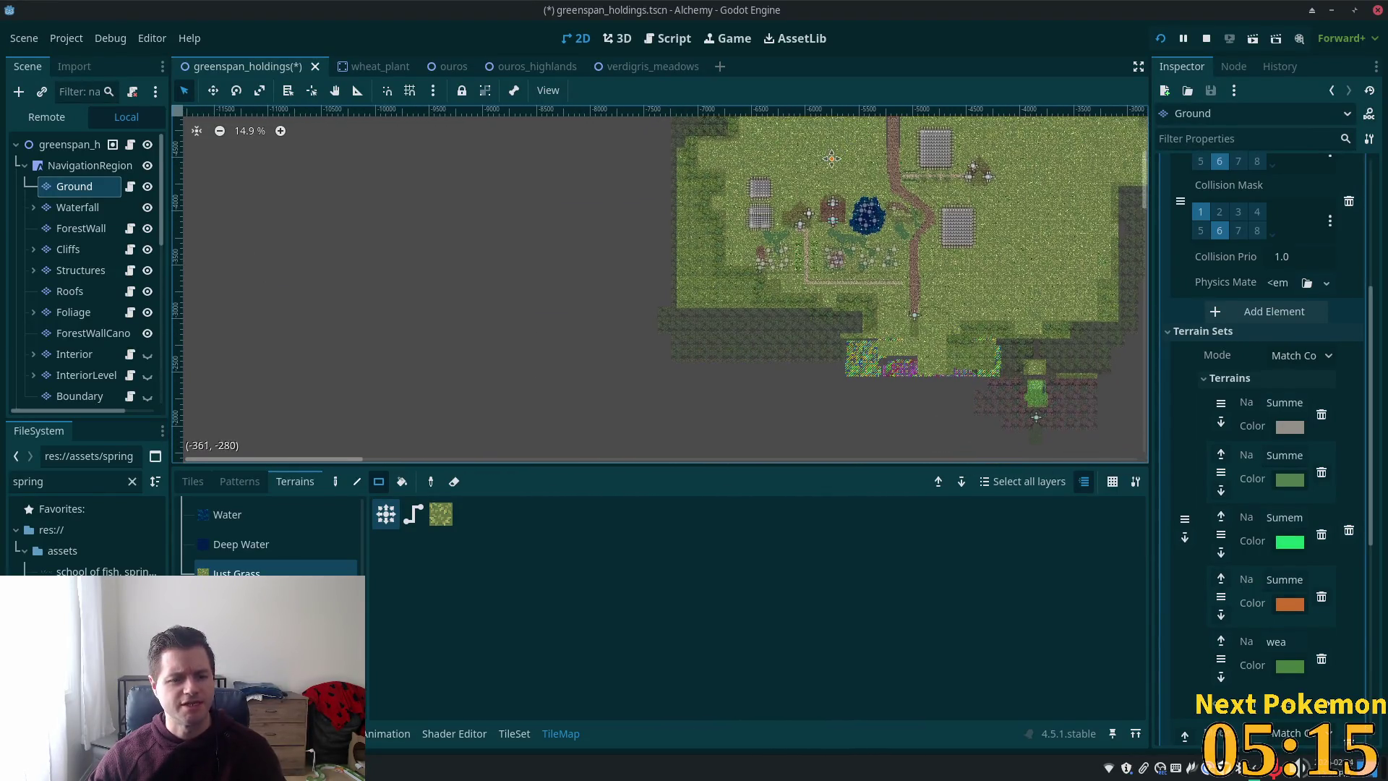
pyautogui.moveTo(692, 229)
pyautogui.mouseDown()
pyautogui.moveTo(685, 310)
pyautogui.moveTo(567, 332)
pyautogui.moveTo(679, 293)
pyautogui.mouseUp()
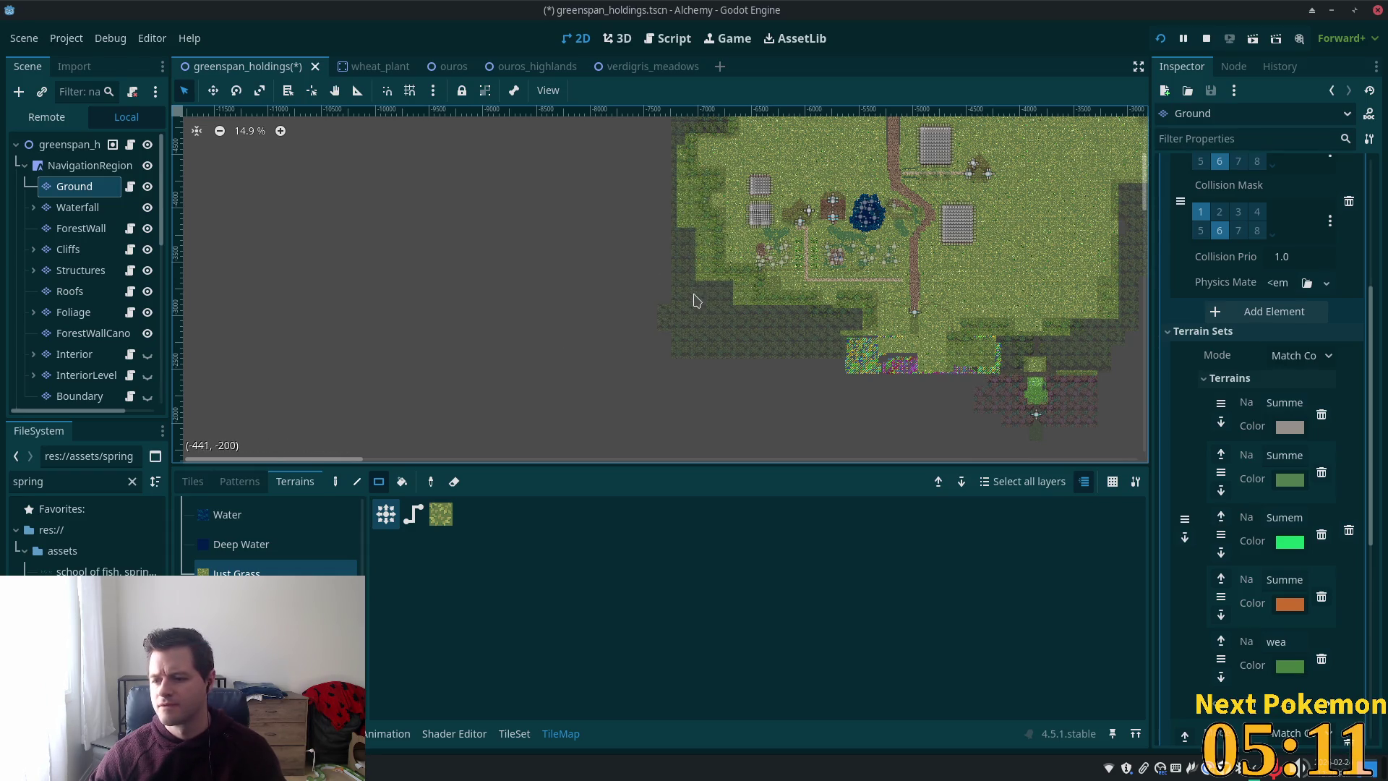
pyautogui.scroll(3, 697, 293)
pyautogui.moveTo(618, 174)
pyautogui.mouseDown()
pyautogui.moveTo(578, 307)
pyautogui.moveTo(640, 410)
pyautogui.mouseUp()
pyautogui.scroll(2, 597, 417)
pyautogui.moveTo(578, 193)
pyautogui.mouseDown()
pyautogui.moveTo(571, 282)
pyautogui.moveTo(573, 176)
pyautogui.moveTo(564, 209)
pyautogui.moveTo(576, 192)
pyautogui.mouseUp()
pyautogui.scroll(-4, 425, 370)
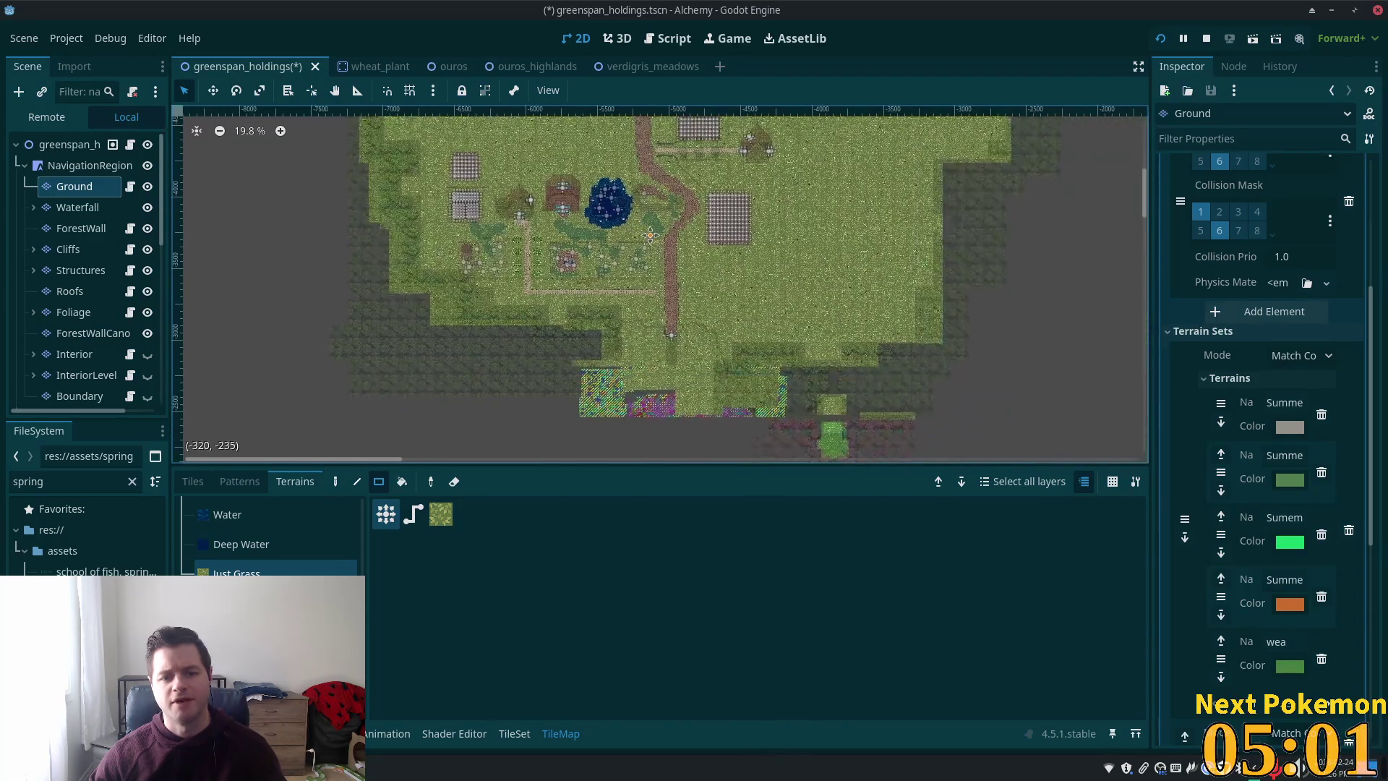
pyautogui.moveTo(434, 340); pyautogui.dragTo(416, 311)
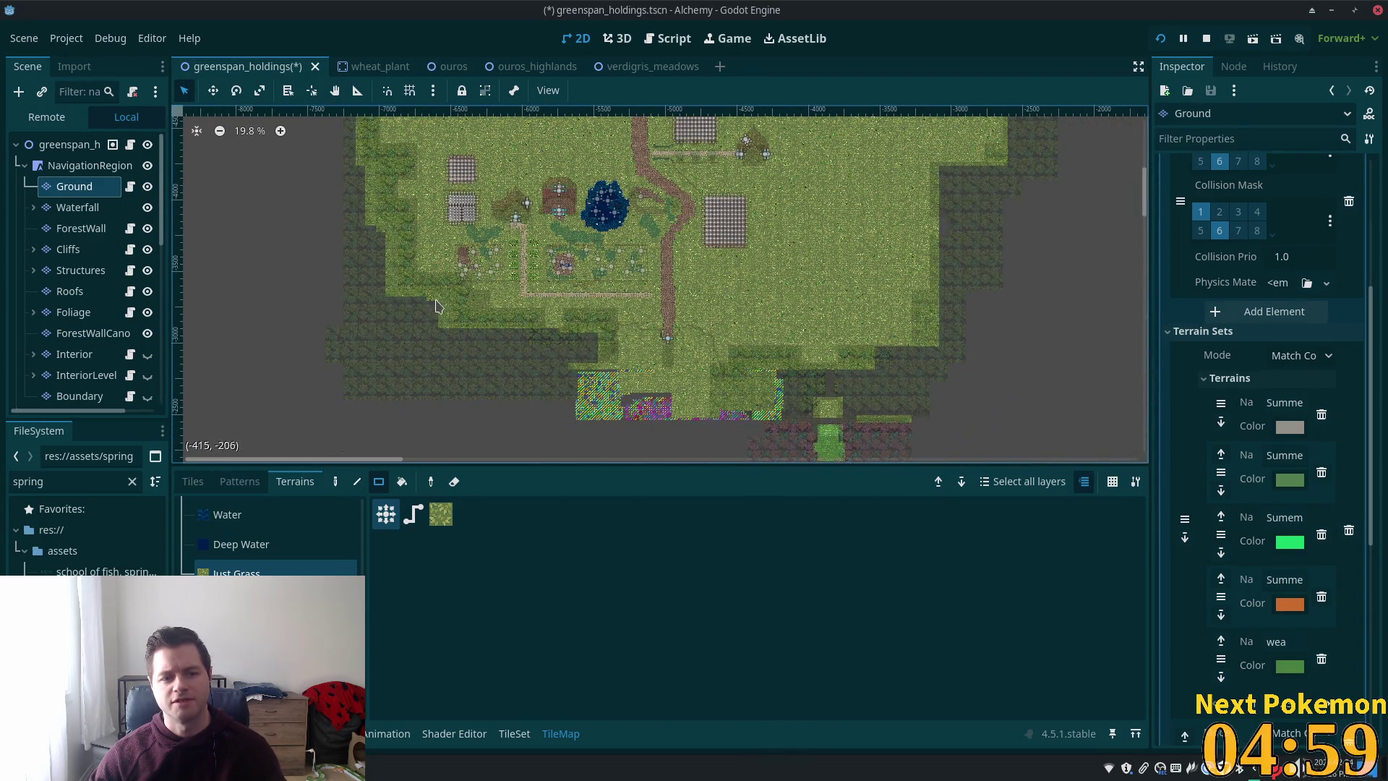
# - Zoom out and pan to bring the village and dirt path into view
pyautogui.scroll(5, 439, 297)
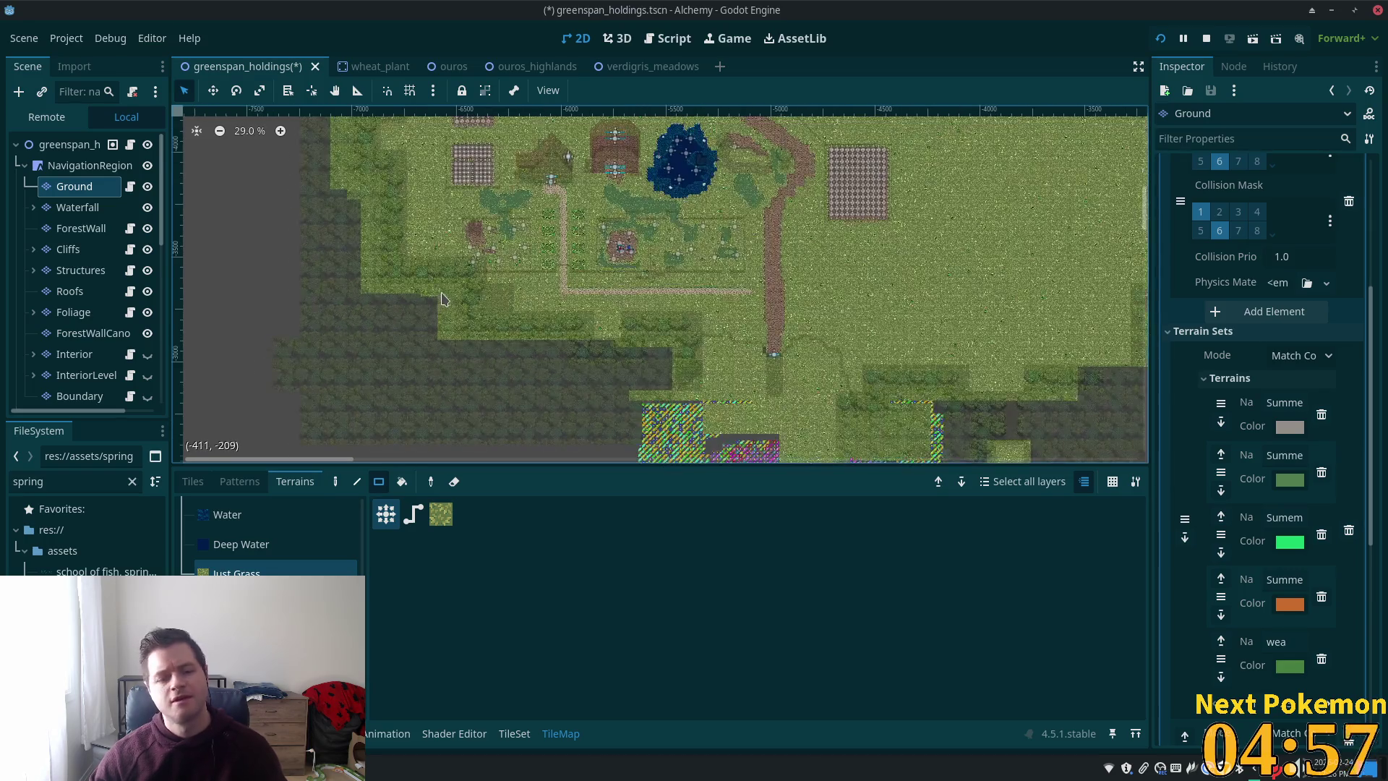
pyautogui.scroll(1, 440, 296)
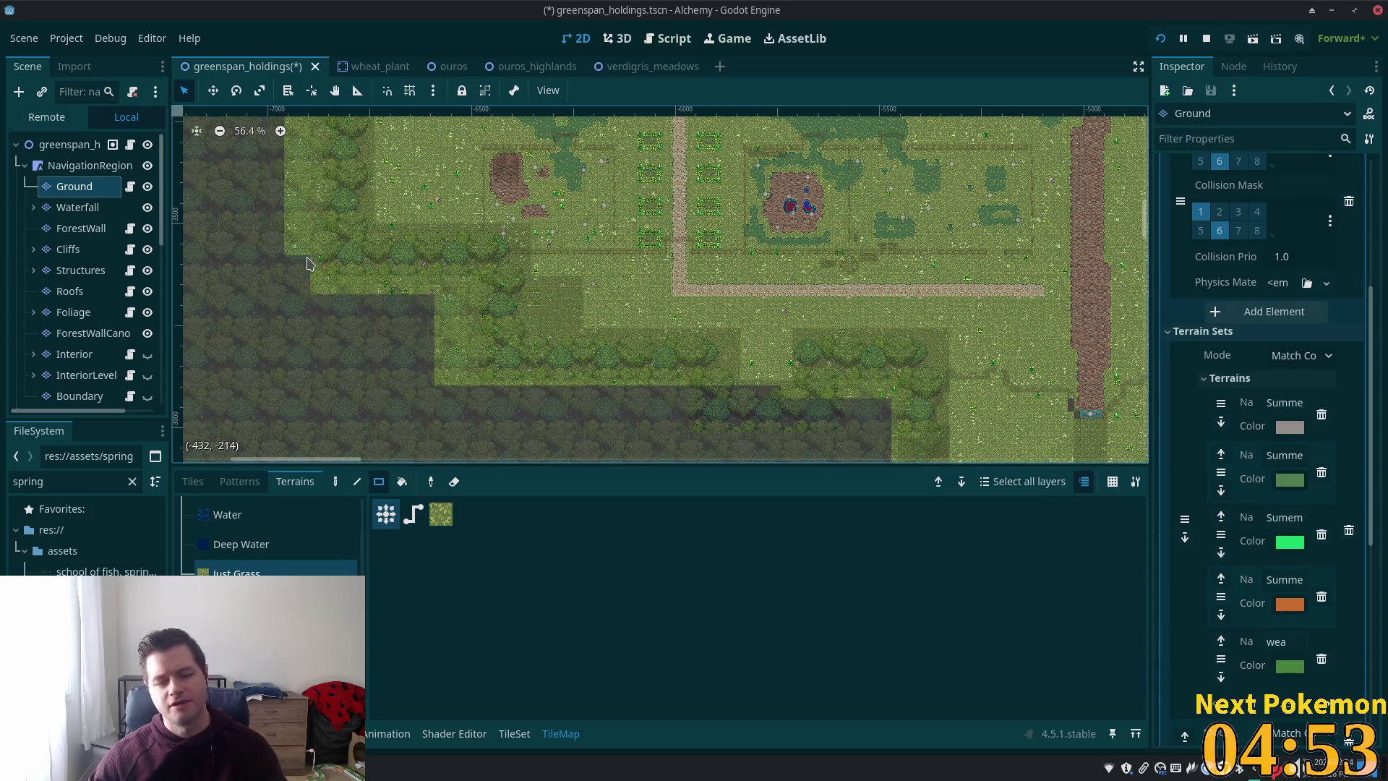
pyautogui.scroll(-3, 711, 263)
pyautogui.scroll(-2, 808, 289)
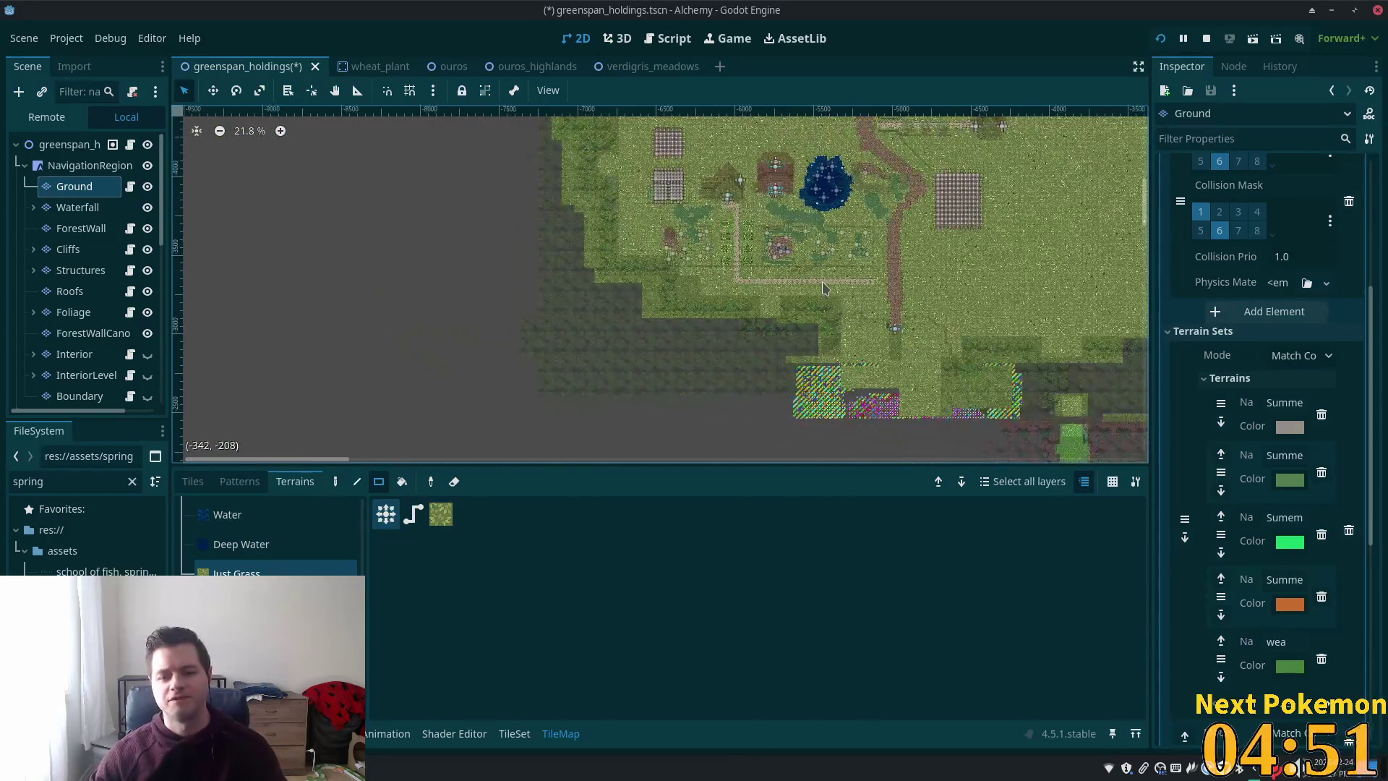
pyautogui.moveTo(808, 289)
pyautogui.mouseDown()
pyautogui.moveTo(596, 363)
pyautogui.moveTo(550, 428)
pyautogui.mouseUp()
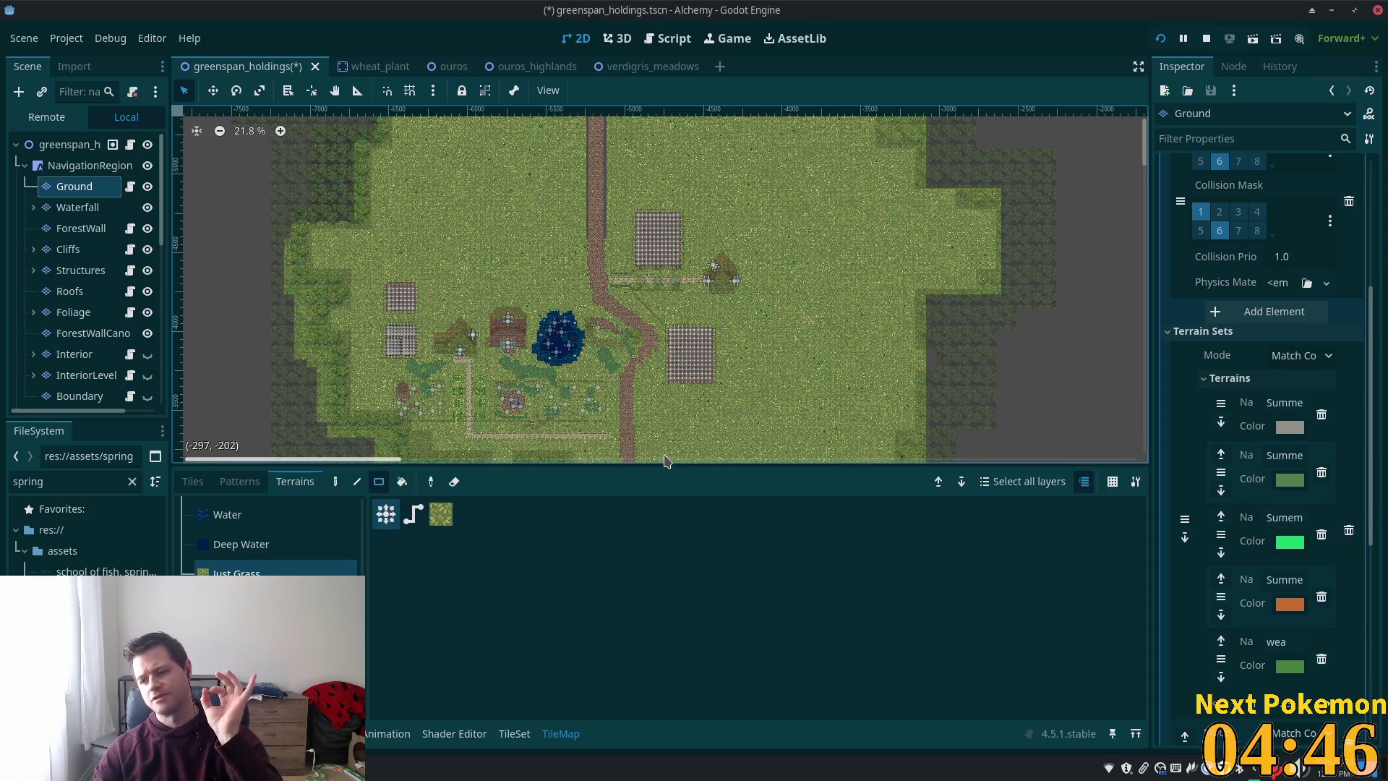
pyautogui.scroll(-3, 751, 340)
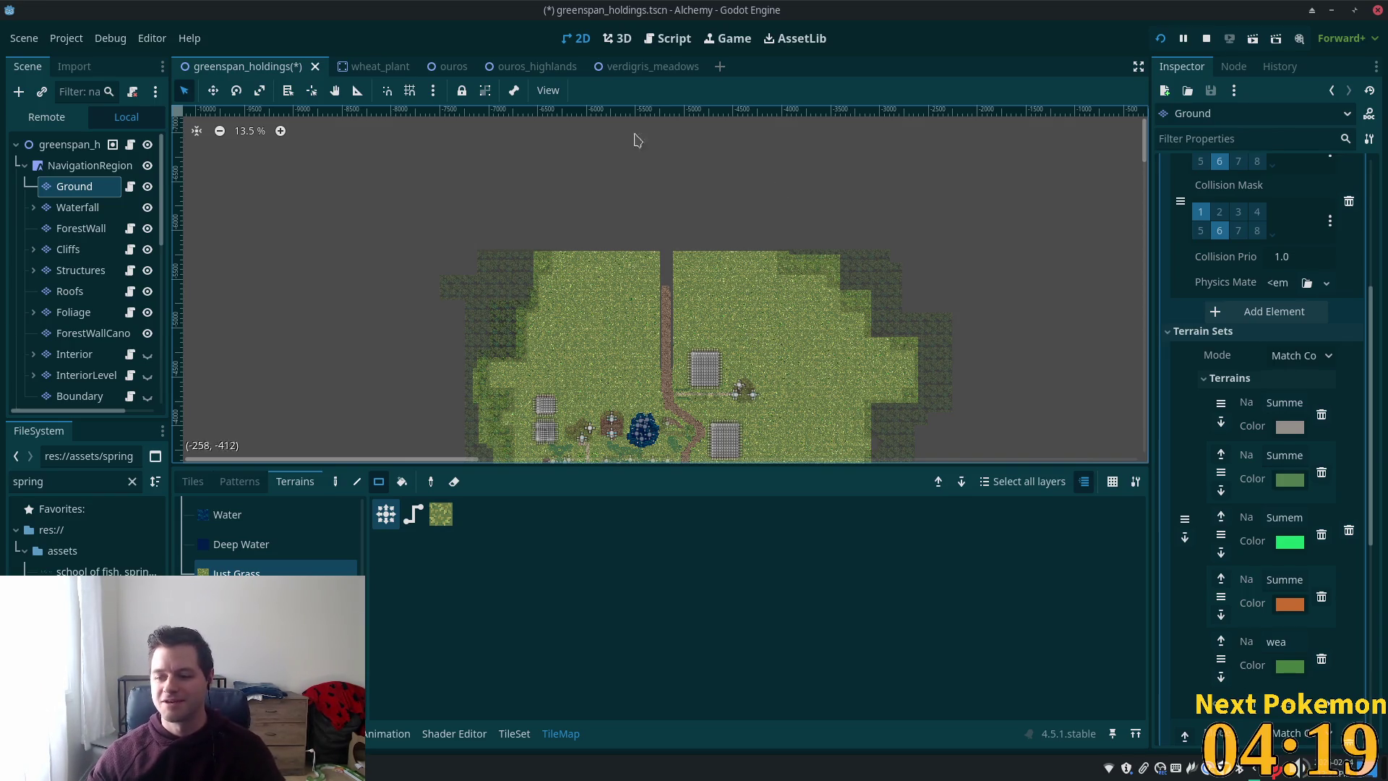
pyautogui.scroll(12, 597, 335)
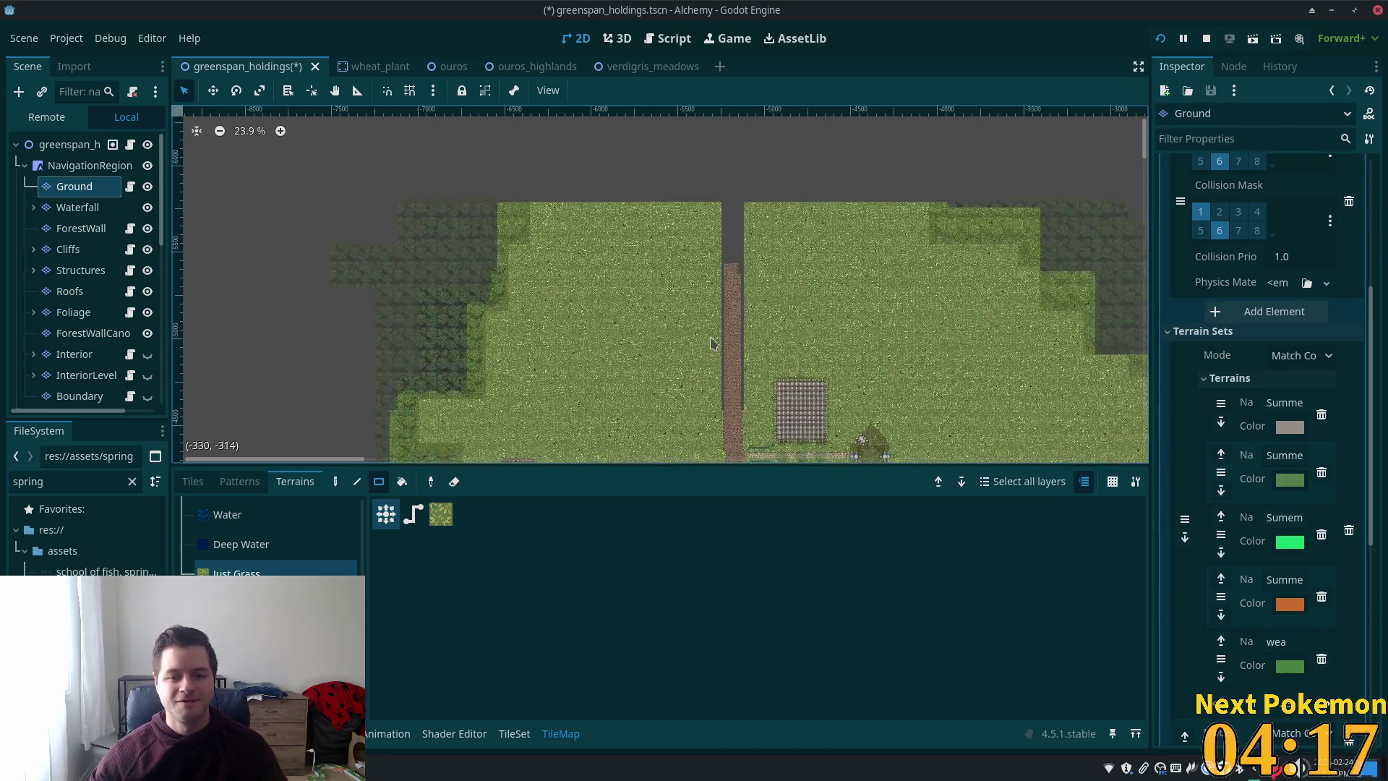
pyautogui.scroll(-7, 900, 313)
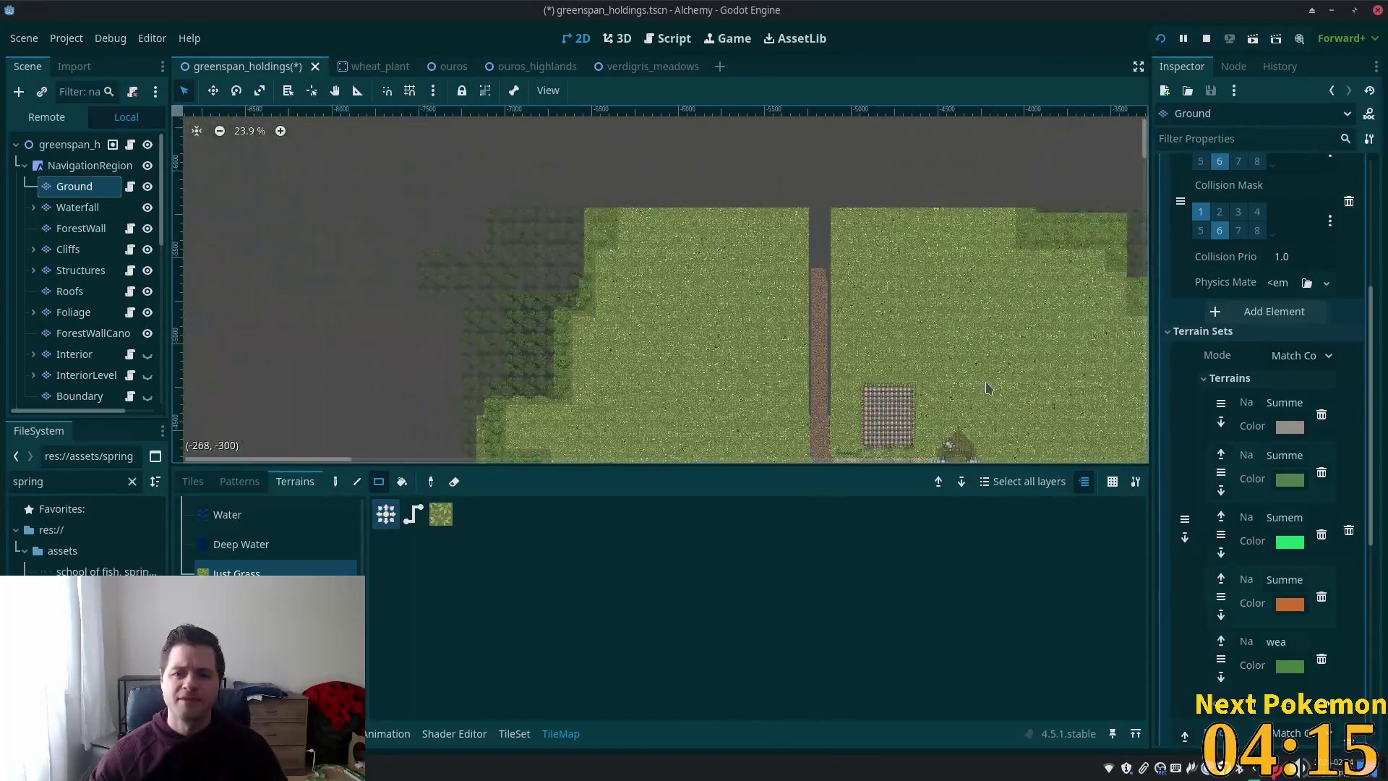
pyautogui.moveTo(708, 417); pyautogui.dragTo(702, 407)
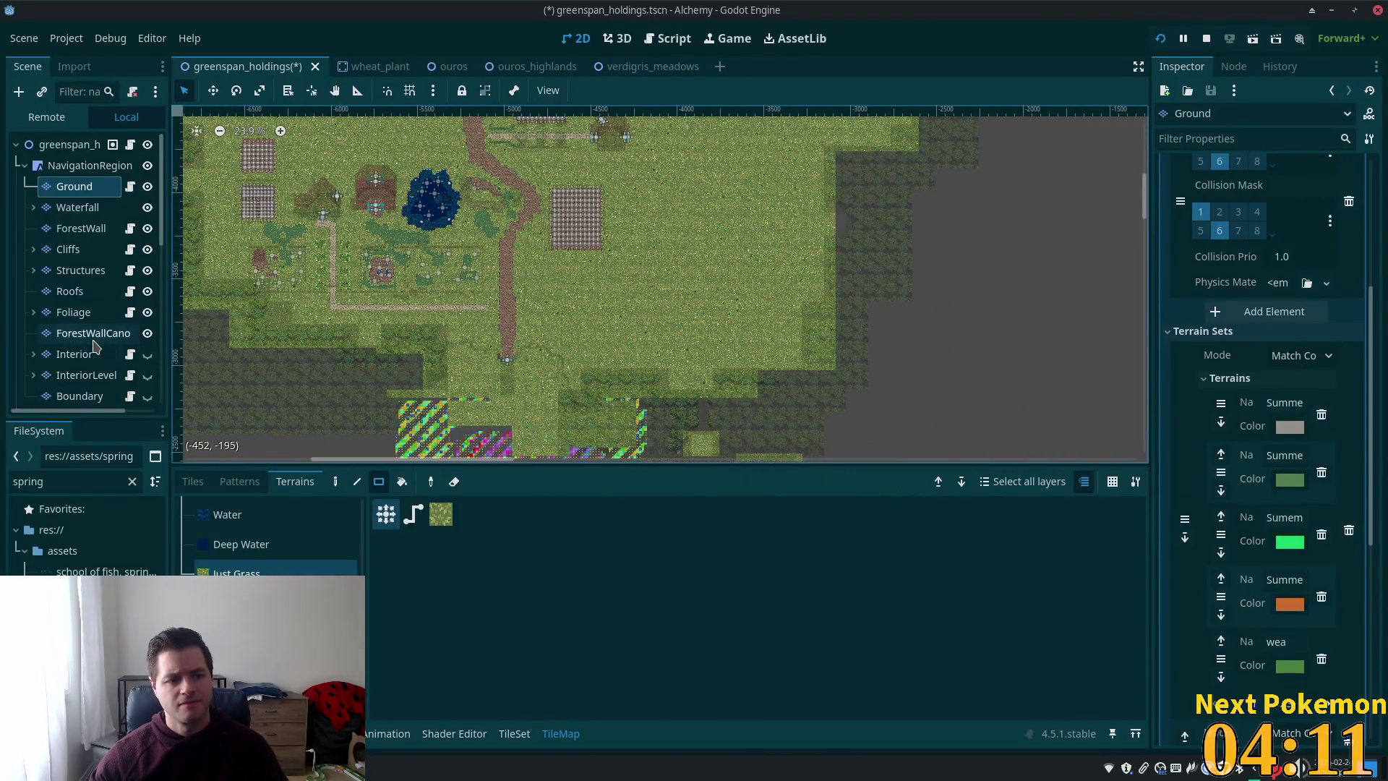
pyautogui.scroll(-1, 97, 307)
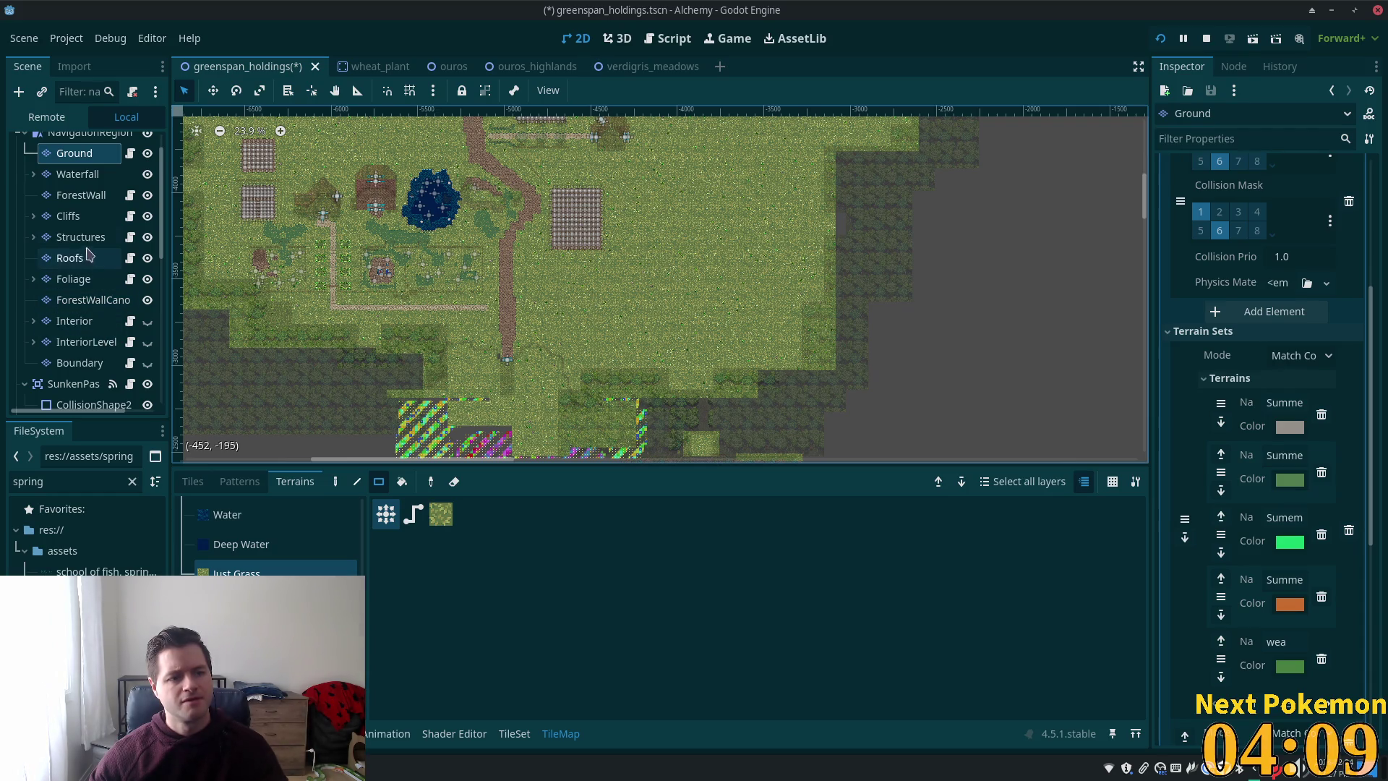
# - Select the ForestWallCanopy layer and switch the tile atlas to the green spring forest tree tiles
pyautogui.click(81, 302)
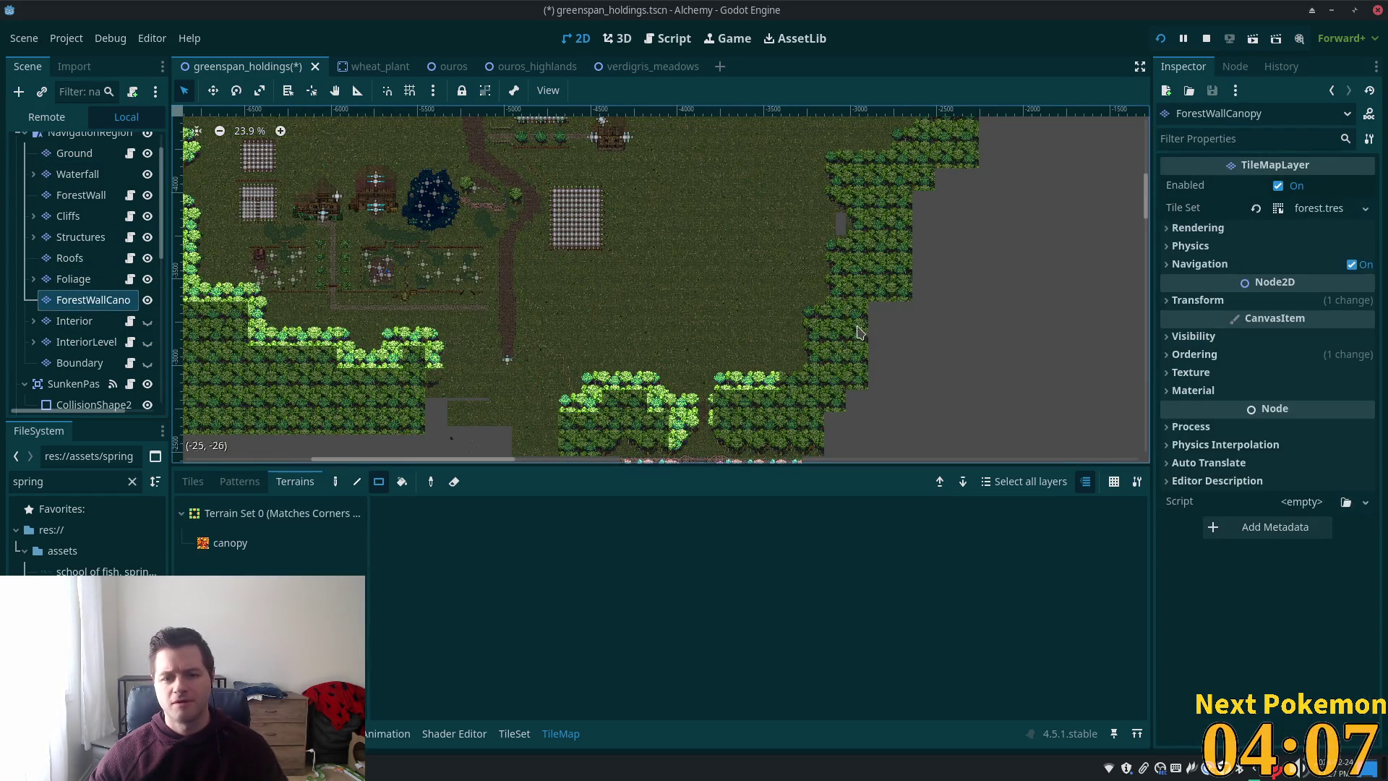
pyautogui.scroll(5, 858, 333)
pyautogui.click(193, 482)
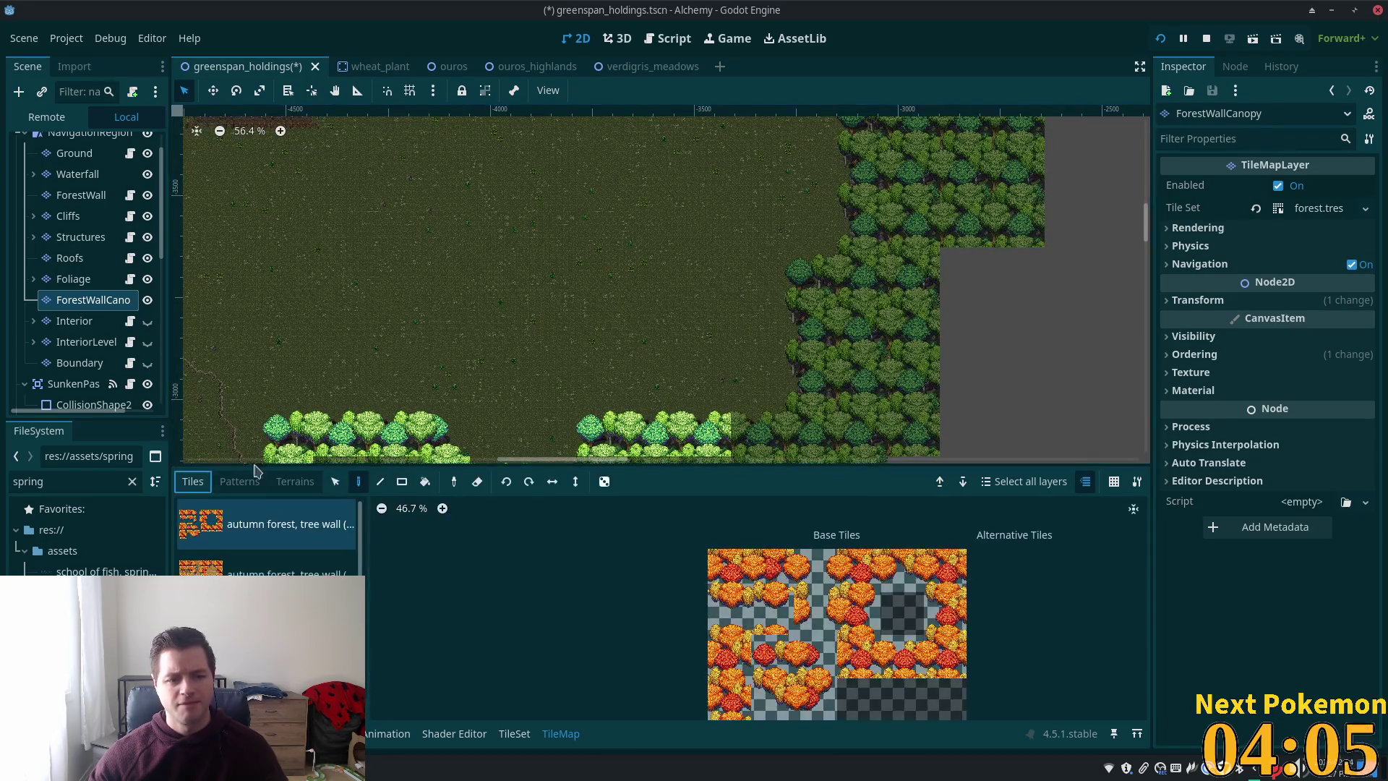
pyautogui.scroll(2, 527, 340)
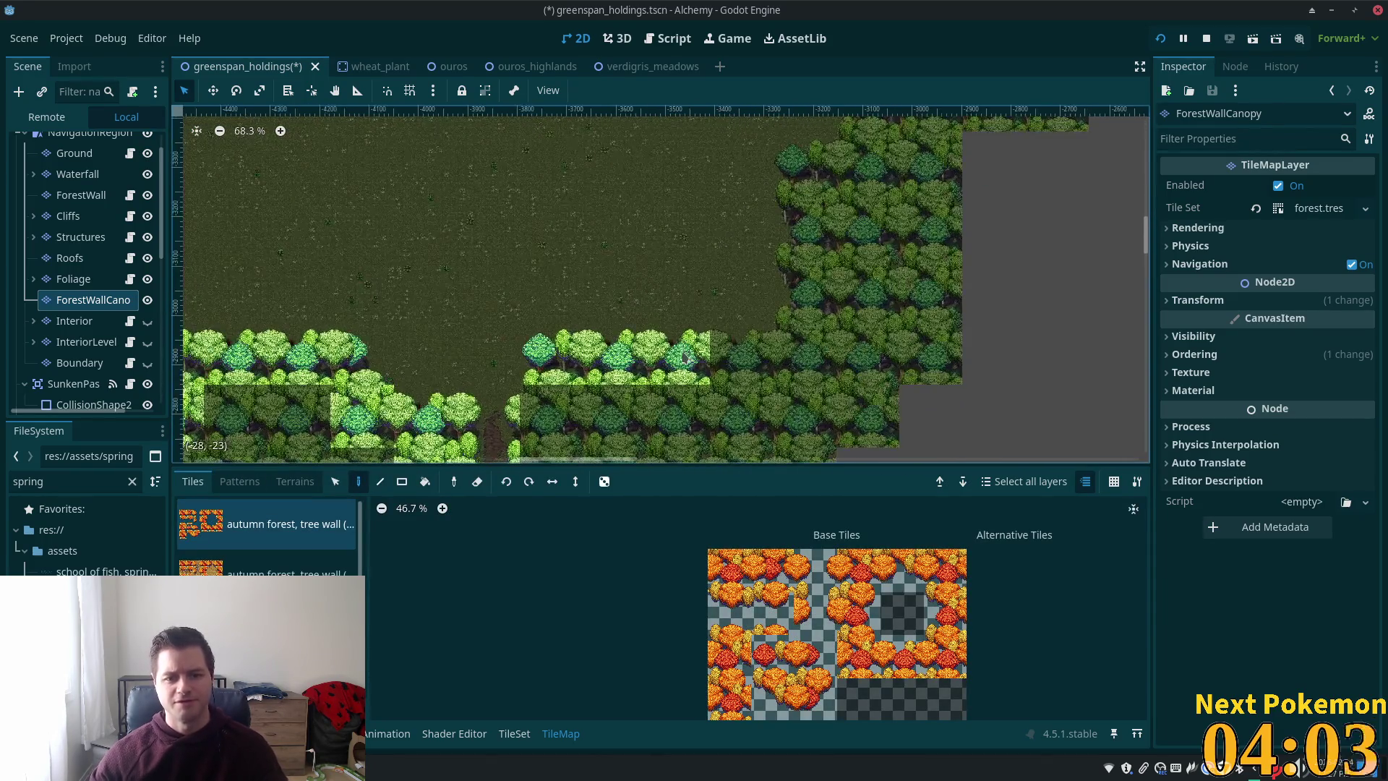
pyautogui.scroll(2, 792, 399)
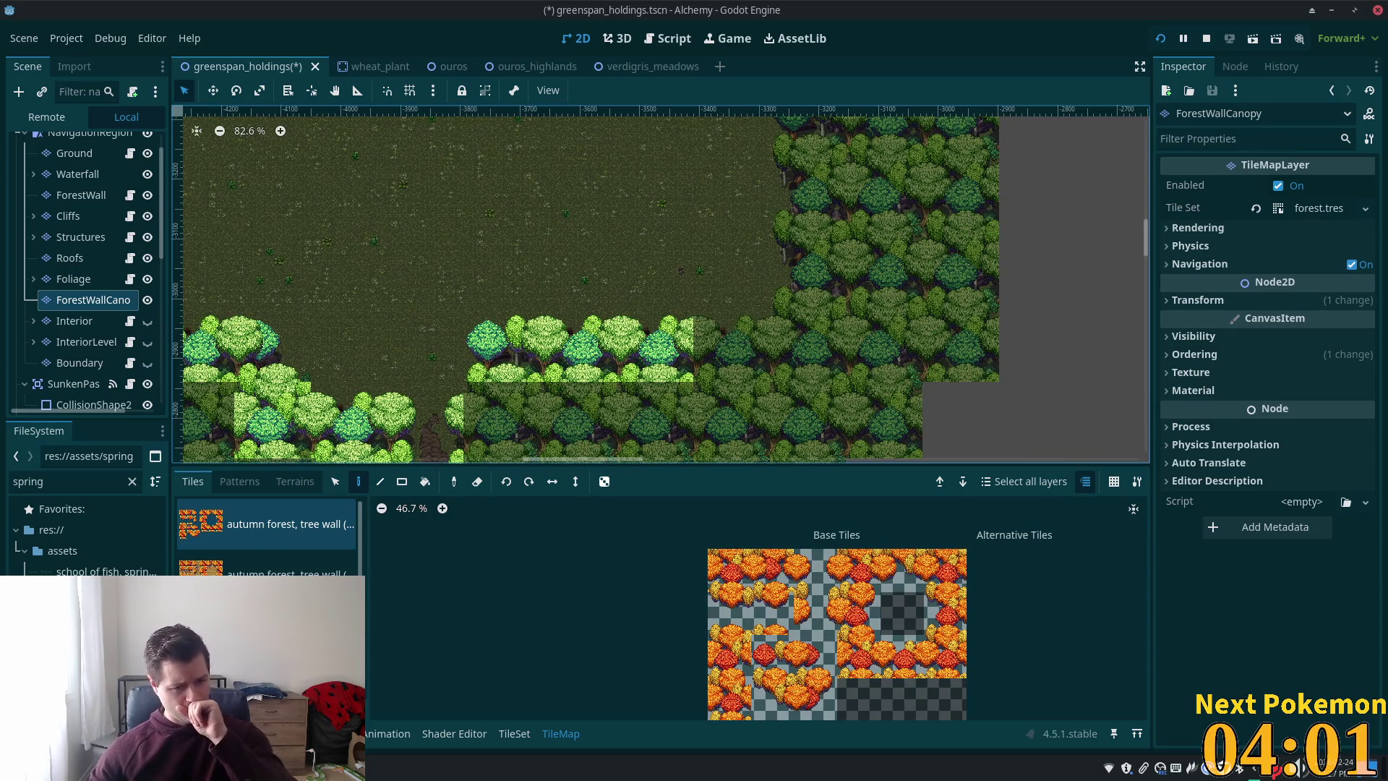
pyautogui.click(267, 623)
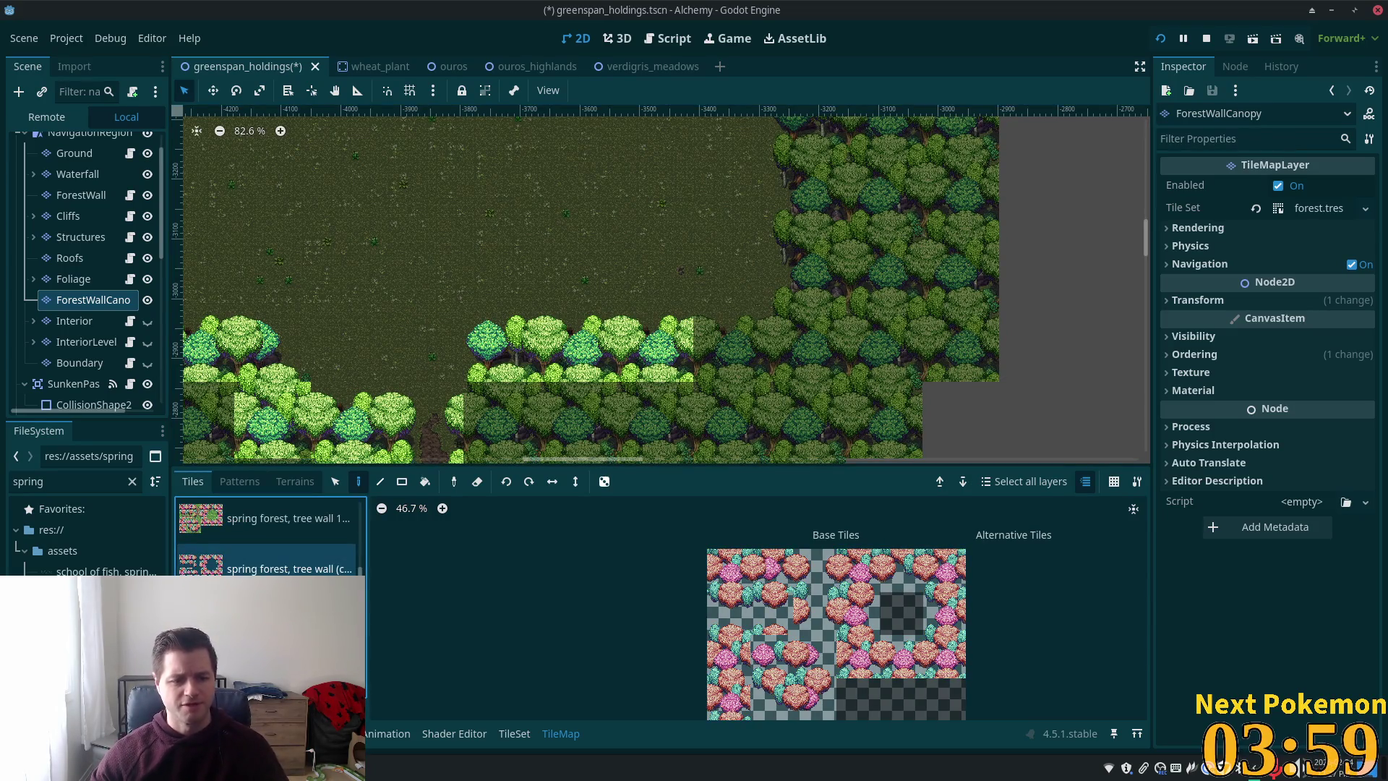
pyautogui.click(365, 647)
# - Paint bright green tree and canopy tiles down the lower forest edge
pyautogui.click(901, 656)
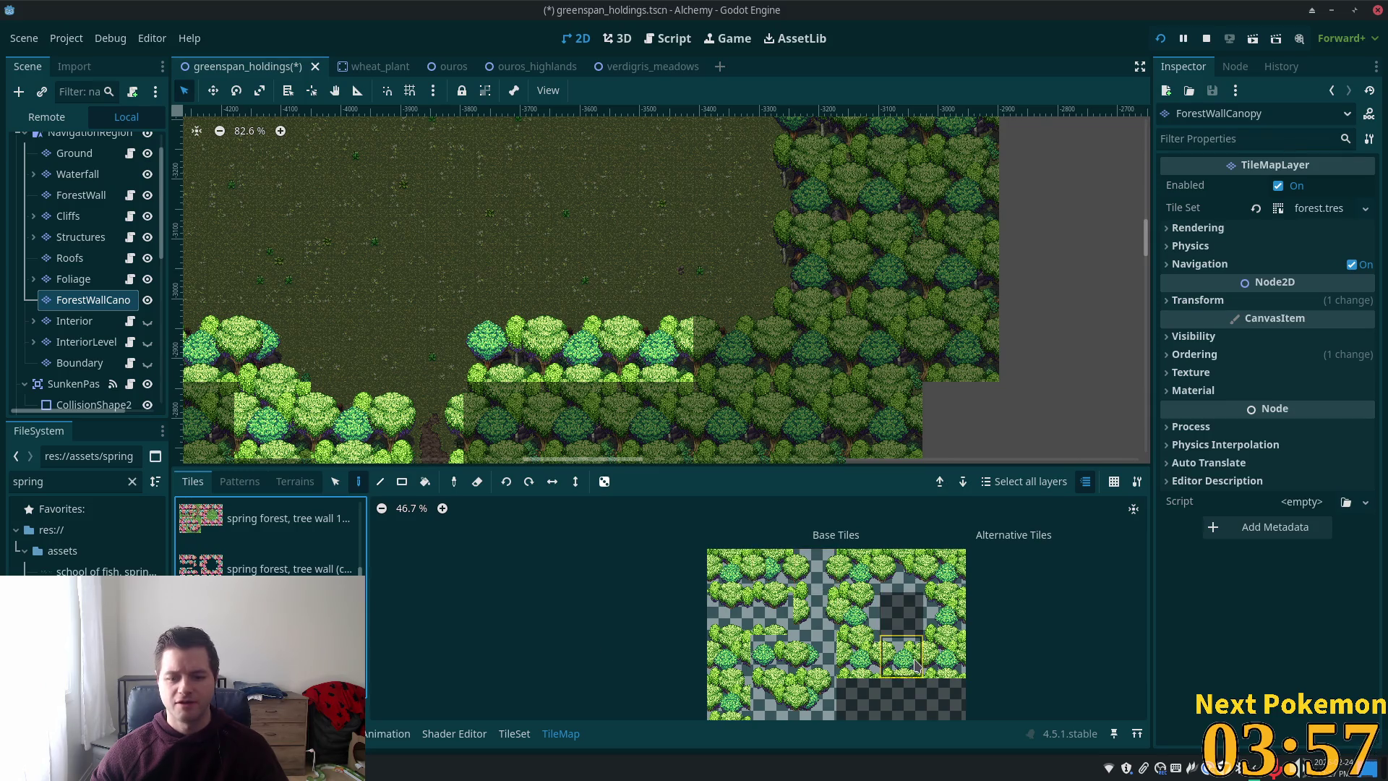
pyautogui.click(727, 359)
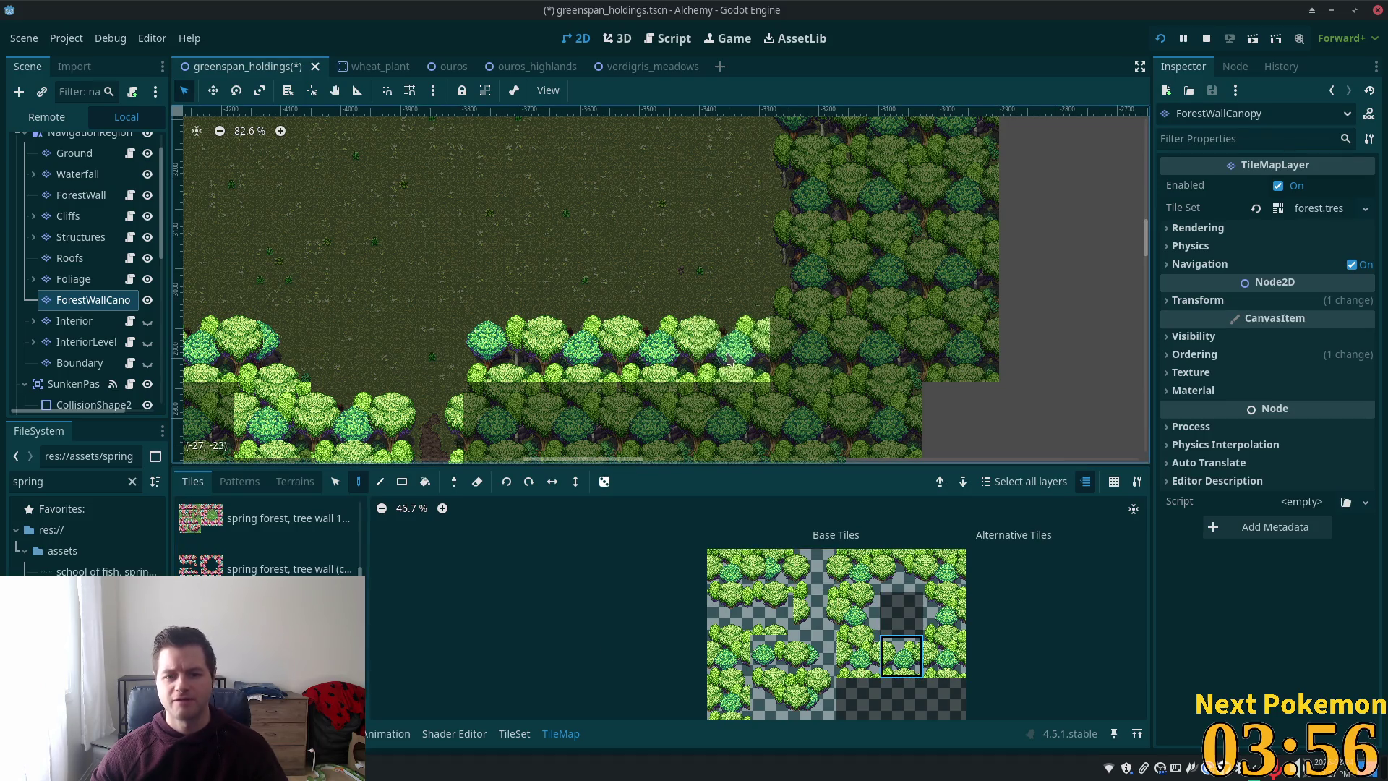
pyautogui.click(947, 661)
pyautogui.click(808, 343)
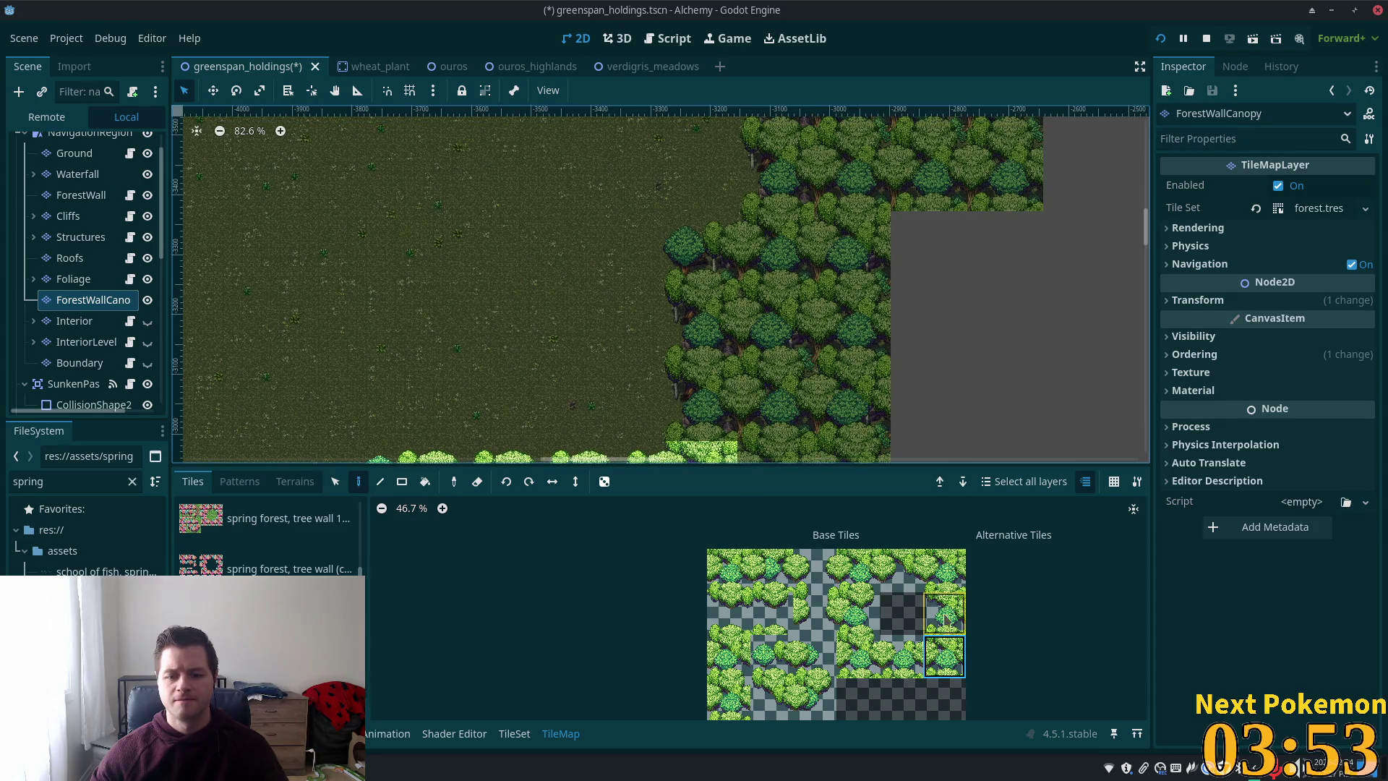
pyautogui.click(944, 615)
pyautogui.click(700, 403)
pyautogui.click(701, 325)
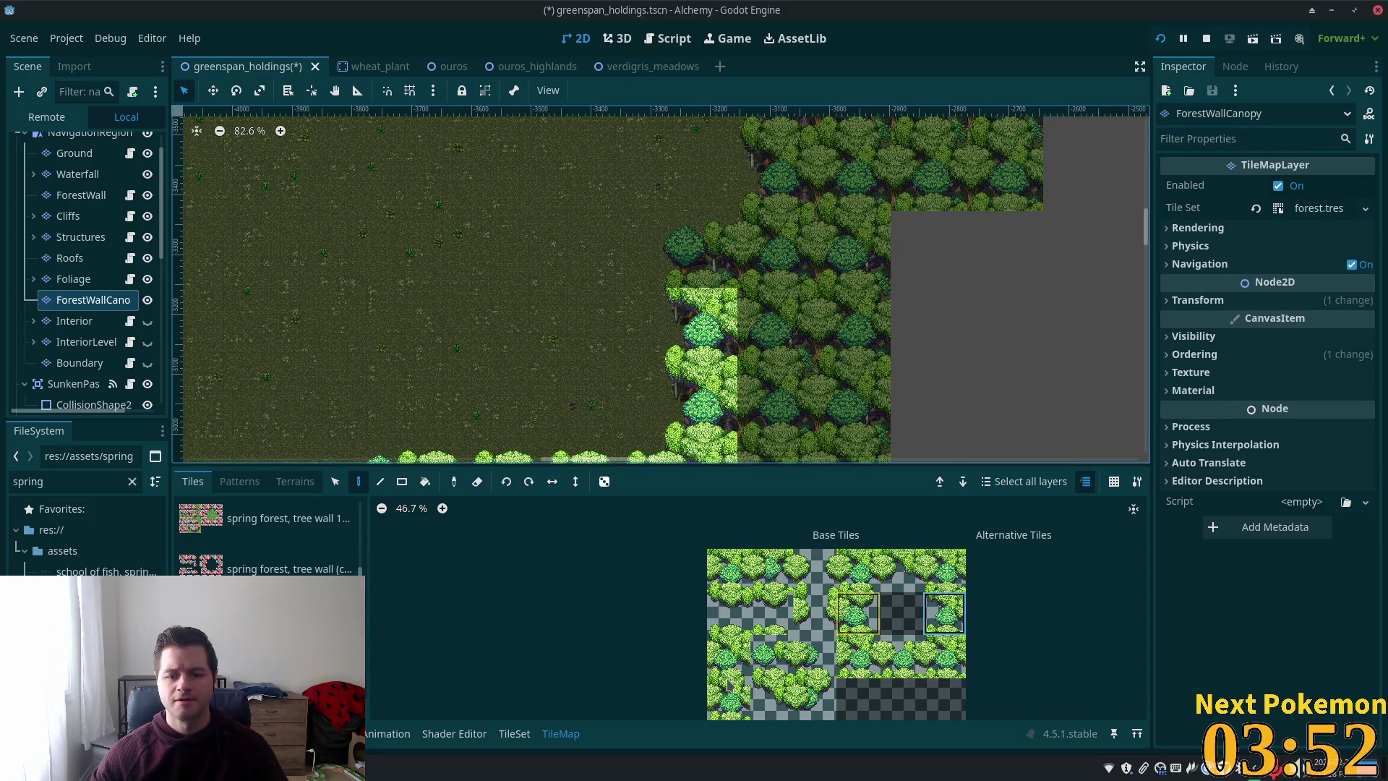
pyautogui.click(772, 656)
pyautogui.click(700, 247)
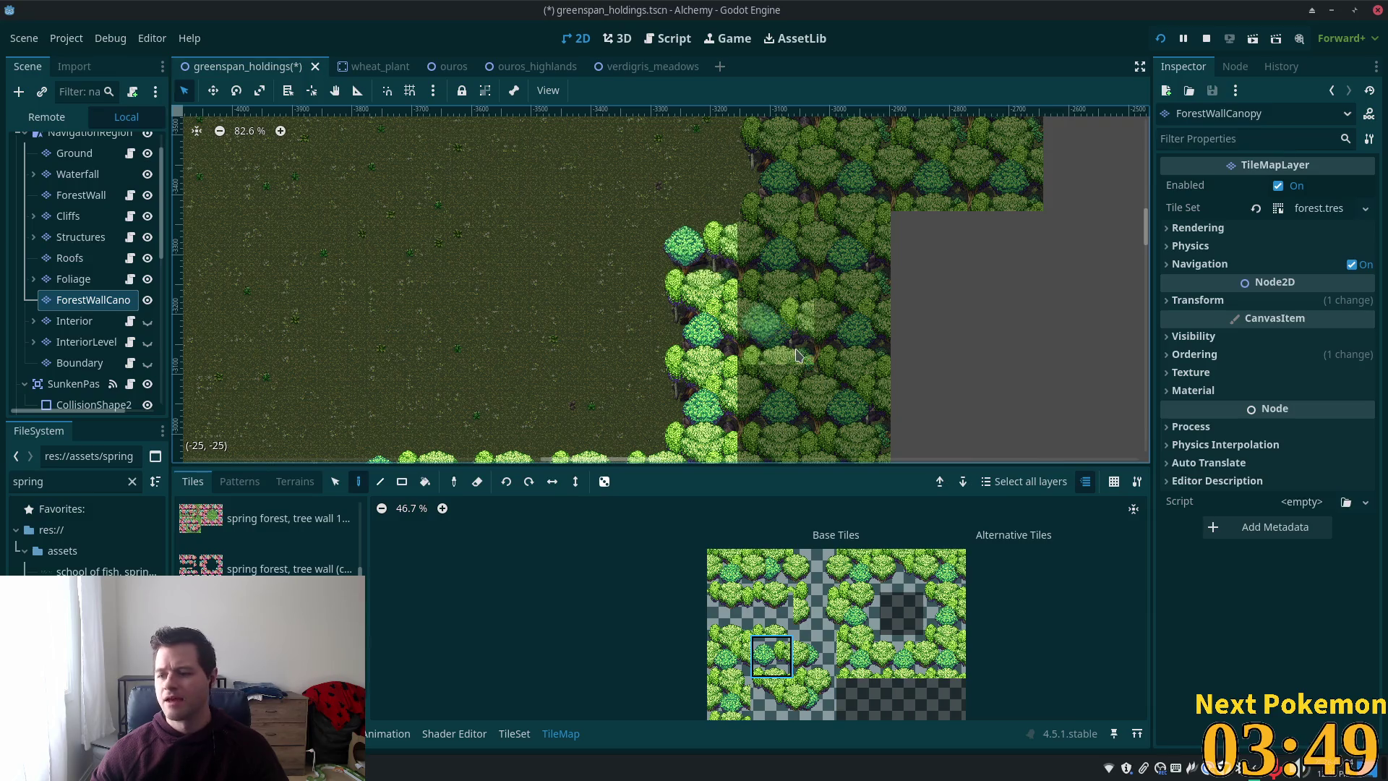
# - Add more bright trees along the forest edge, including rounded tree tiles at the bottom
pyautogui.scroll(5, 795, 354)
pyautogui.hscroll(3, 795, 354)
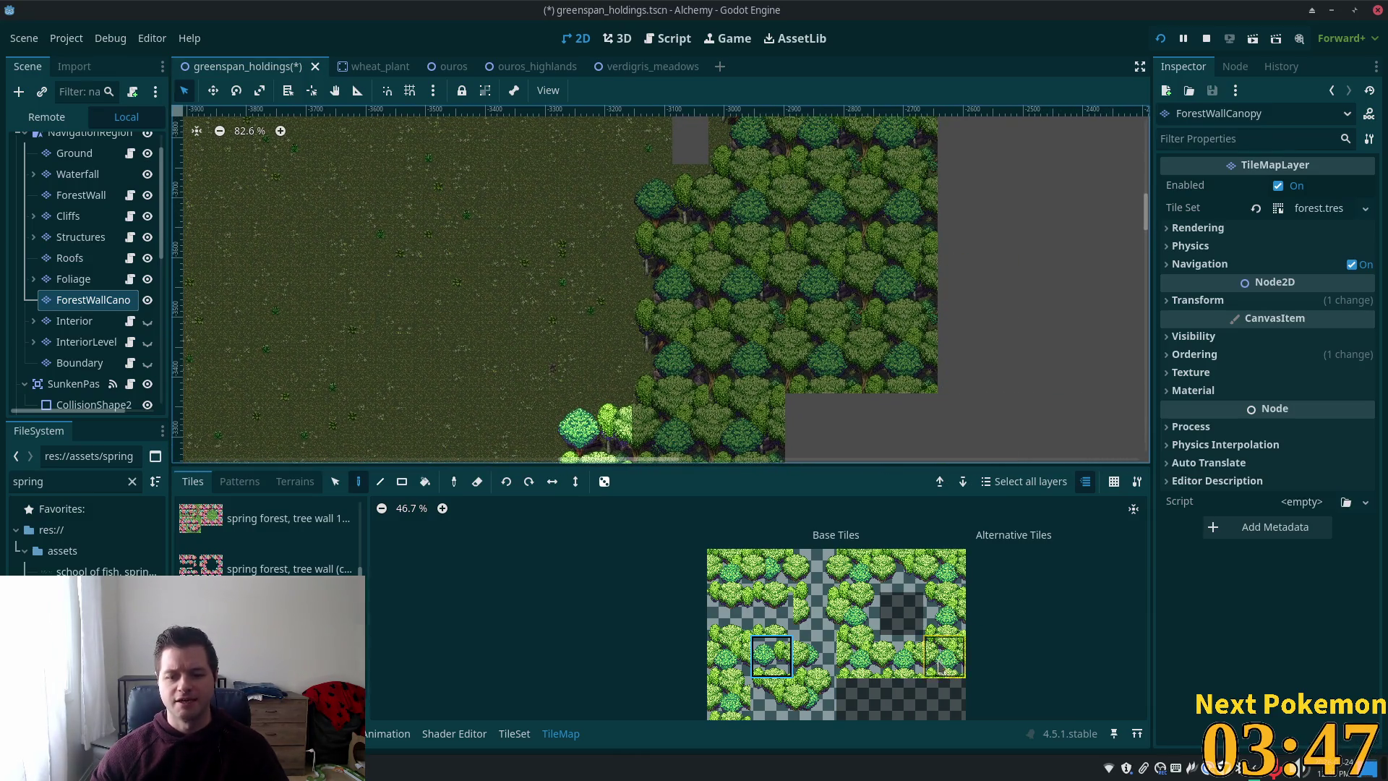
pyautogui.click(639, 444)
pyautogui.click(945, 613)
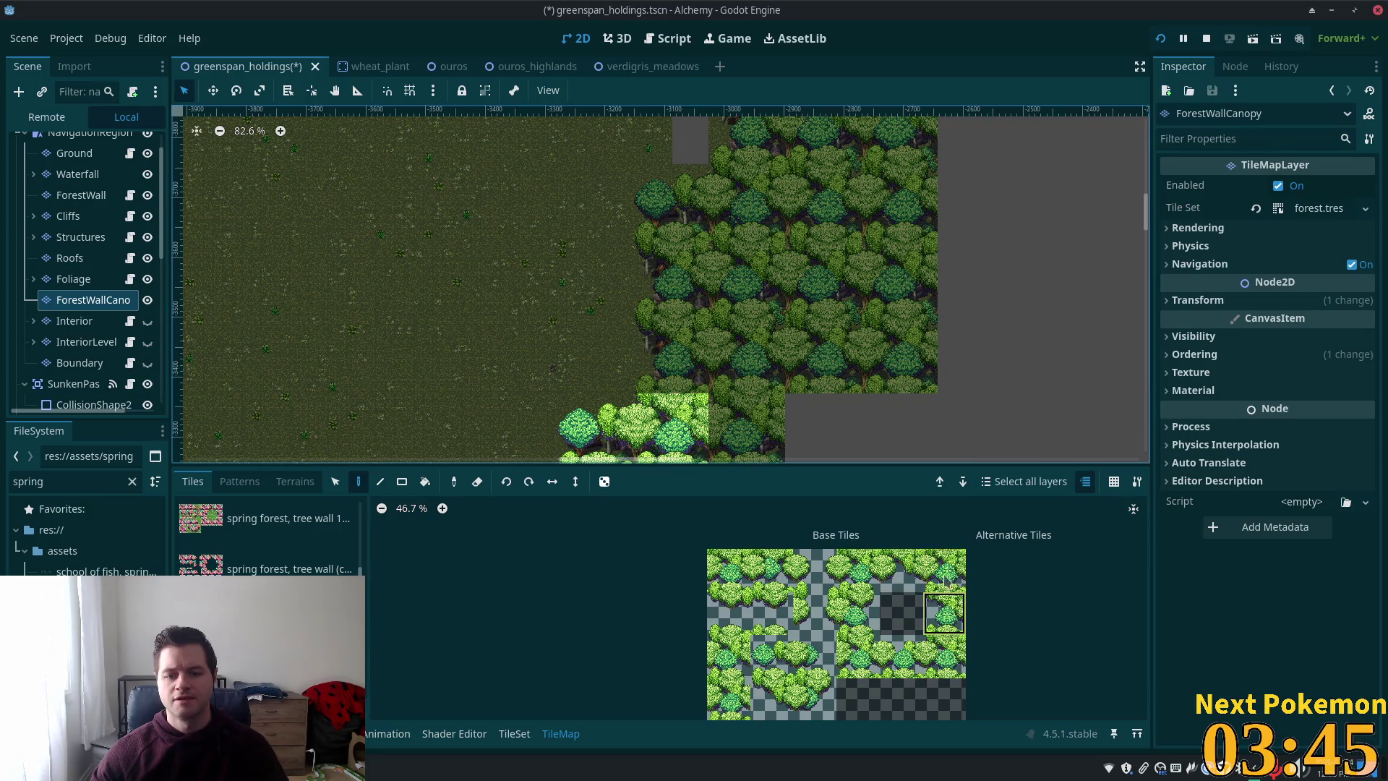
pyautogui.click(676, 350)
pyautogui.click(672, 280)
pyautogui.scroll(2, 748, 282)
pyautogui.hscroll(1, 749, 281)
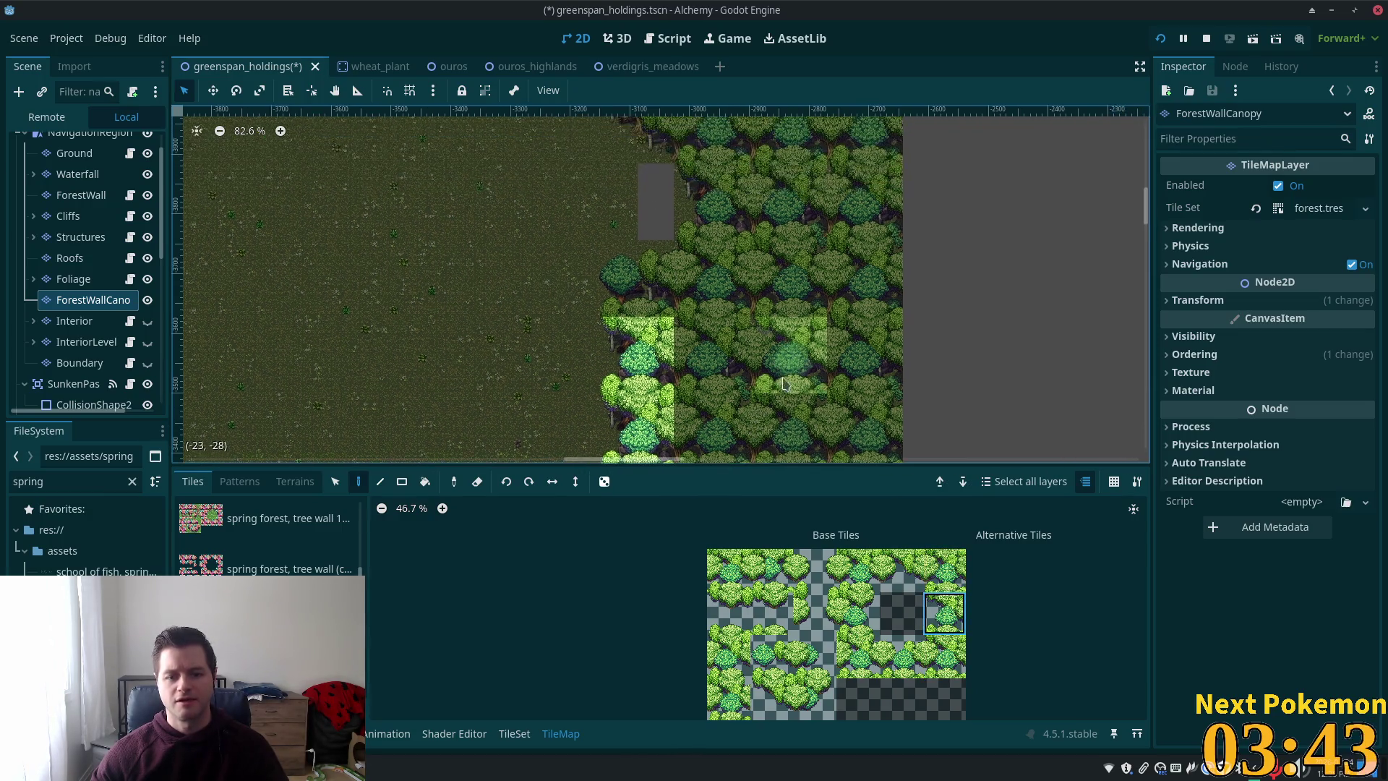
pyautogui.click(771, 655)
pyautogui.click(636, 282)
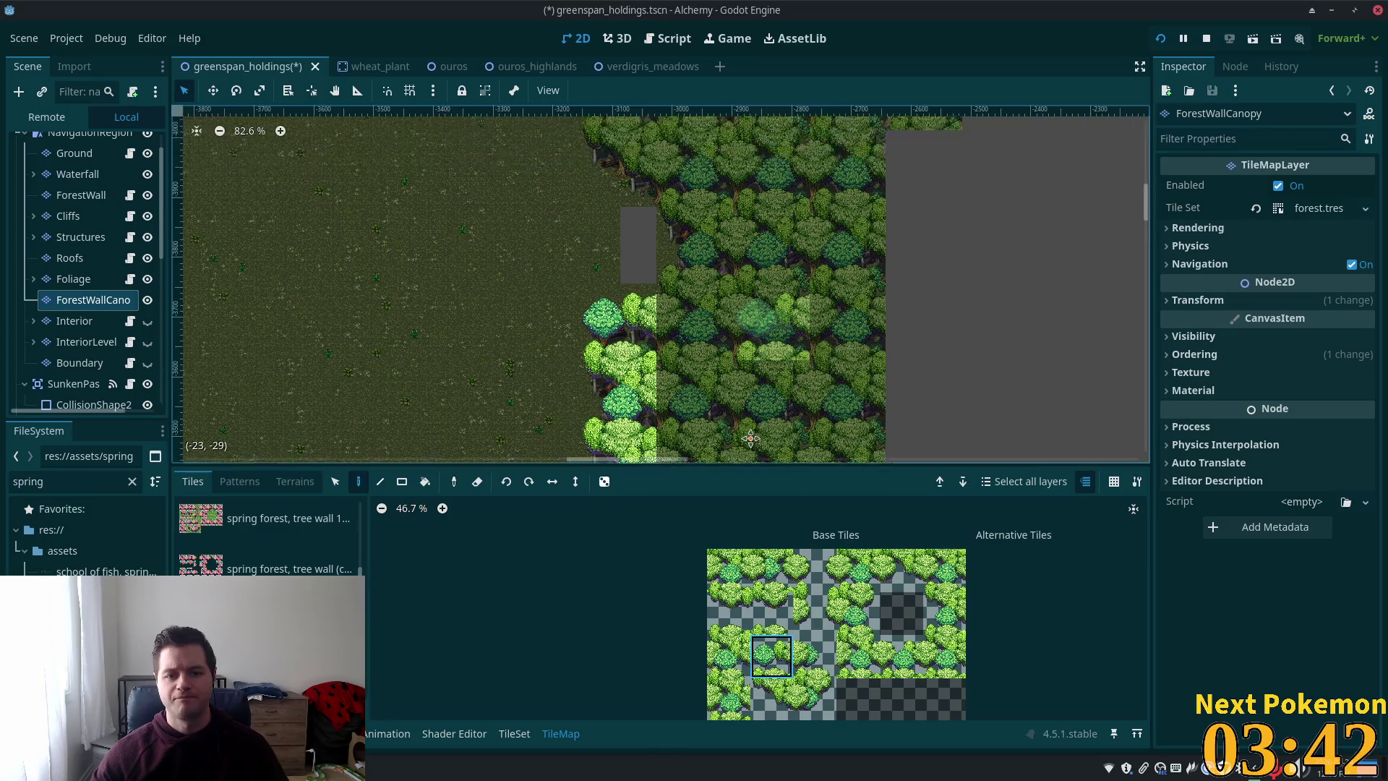
# - Place upper-edge and top-corner canopy tiles into the forest edge
pyautogui.scroll(4, 651, 282)
pyautogui.hscroll(2, 651, 281)
pyautogui.scroll(-3, 752, 123)
pyautogui.hscroll(-2, 751, 123)
pyautogui.scroll(3, 752, 123)
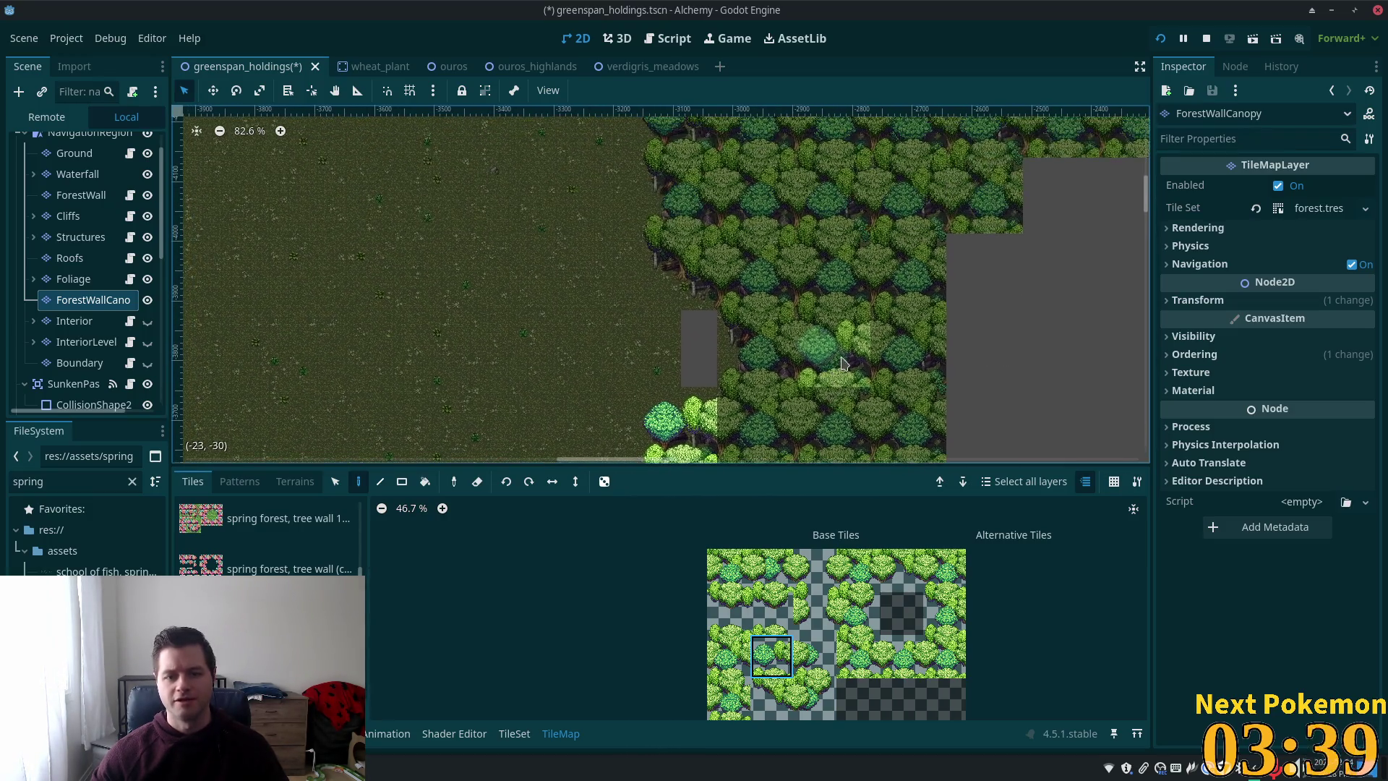
pyautogui.click(940, 602)
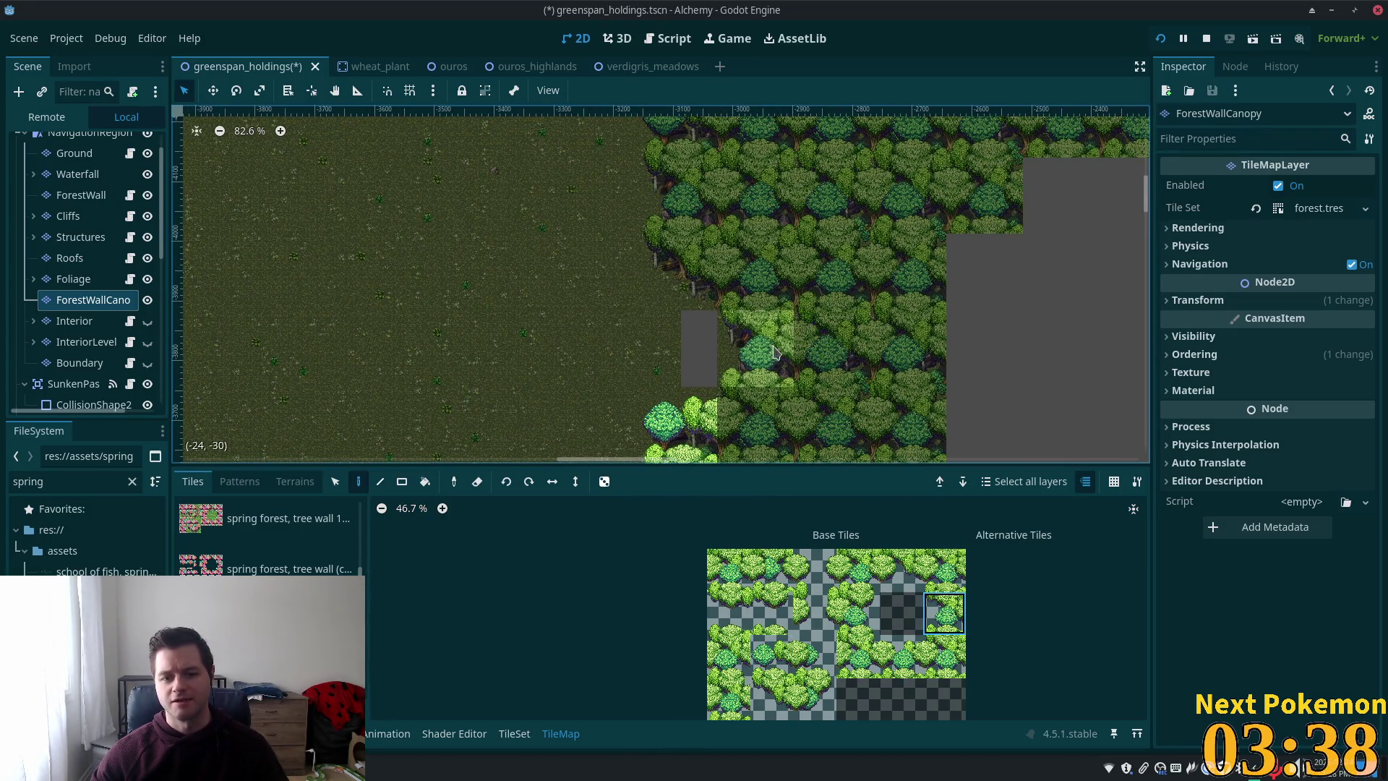
pyautogui.click(756, 349)
pyautogui.click(944, 656)
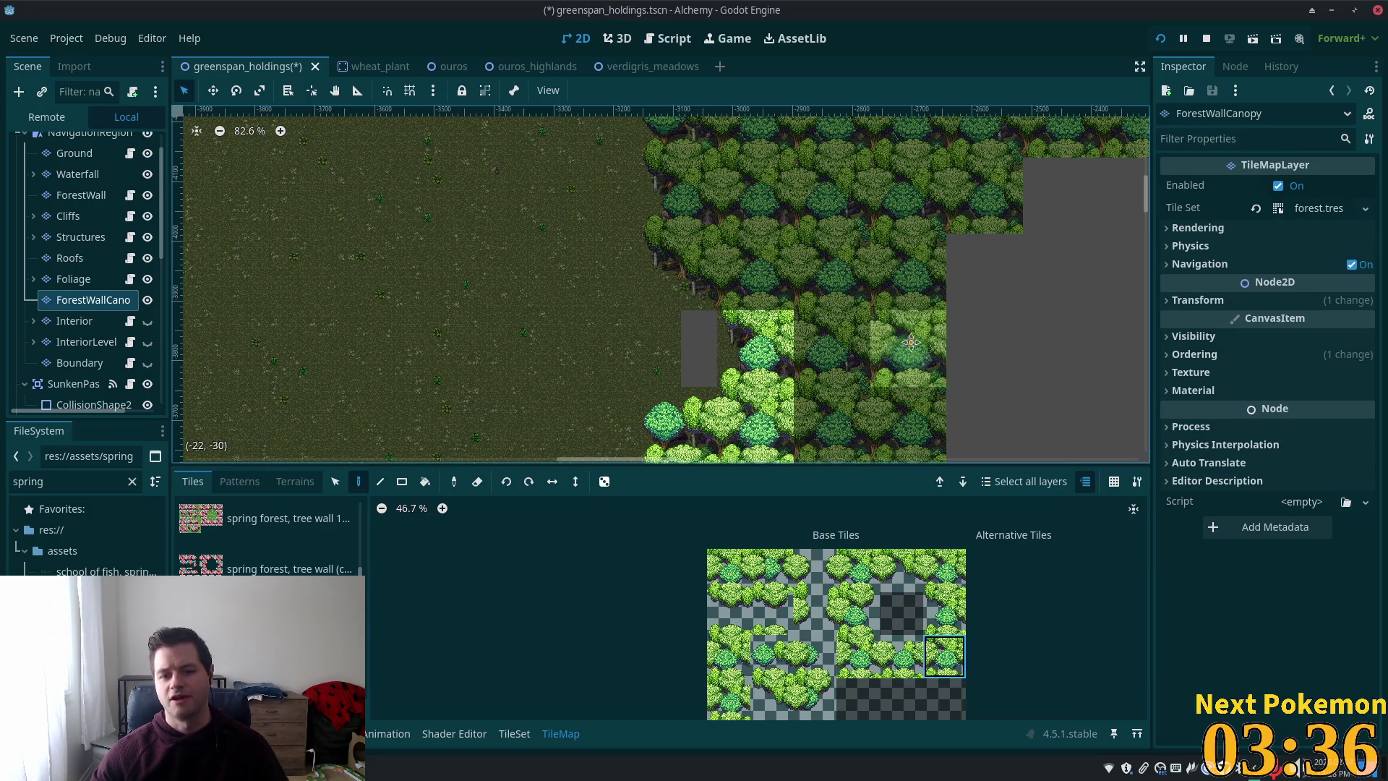
pyautogui.scroll(2, 911, 362)
pyautogui.click(931, 578)
pyautogui.click(762, 347)
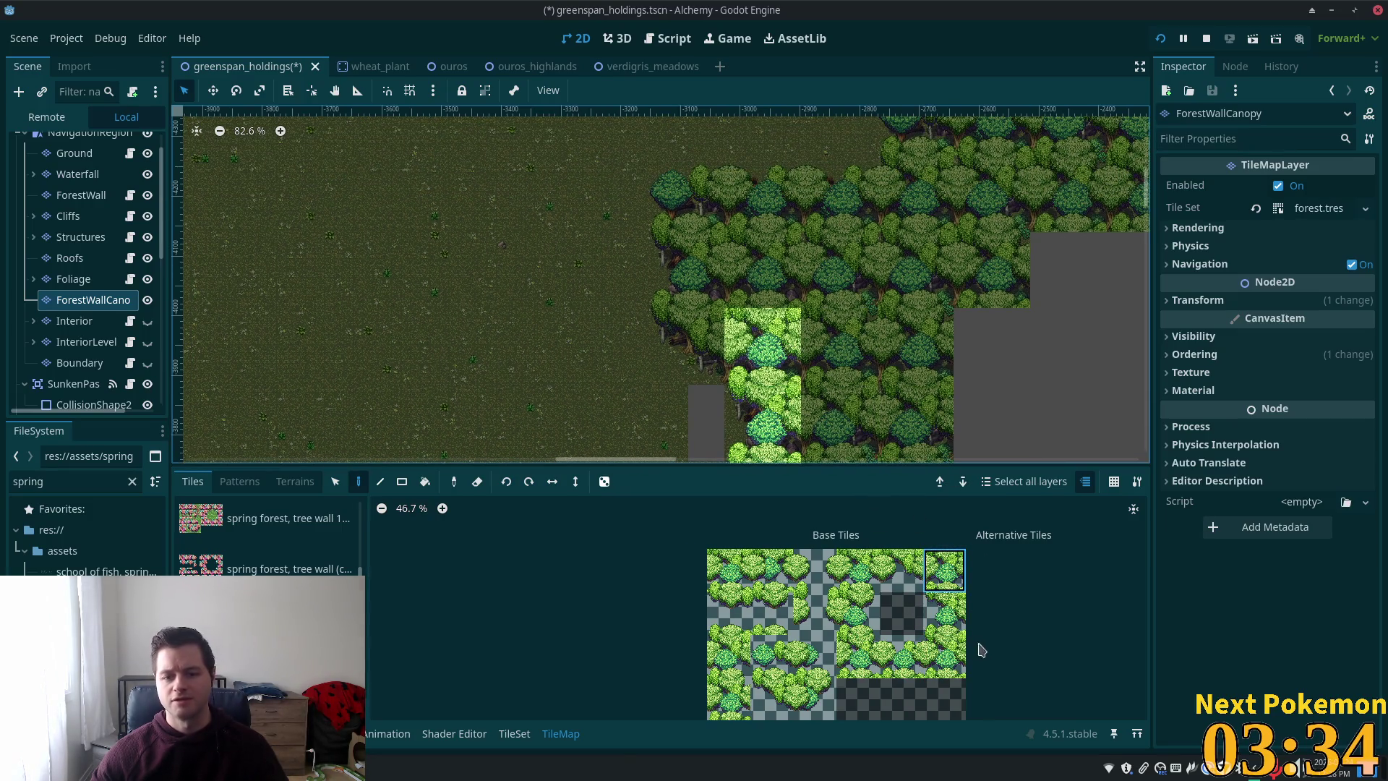
pyautogui.hscroll(-1, 915, 349)
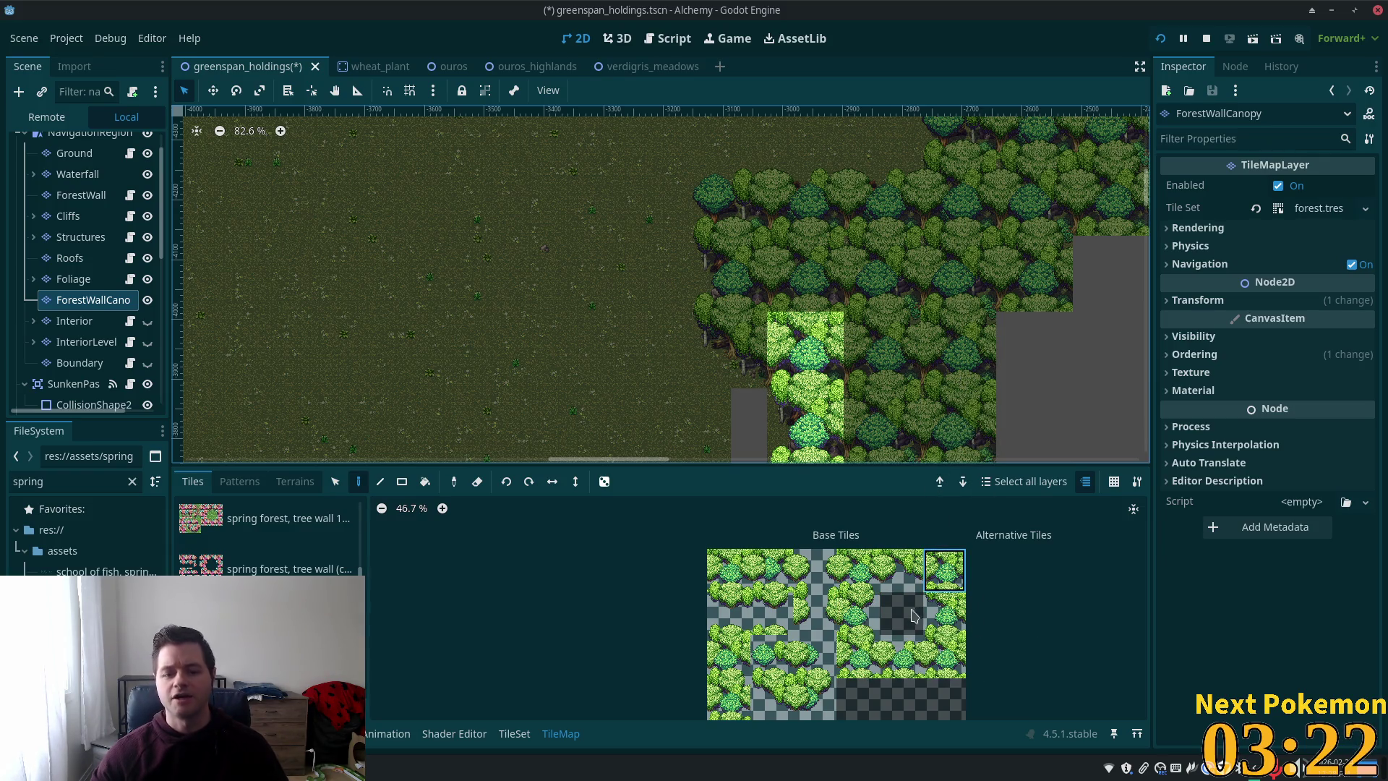
pyautogui.click(731, 338)
# - Paint canopy tiles above the bright trees and a short row along the edge
pyautogui.scroll(3, 886, 281)
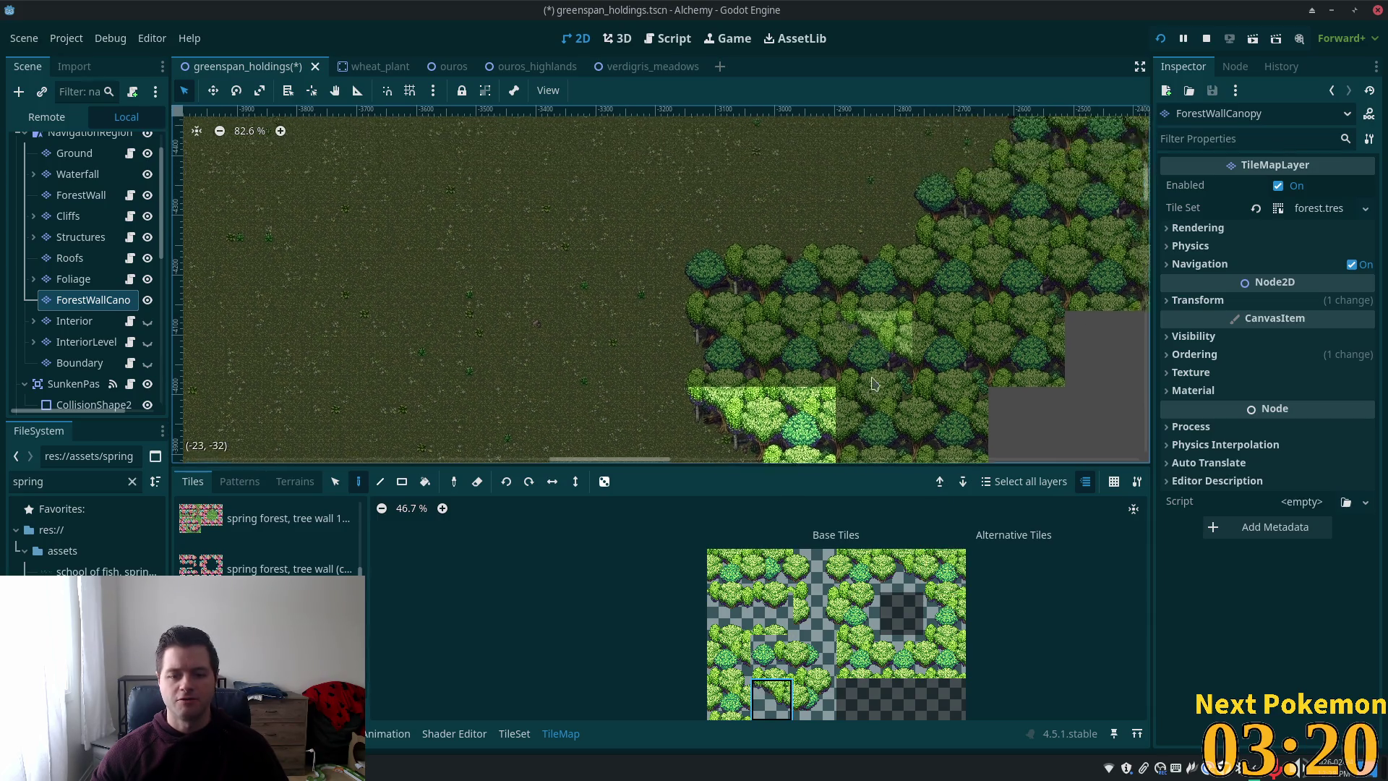
pyautogui.click(944, 613)
pyautogui.click(726, 349)
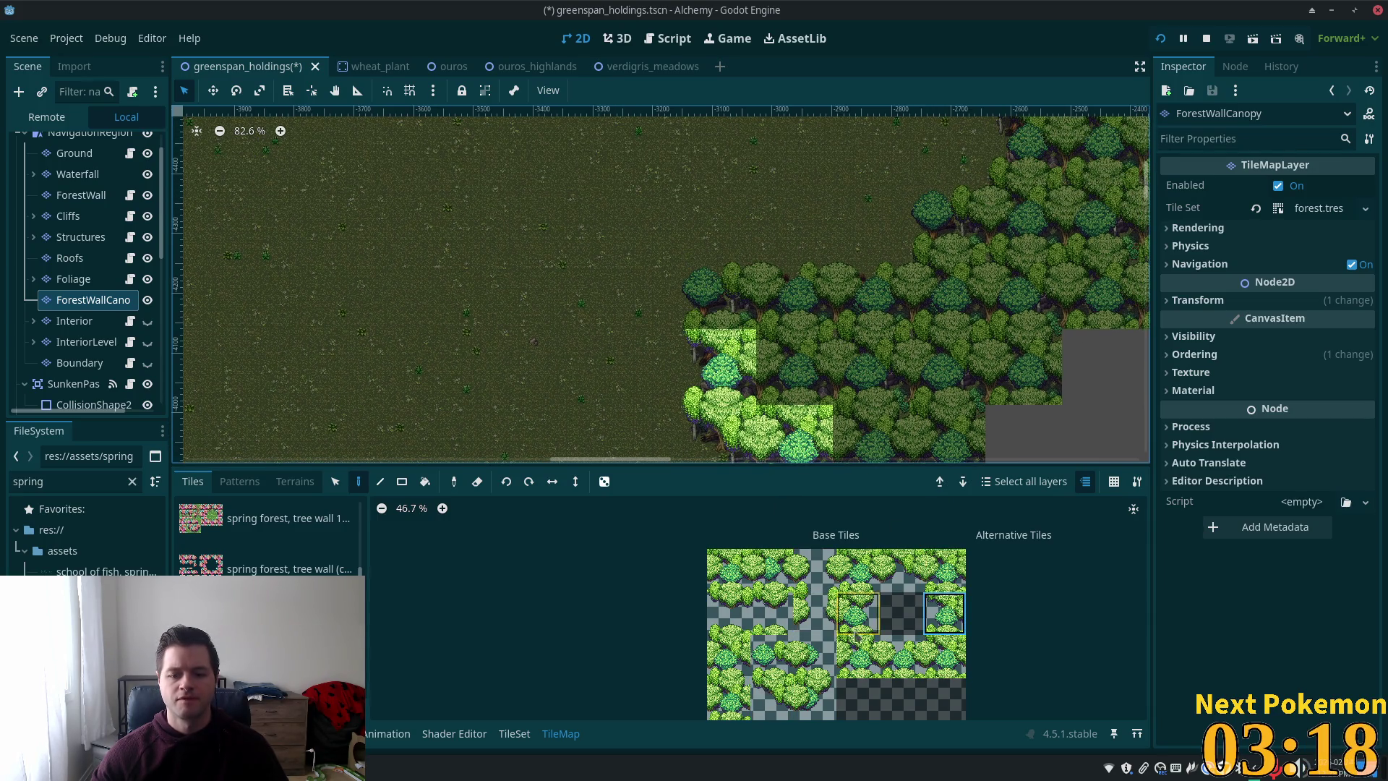
pyautogui.click(720, 284)
pyautogui.hscroll(6, 795, 289)
pyautogui.scroll(3, 796, 289)
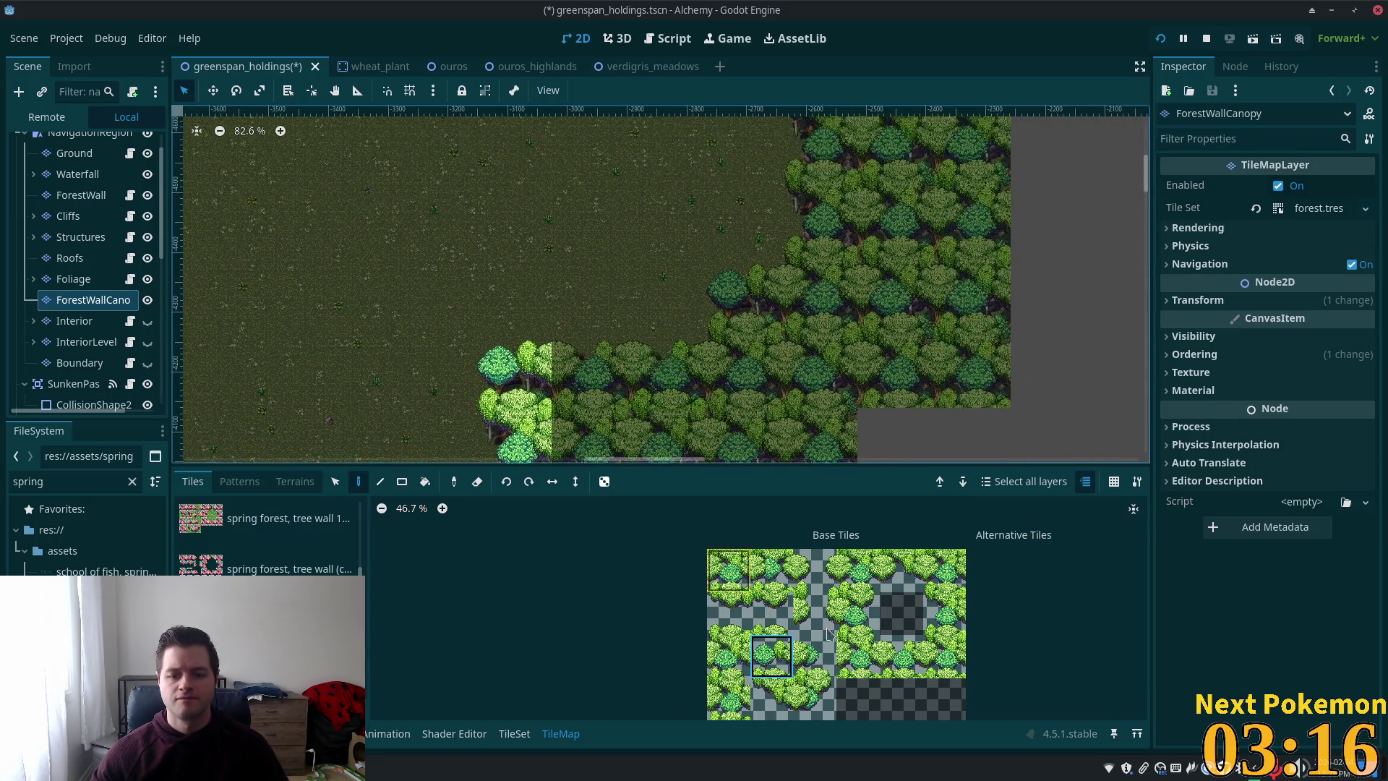
pyautogui.click(900, 655)
pyautogui.moveTo(605, 396); pyautogui.dragTo(669, 396)
# - Fill remaining edge cells and paint a column of canopy up the forest edge
pyautogui.scroll(1, 669, 396)
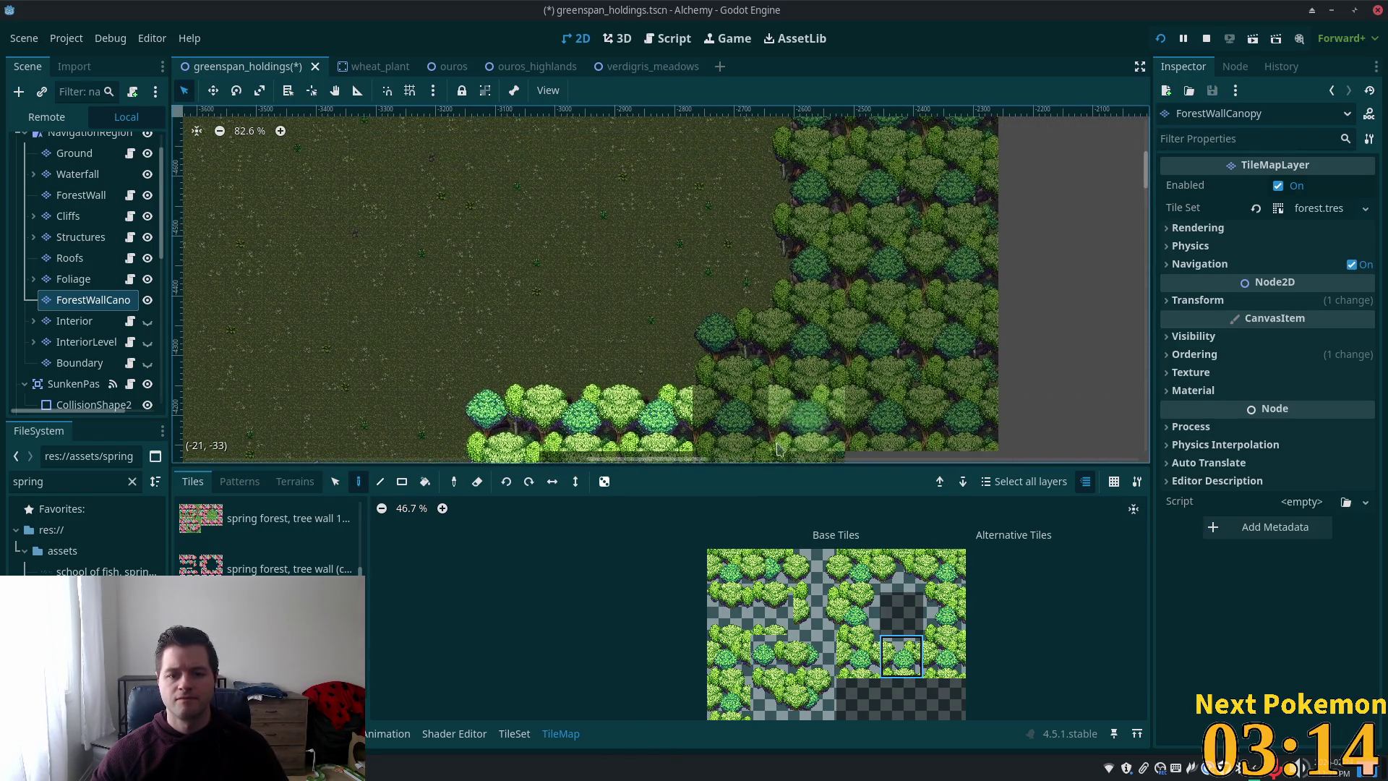
pyautogui.click(944, 655)
pyautogui.click(734, 436)
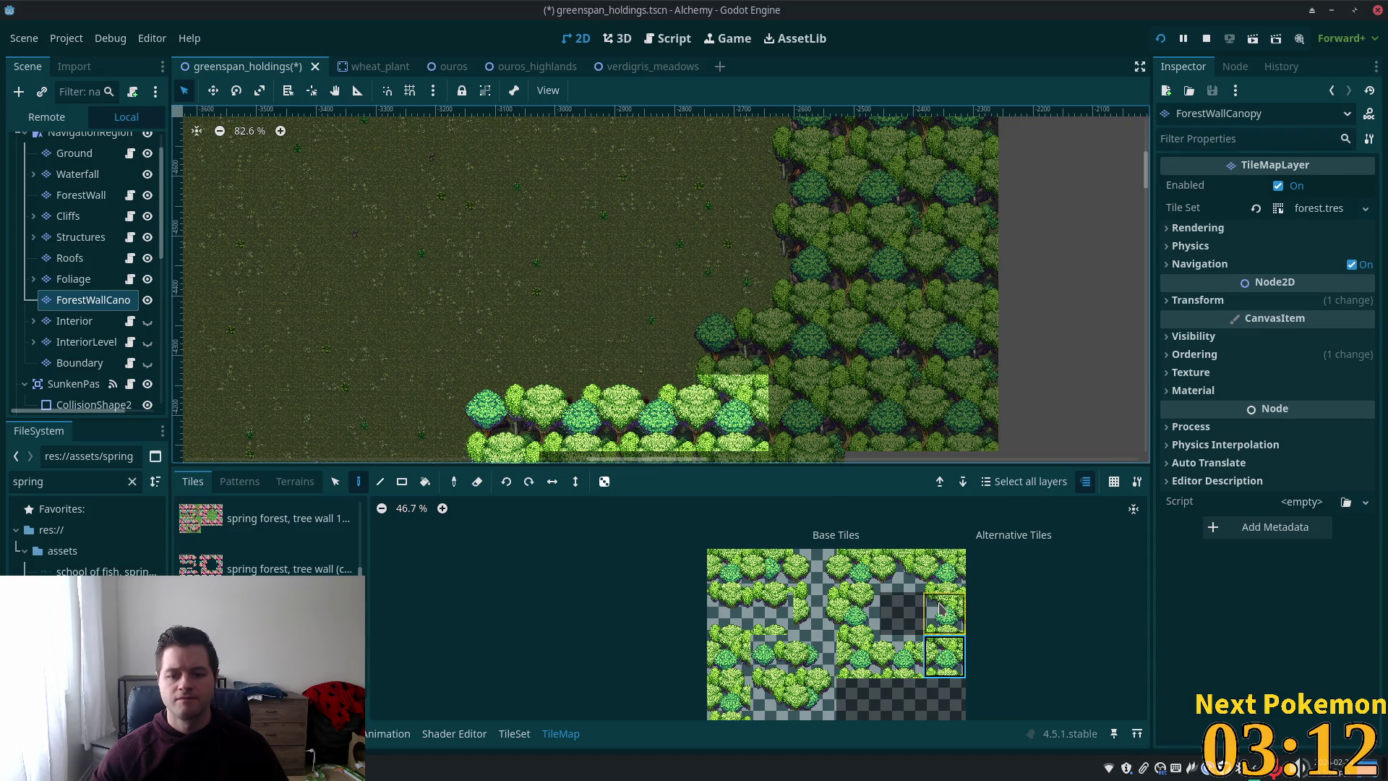
pyautogui.click(772, 656)
pyautogui.click(752, 352)
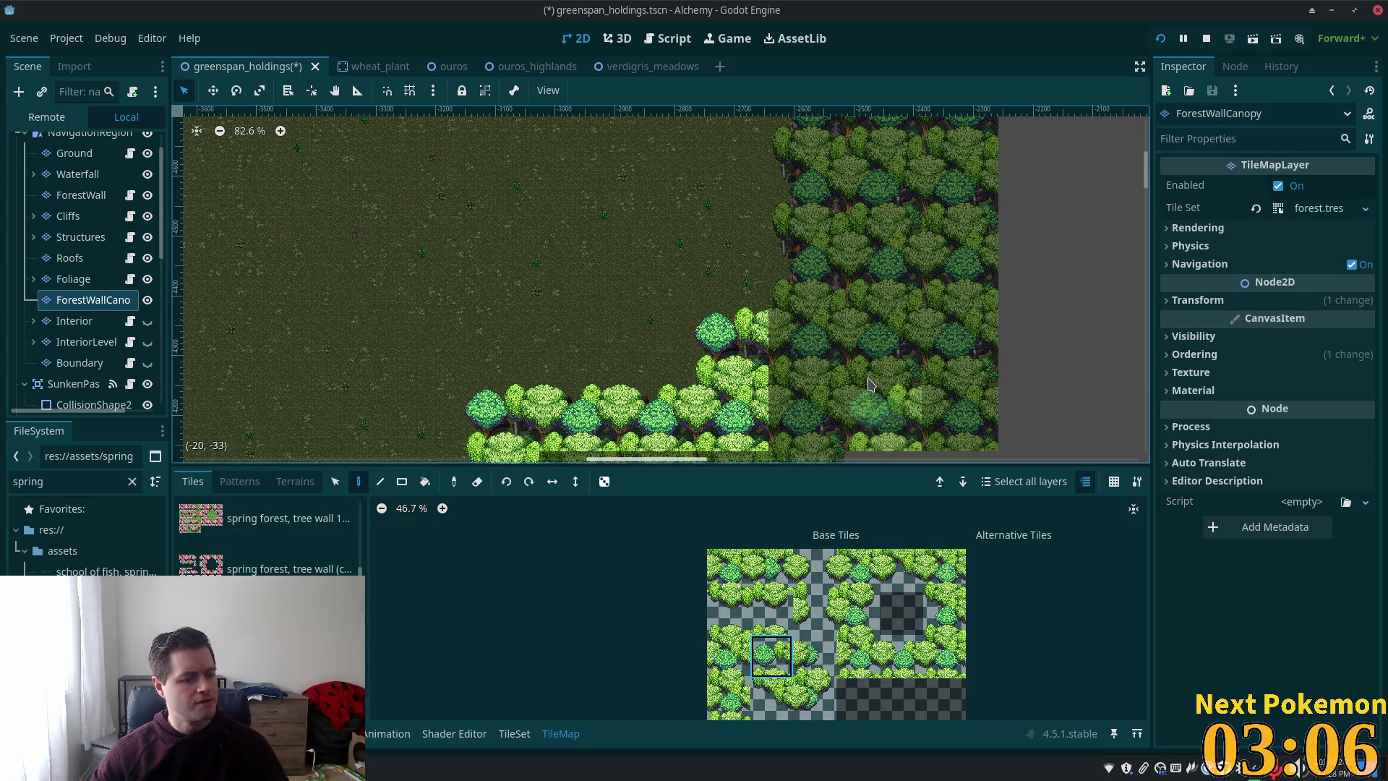
pyautogui.click(944, 613)
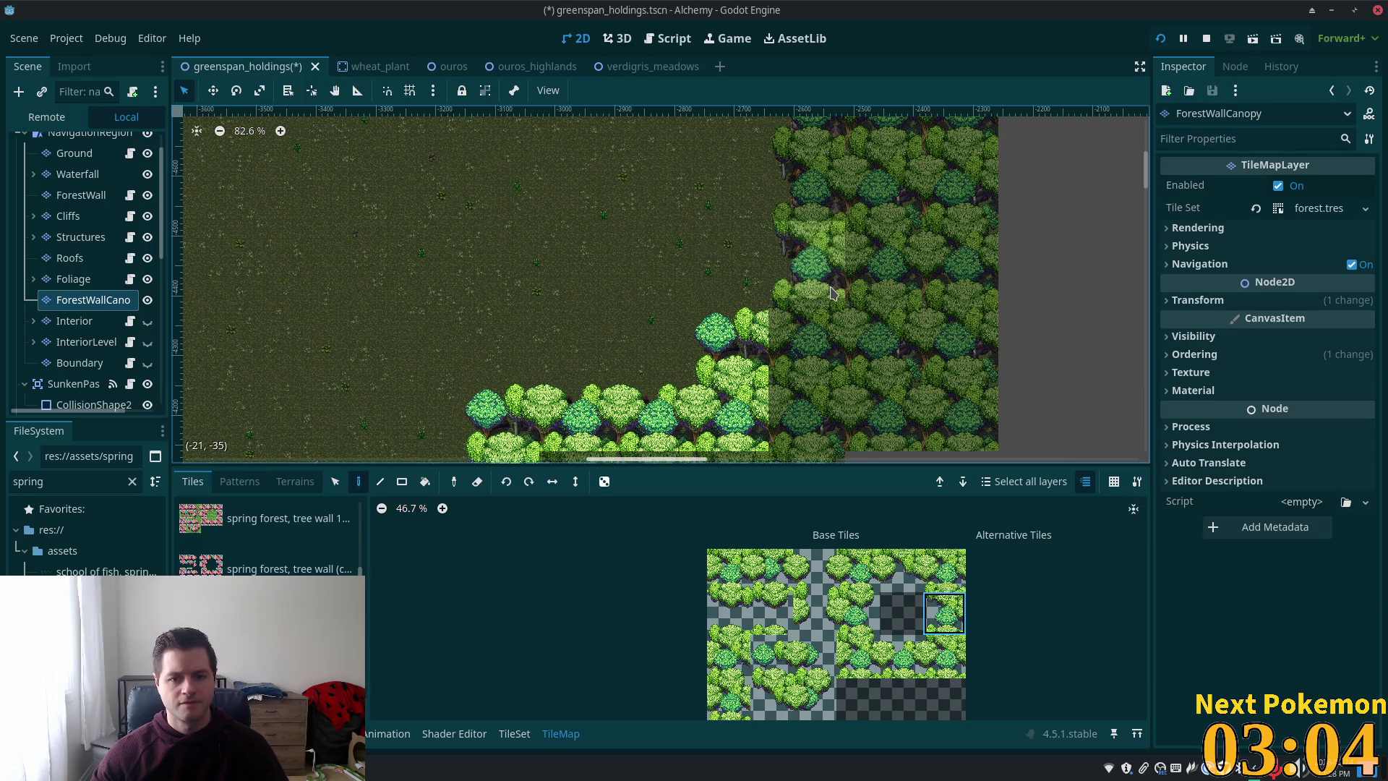
pyautogui.moveTo(831, 292); pyautogui.dragTo(821, 193)
pyautogui.scroll(5, 822, 194)
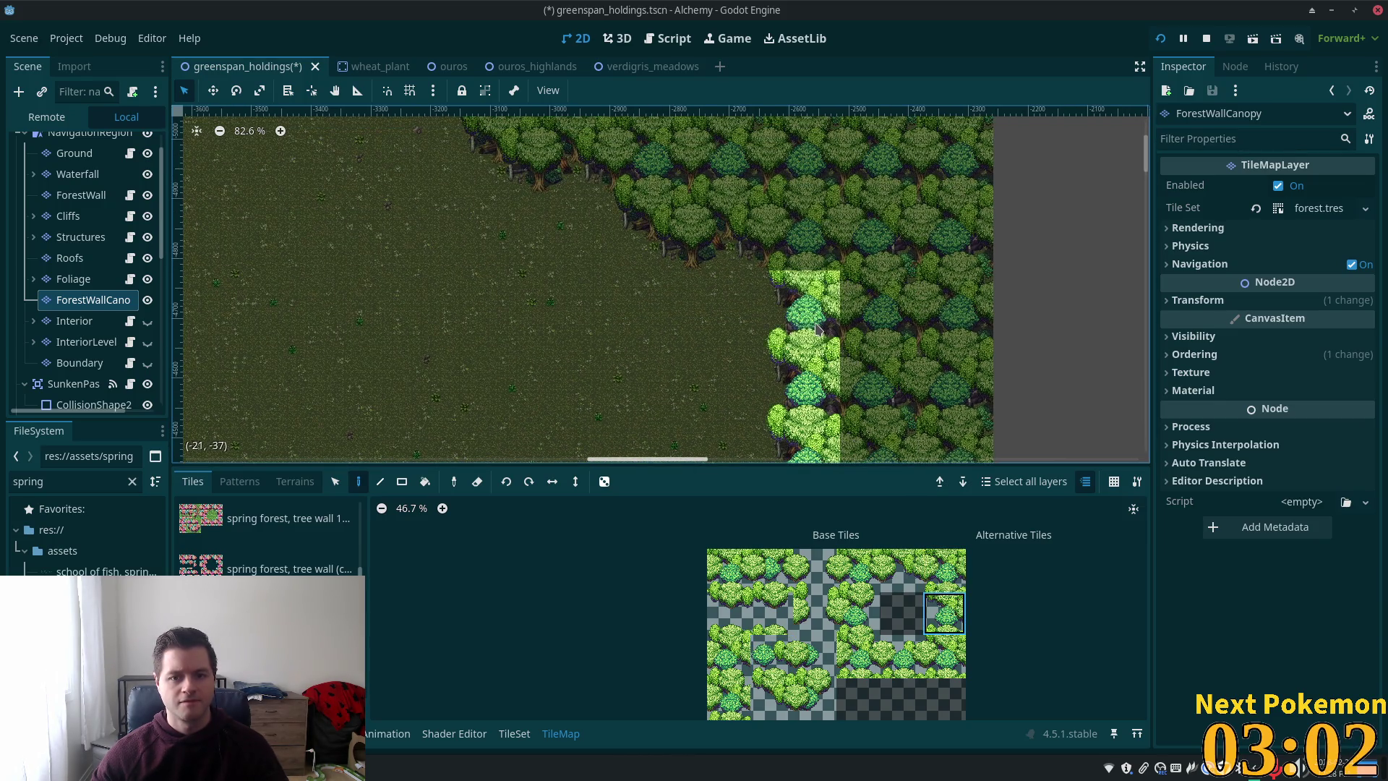
# - Paint edge and lower-left canopy tiles onto the diagonal forest border
pyautogui.click(941, 576)
pyautogui.click(802, 232)
pyautogui.click(902, 570)
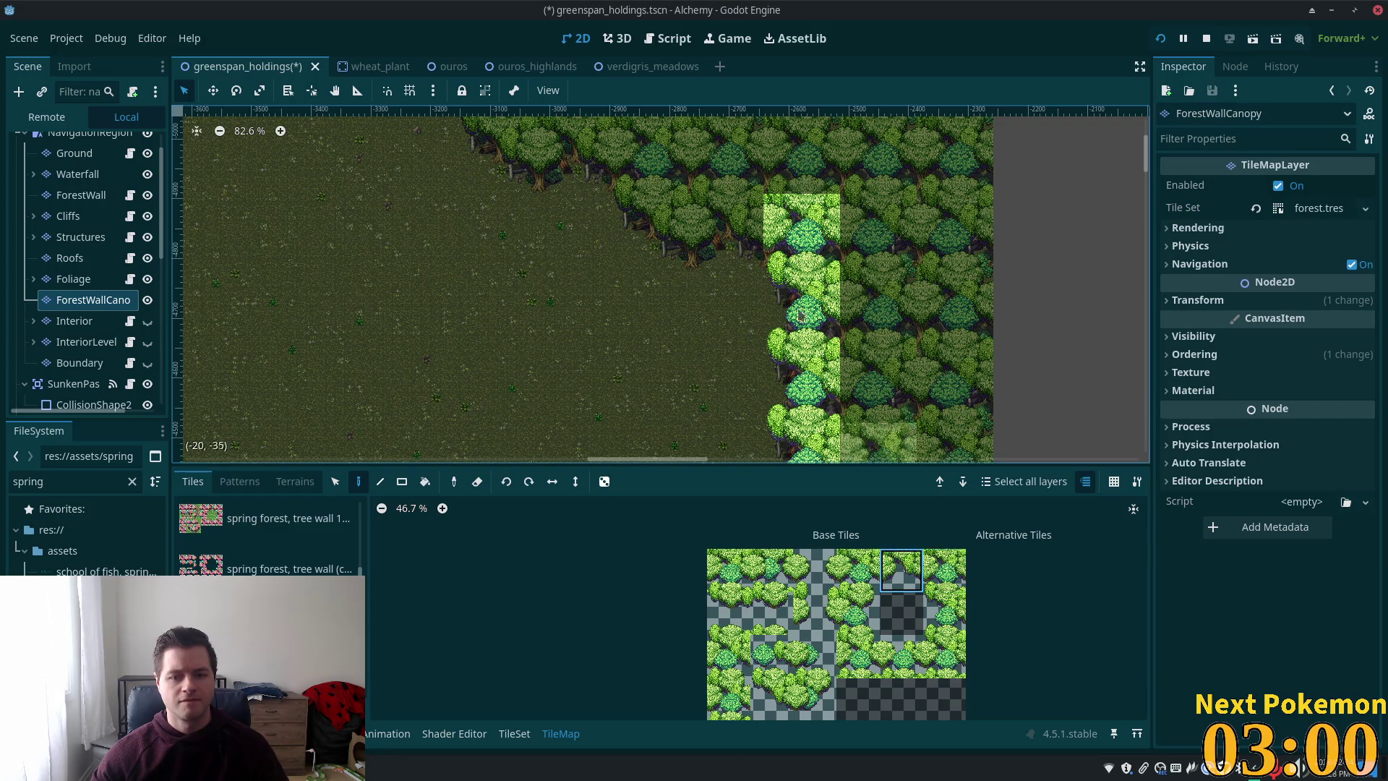
pyautogui.click(733, 225)
pyautogui.scroll(3, 732, 225)
pyautogui.hscroll(-4, 732, 225)
pyautogui.click(858, 656)
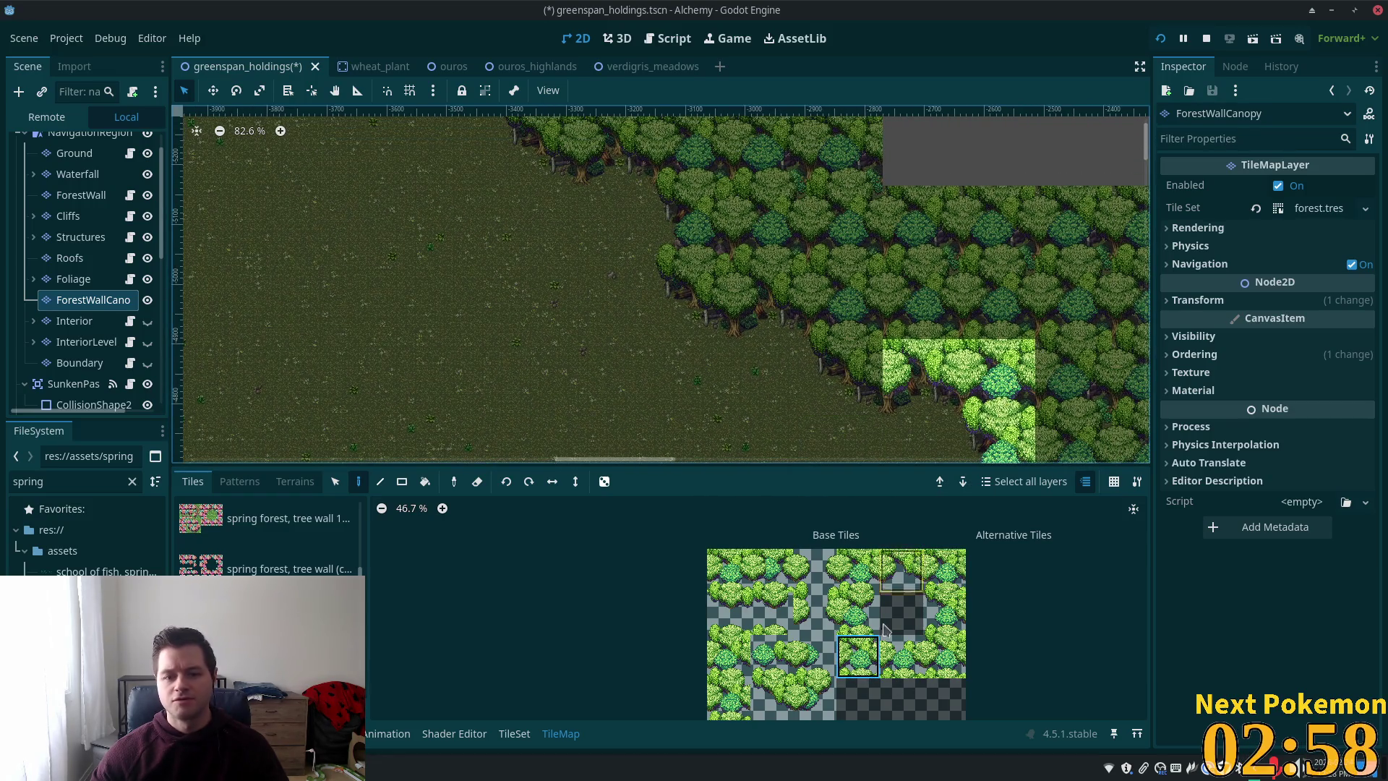
pyautogui.click(772, 699)
pyautogui.click(853, 367)
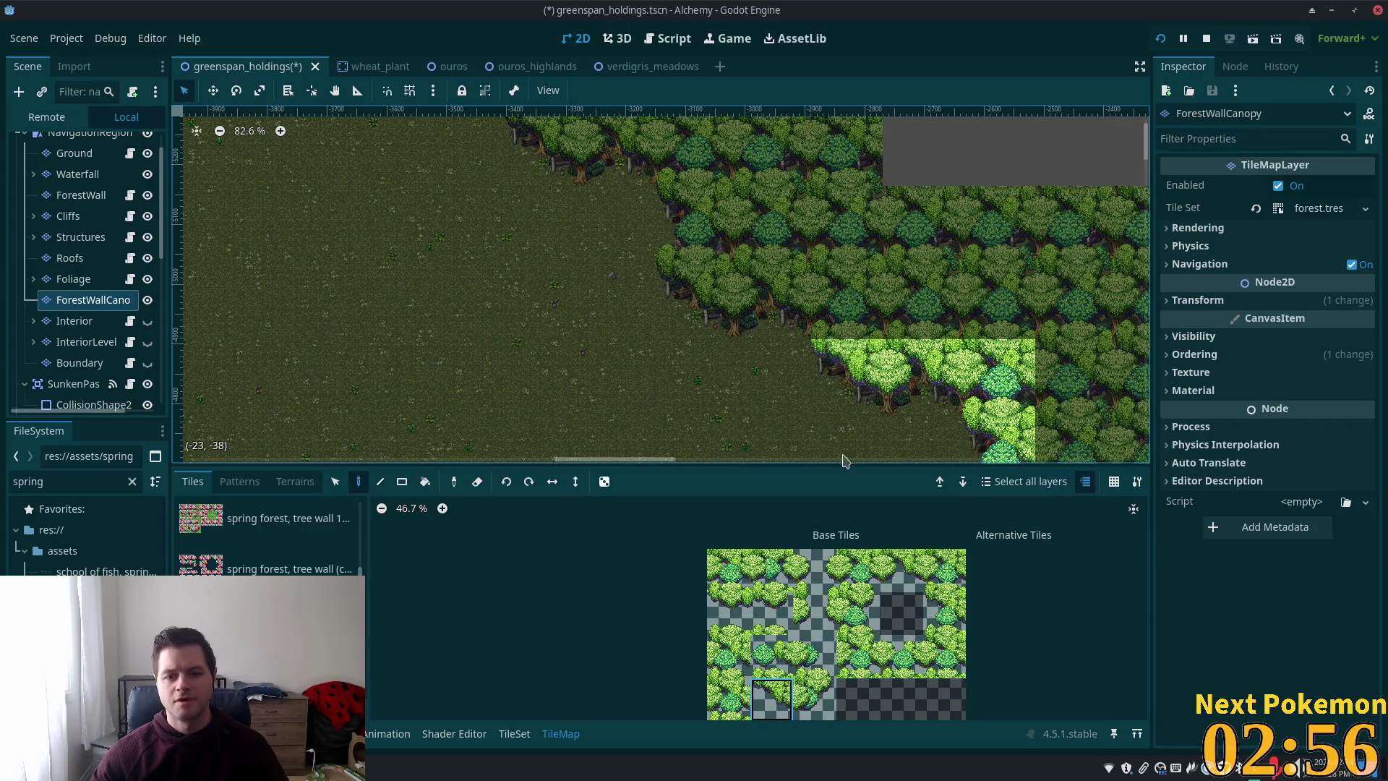
# - Continue placing canopy edge tiles side by side up the diagonal
pyautogui.click(901, 570)
pyautogui.click(770, 293)
pyautogui.scroll(1, 906, 361)
pyautogui.hscroll(-1, 907, 361)
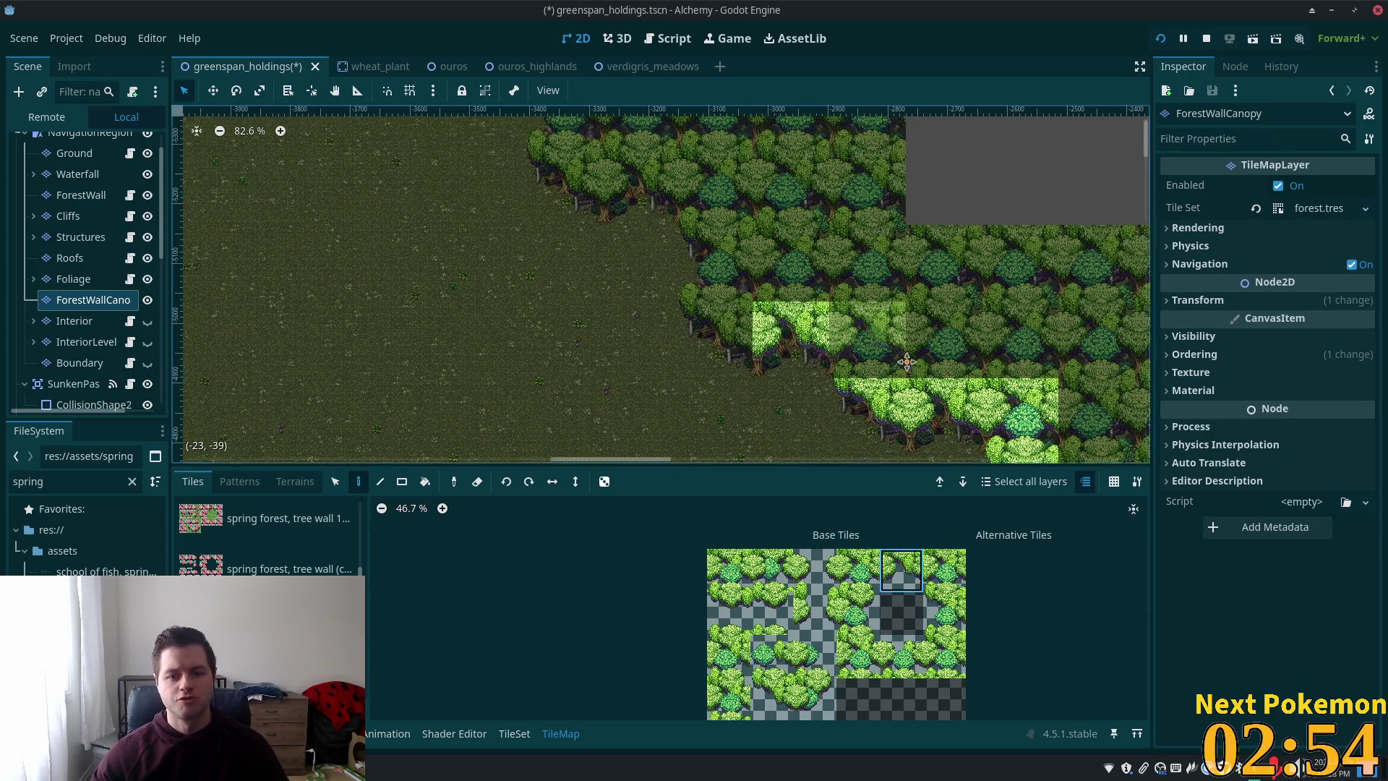
pyautogui.scroll(1, 907, 361)
pyautogui.click(876, 356)
pyautogui.scroll(2, 876, 355)
pyautogui.hscroll(-2, 876, 356)
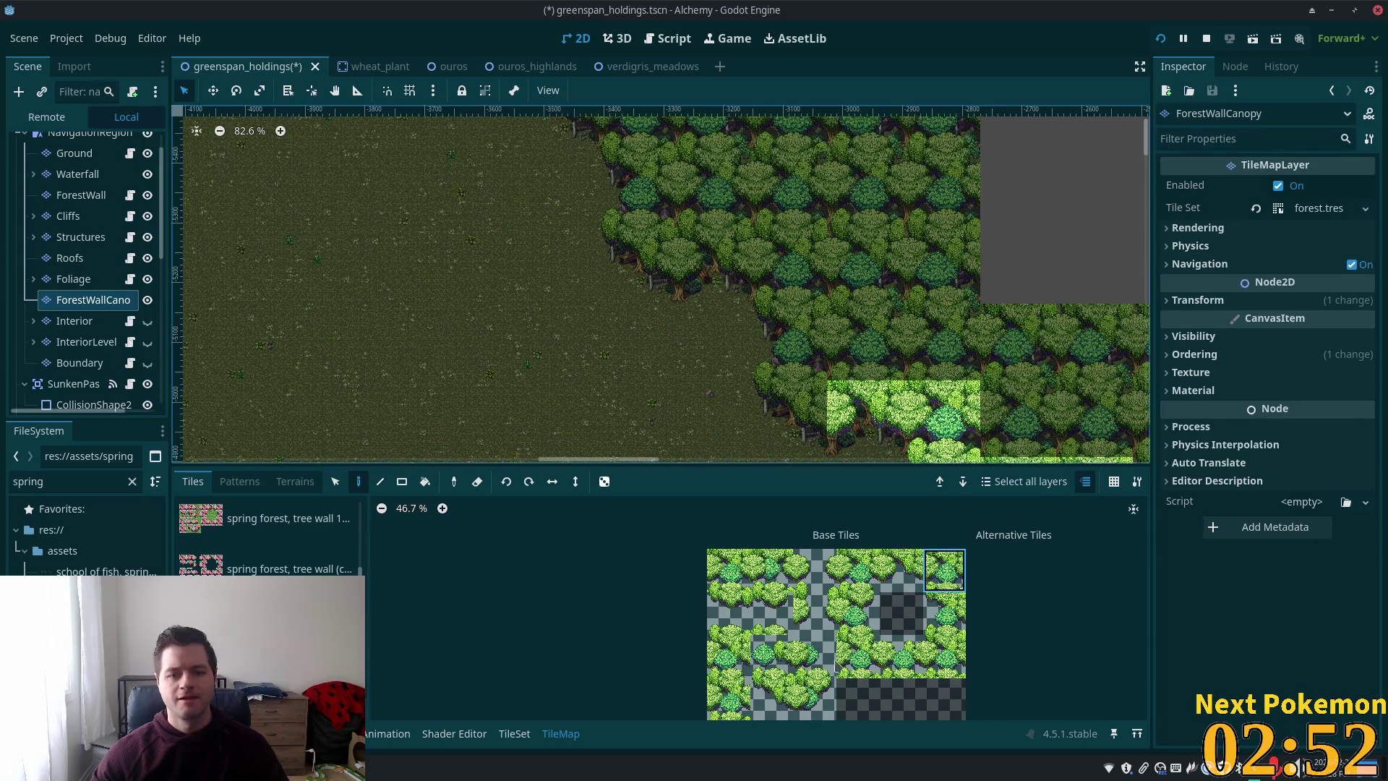
pyautogui.click(792, 408)
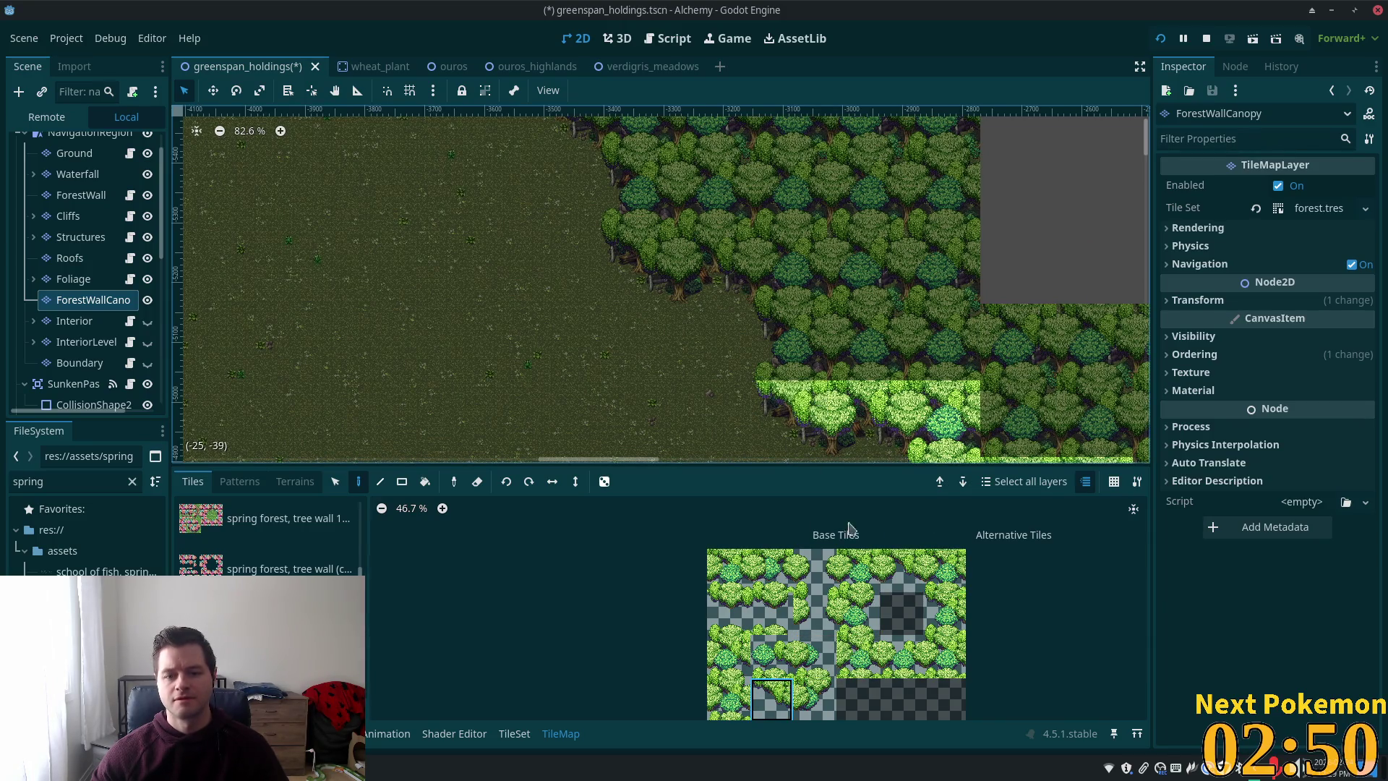
# - Stack different canopy tiles above earlier ones further along the stepped edge
pyautogui.click(944, 613)
pyautogui.click(799, 338)
pyautogui.scroll(2, 868, 267)
pyautogui.hscroll(-2, 867, 268)
pyautogui.click(944, 571)
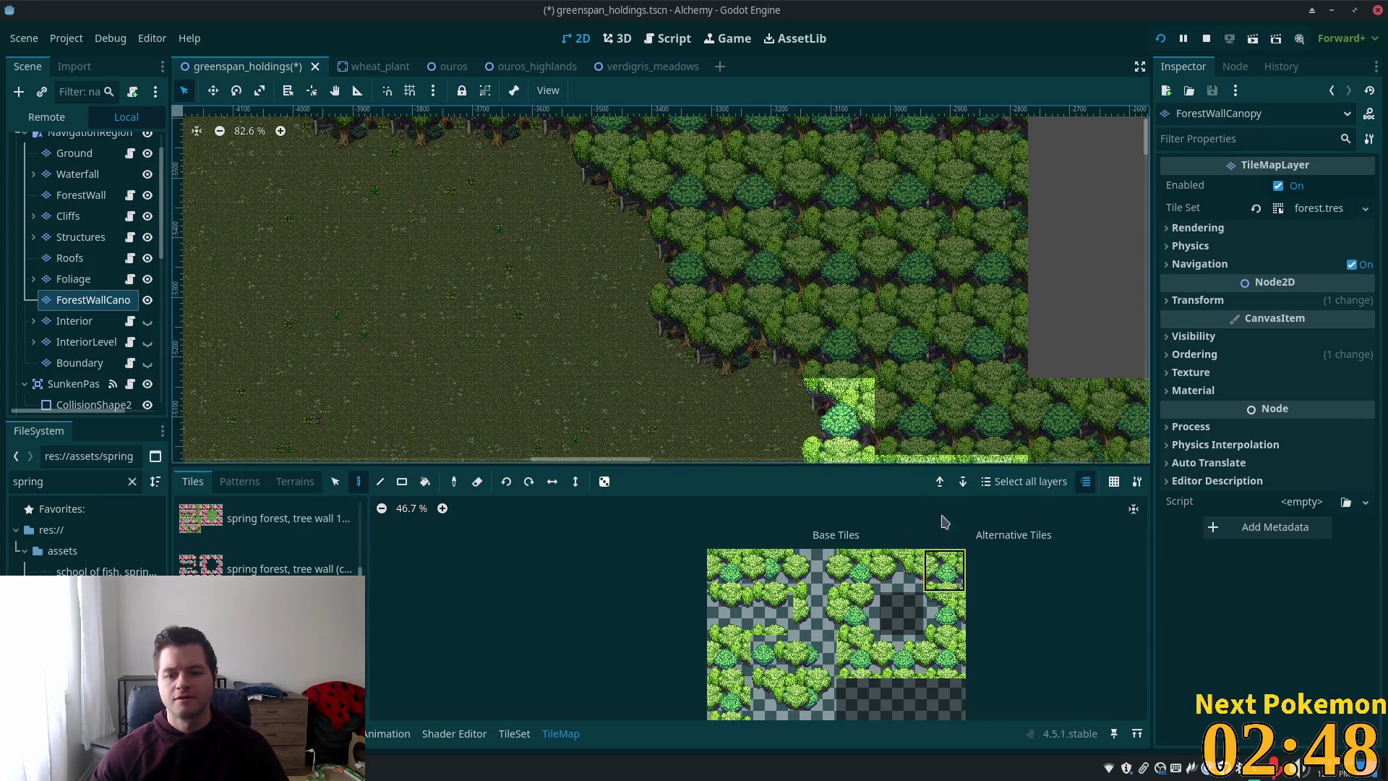
pyautogui.click(837, 340)
pyautogui.click(901, 571)
pyautogui.click(760, 331)
pyautogui.hscroll(-3, 760, 331)
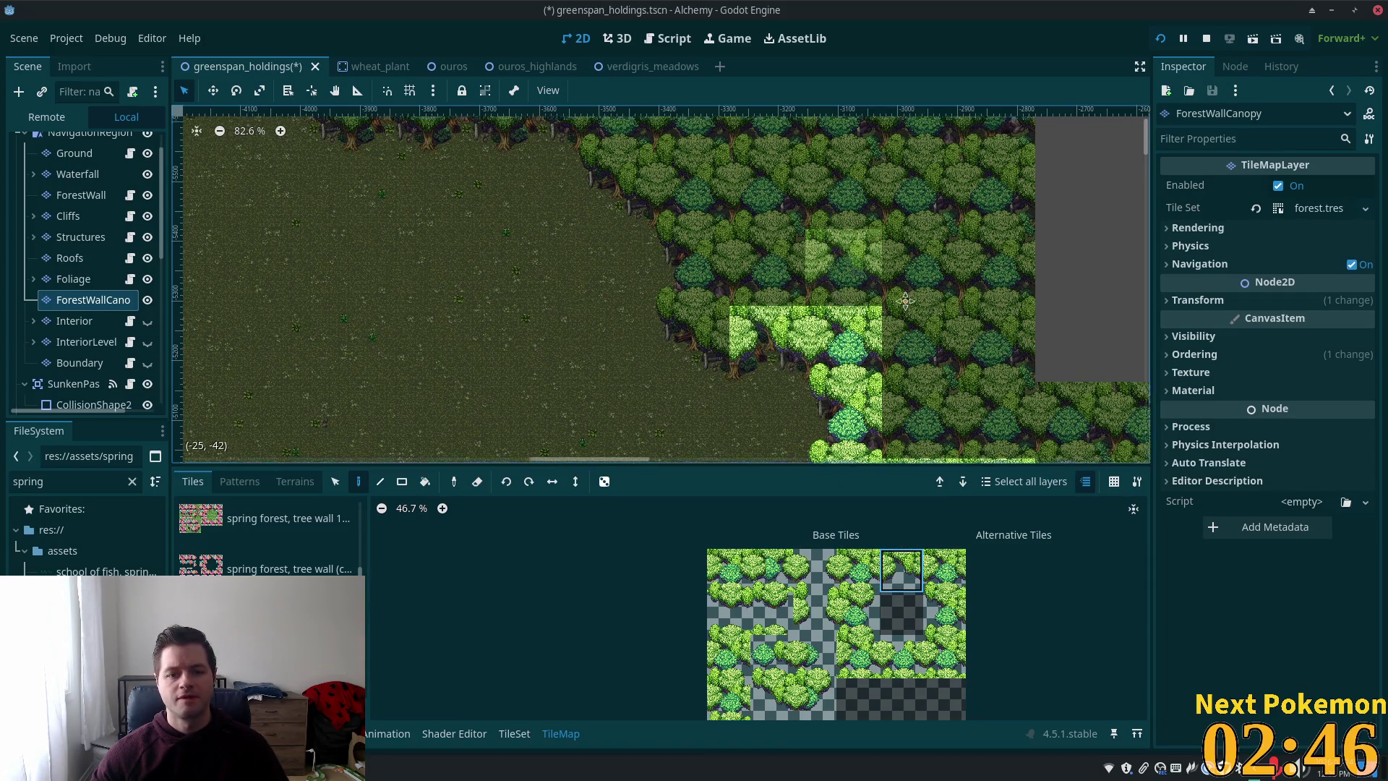
pyautogui.click(761, 690)
pyautogui.click(790, 337)
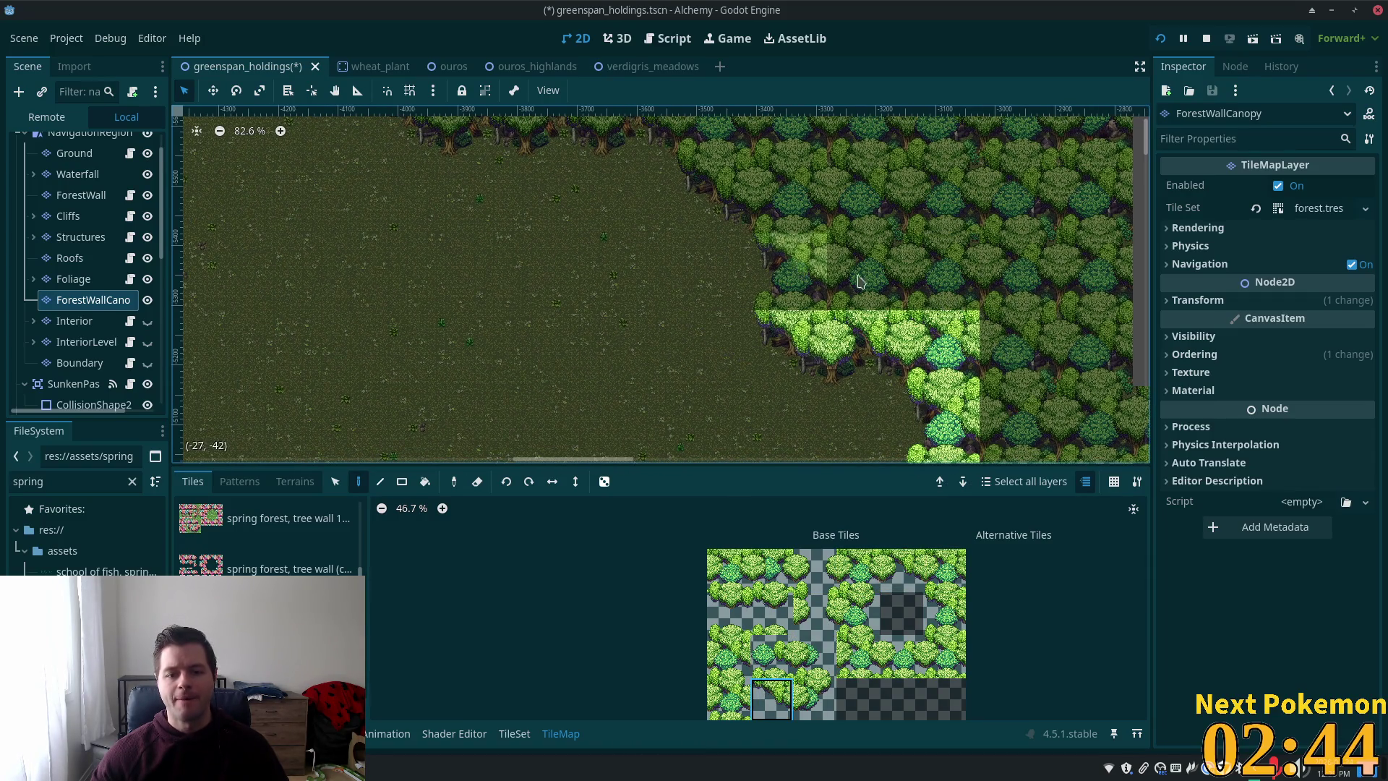
# - Fill light-green canopy cells toward the upper rows of the forest edge
pyautogui.scroll(3, 792, 260)
pyautogui.hscroll(-1, 792, 260)
pyautogui.click(824, 393)
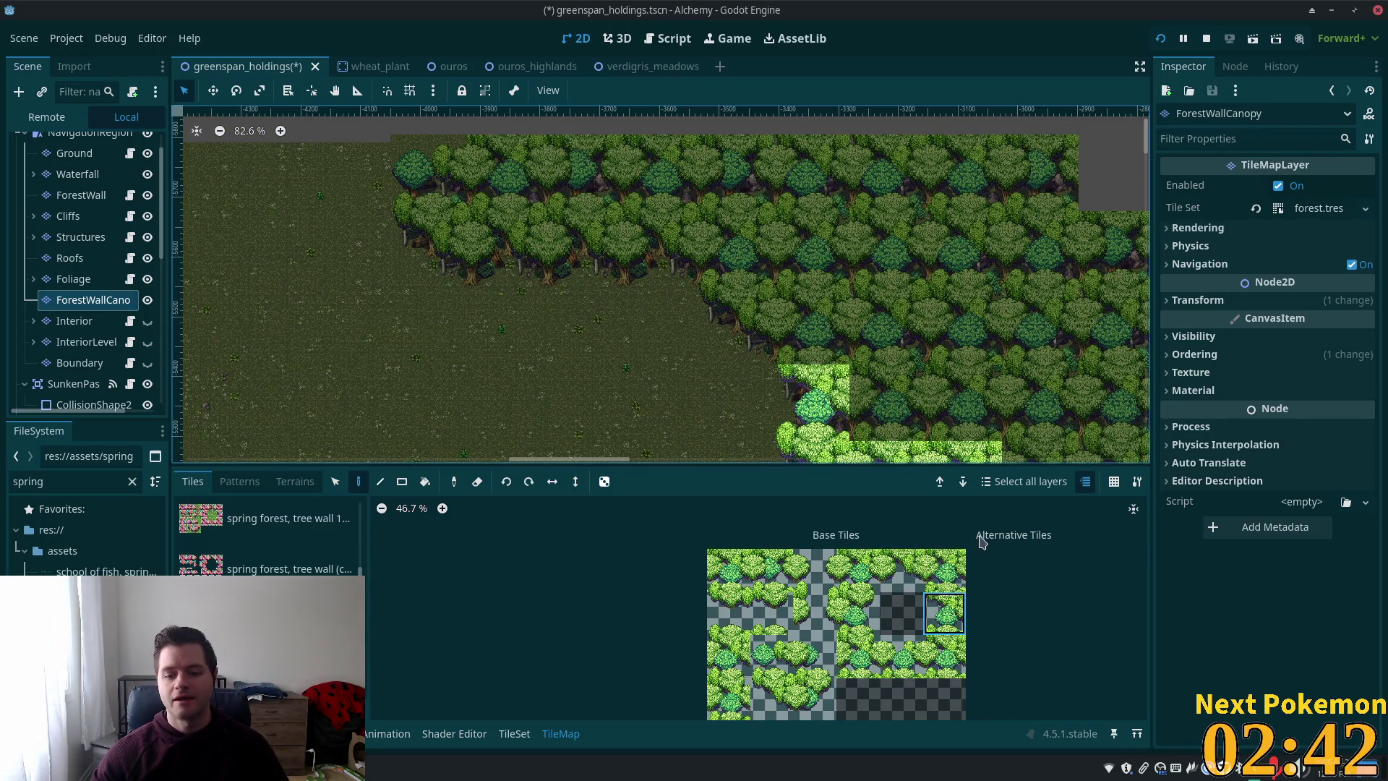
pyautogui.click(811, 326)
pyautogui.click(771, 698)
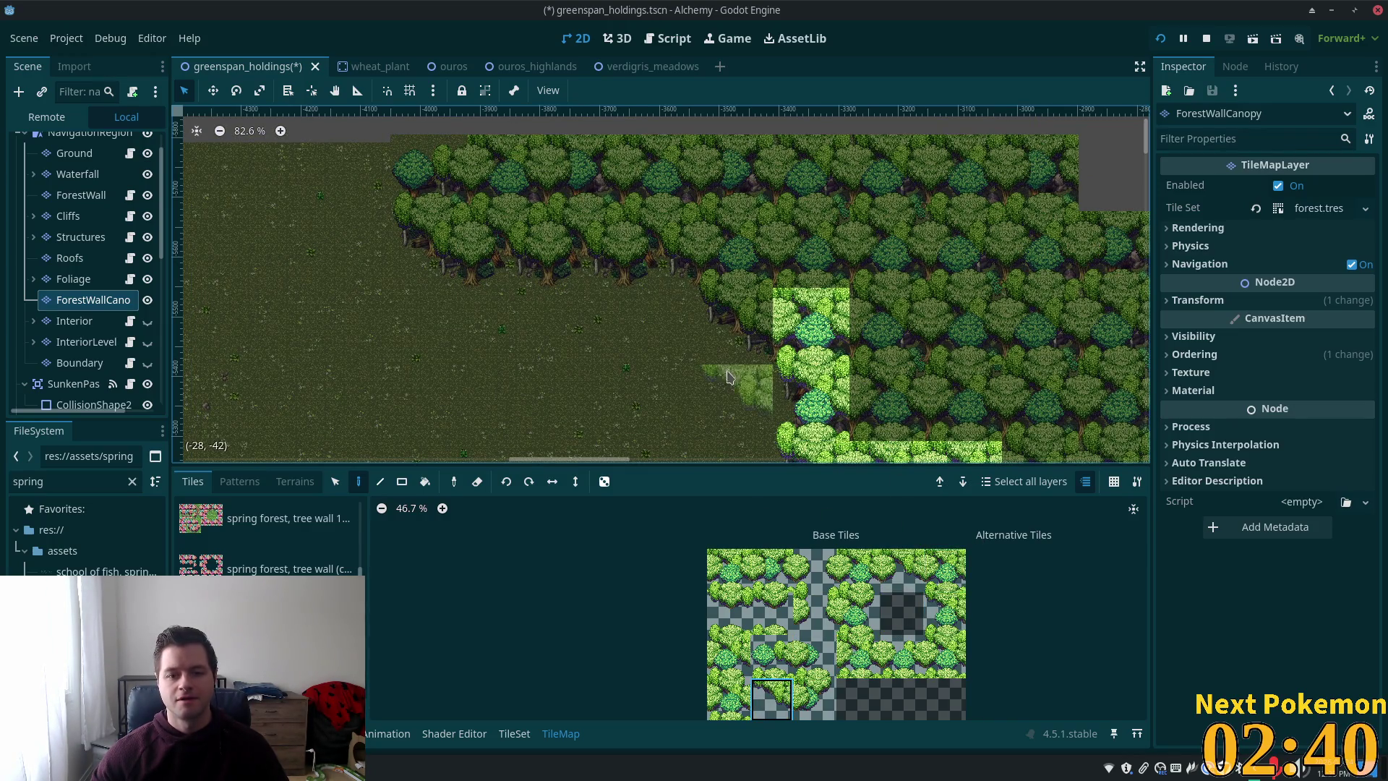
pyautogui.click(738, 325)
pyautogui.scroll(2, 738, 325)
pyautogui.hscroll(-2, 737, 325)
pyautogui.click(867, 417)
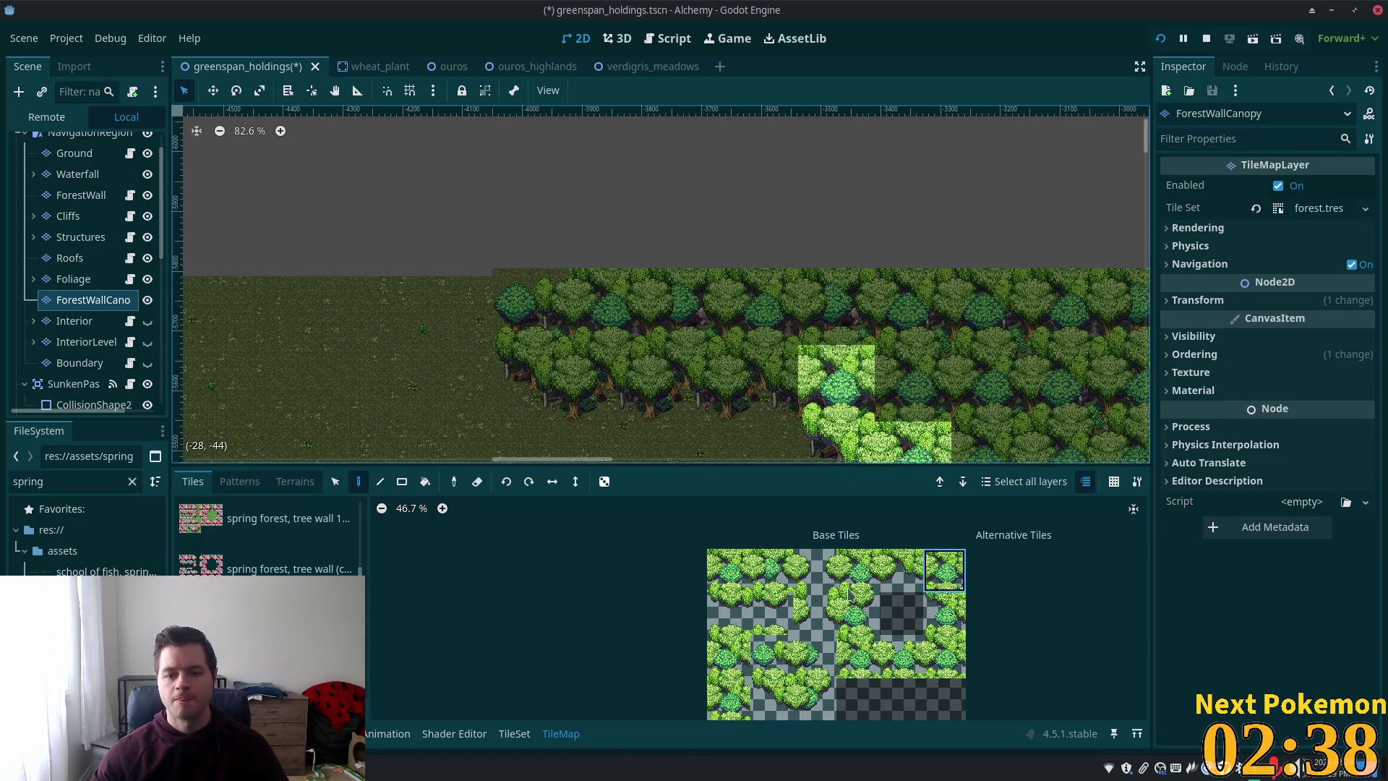
# - Drag-paint a leftward row of canopy along the upper forest edge and cap its end
pyautogui.moveTo(759, 373); pyautogui.dragTo(571, 374)
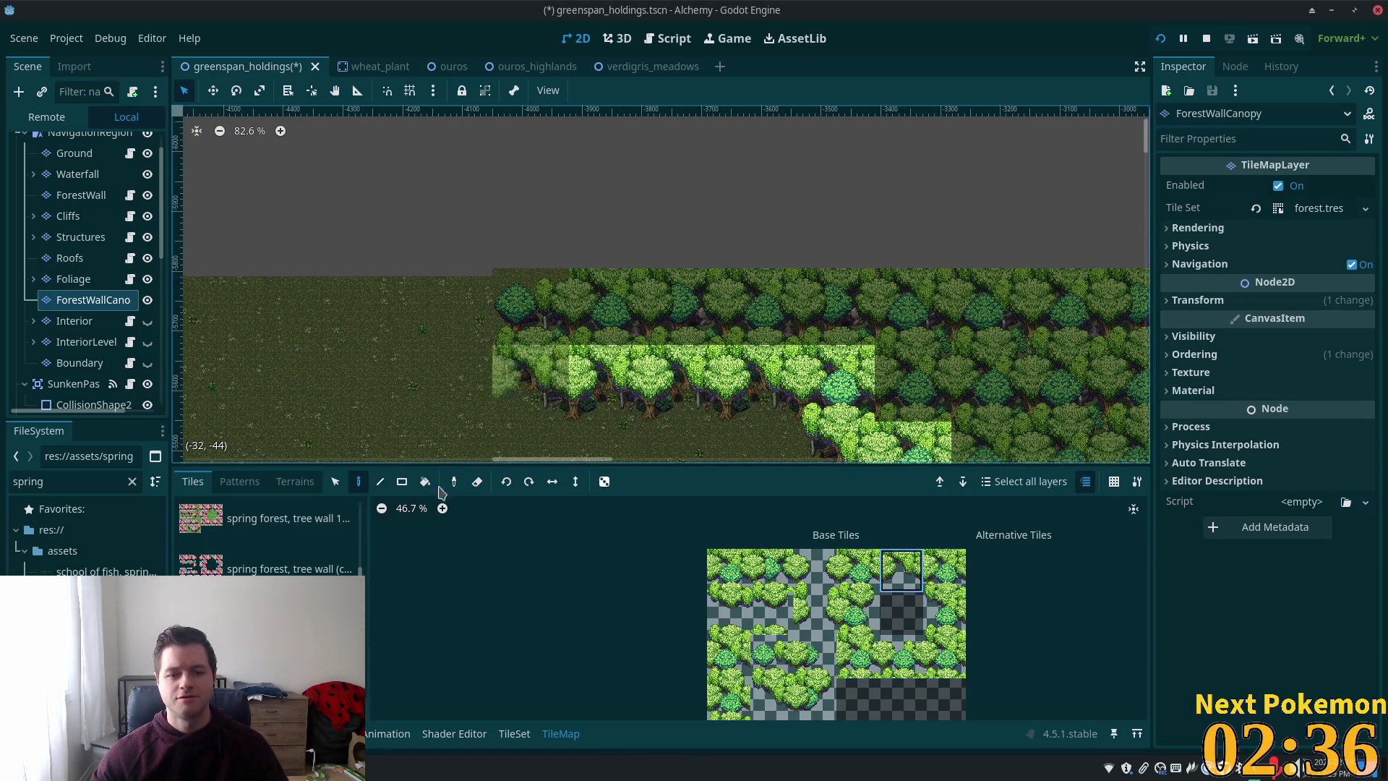
pyautogui.hscroll(-3, 535, 373)
pyautogui.click(760, 696)
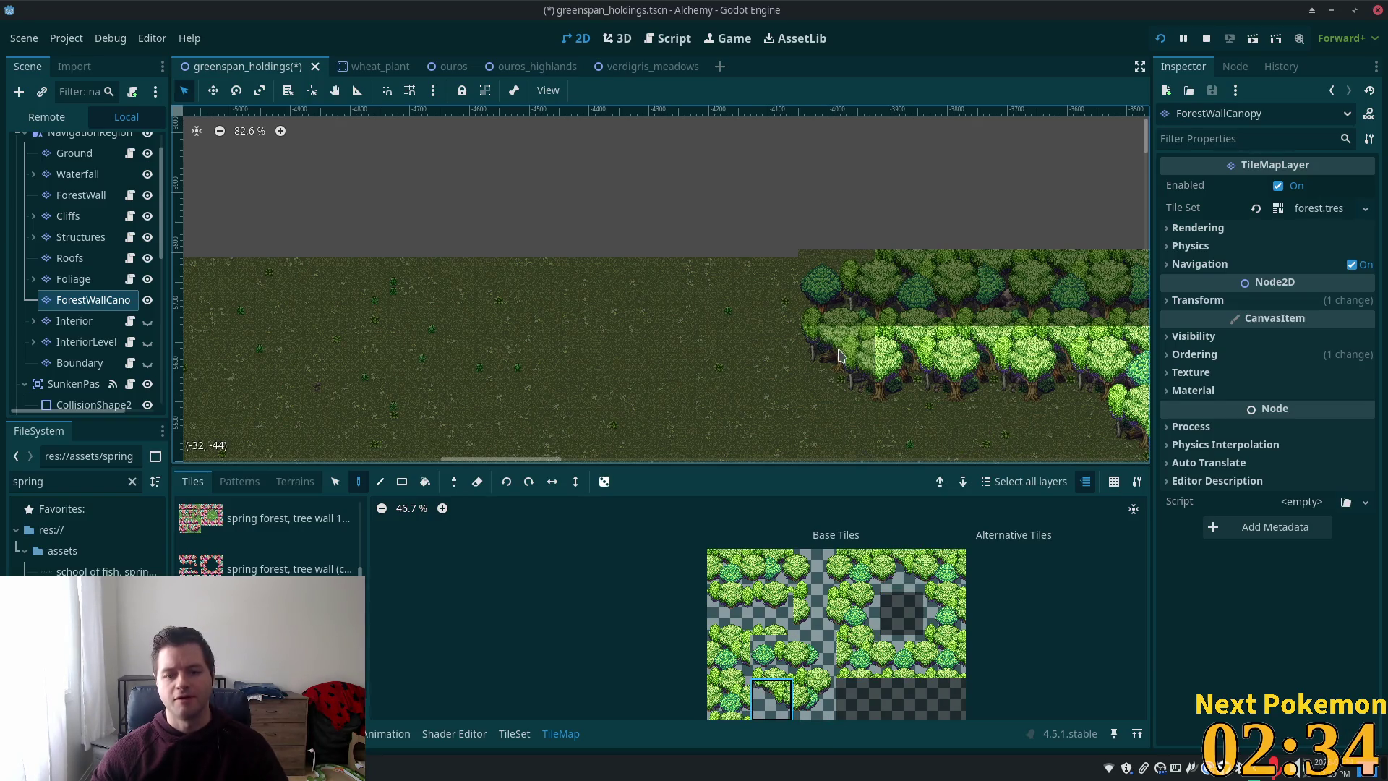
pyautogui.click(839, 354)
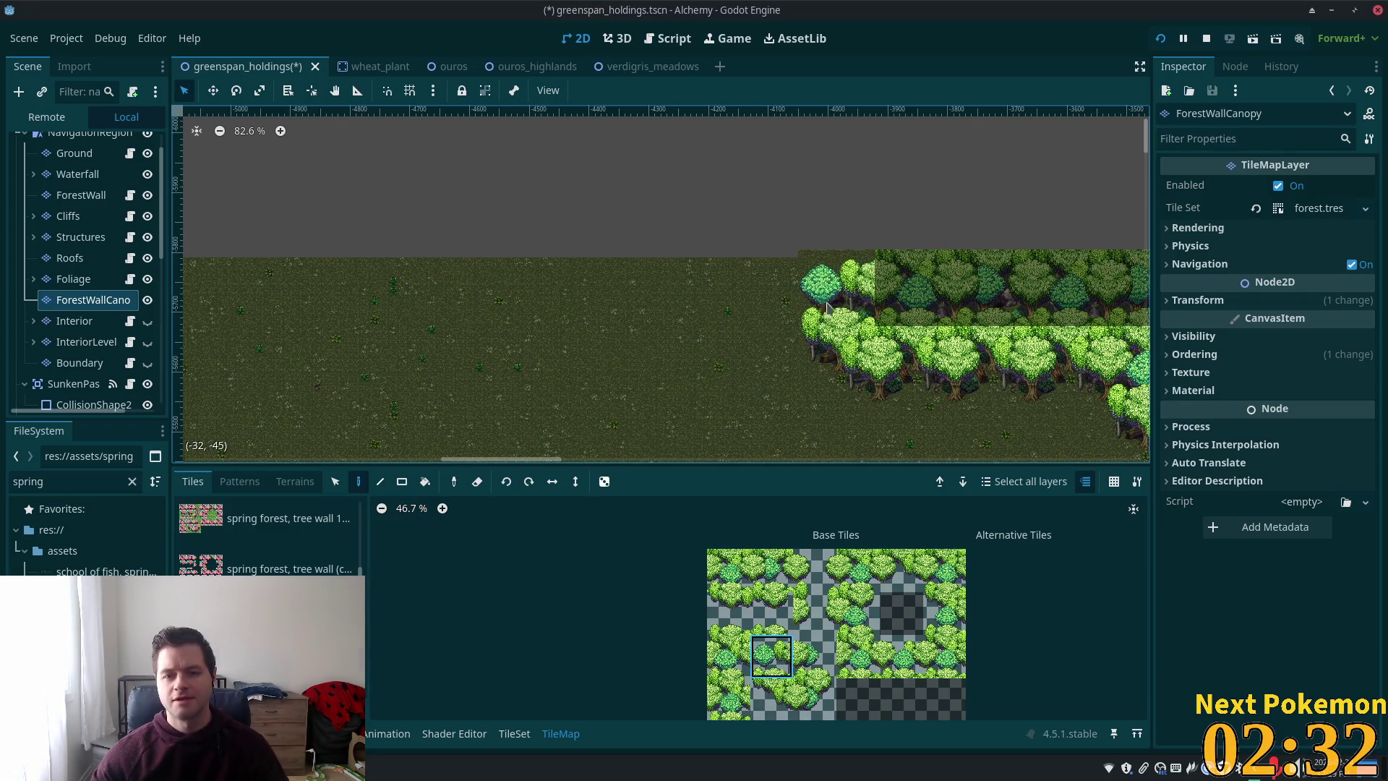
pyautogui.scroll(-3, 814, 378)
pyautogui.hscroll(-5, 229, 154)
pyautogui.scroll(5, 229, 154)
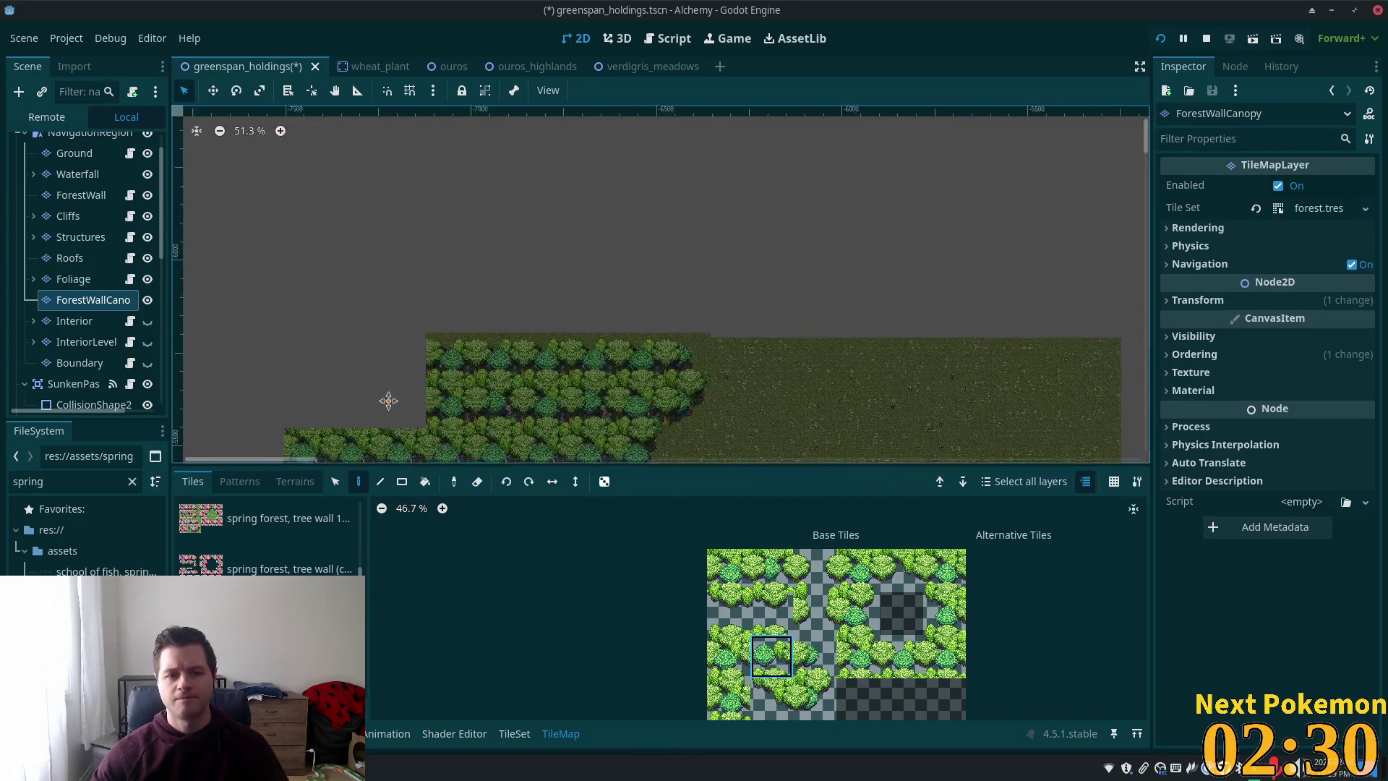
pyautogui.scroll(2, 490, 251)
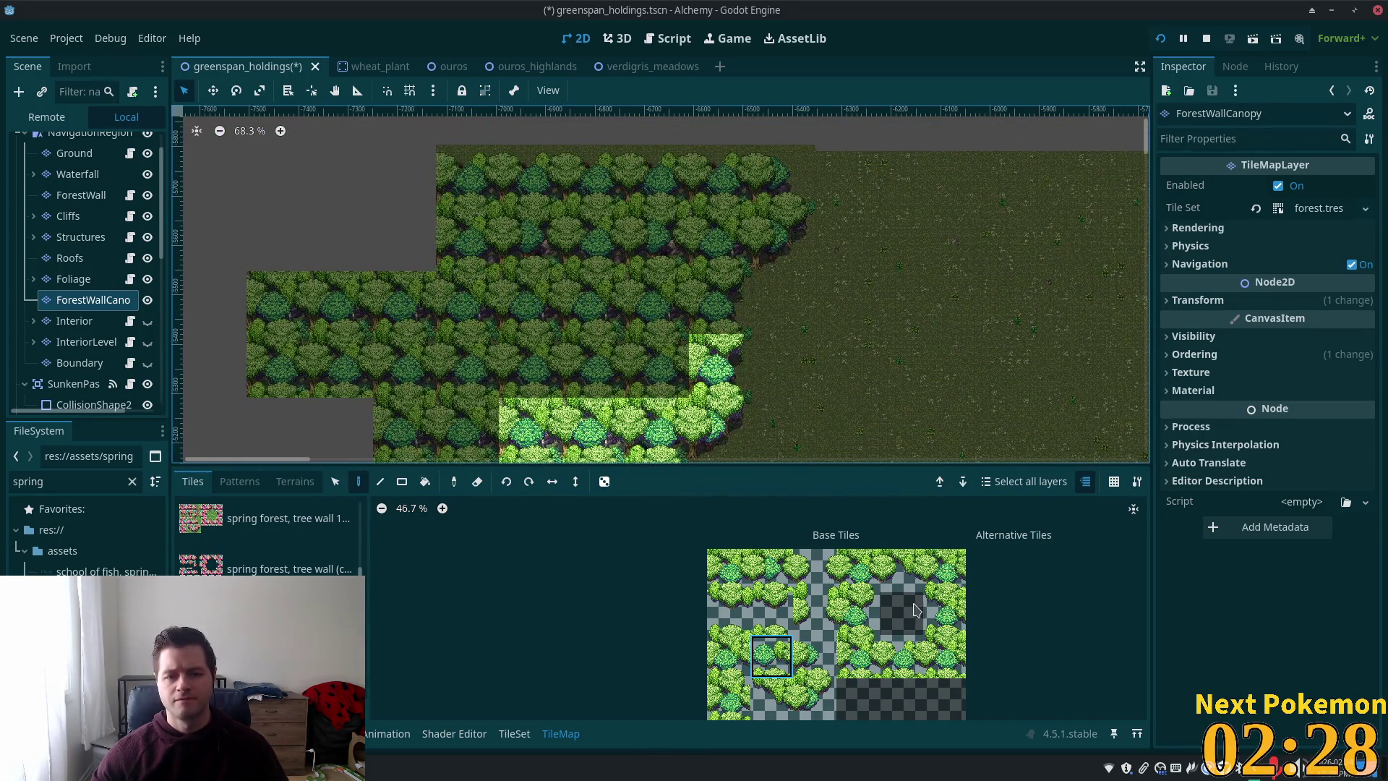
# - Paint corner canopy tiles to close the forest corner next to the grass
pyautogui.click(858, 613)
pyautogui.click(716, 302)
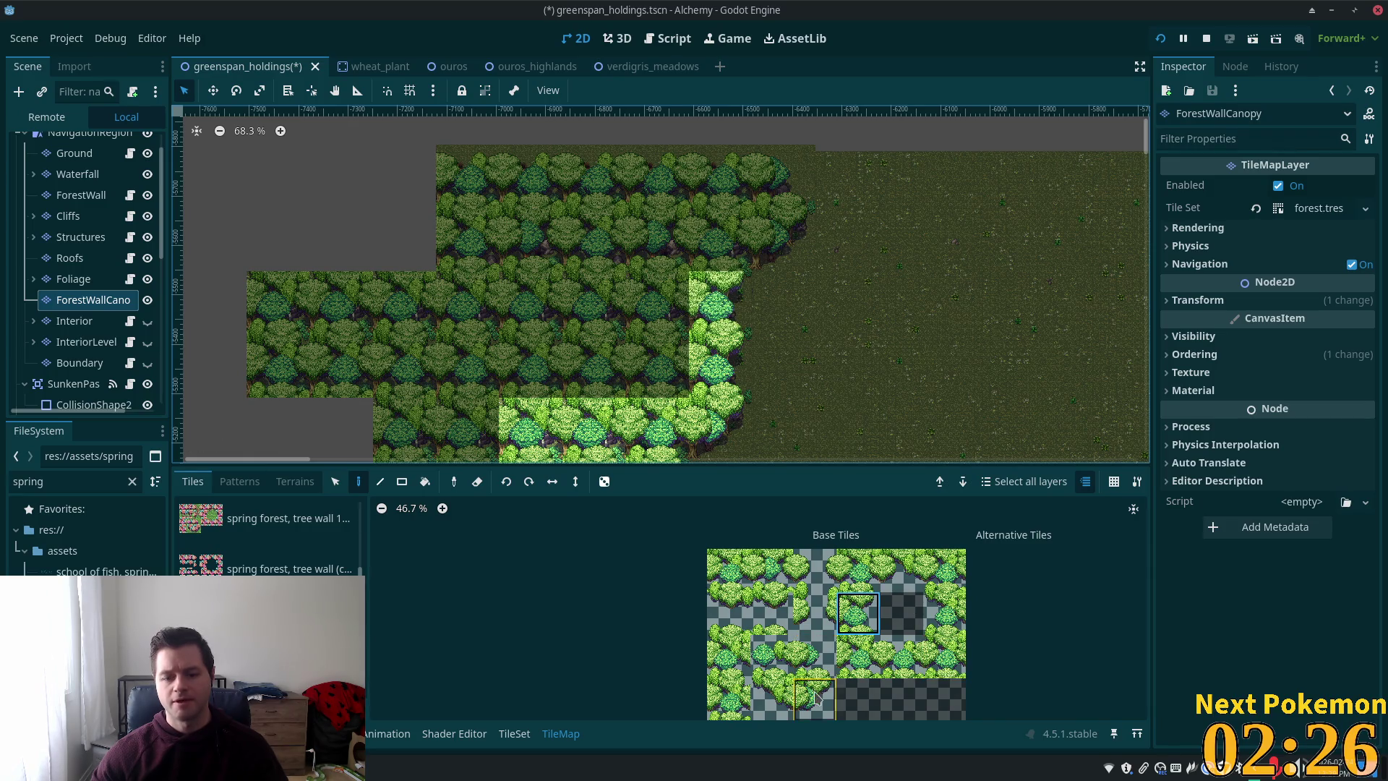
pyautogui.click(814, 698)
pyautogui.click(777, 231)
pyautogui.click(843, 229)
pyautogui.scroll(4, 932, 419)
pyautogui.hscroll(-1, 933, 420)
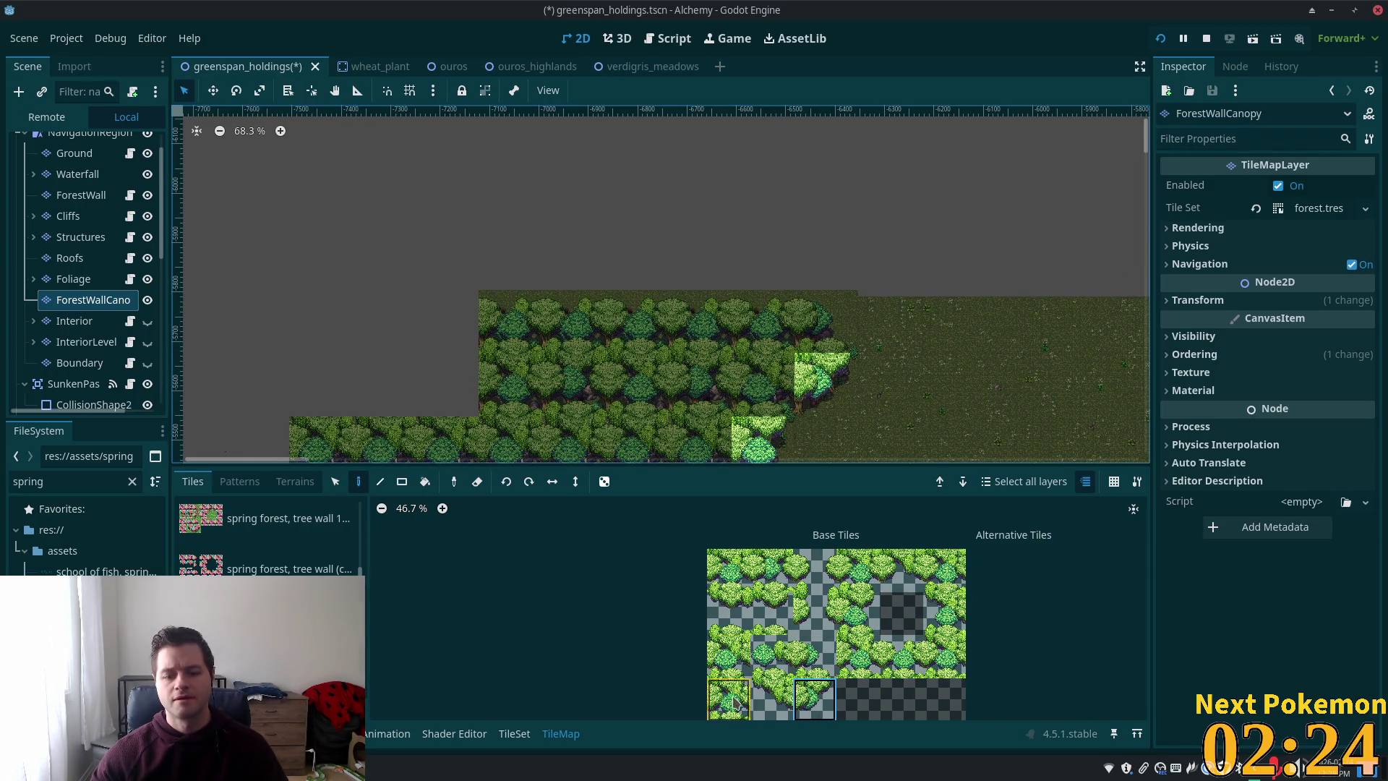
pyautogui.click(858, 571)
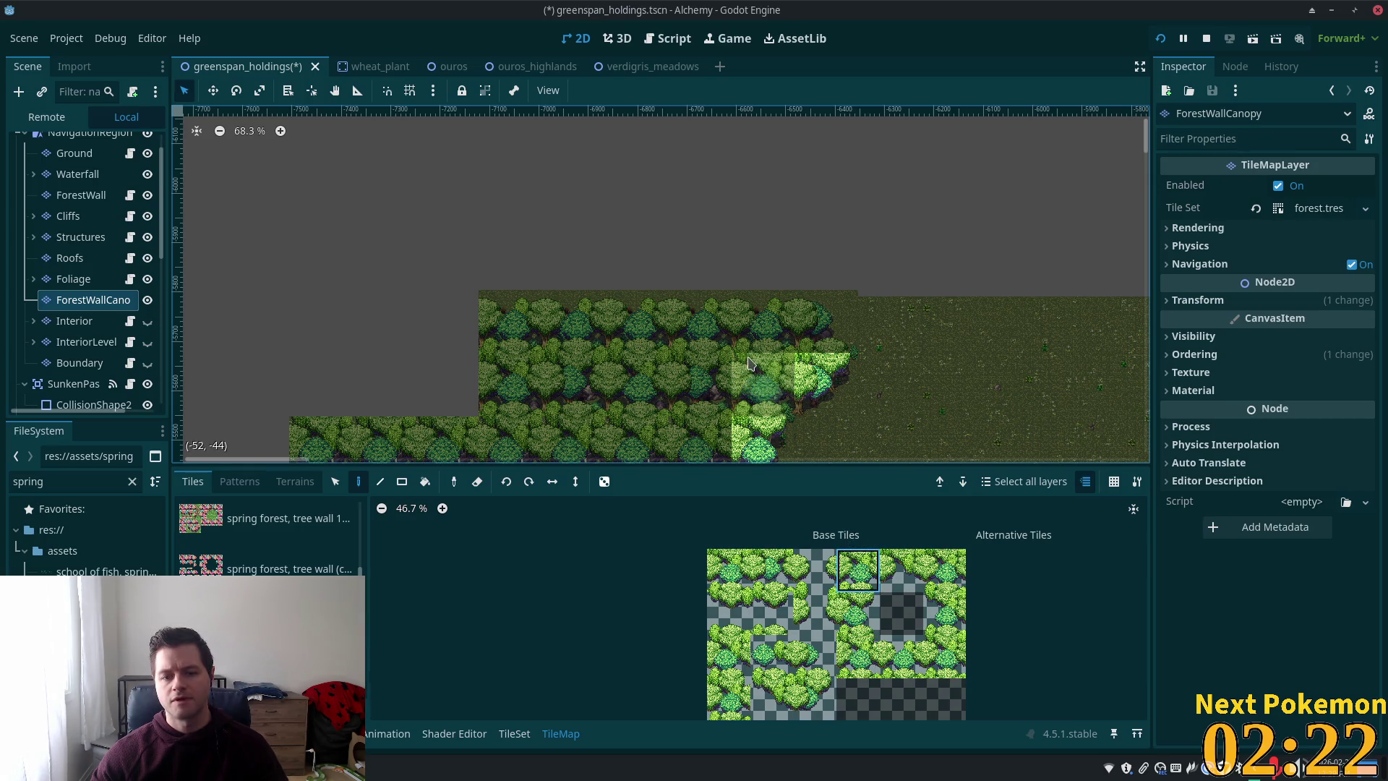
pyautogui.click(763, 384)
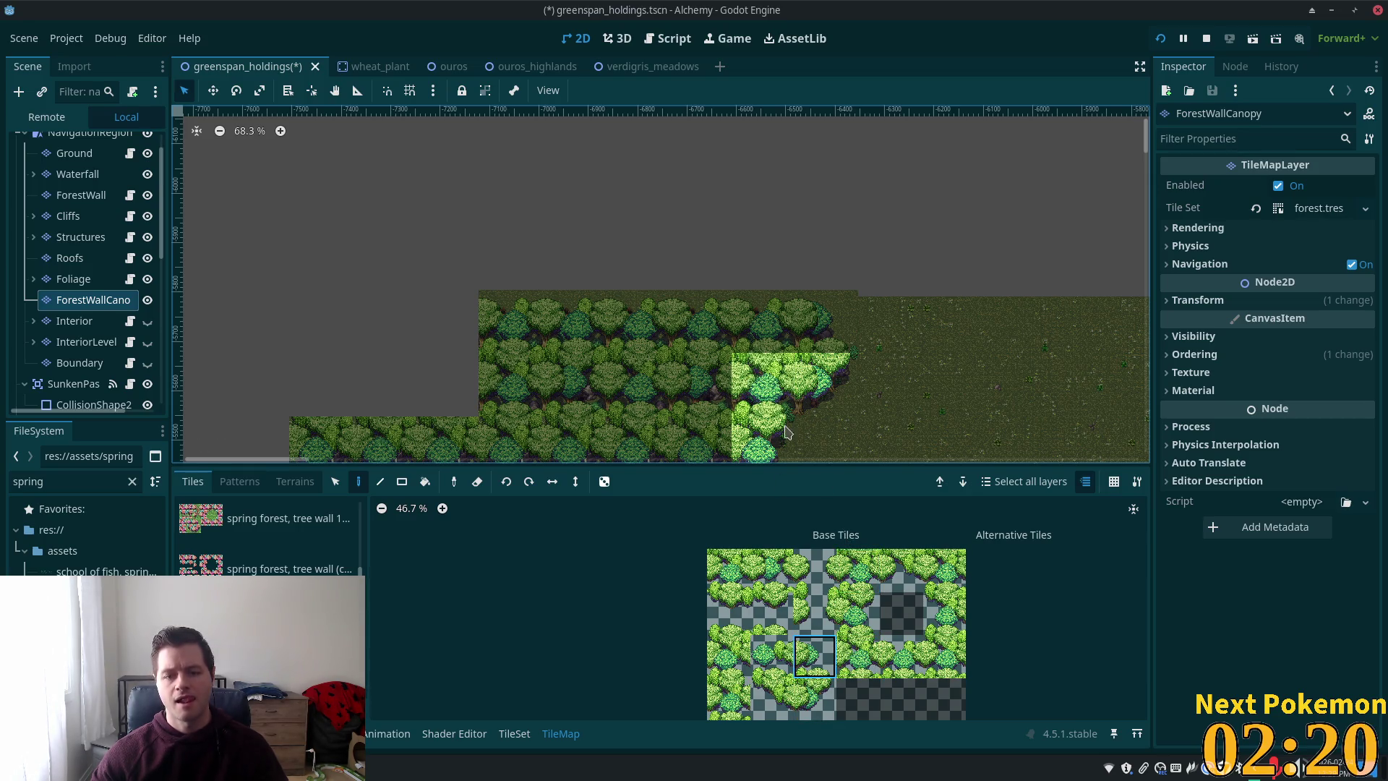
pyautogui.scroll(1, 909, 541)
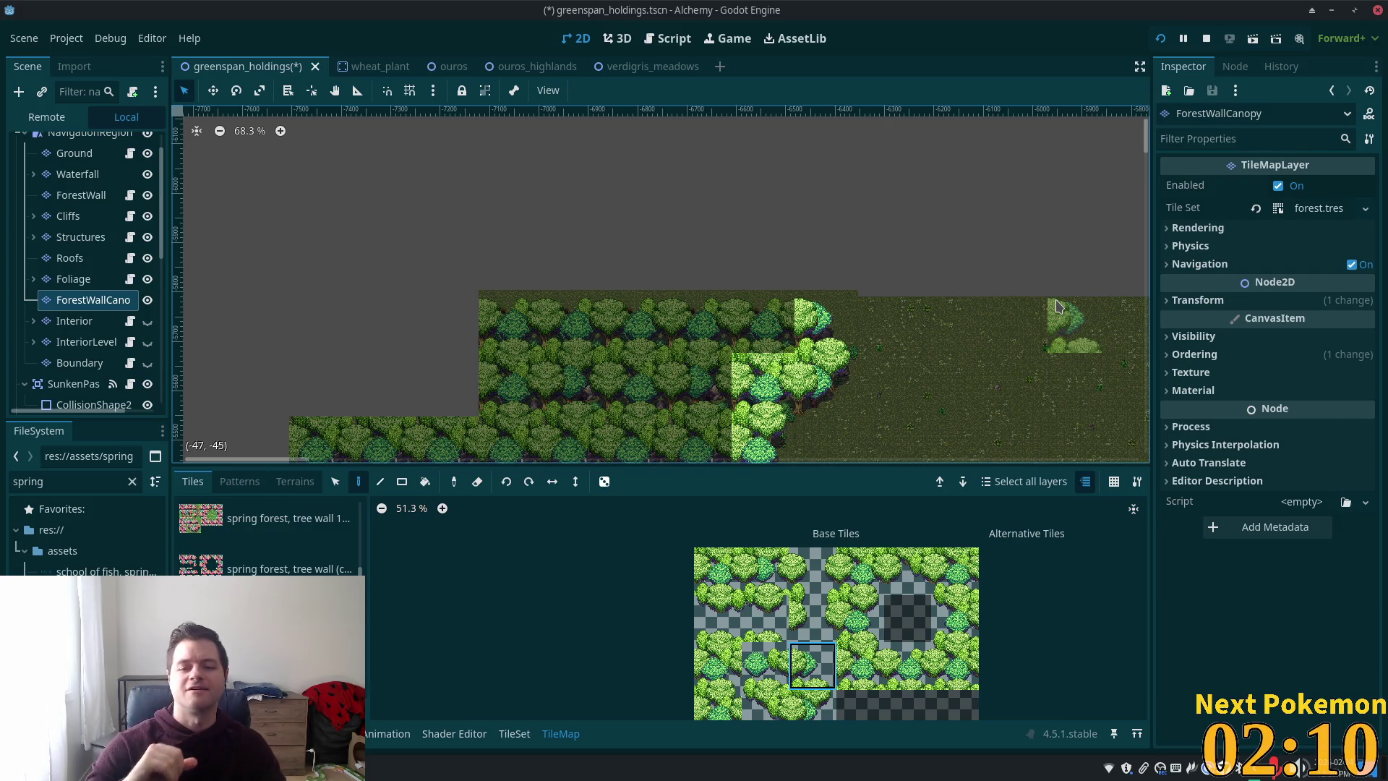
pyautogui.scroll(-6, 1019, 391)
pyautogui.moveTo(1022, 397)
pyautogui.mouseDown()
pyautogui.moveTo(730, 450)
pyautogui.moveTo(874, 308)
pyautogui.moveTo(718, 193)
pyautogui.moveTo(773, 394)
pyautogui.moveTo(643, 391)
pyautogui.moveTo(1047, 142)
pyautogui.moveTo(696, 279)
pyautogui.moveTo(815, 428)
pyautogui.moveTo(793, 325)
pyautogui.moveTo(579, 154)
pyautogui.moveTo(310, 208)
pyautogui.moveTo(945, 192)
pyautogui.moveTo(242, 347)
pyautogui.moveTo(964, 217)
pyautogui.moveTo(892, 412)
pyautogui.moveTo(899, 211)
pyautogui.moveTo(875, 118)
pyautogui.moveTo(560, 352)
pyautogui.moveTo(678, 138)
pyautogui.moveTo(684, 187)
pyautogui.mouseUp()
pyautogui.scroll(4, 793, 326)
pyautogui.scroll(-1, 875, 119)
pyautogui.scroll(5, 560, 353)
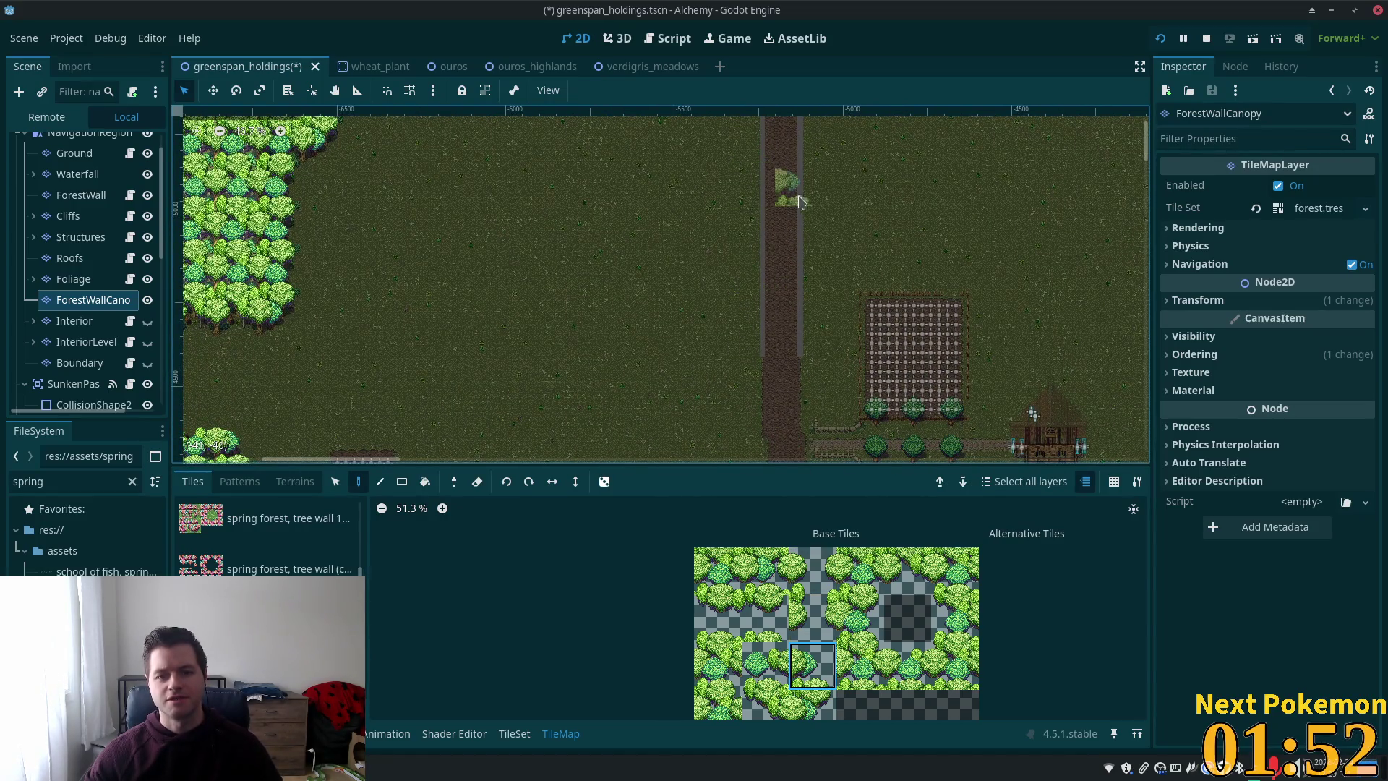
pyautogui.scroll(3, 802, 386)
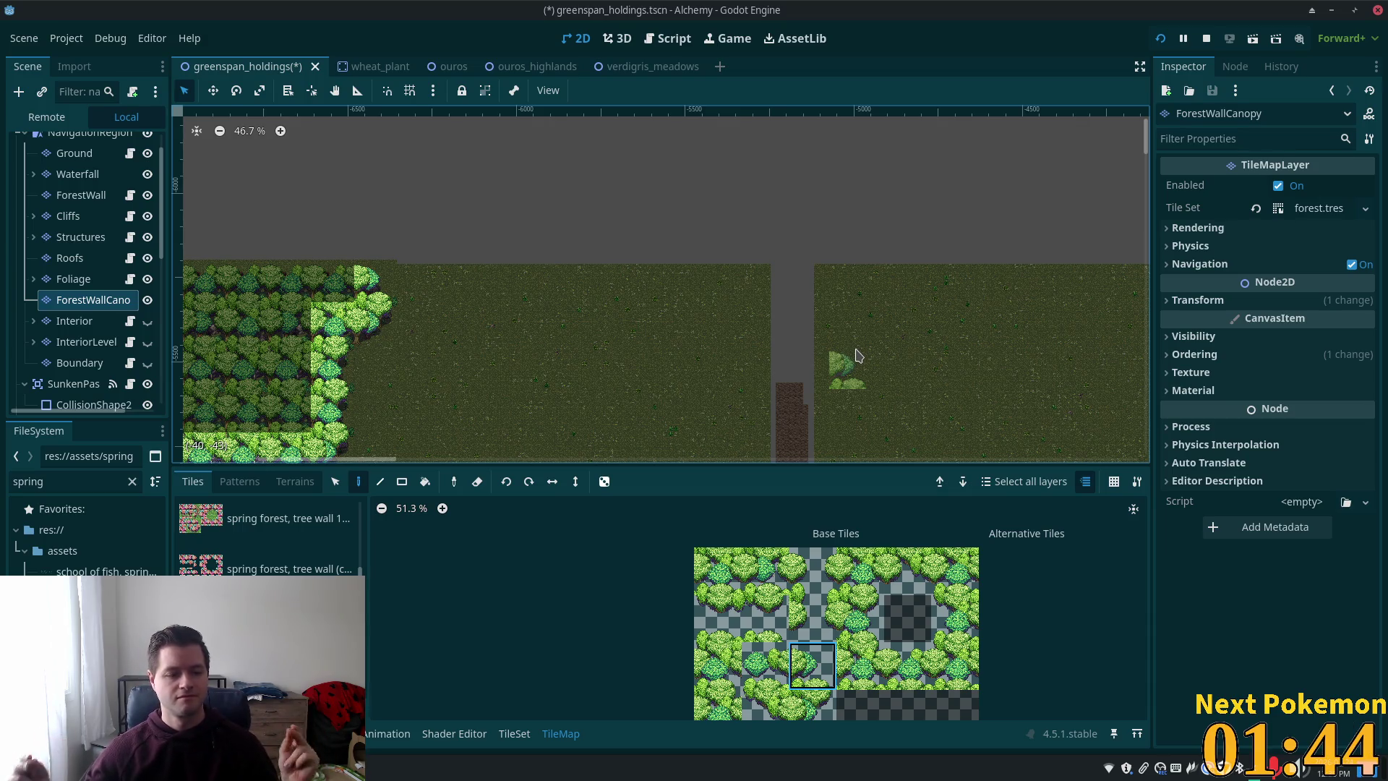
pyautogui.scroll(-2, 790, 424)
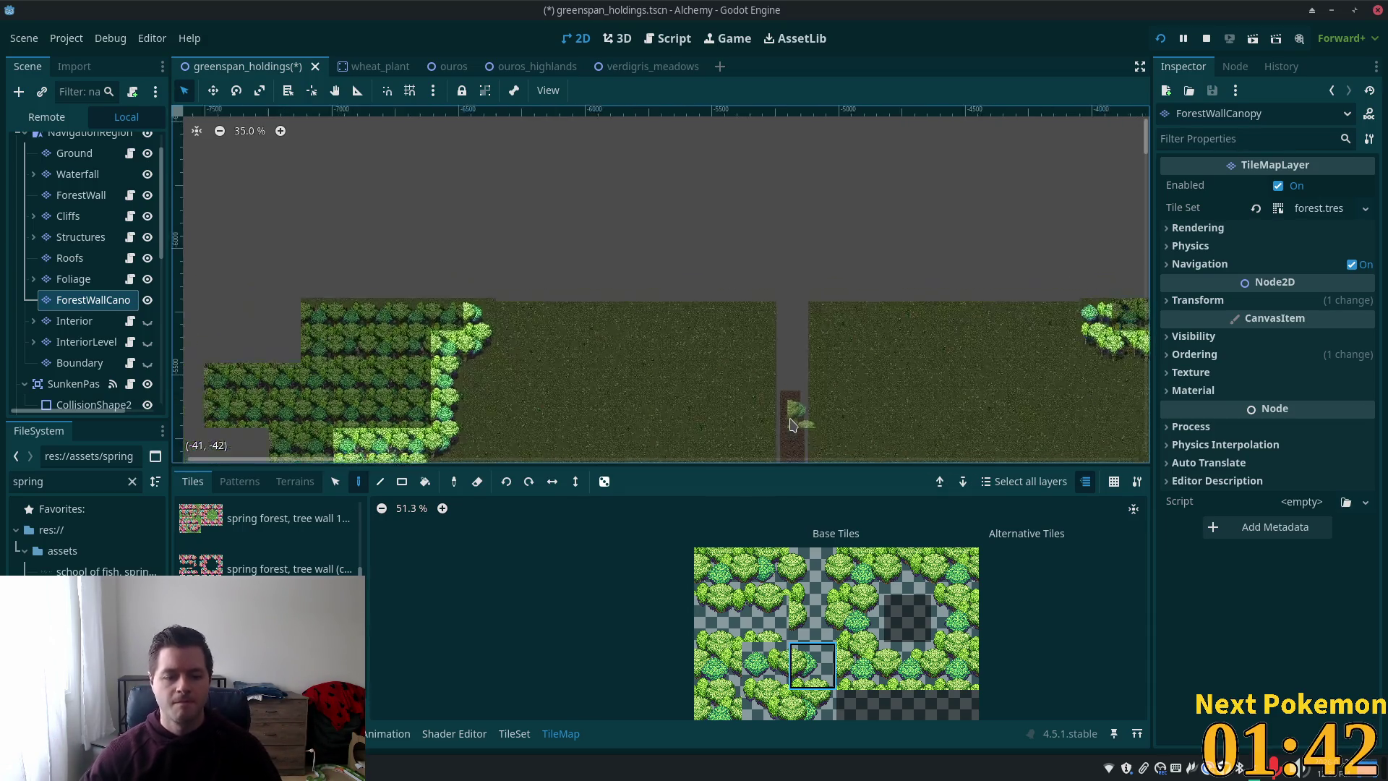
pyautogui.scroll(-1, 790, 424)
pyautogui.click(85, 153)
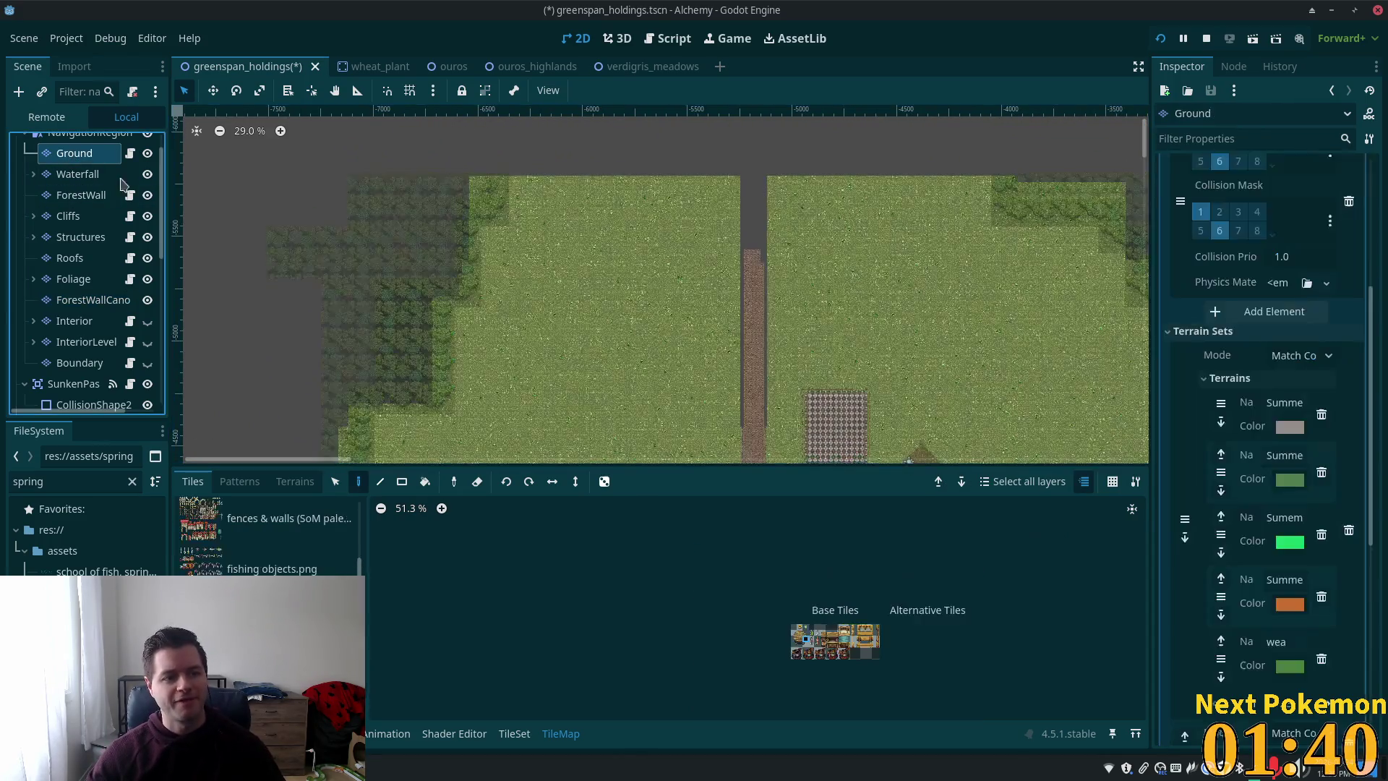
# - Switch the Ground layer's tile source to spring forest.png
pyautogui.scroll(4, 819, 323)
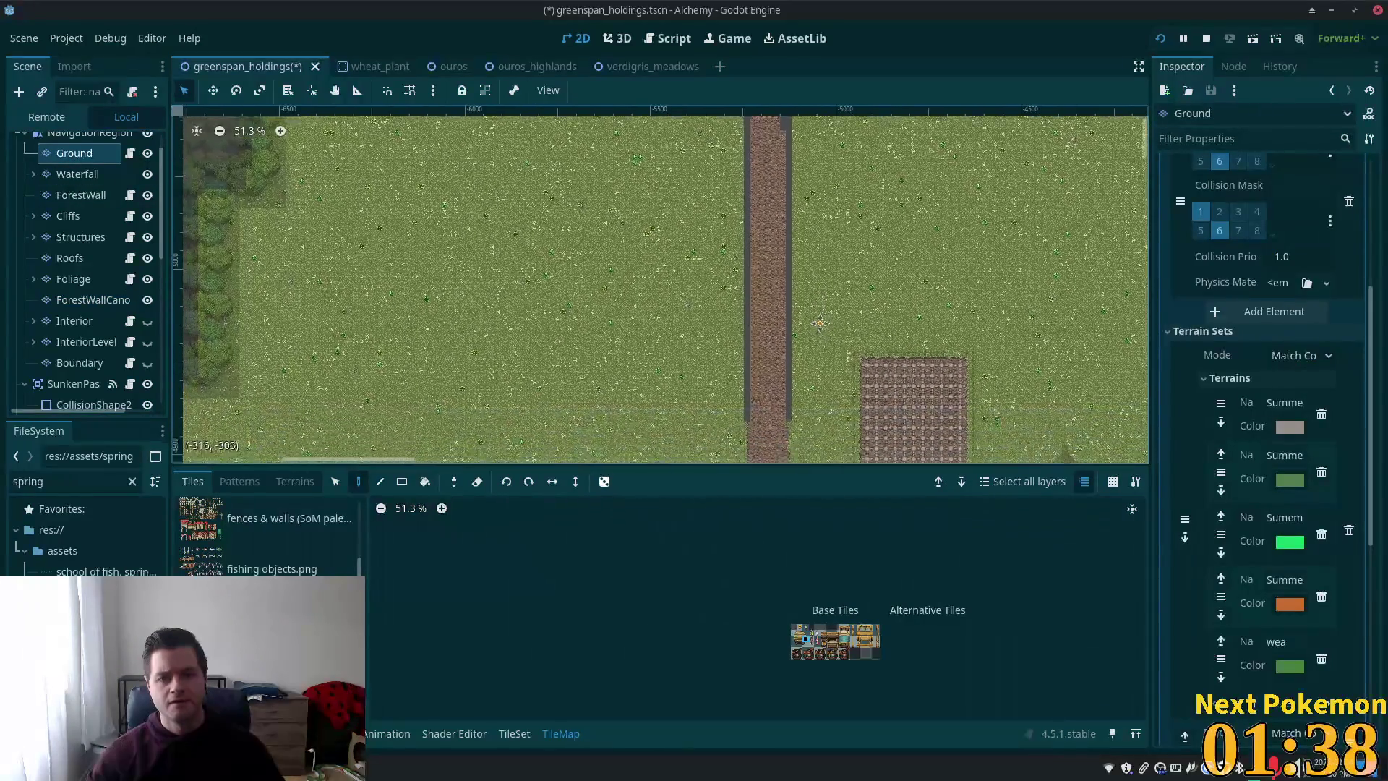
pyautogui.scroll(-2, 820, 323)
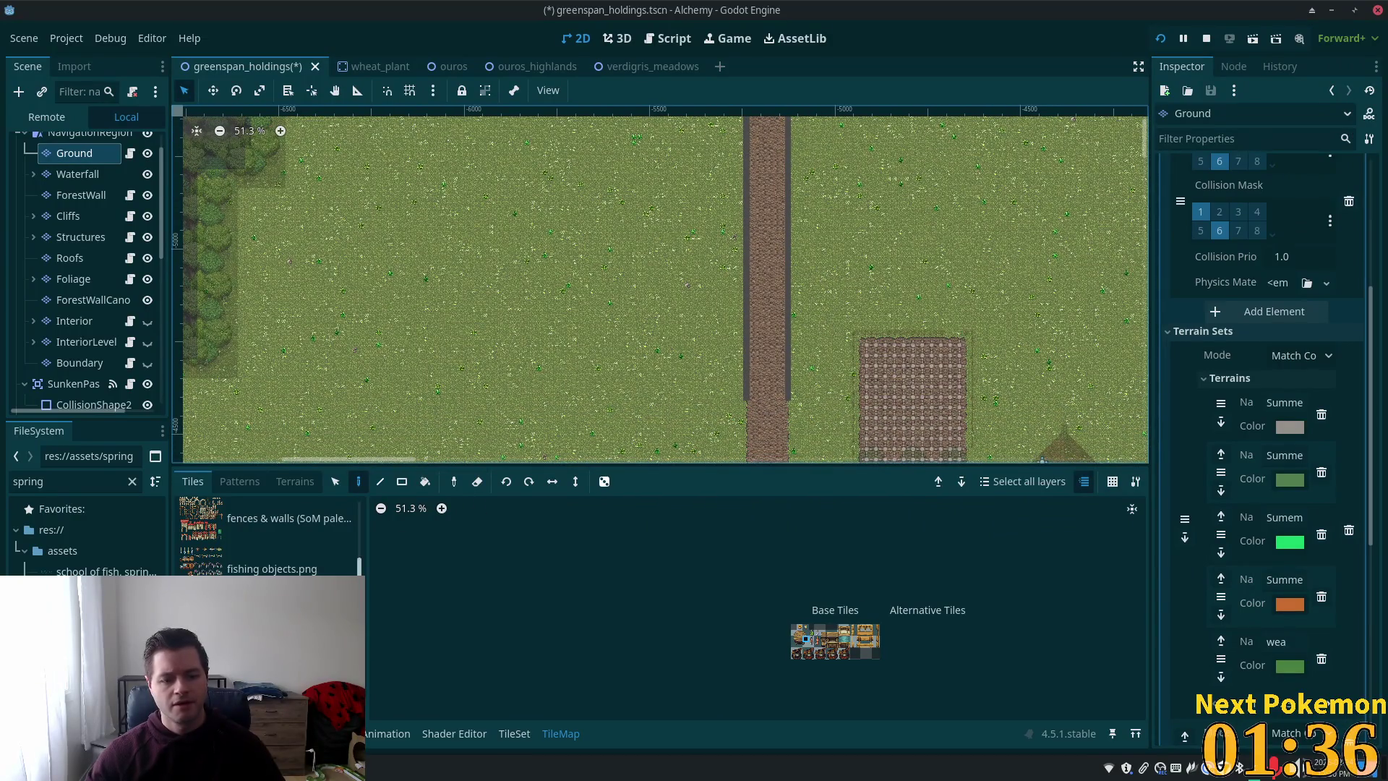
pyautogui.scroll(-3, 268, 535)
pyautogui.press('End')
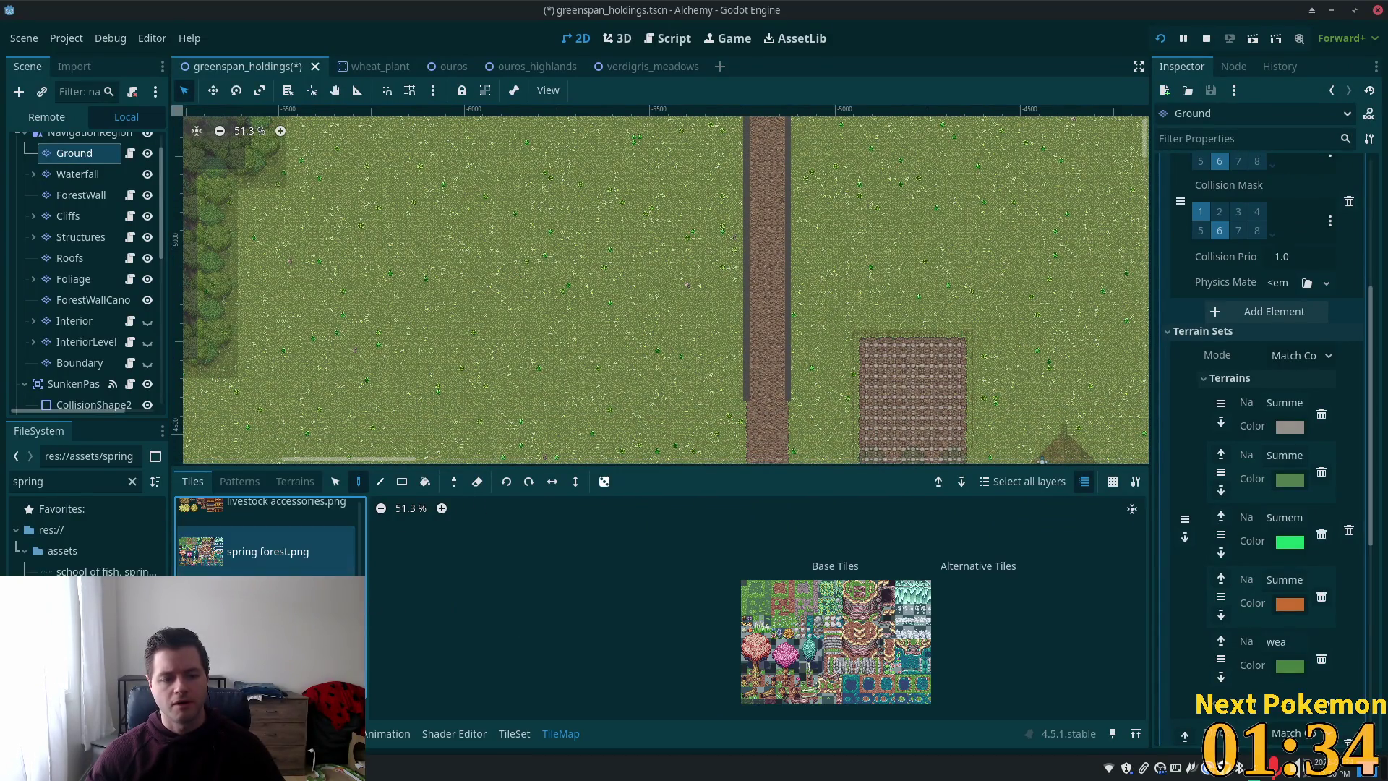
pyautogui.scroll(3, 833, 628)
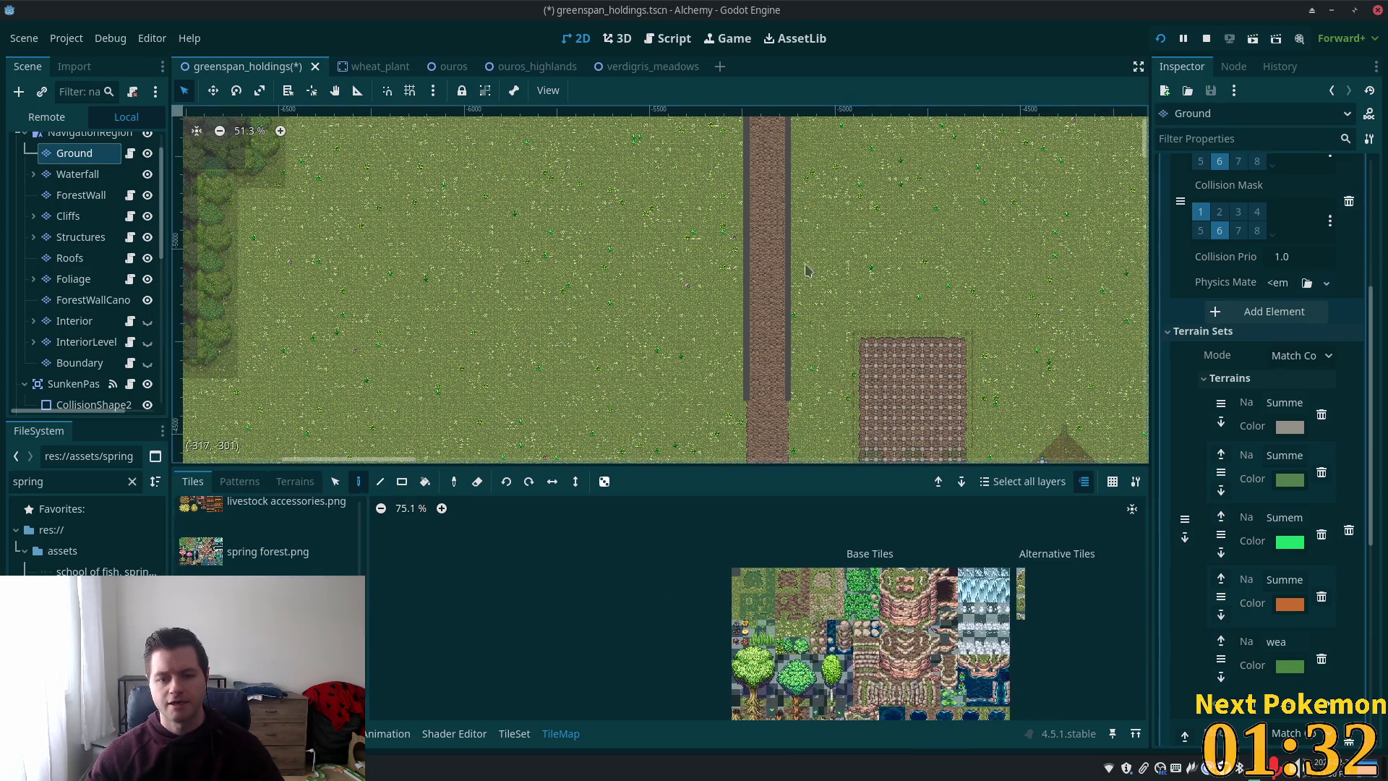
pyautogui.scroll(5, 808, 367)
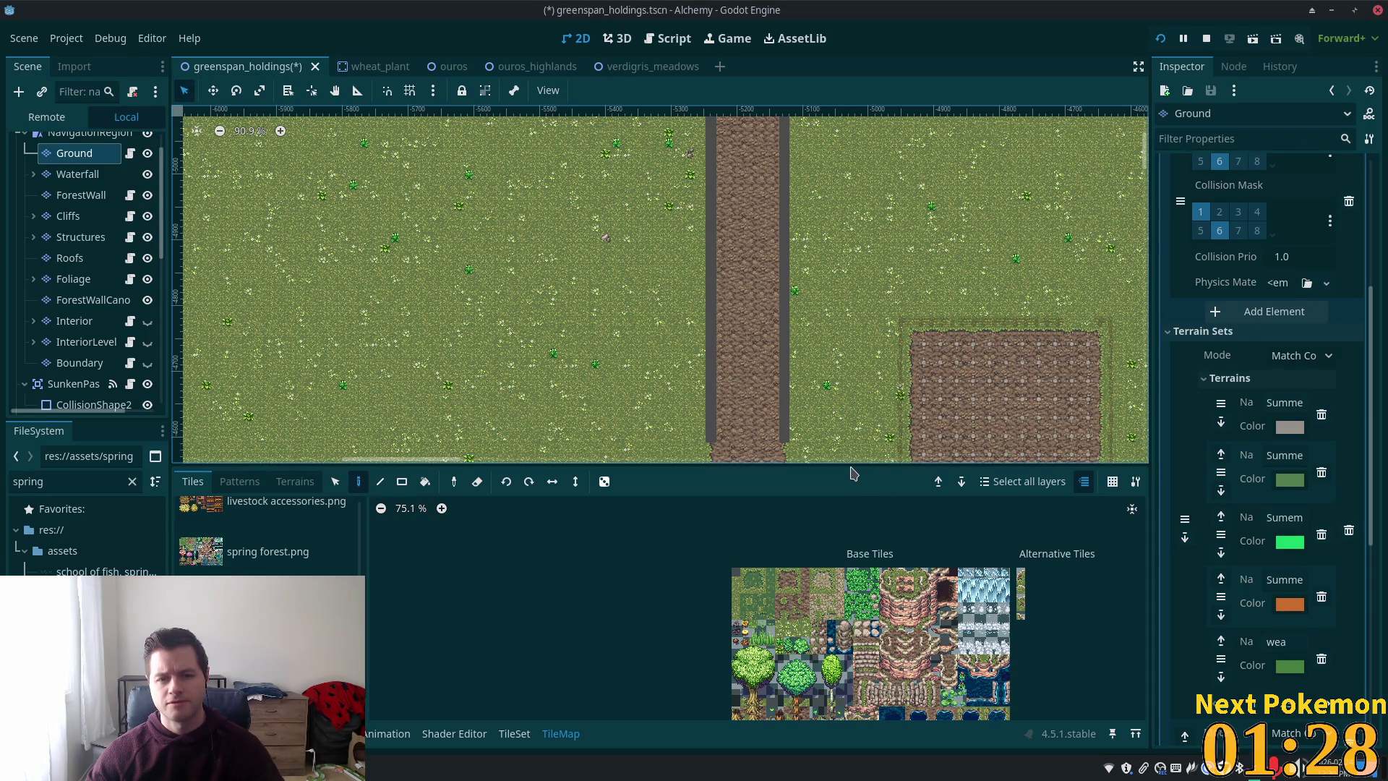
pyautogui.scroll(-12, 893, 184)
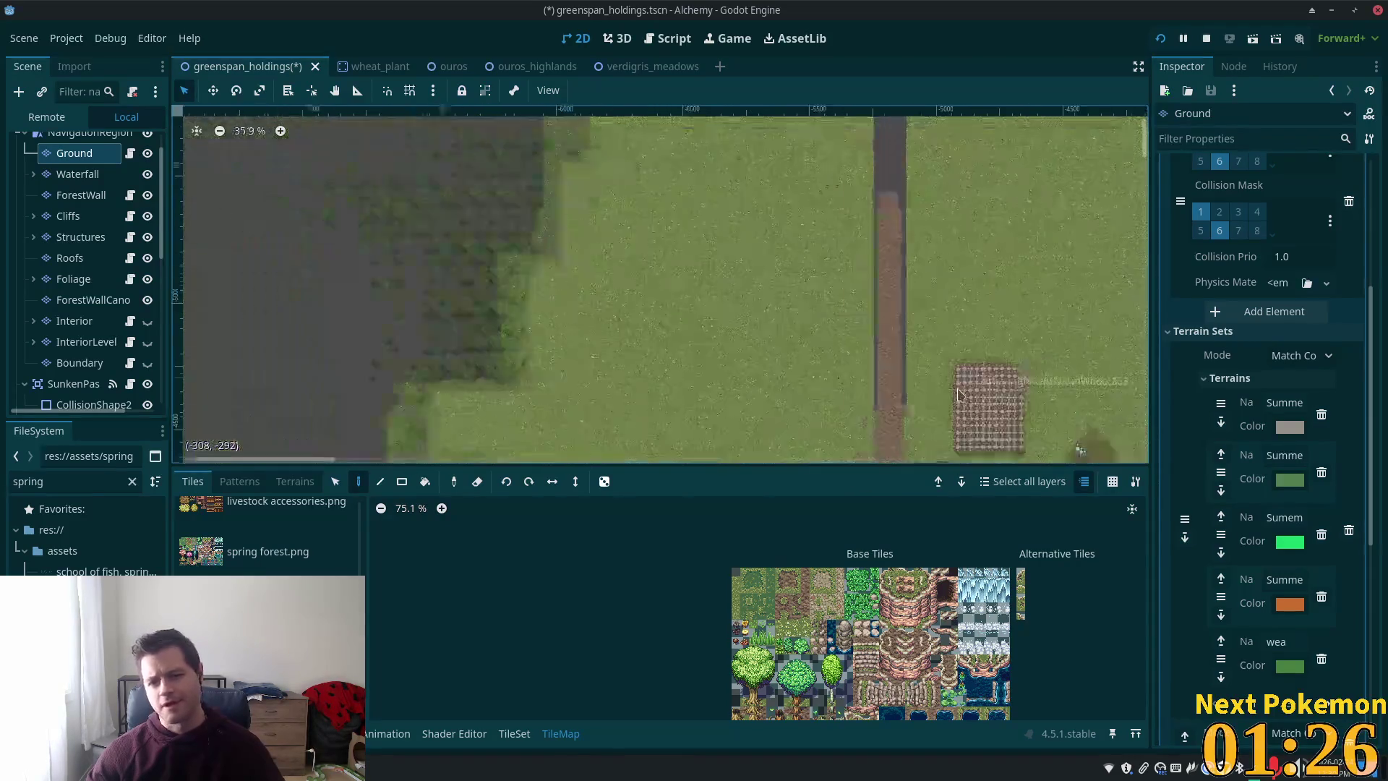
pyautogui.scroll(5, 893, 184)
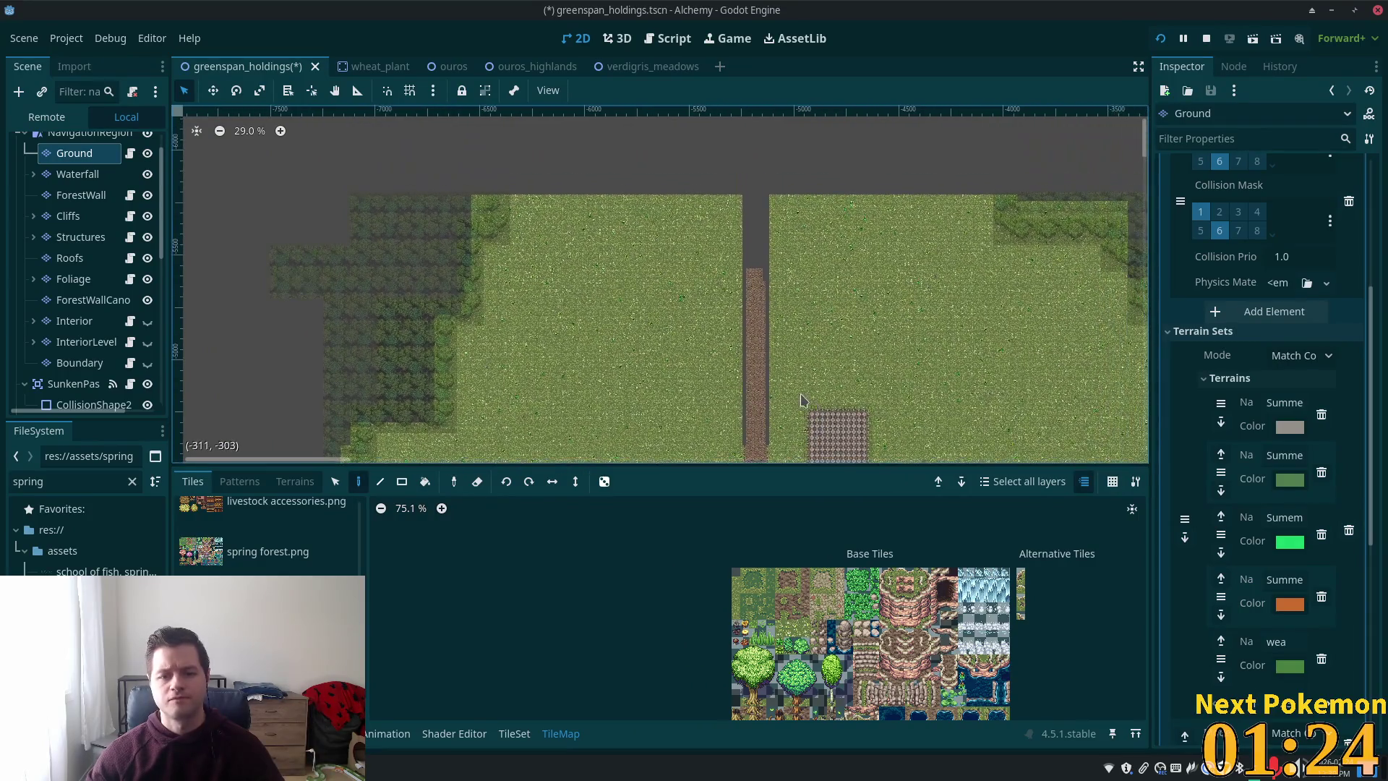
# - Centre the road in the map view and show the saved tile patterns
pyautogui.moveTo(769, 369); pyautogui.dragTo(794, 304)
pyautogui.scroll(4, 786, 396)
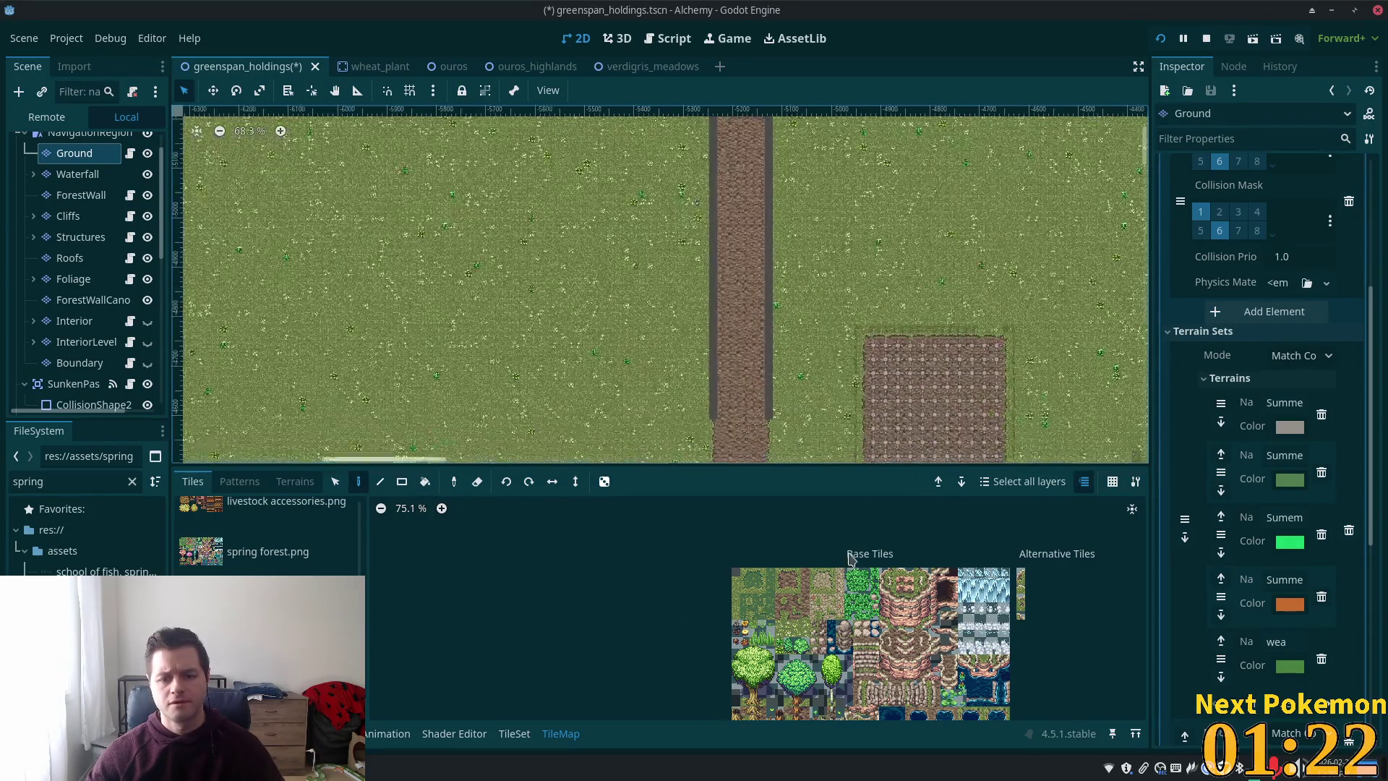
pyautogui.scroll(4, 772, 401)
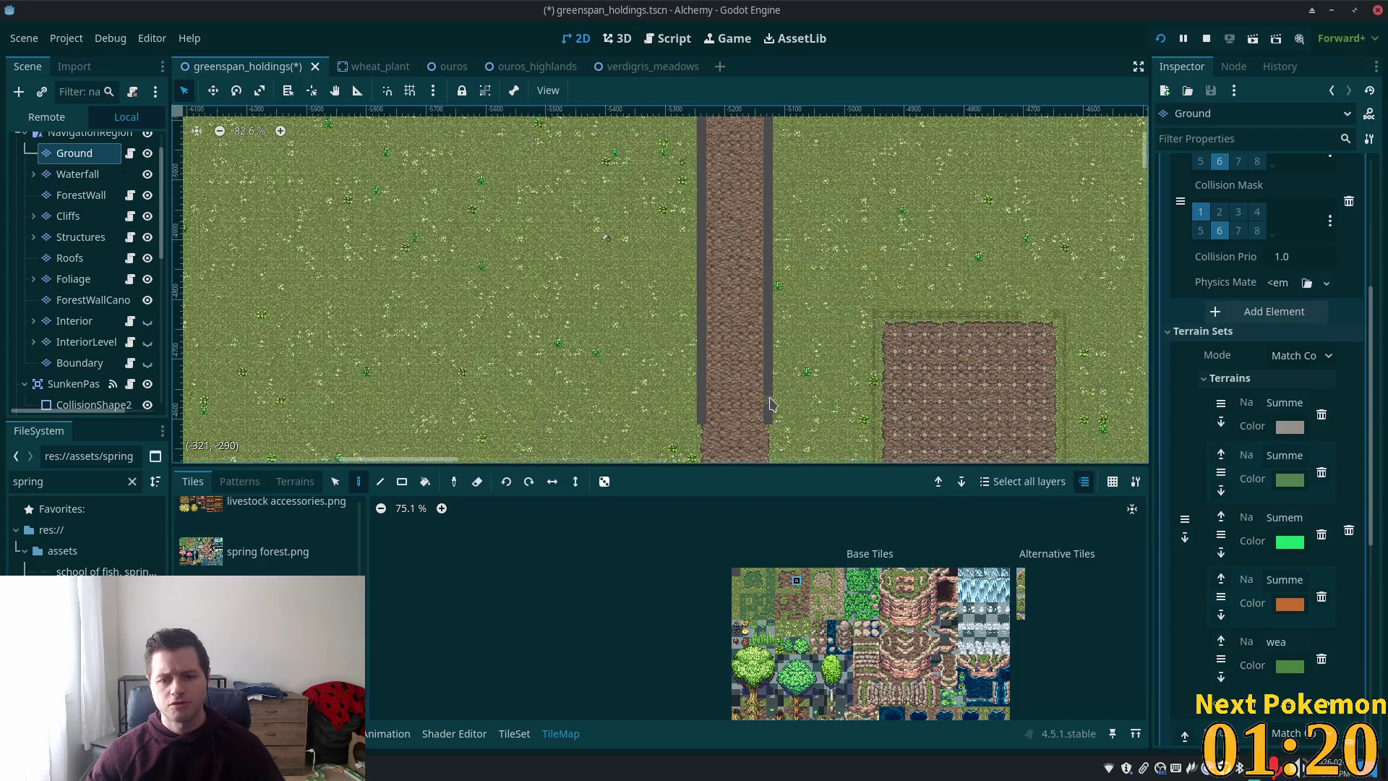
pyautogui.click(282, 483)
pyautogui.click(240, 482)
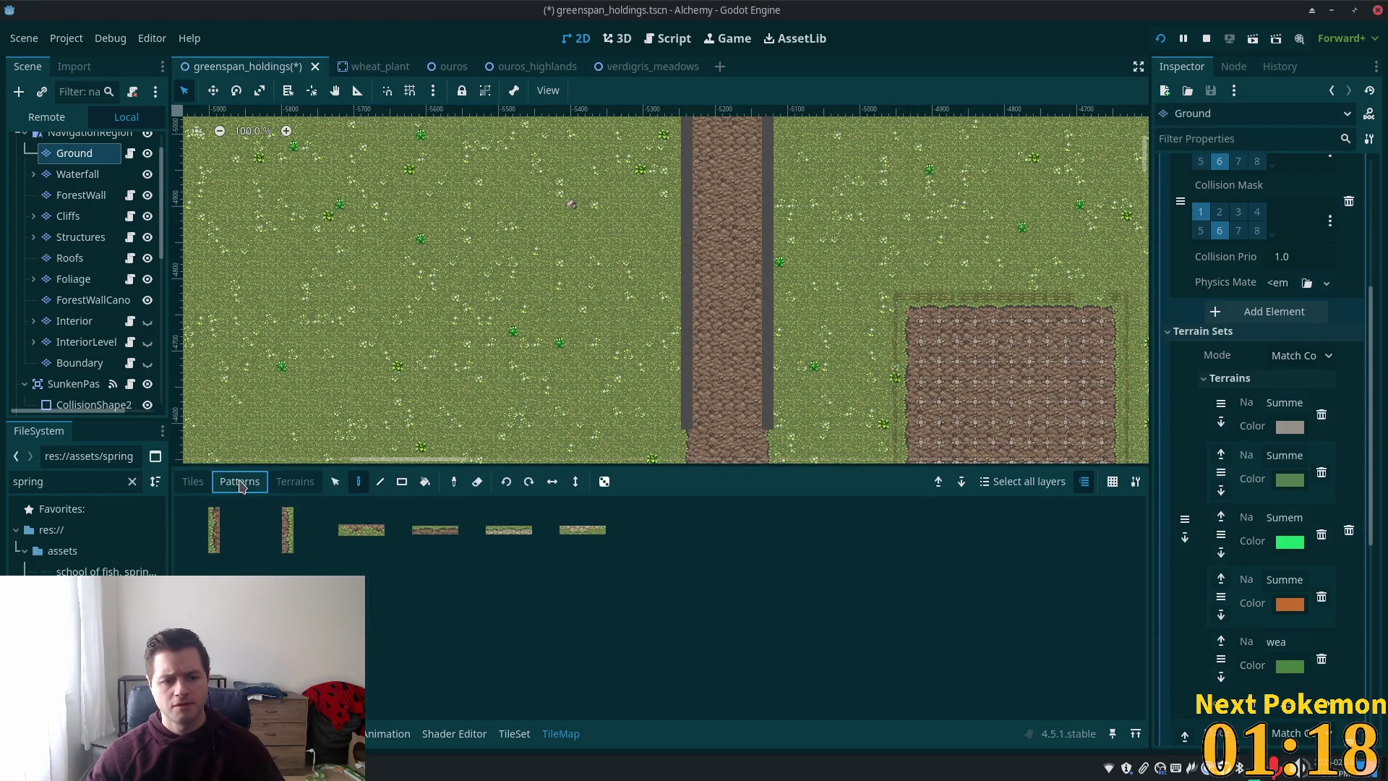
# - With the Line tool, paint the first vertical edge pattern beside the path to widen it
pyautogui.click(293, 545)
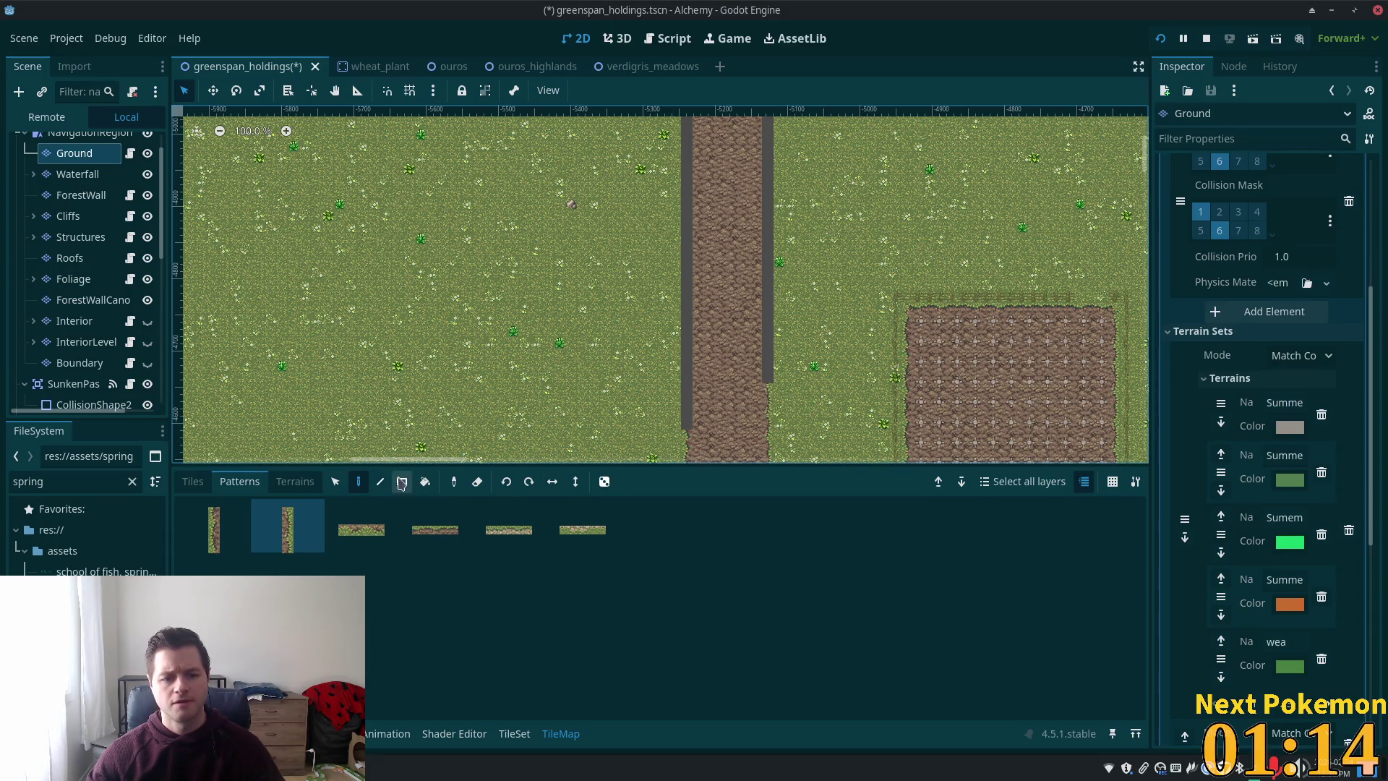
pyautogui.click(382, 486)
pyautogui.scroll(-6, 779, 369)
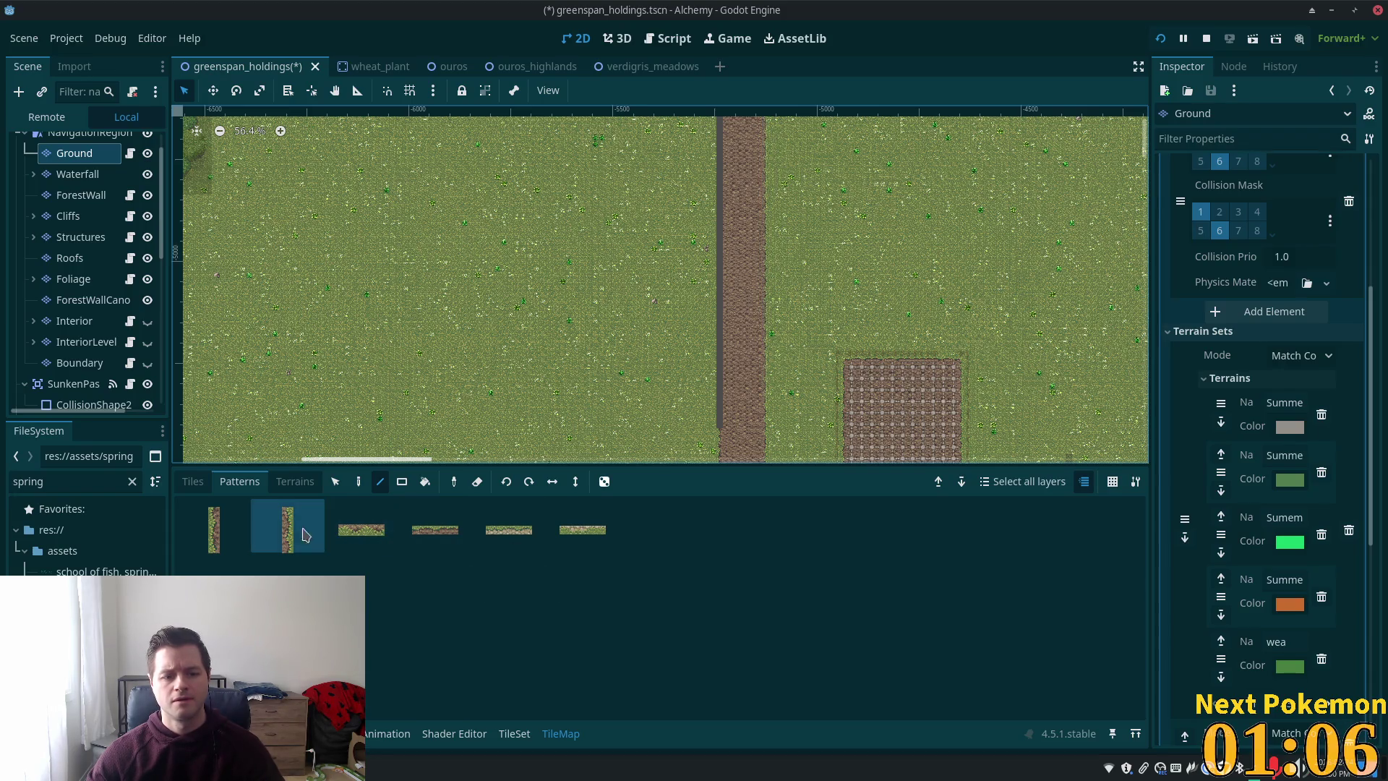
pyautogui.click(221, 539)
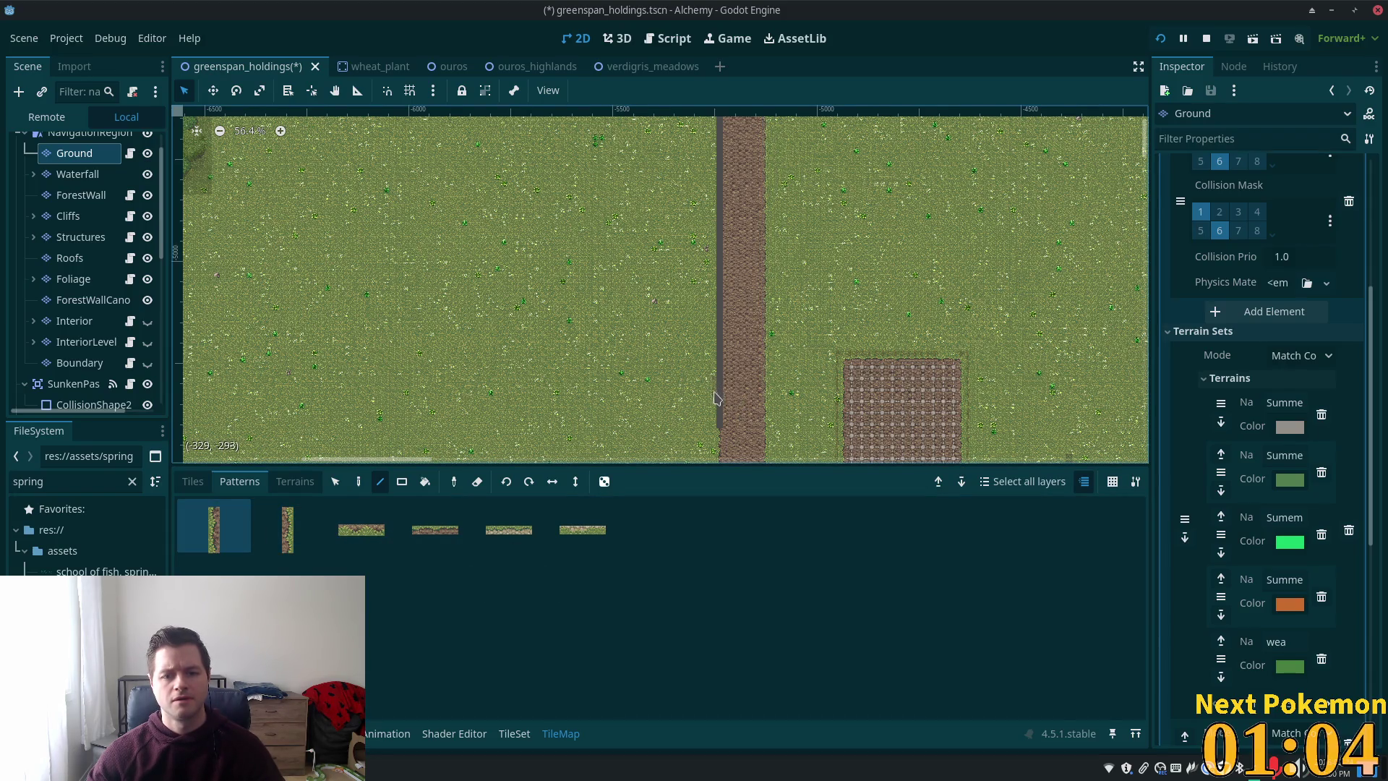
pyautogui.moveTo(716, 419); pyautogui.dragTo(714, 415)
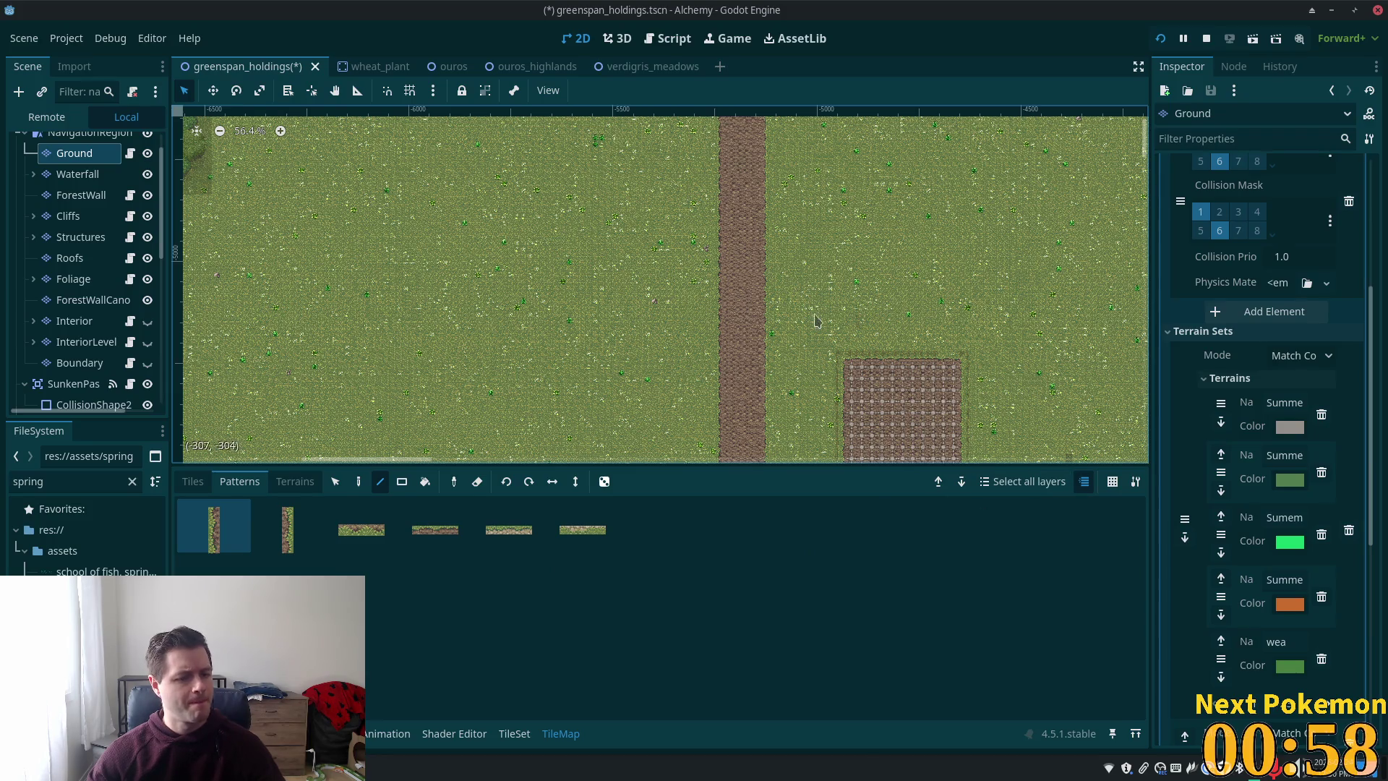
pyautogui.scroll(5, 815, 321)
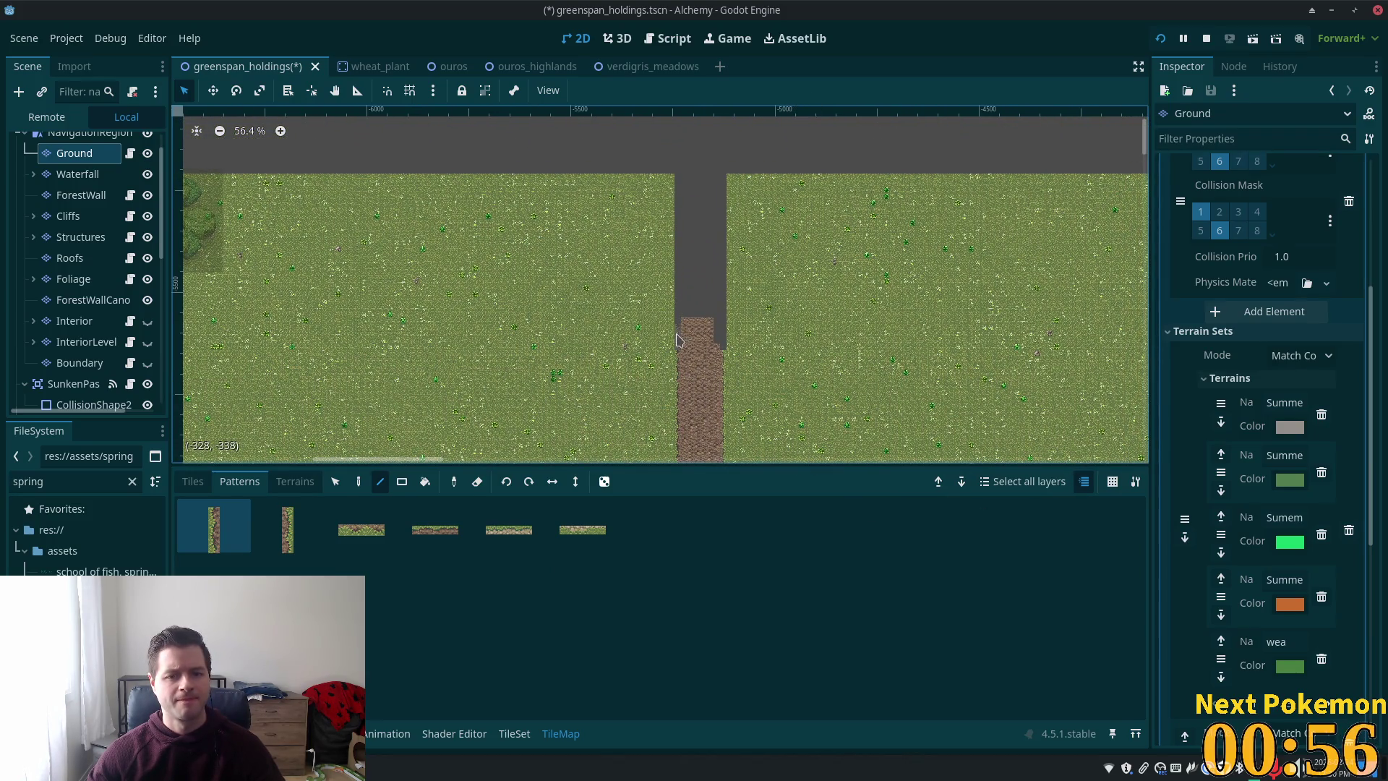
# - Draw vertical edge strips up the road's left and right sides, then list the Ground terrains
pyautogui.moveTo(677, 340); pyautogui.dragTo(683, 191)
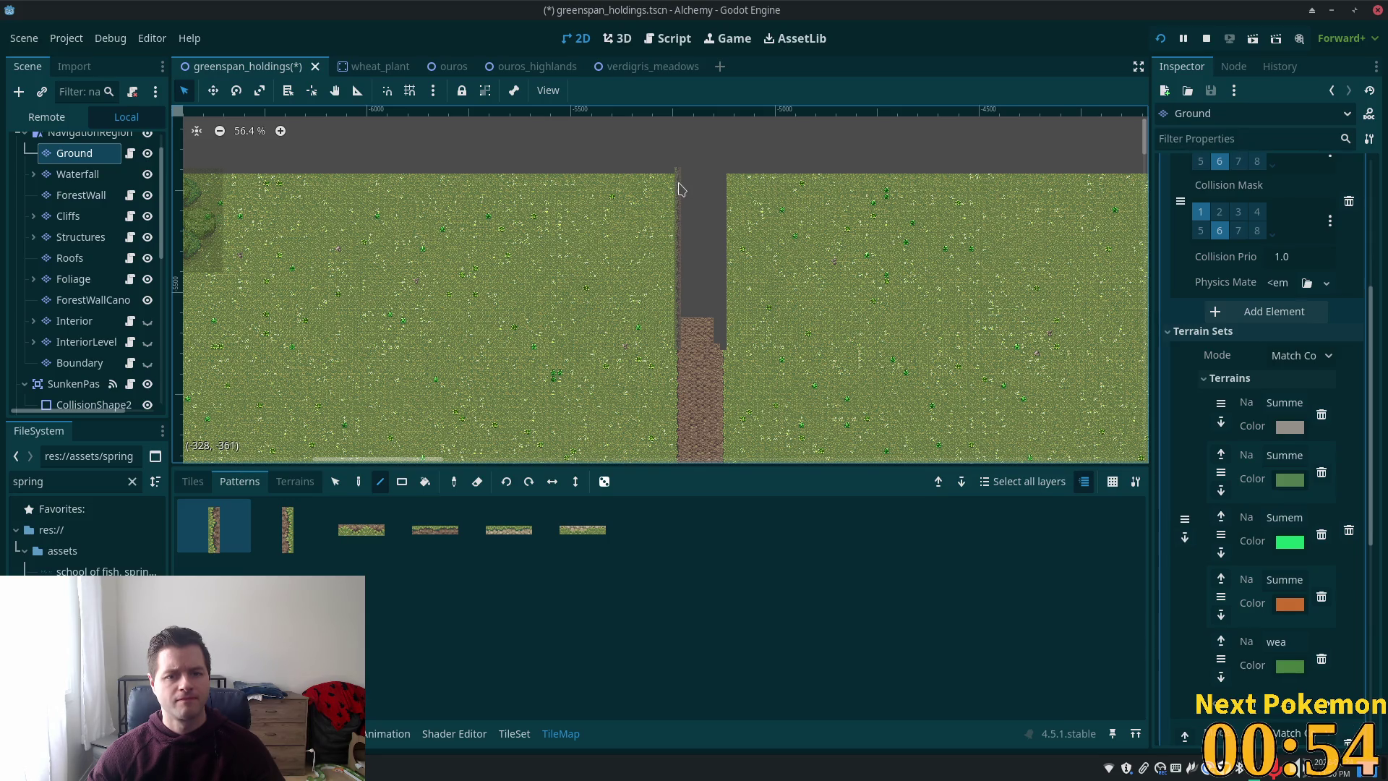
pyautogui.click(288, 528)
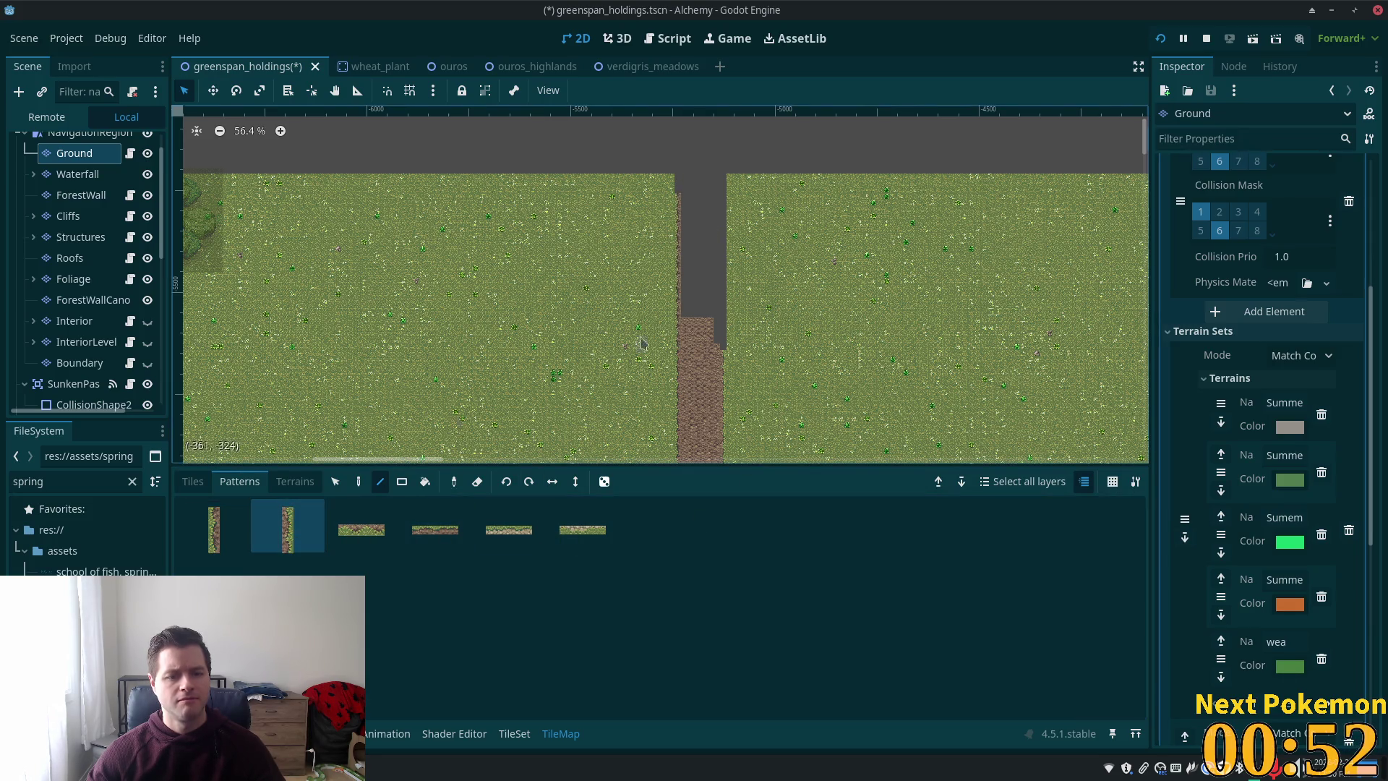
pyautogui.moveTo(725, 343); pyautogui.dragTo(723, 193)
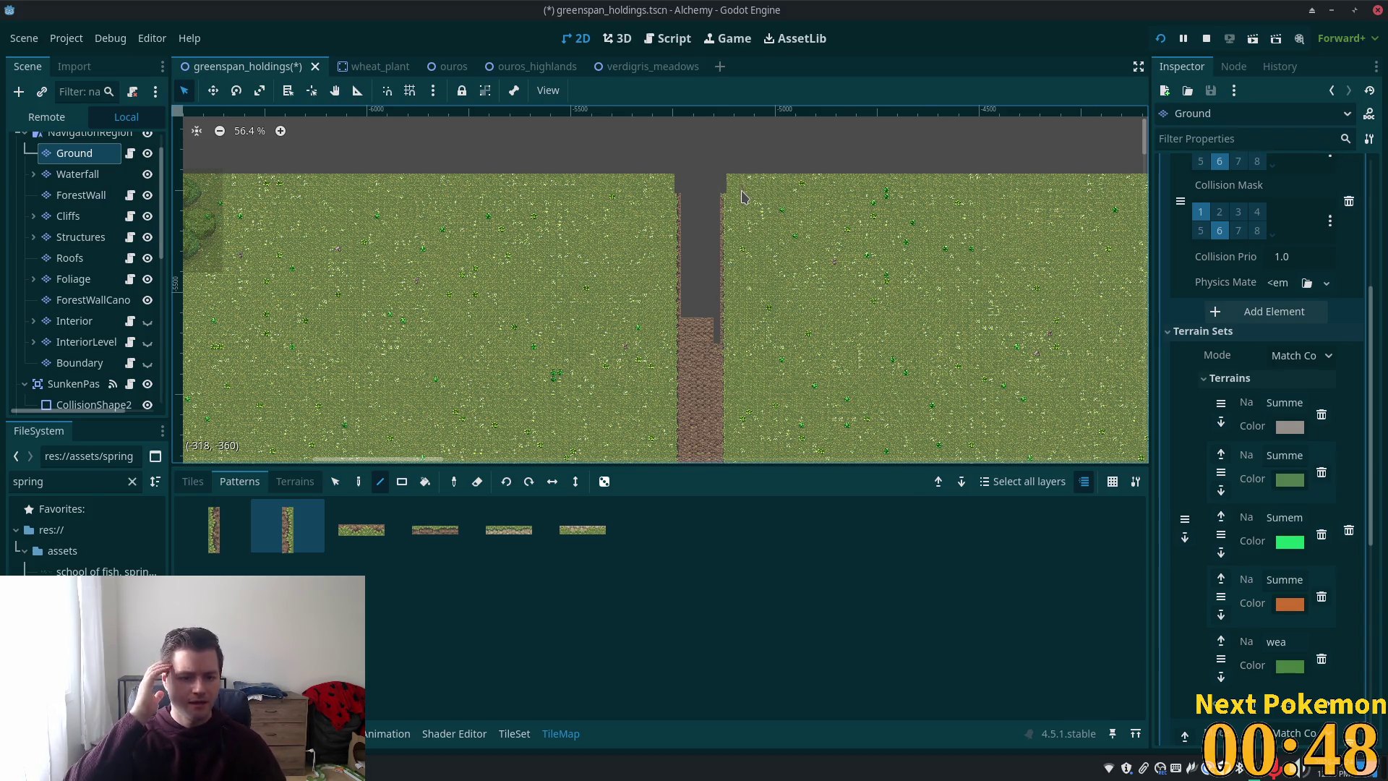
pyautogui.click(294, 481)
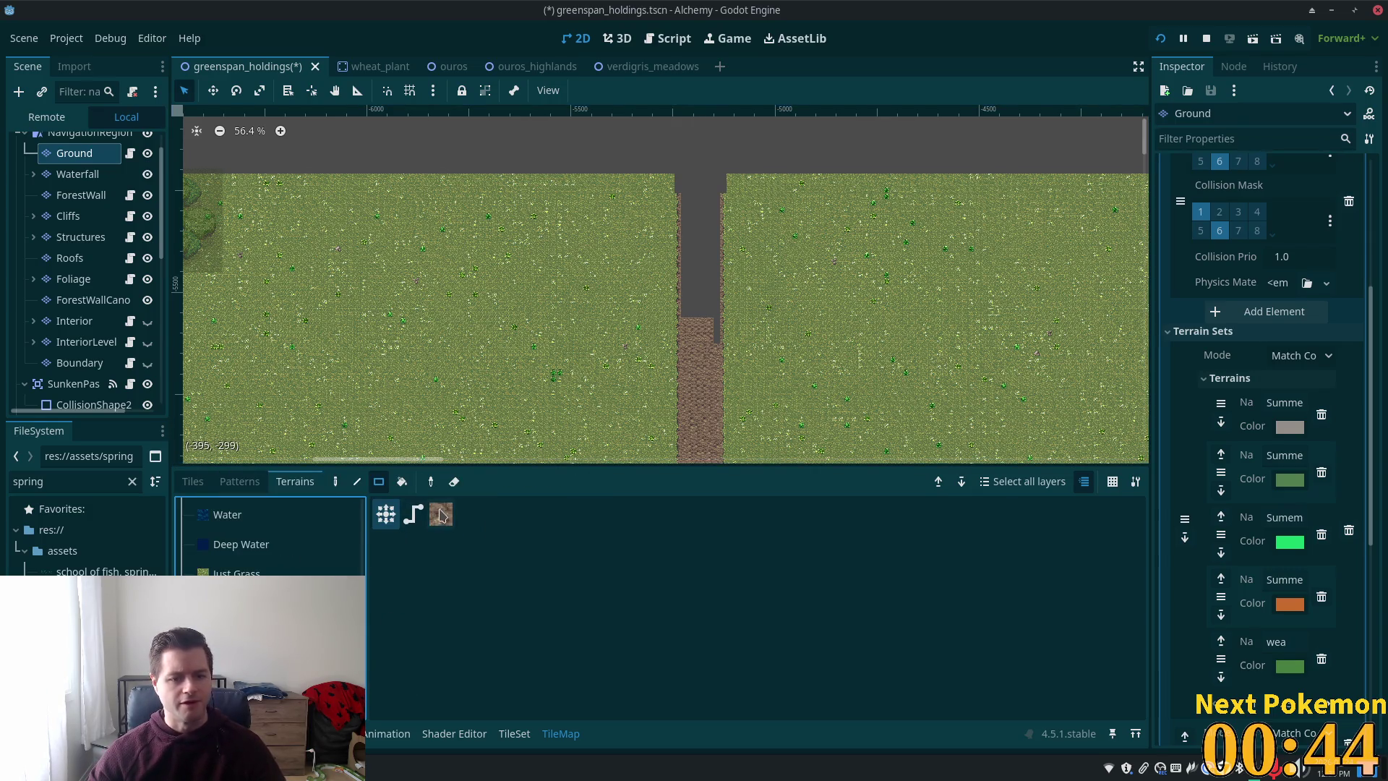
# - Paint the dirt terrain over the grey road strip, then undo the excess fill
pyautogui.click(443, 515)
pyautogui.scroll(5, 784, 271)
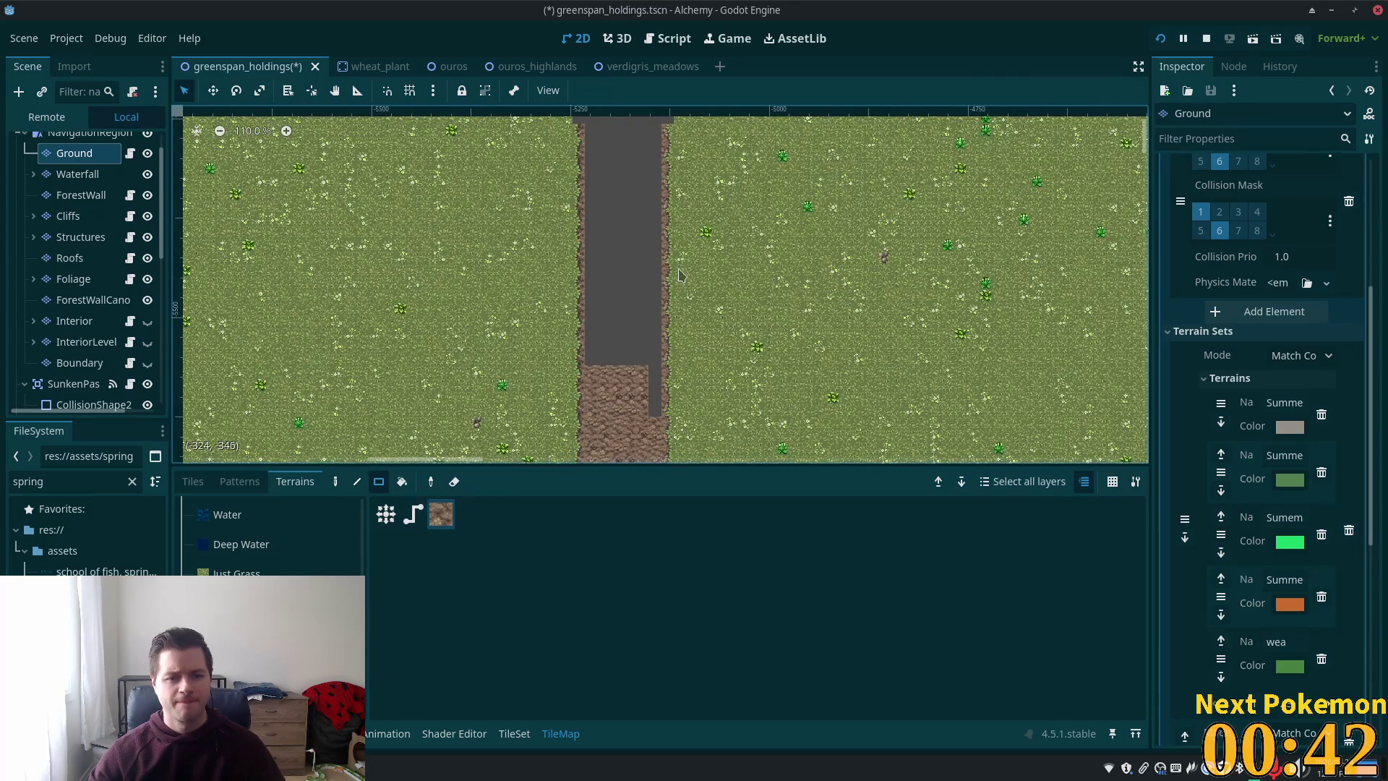
pyautogui.scroll(2, 686, 303)
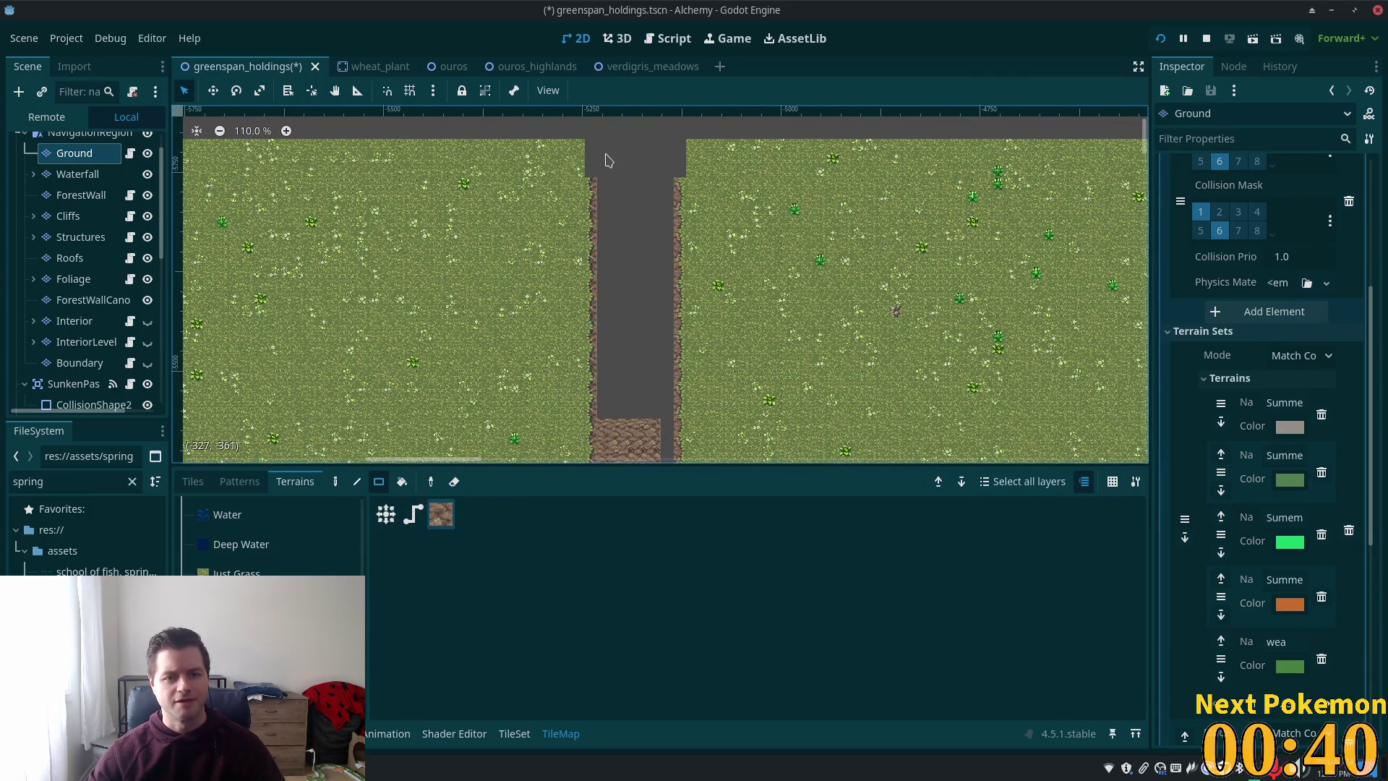
pyautogui.moveTo(606, 160)
pyautogui.mouseDown()
pyautogui.moveTo(606, 390)
pyautogui.moveTo(664, 470)
pyautogui.moveTo(619, 146)
pyautogui.mouseUp()
pyautogui.hotkey('ctrl', 'z')
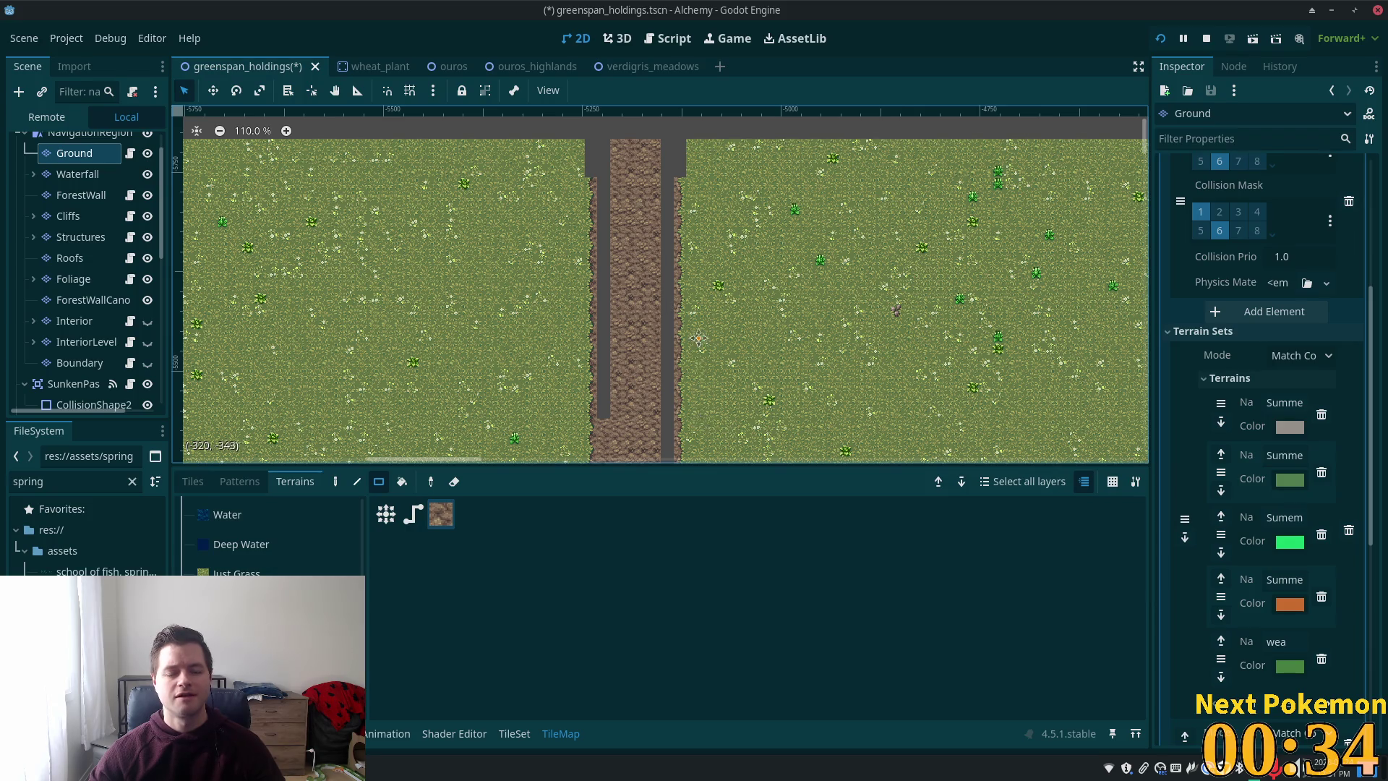
pyautogui.scroll(-4, 698, 338)
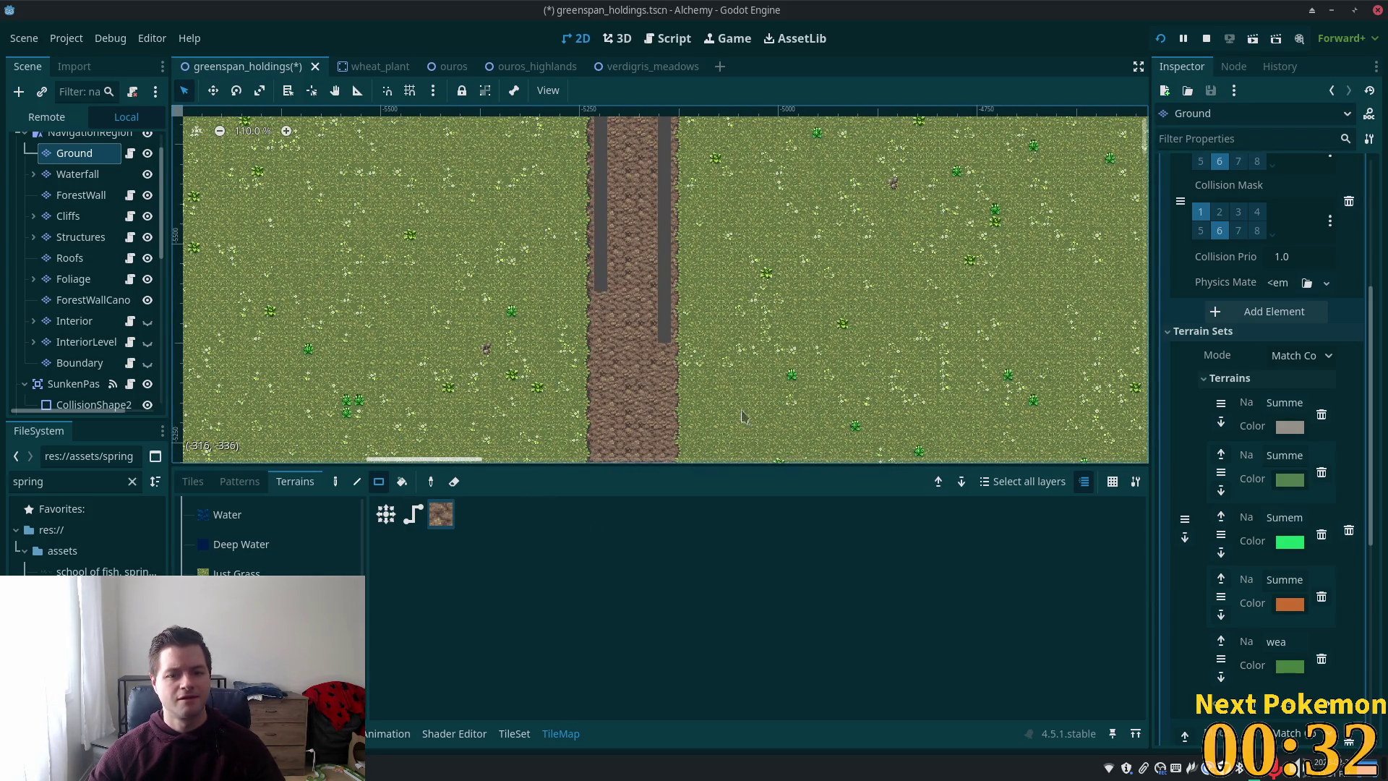
pyautogui.scroll(-2, 743, 415)
pyautogui.scroll(-2, 780, 405)
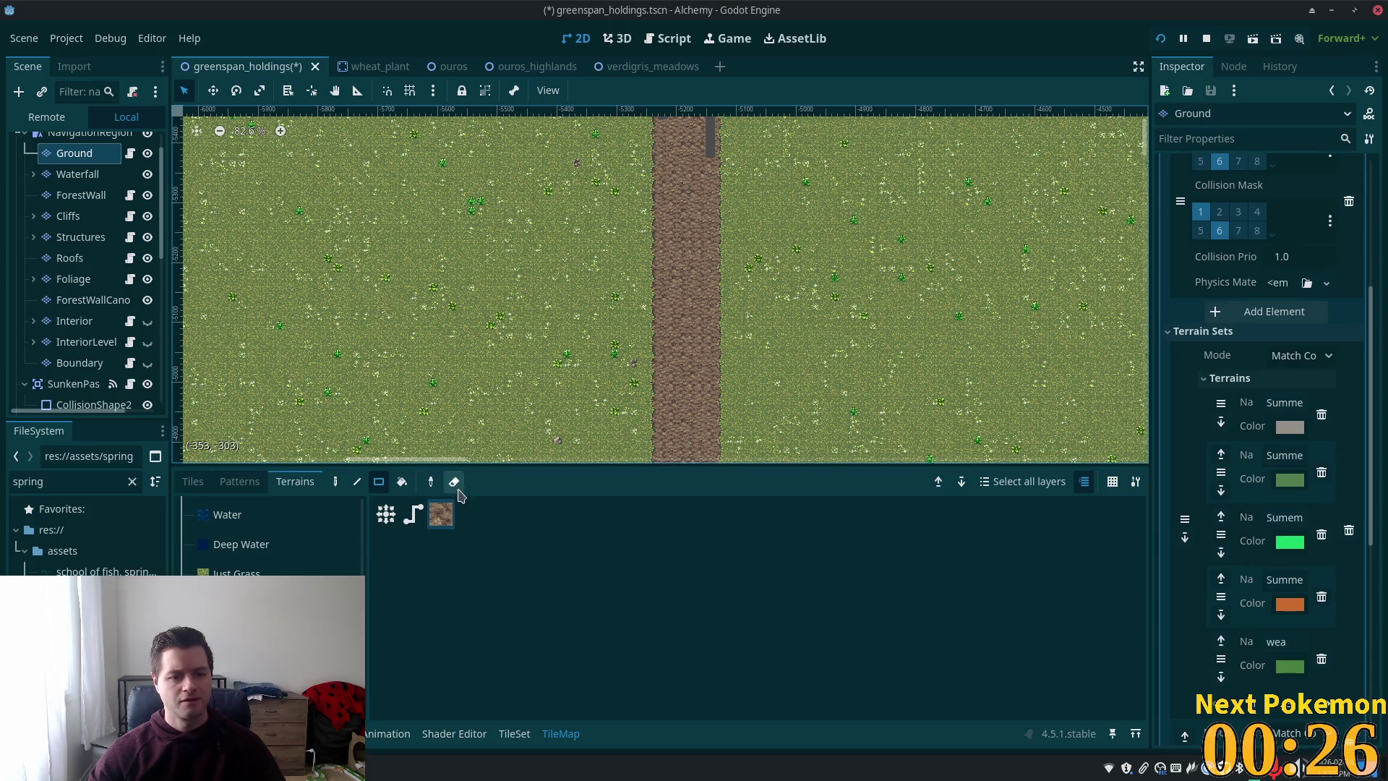
# - Return to the Tiles atlas and switch to the tile selection tool
pyautogui.click(193, 482)
pyautogui.scroll(2, 830, 229)
pyautogui.hscroll(1, 831, 229)
pyautogui.click(336, 481)
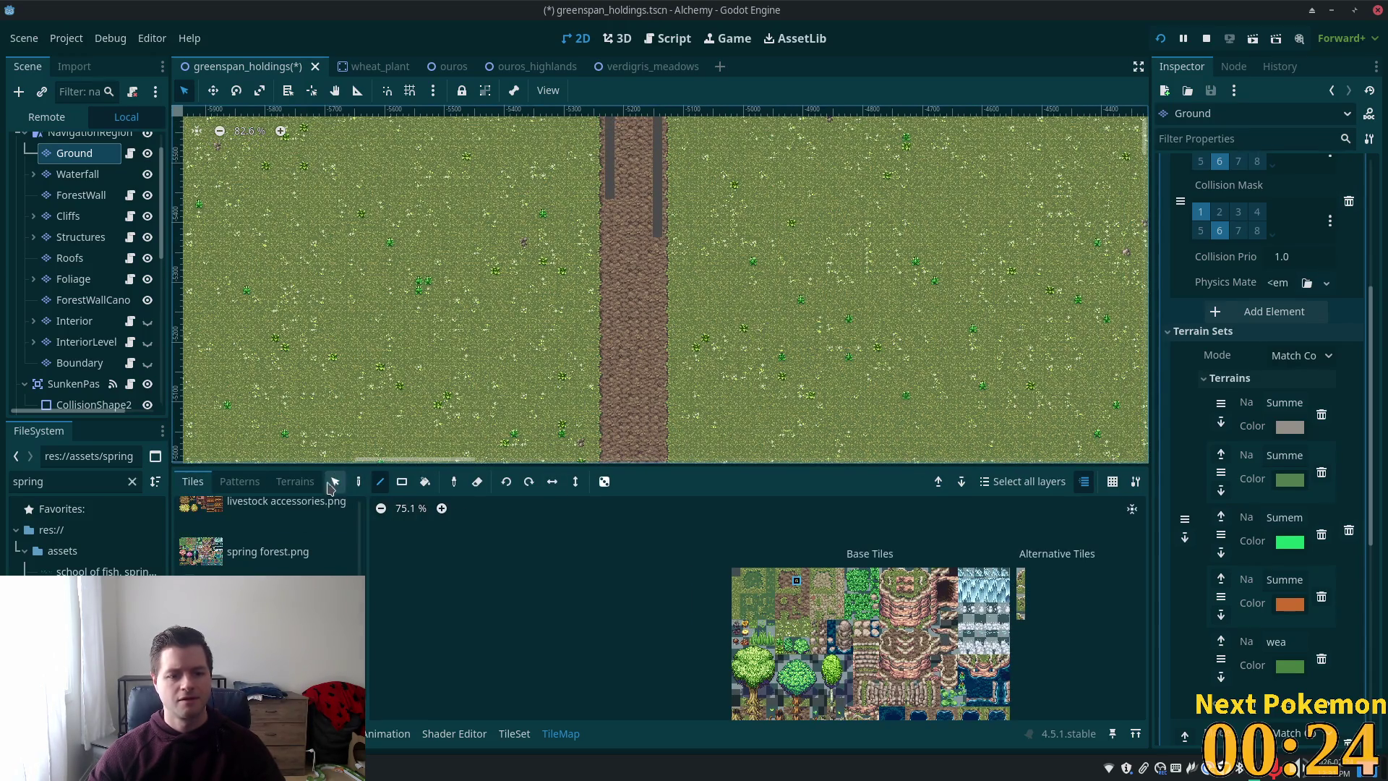
# - Select the path's right-edge column and paint over its dark strip with path tiles
pyautogui.moveTo(657, 241)
pyautogui.mouseDown()
pyautogui.moveTo(642, 533)
pyautogui.moveTo(660, 502)
pyautogui.mouseUp()
pyautogui.click(358, 481)
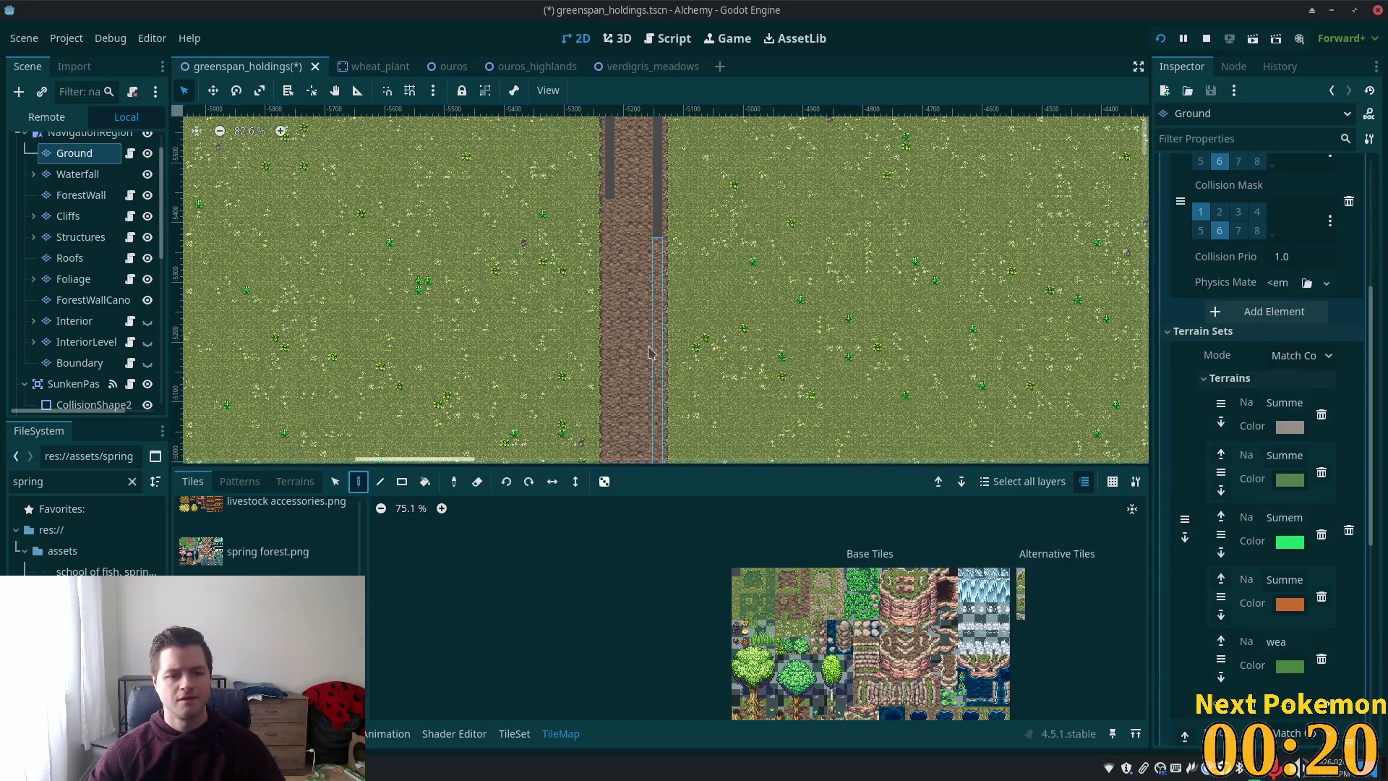
pyautogui.scroll(5, 601, 297)
pyautogui.hscroll(2, 600, 297)
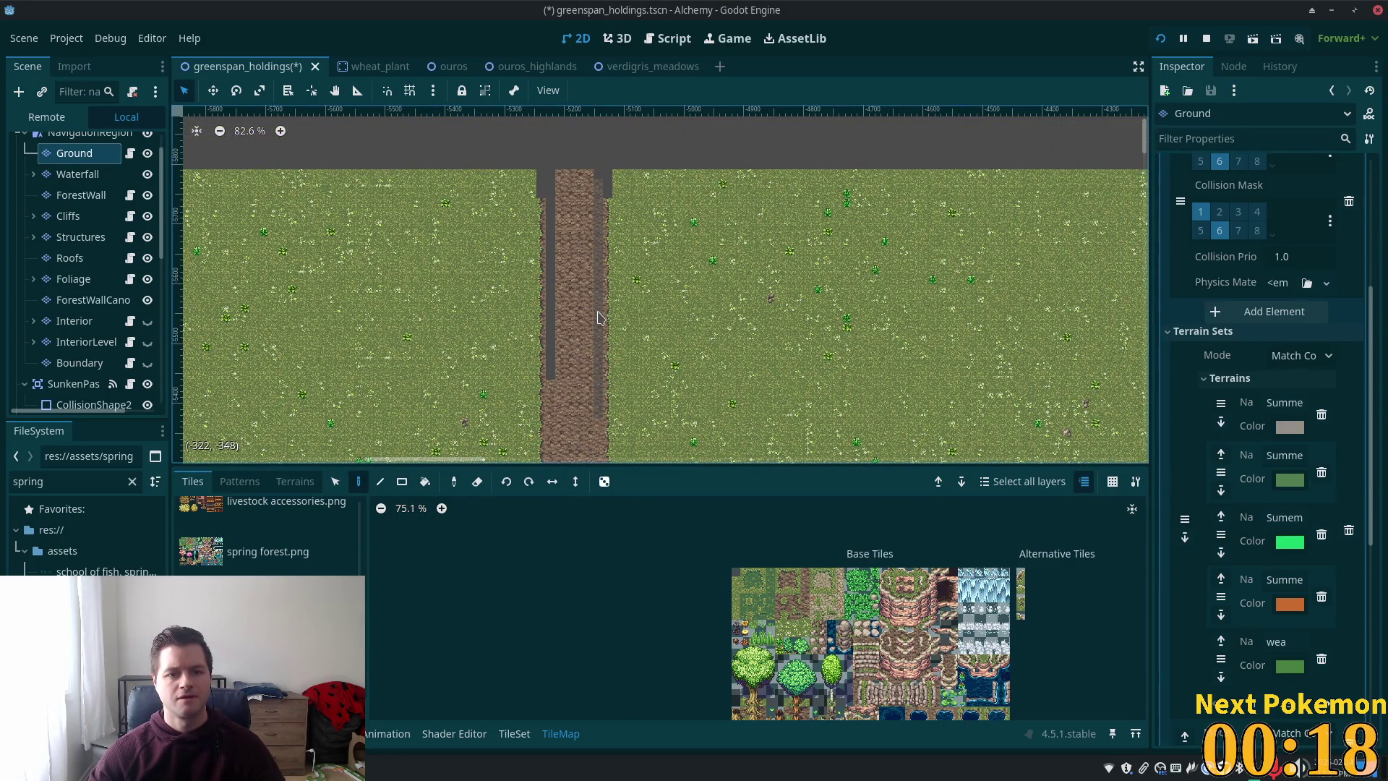
pyautogui.click(597, 318)
pyautogui.scroll(-3, 600, 318)
pyautogui.hscroll(-4, 600, 318)
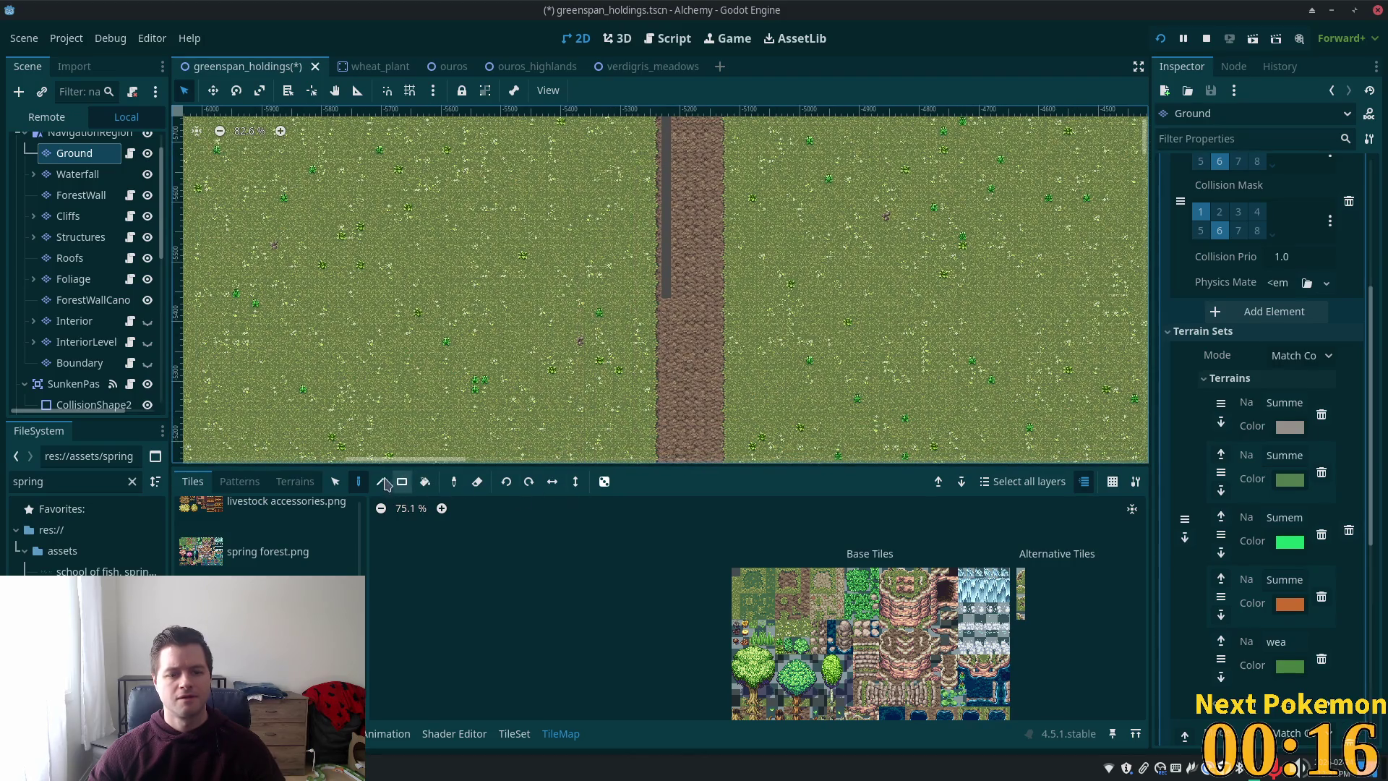
# - Select the dark strip on the path's left edge, paint it with path tiles, then zoom out
pyautogui.press('s')
pyautogui.moveTo(668, 306)
pyautogui.mouseDown()
pyautogui.moveTo(651, 444)
pyautogui.moveTo(668, 482)
pyautogui.mouseUp()
pyautogui.scroll(2, 753, 310)
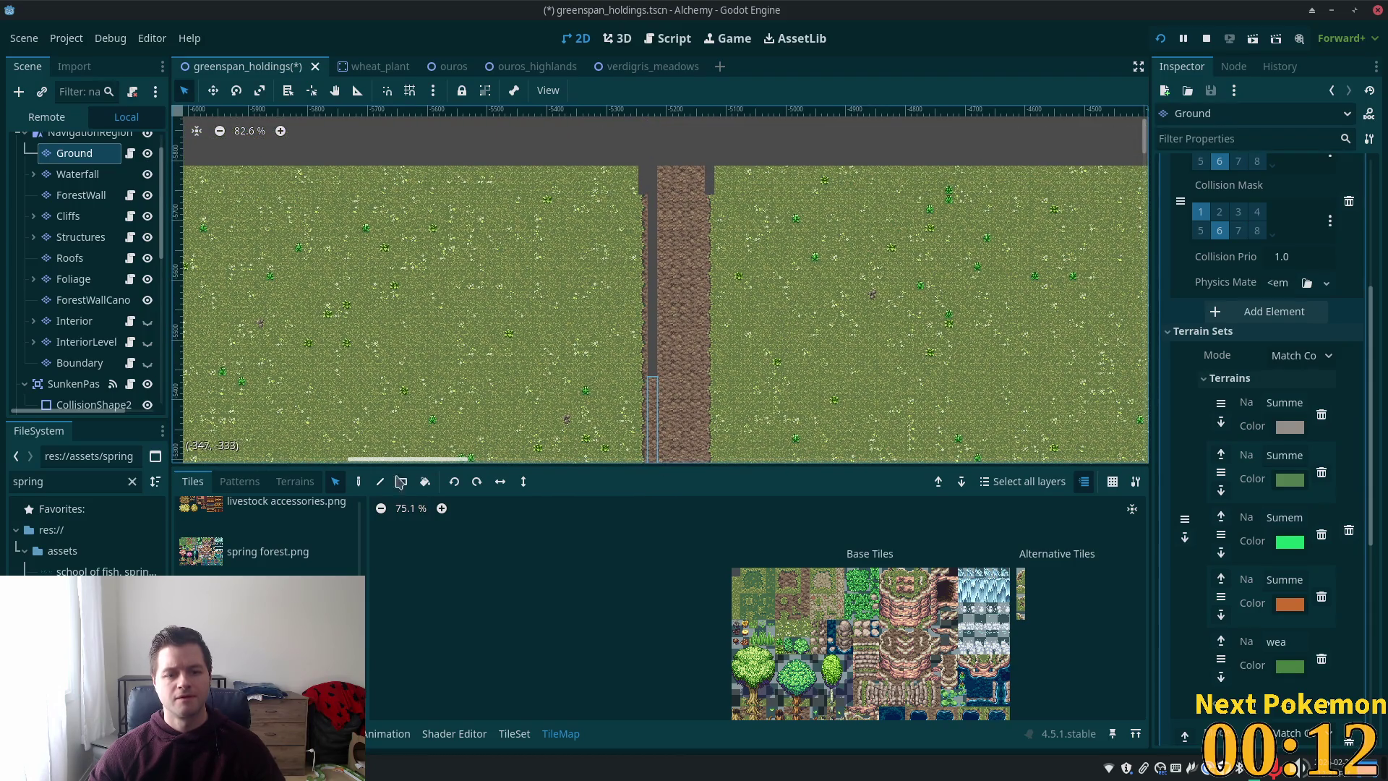
pyautogui.click(358, 482)
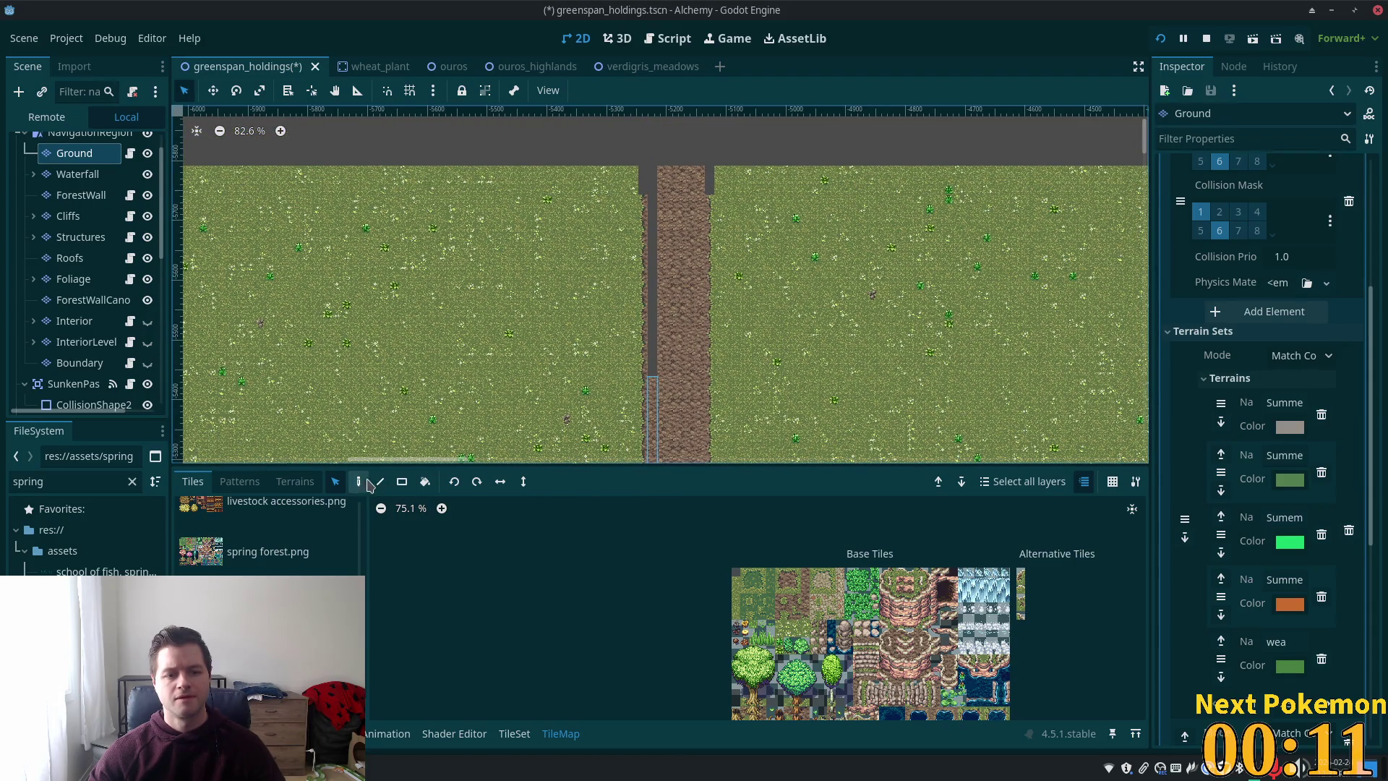
pyautogui.click(656, 289)
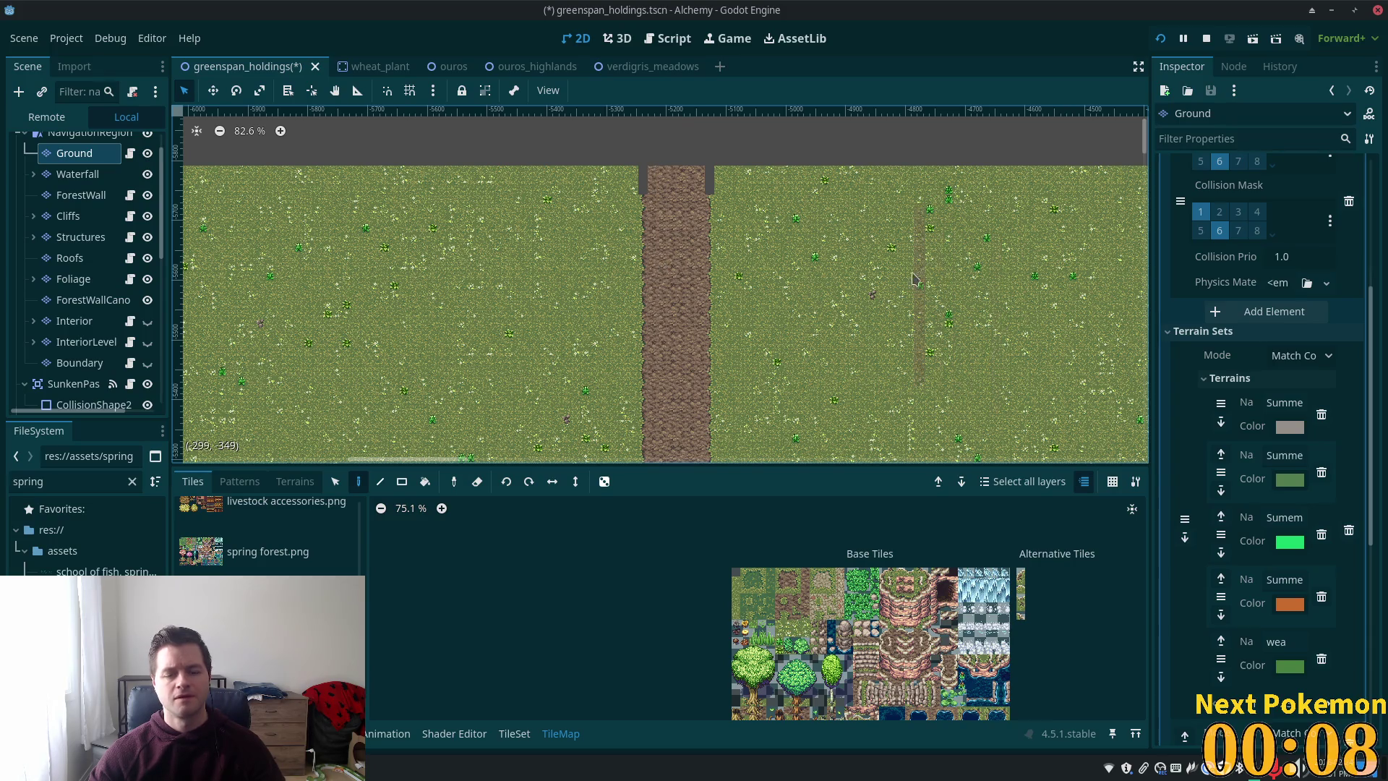
pyautogui.keyDown('ctrl'); pyautogui.scroll(-4, 918, 274); pyautogui.keyUp('ctrl')
pyautogui.scroll(-3, 925, 217)
pyautogui.scroll(-4, 932, 137)
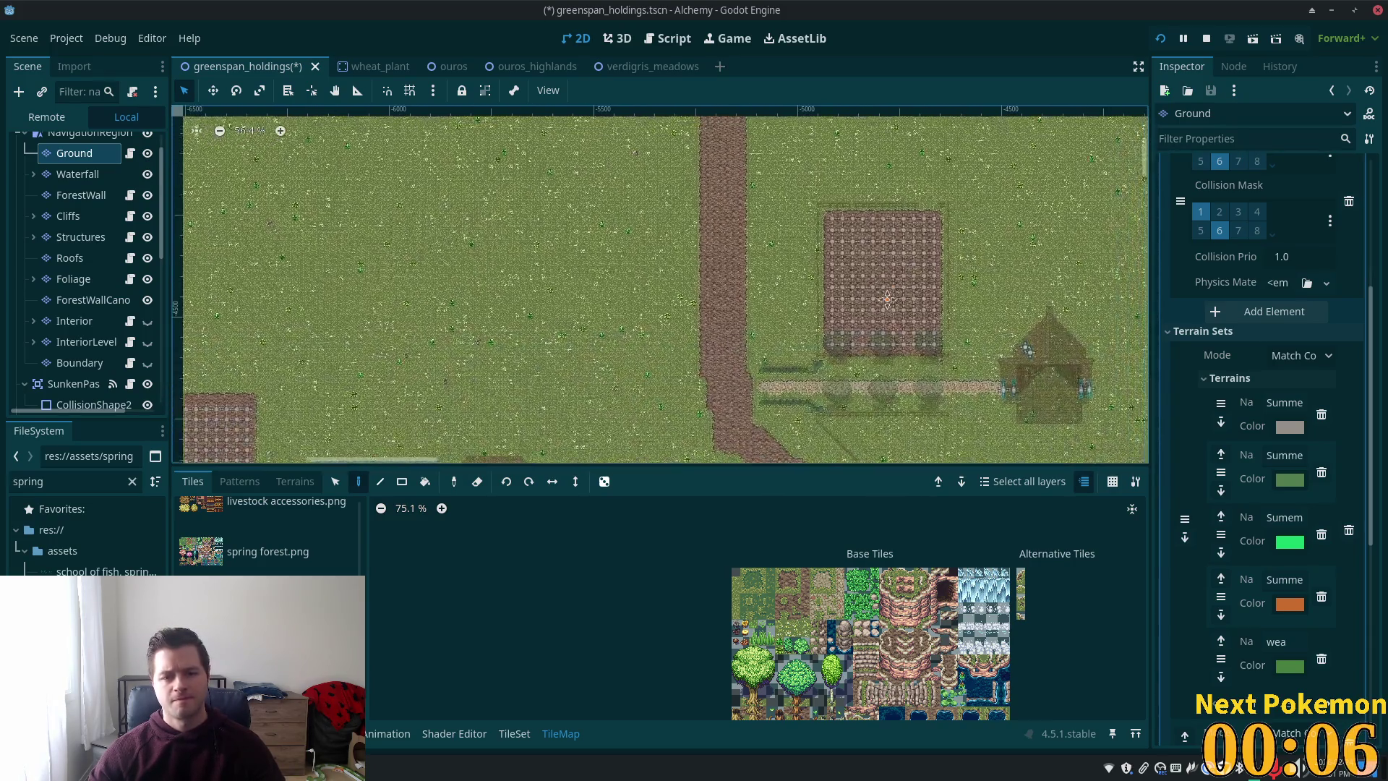
pyautogui.scroll(4, 879, 148)
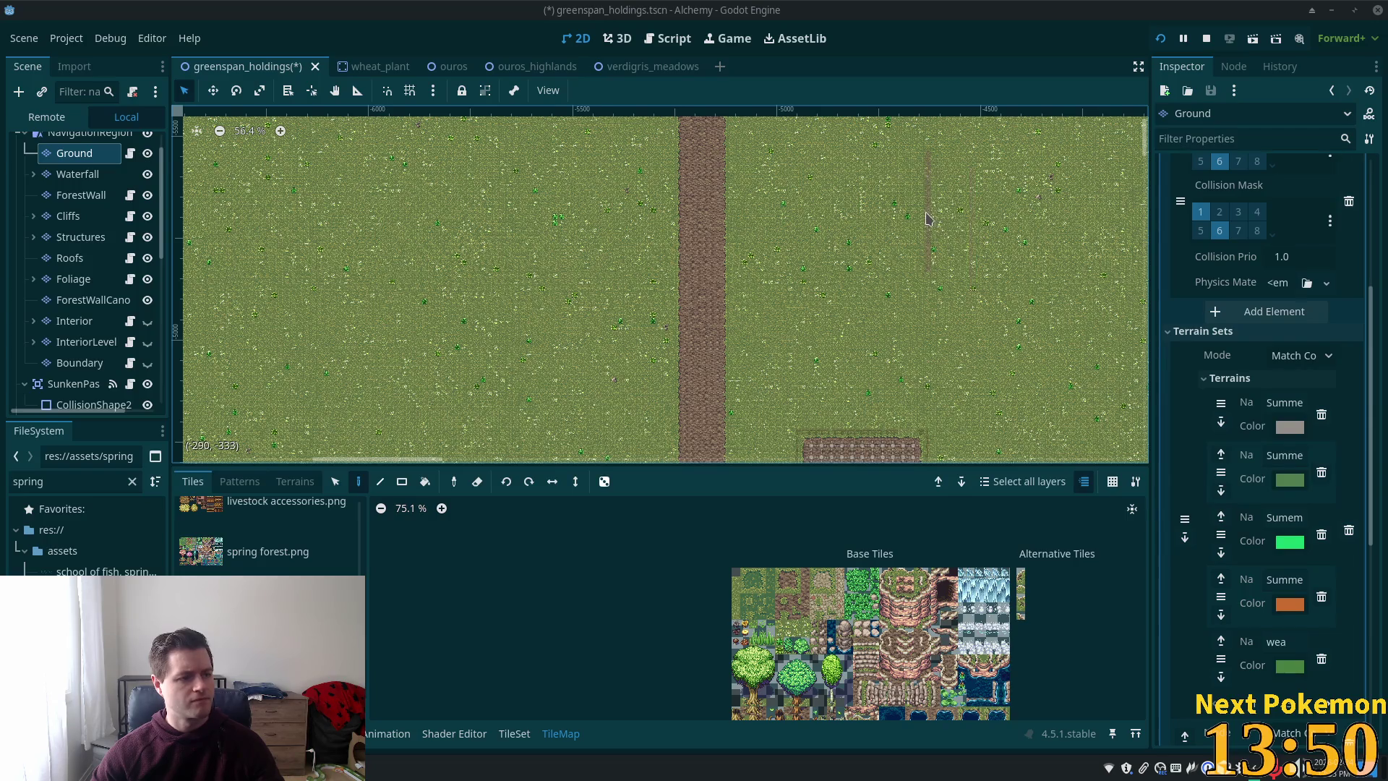
# - Select a vertical column of five path tiles in the atlas and bring up the Terrains list
pyautogui.scroll(-2, 918, 231)
pyautogui.scroll(7, 876, 416)
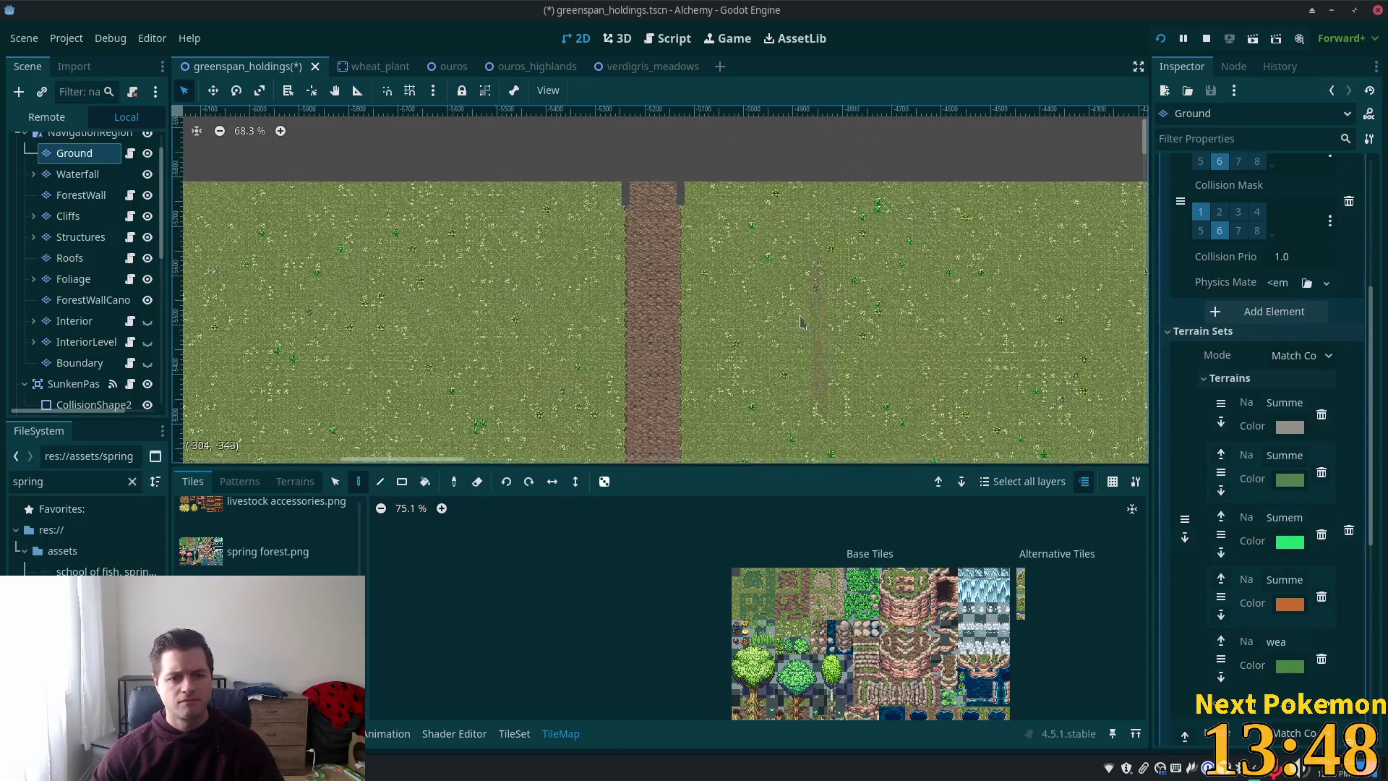
pyautogui.scroll(3, 875, 344)
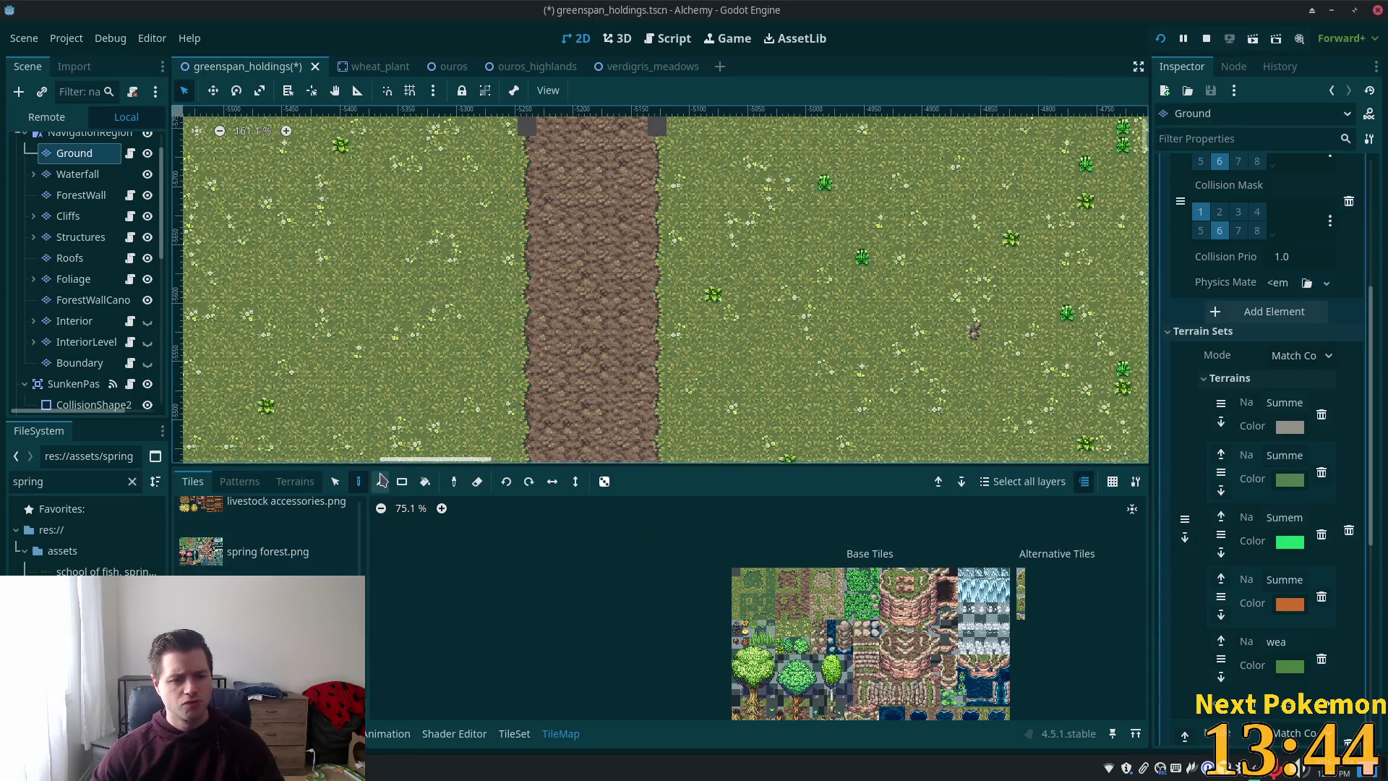
pyautogui.scroll(-2, 781, 302)
pyautogui.scroll(-3, 780, 302)
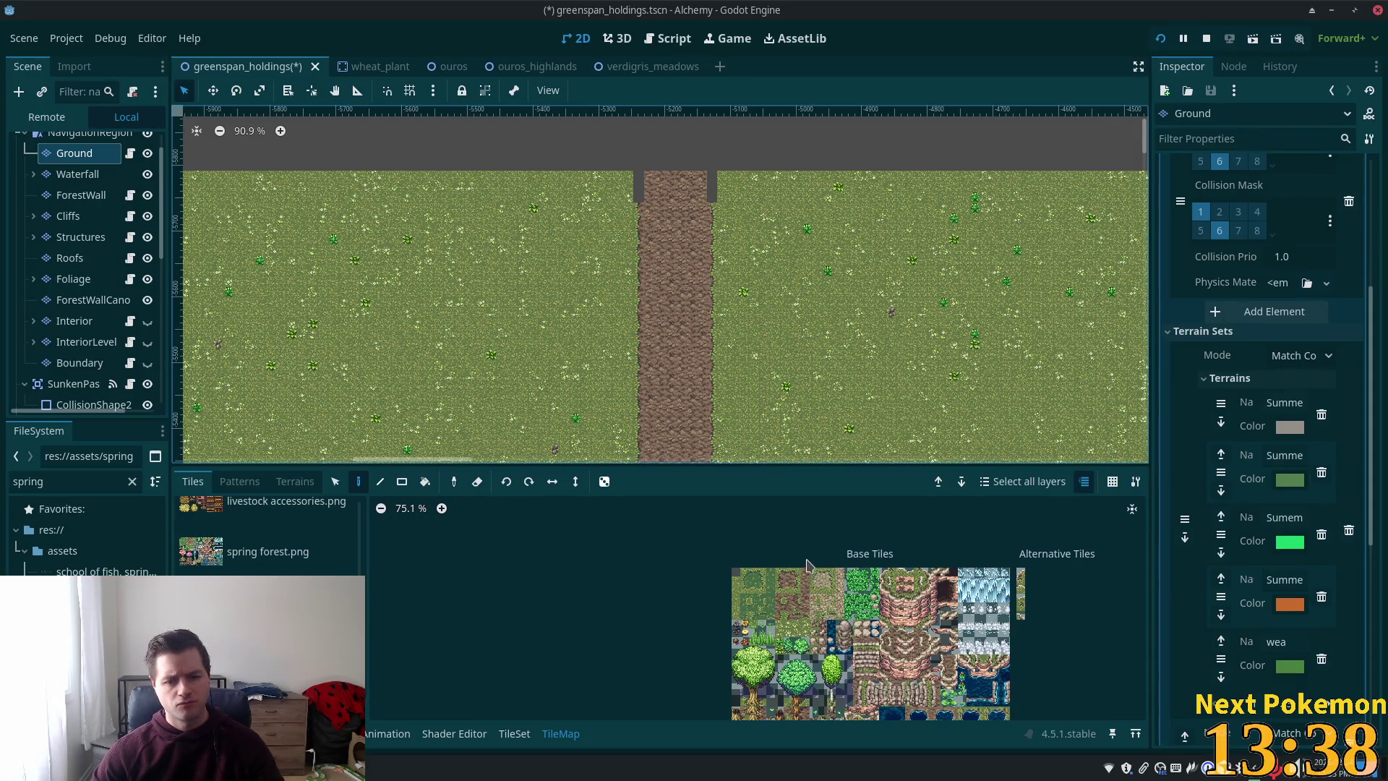
pyautogui.scroll(3, 851, 592)
pyautogui.scroll(3, 852, 593)
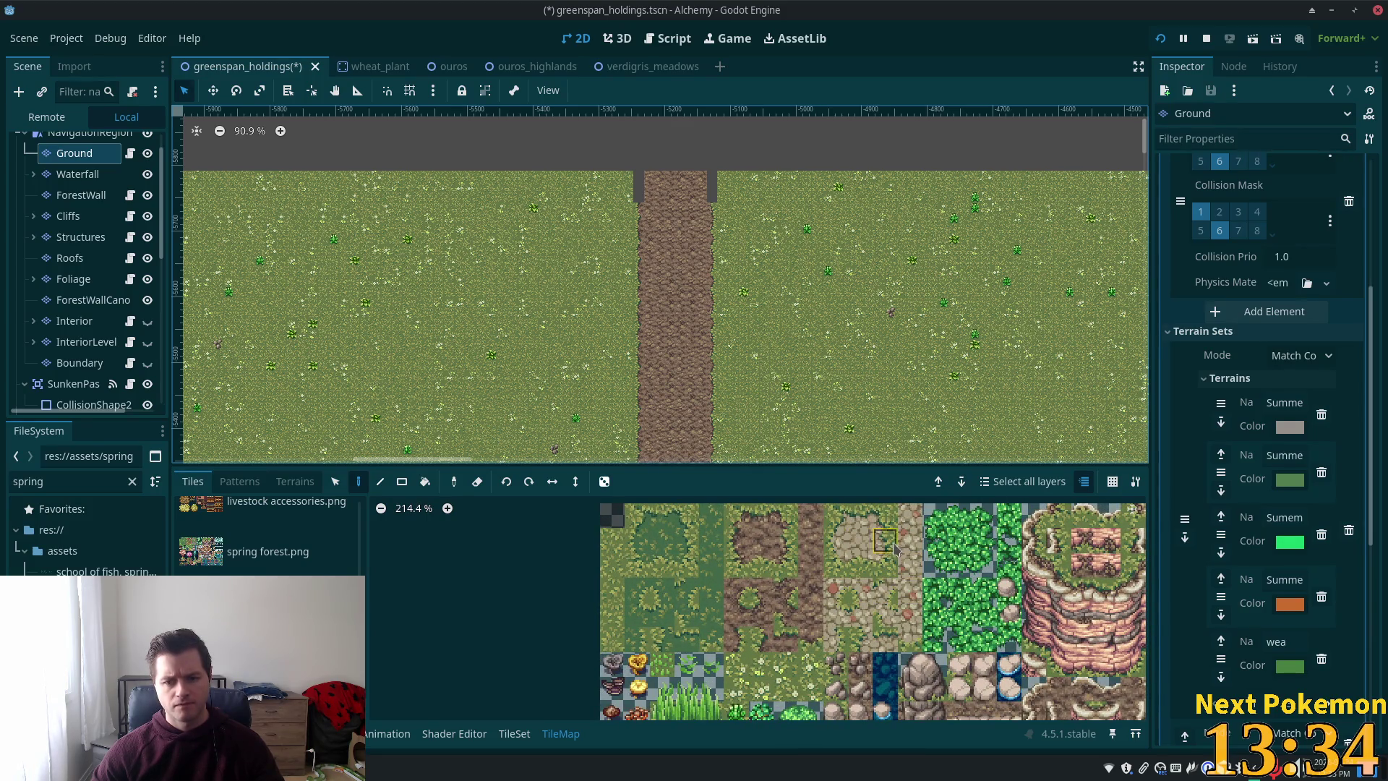
pyautogui.moveTo(910, 515); pyautogui.dragTo(905, 623)
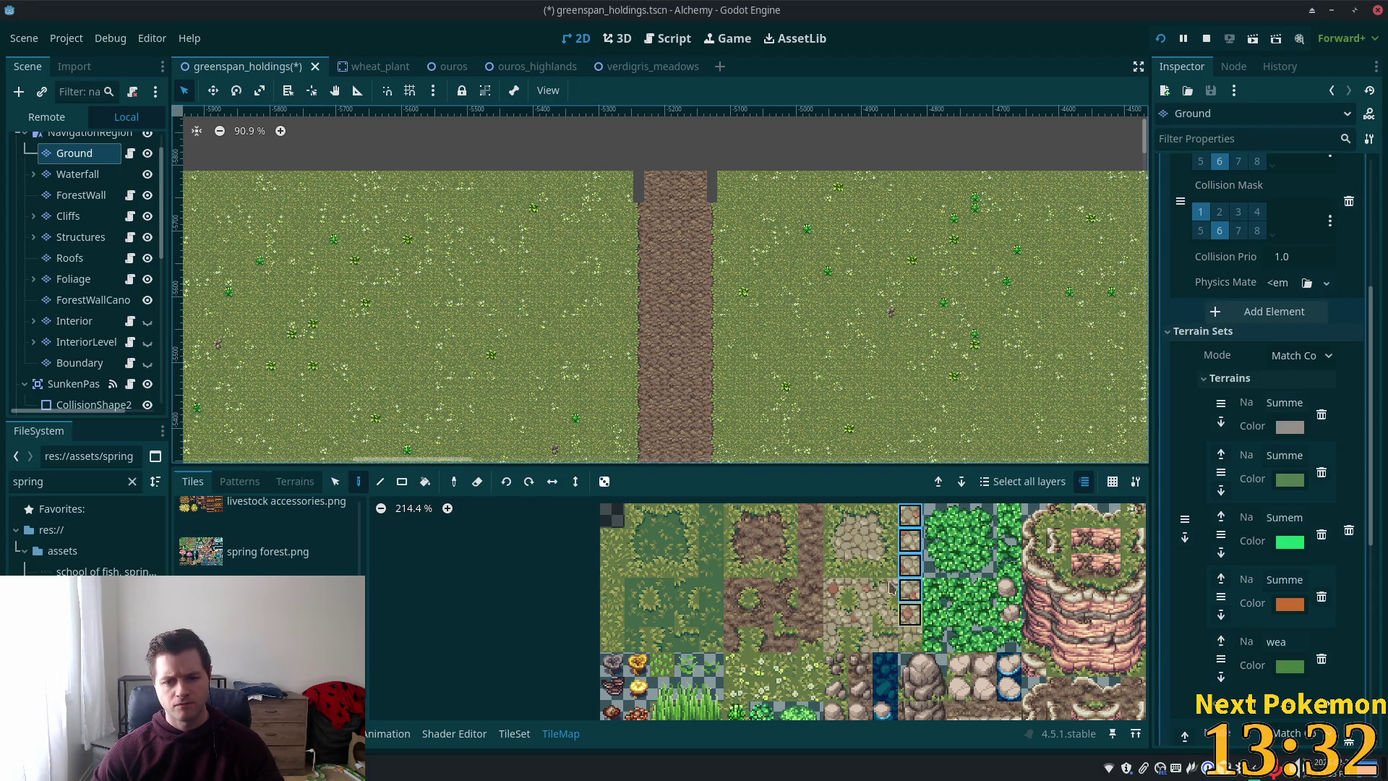
pyautogui.click(302, 481)
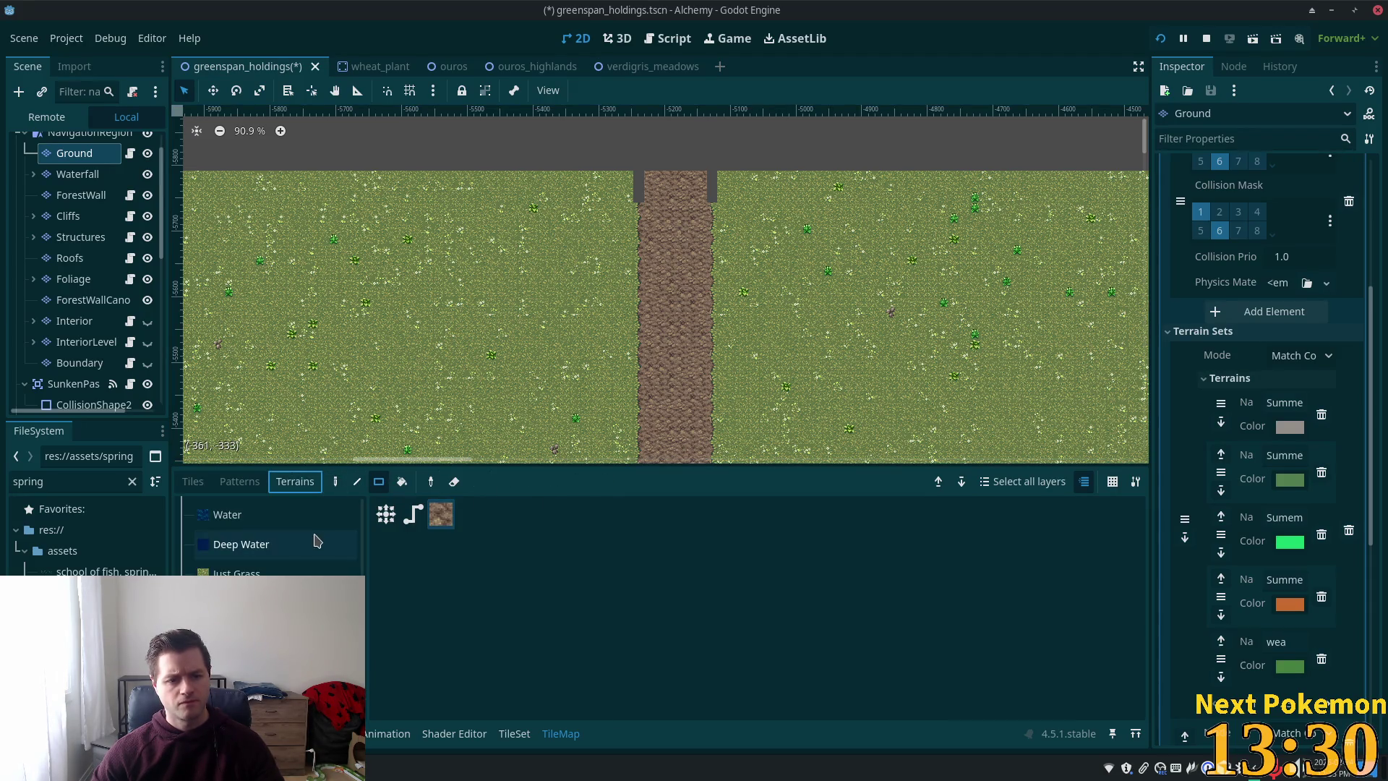
# - Drag a rectangle of Summer Cobble from Terrain Set 0 over the upper stretch of the road
pyautogui.scroll(5, 267, 542)
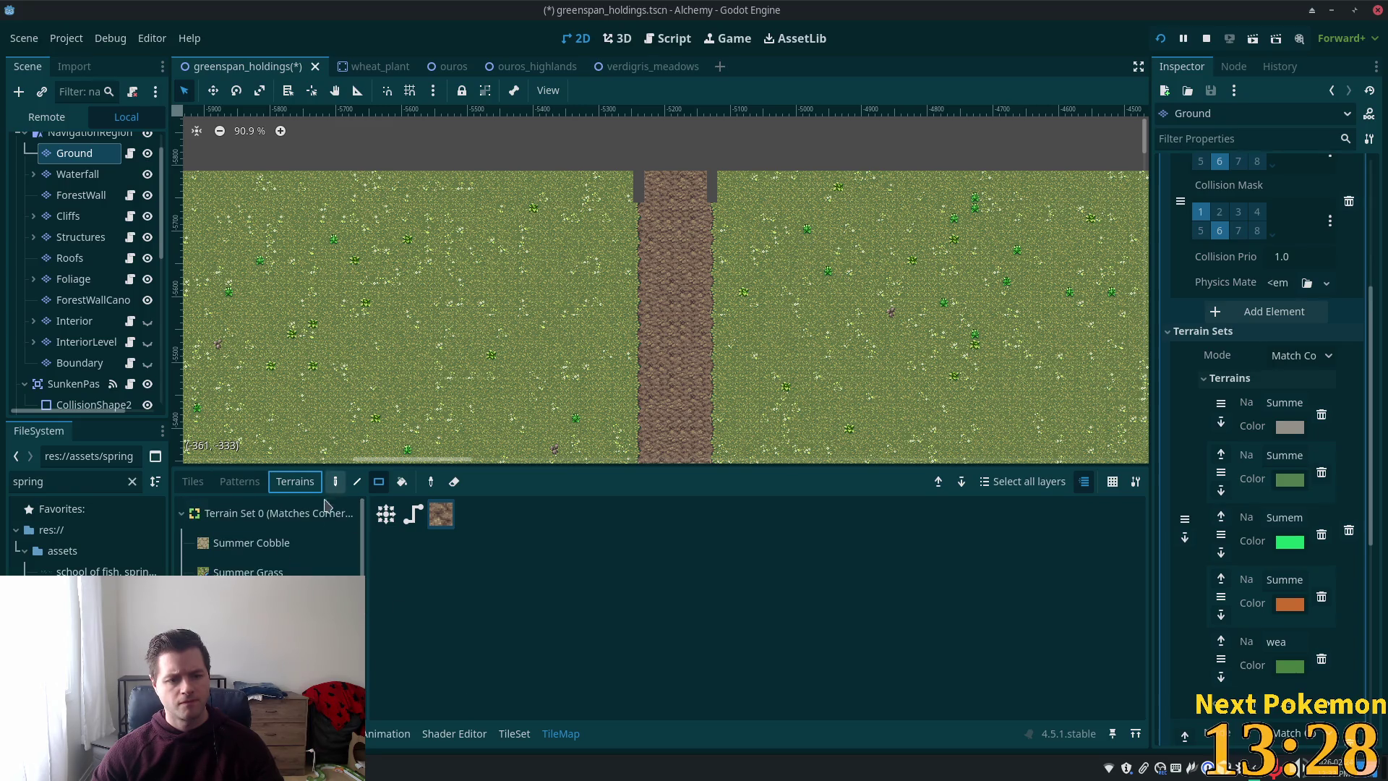
pyautogui.click(268, 544)
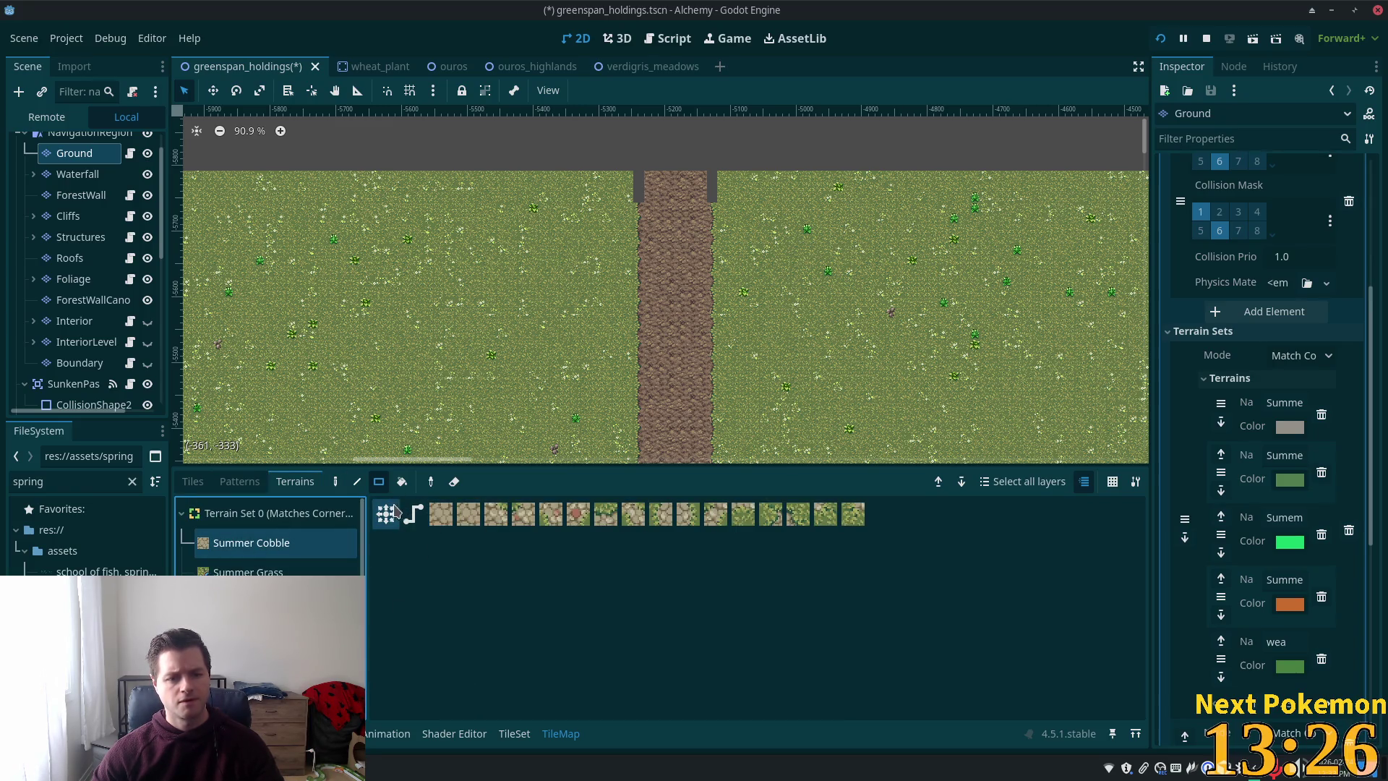
pyautogui.moveTo(659, 186); pyautogui.dragTo(700, 406)
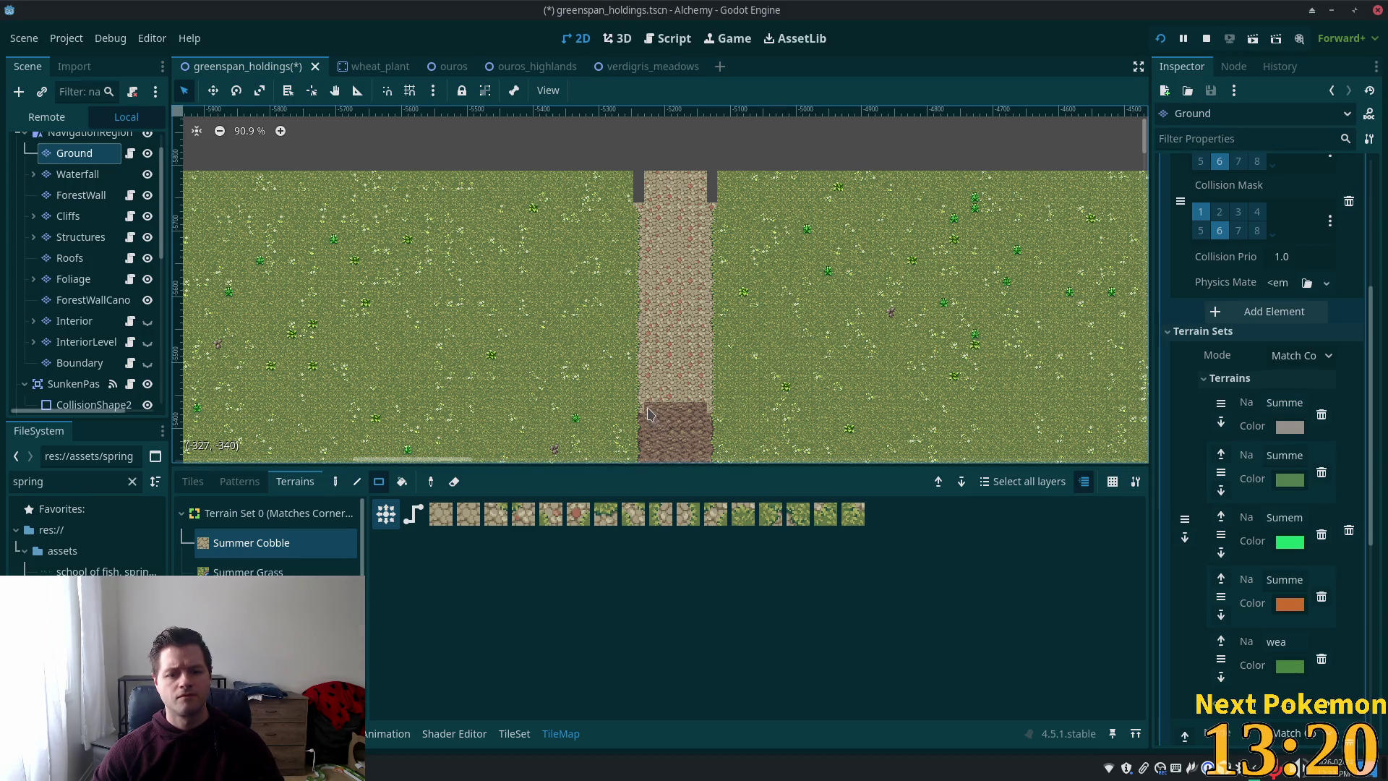
pyautogui.scroll(1, 686, 396)
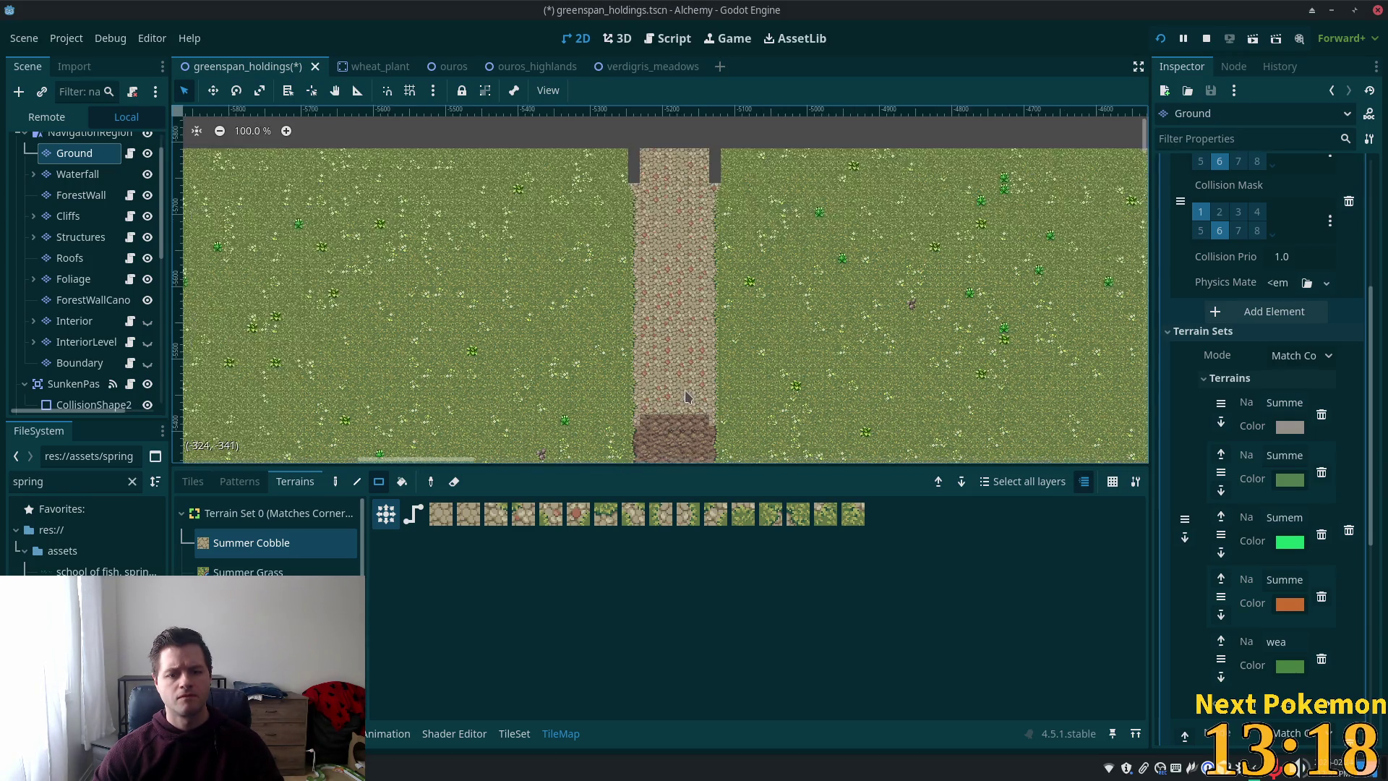
pyautogui.scroll(-4, 687, 396)
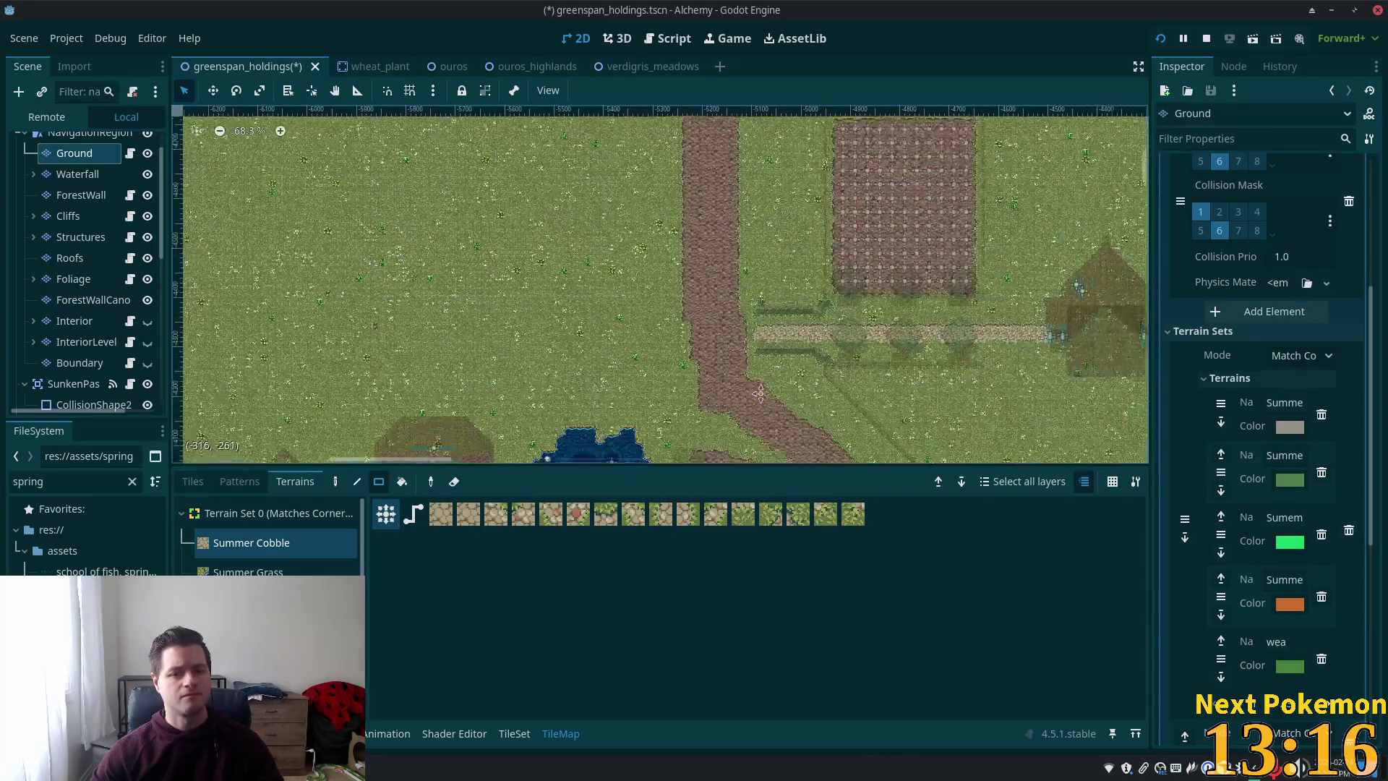
pyautogui.scroll(5, 759, 394)
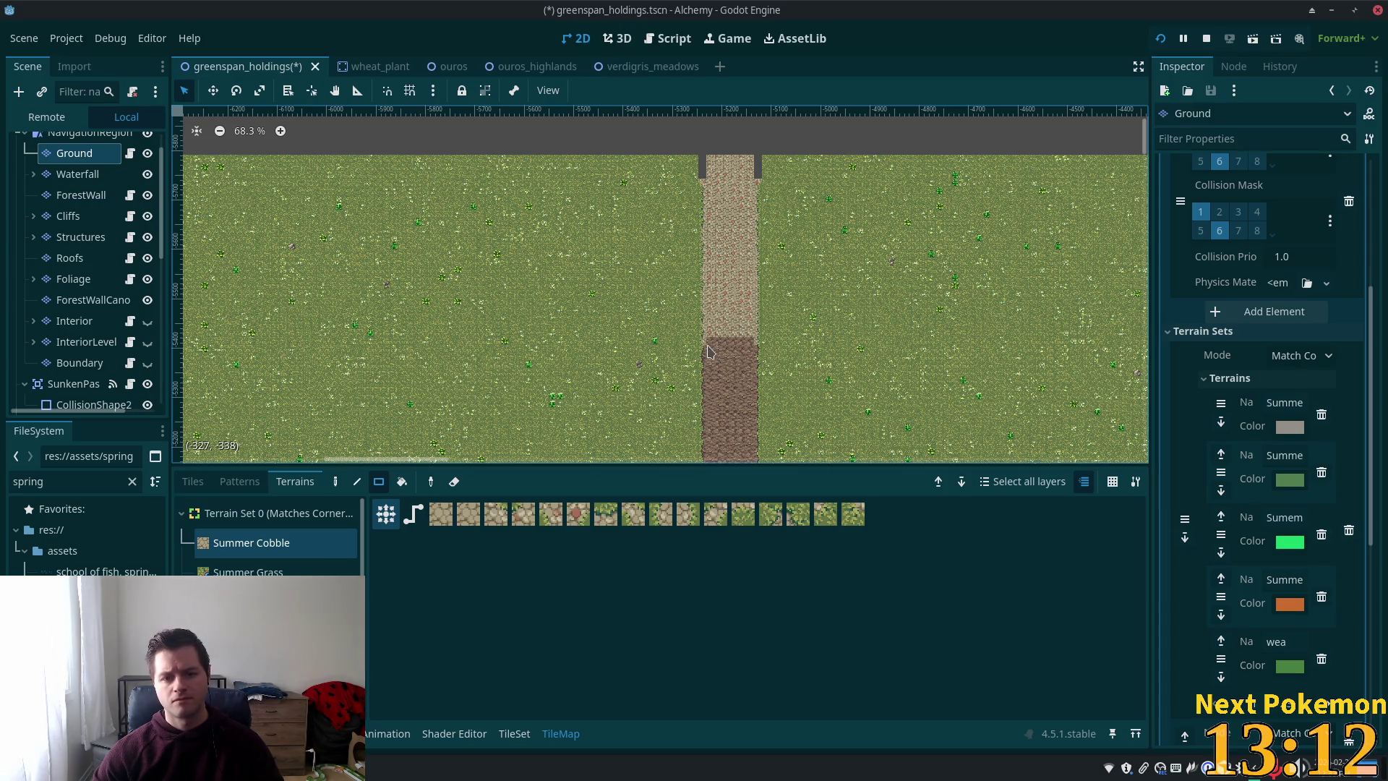
pyautogui.scroll(5, 734, 347)
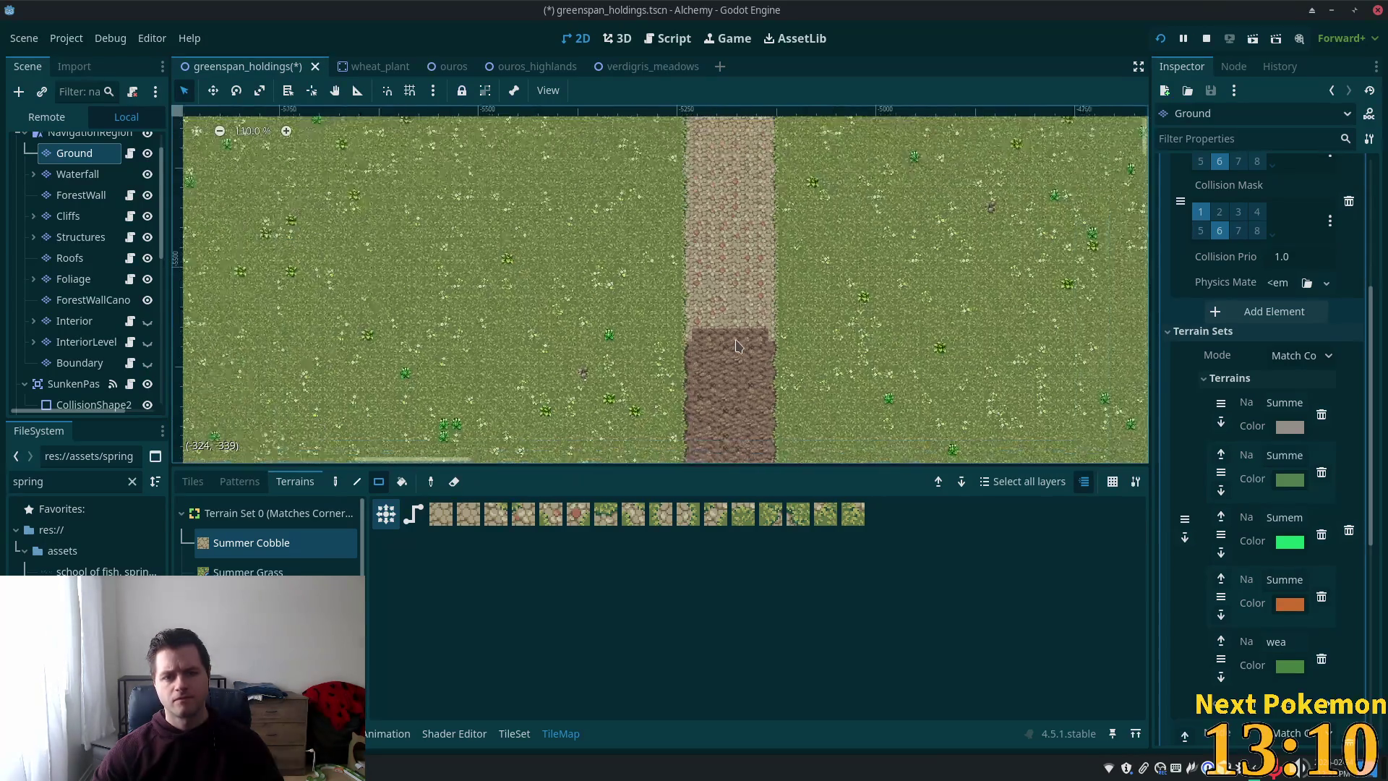
pyautogui.scroll(-9, 736, 346)
pyautogui.scroll(2, 723, 181)
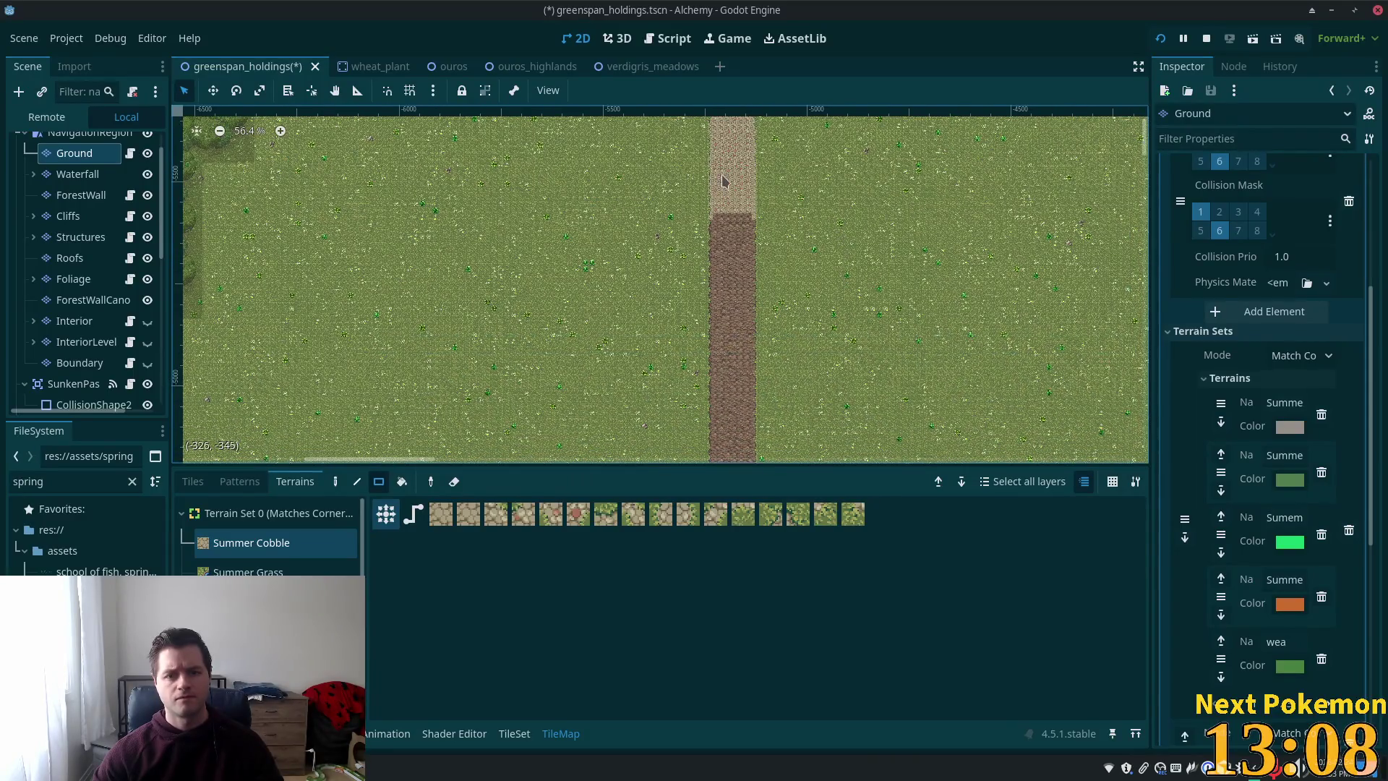
pyautogui.scroll(10, 723, 181)
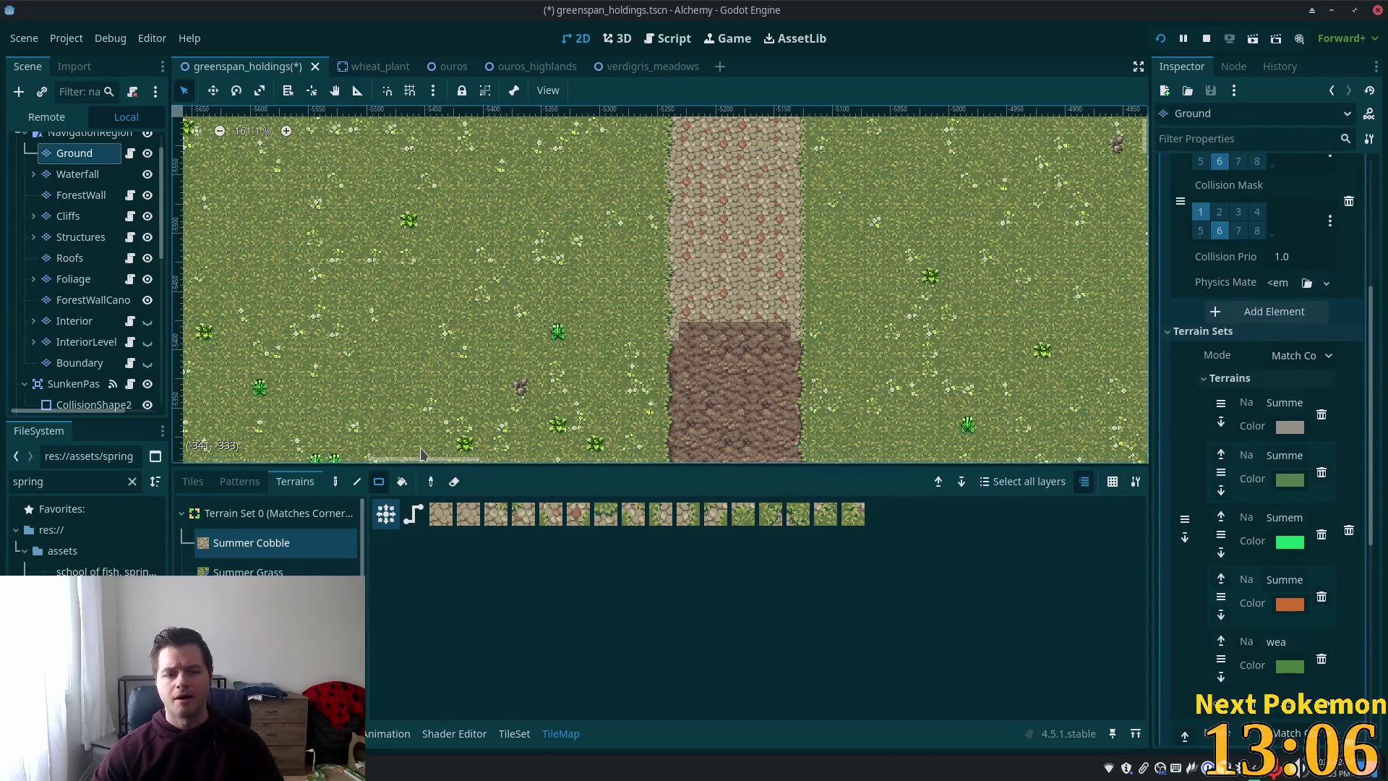
# - Back in the Tiles atlas, place grass edge tiles at the dirt's top-right corner and top edge
pyautogui.click(193, 481)
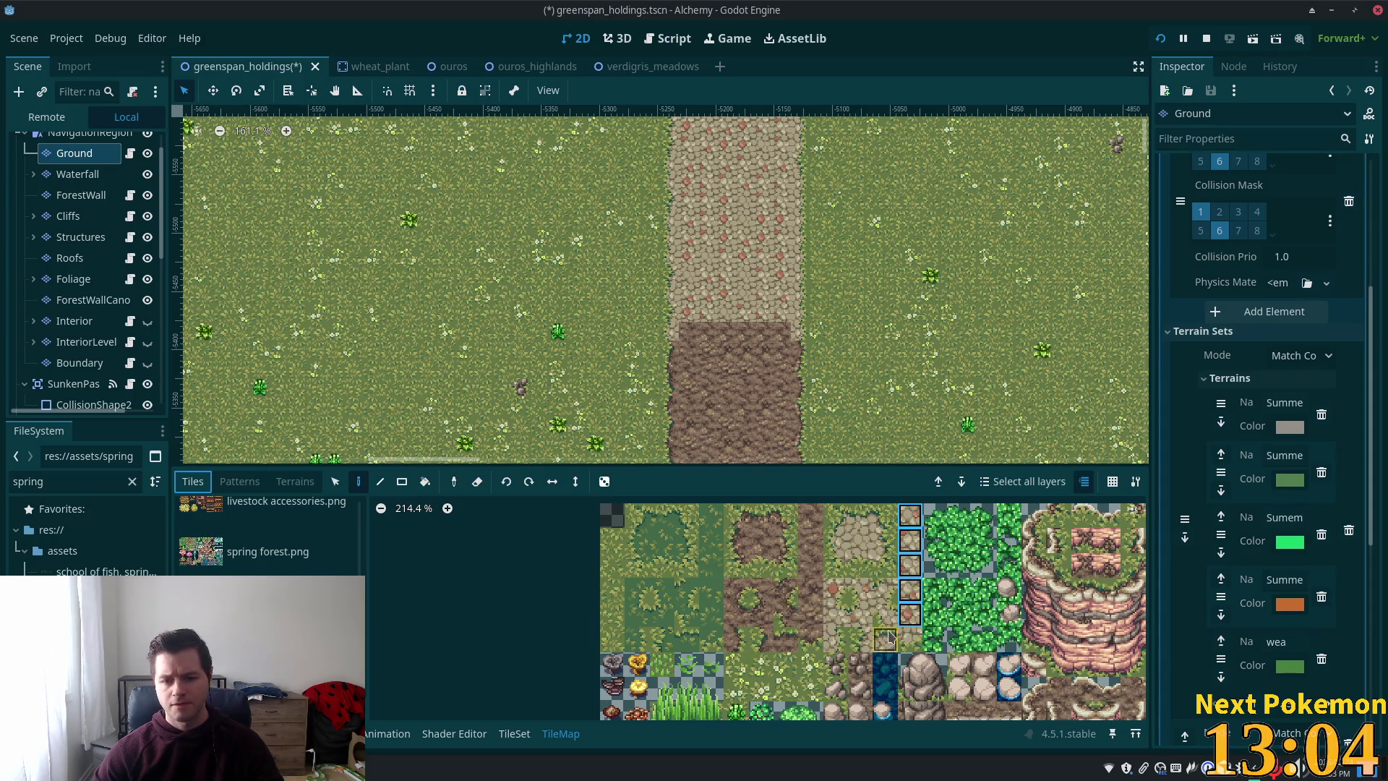
pyautogui.click(885, 564)
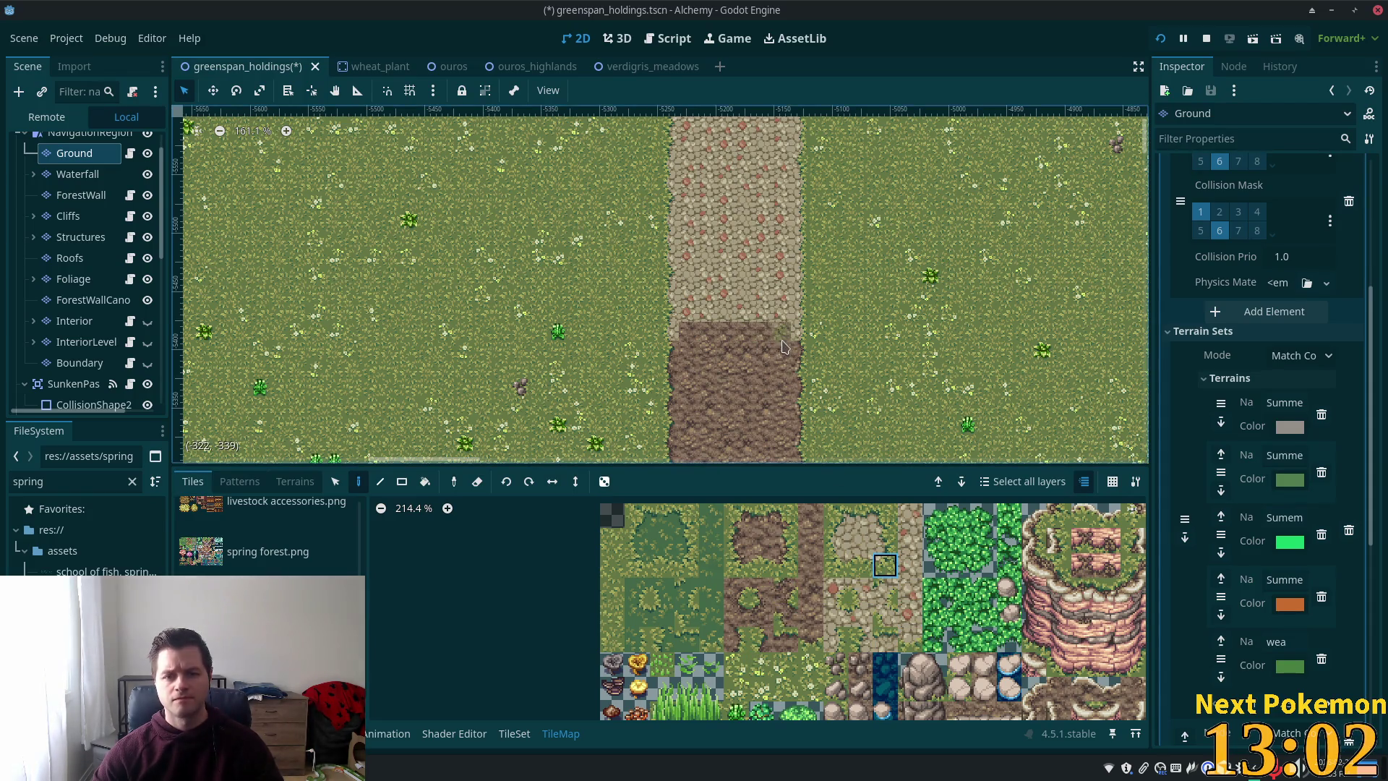
pyautogui.click(860, 565)
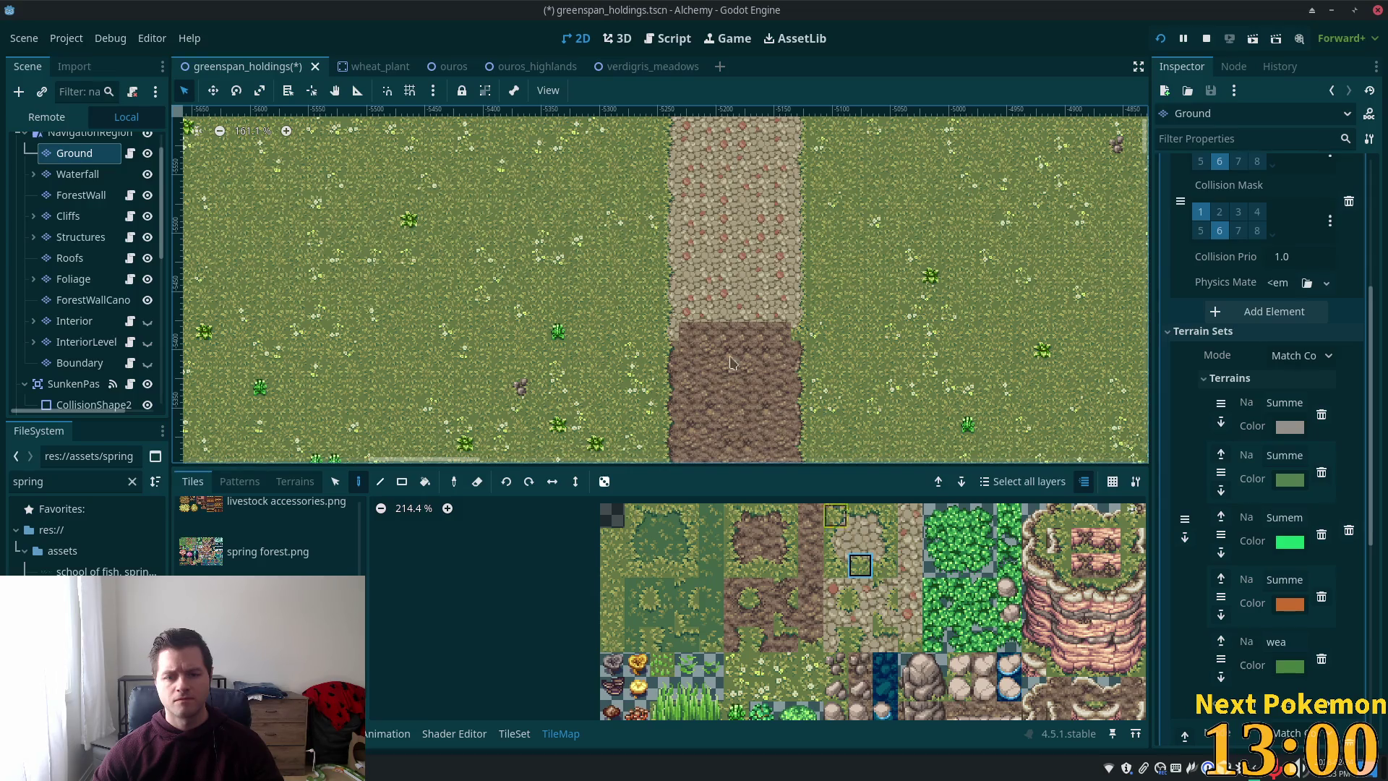
pyautogui.click(783, 333)
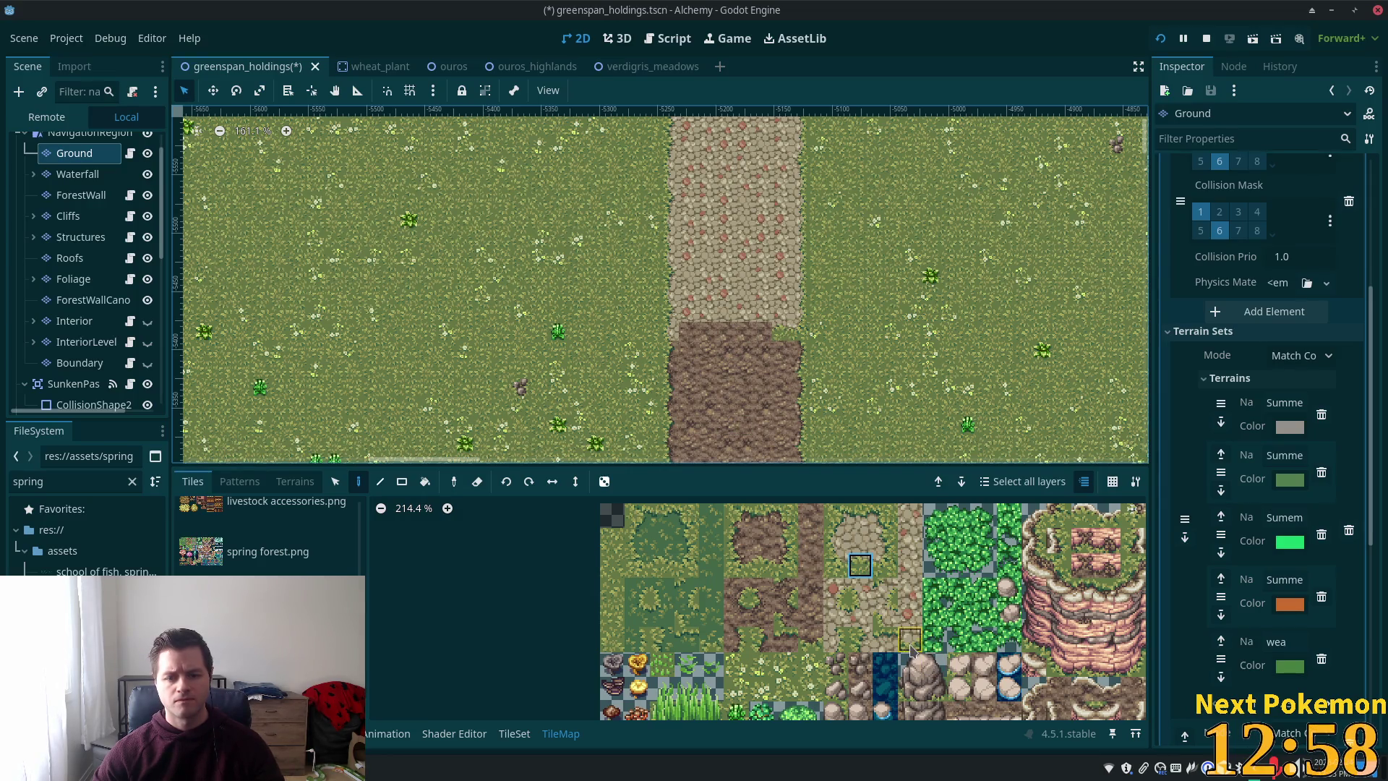
pyautogui.click(786, 515)
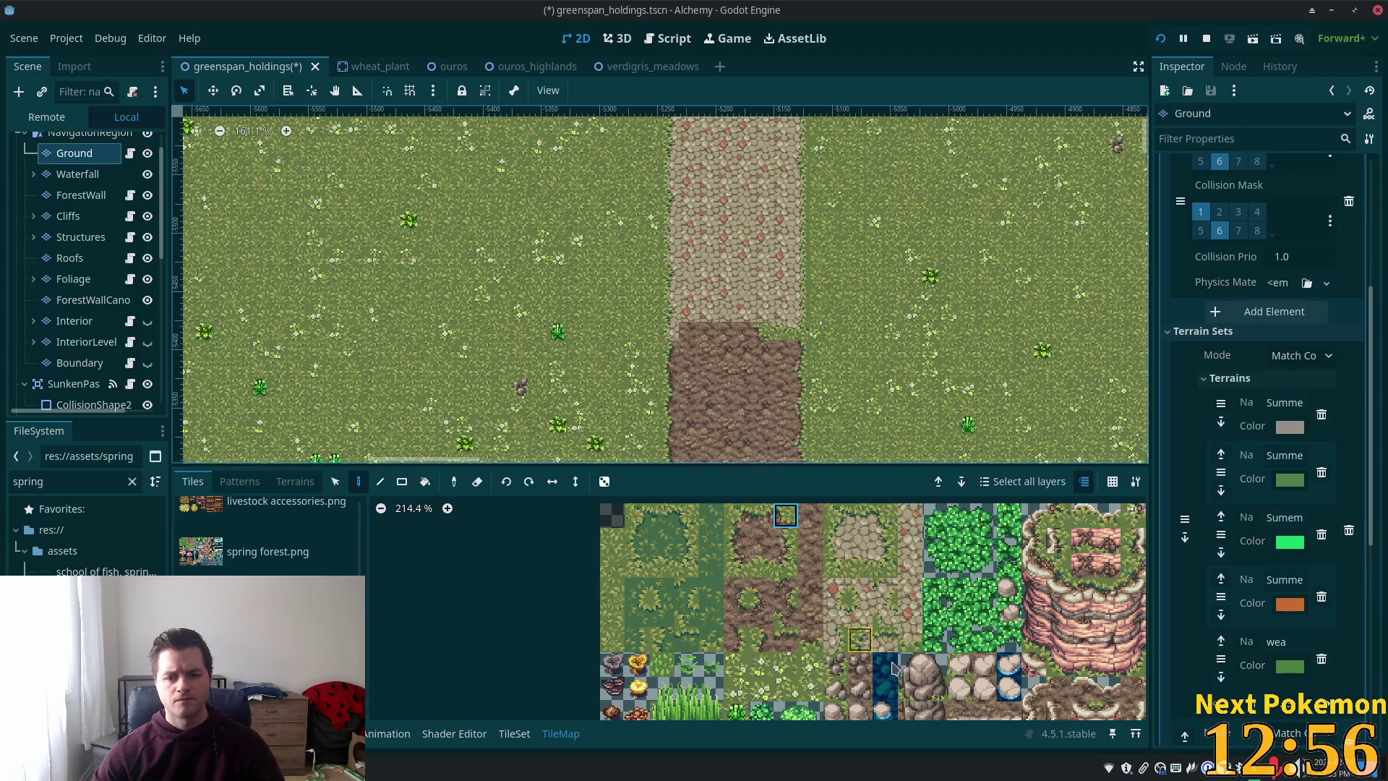
pyautogui.click(884, 613)
pyautogui.click(739, 338)
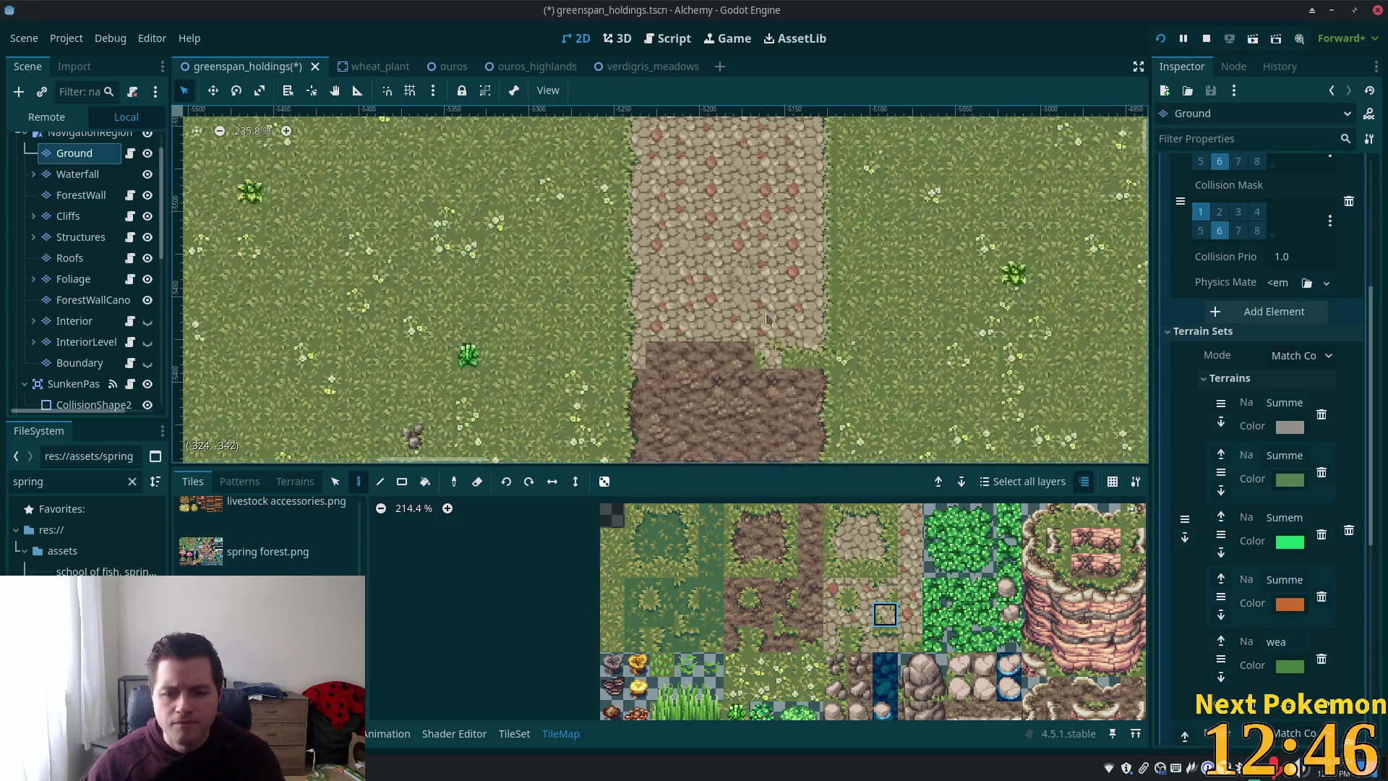
# - Paint grass edge tiles along the cobble/dirt seam, covering the stray dirt tile
pyautogui.scroll(4, 767, 364)
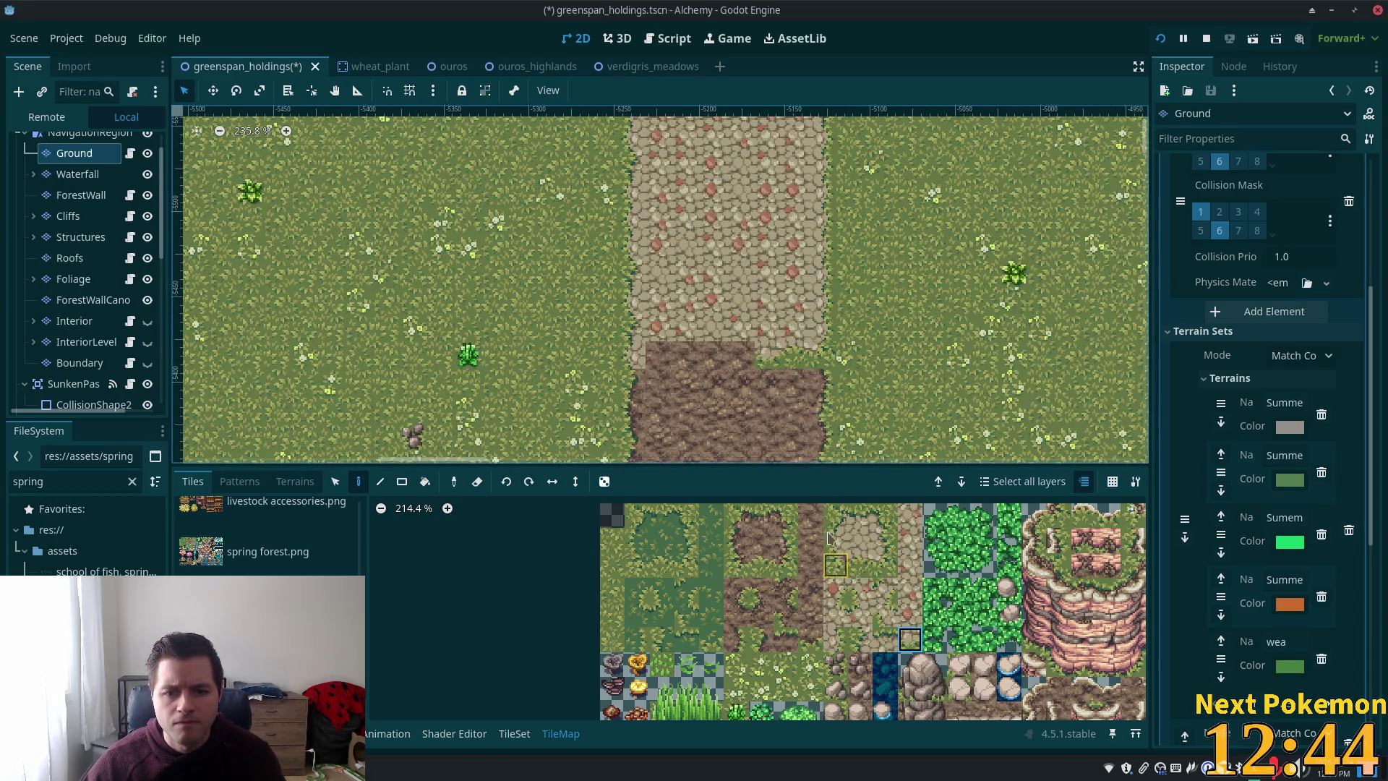
pyautogui.click(739, 365)
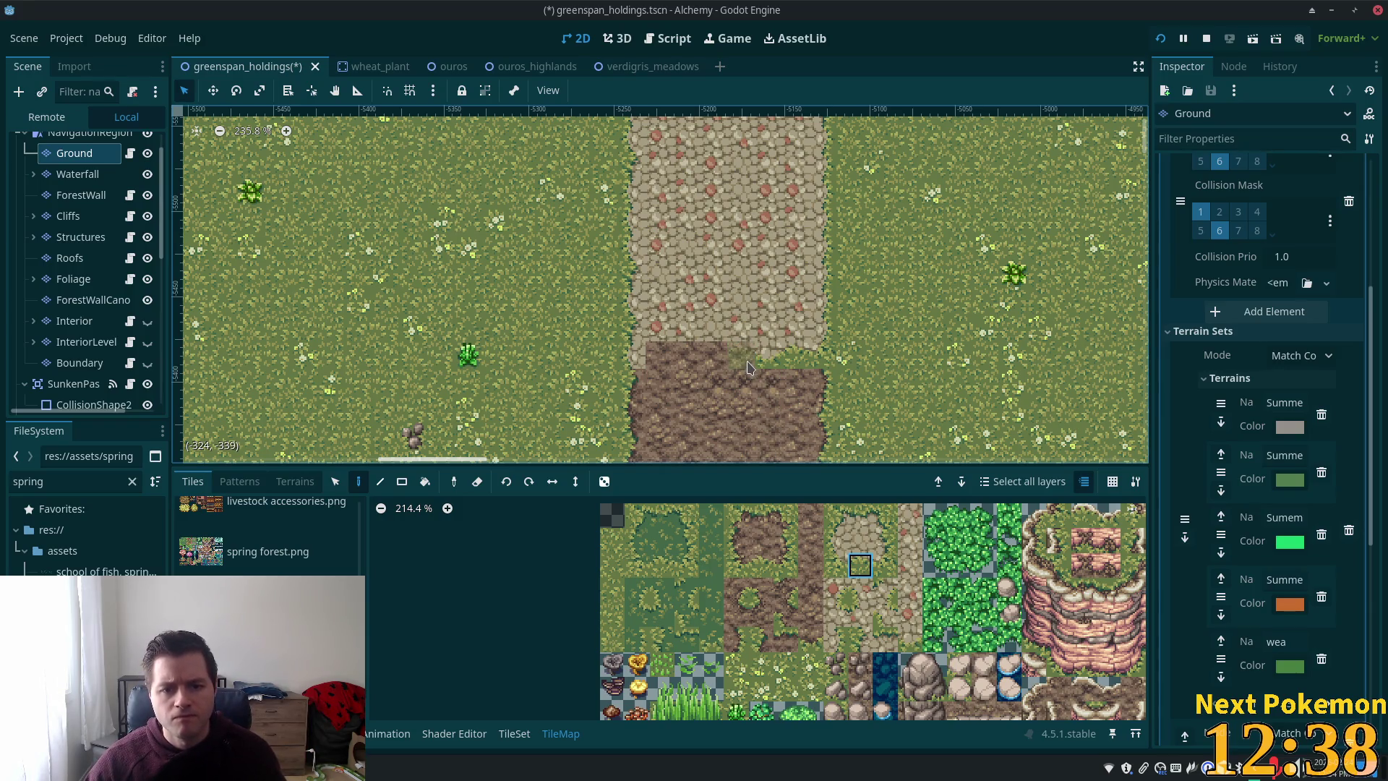
pyautogui.click(748, 369)
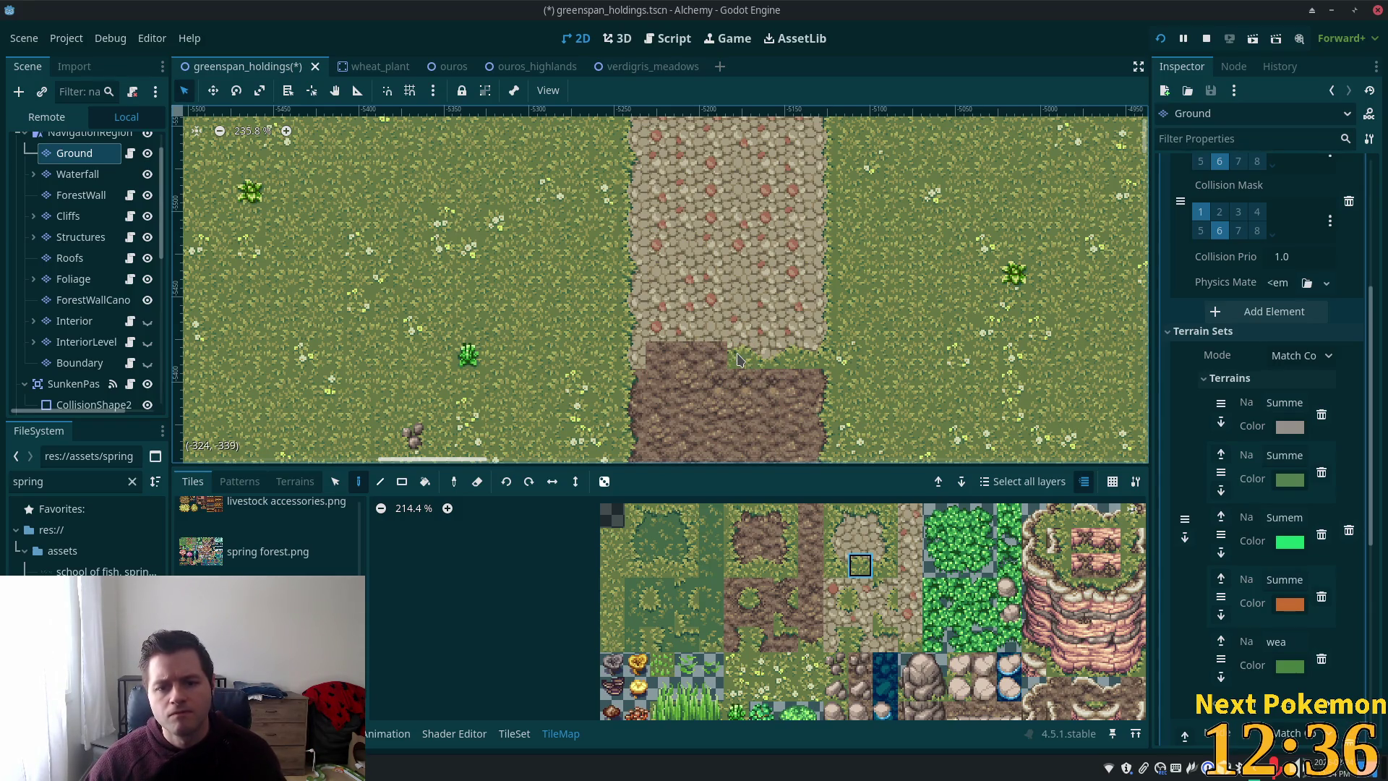
pyautogui.click(713, 355)
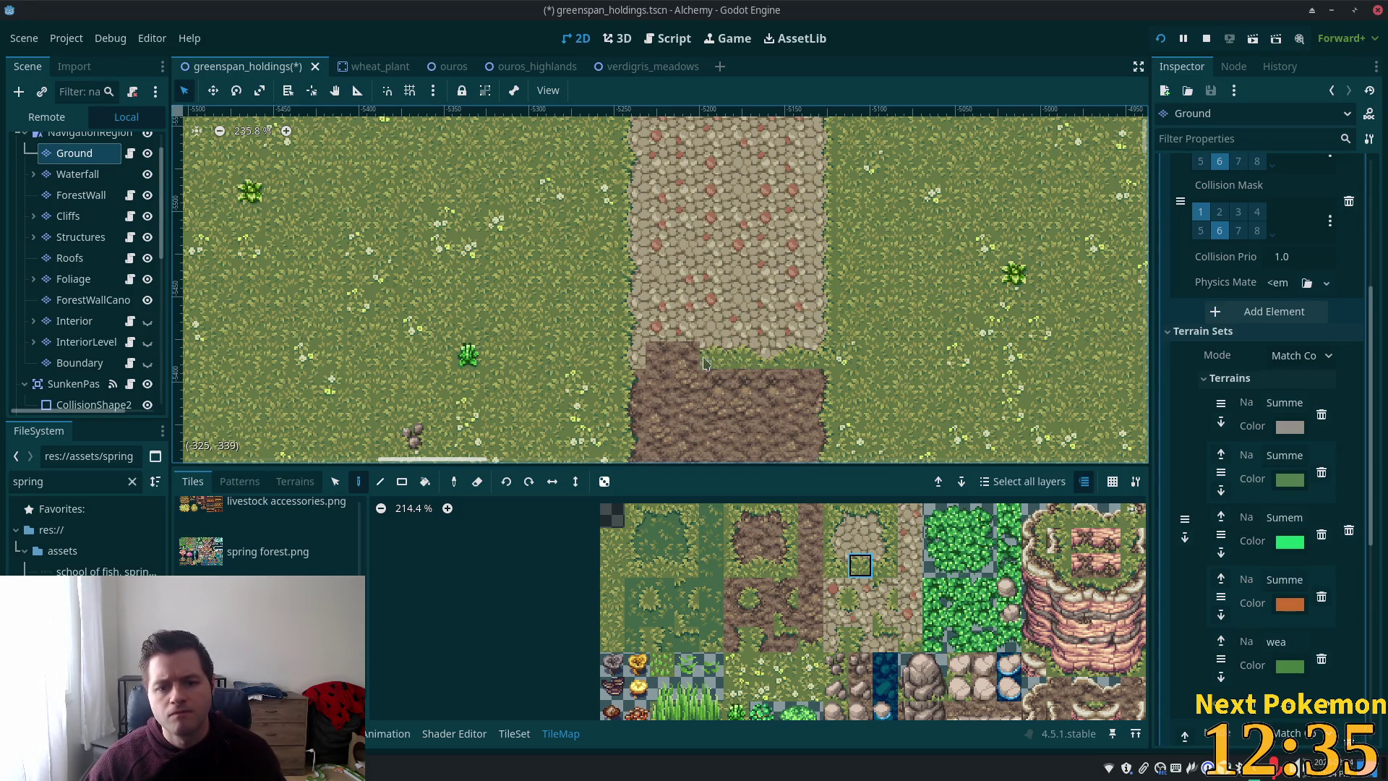
pyautogui.click(910, 639)
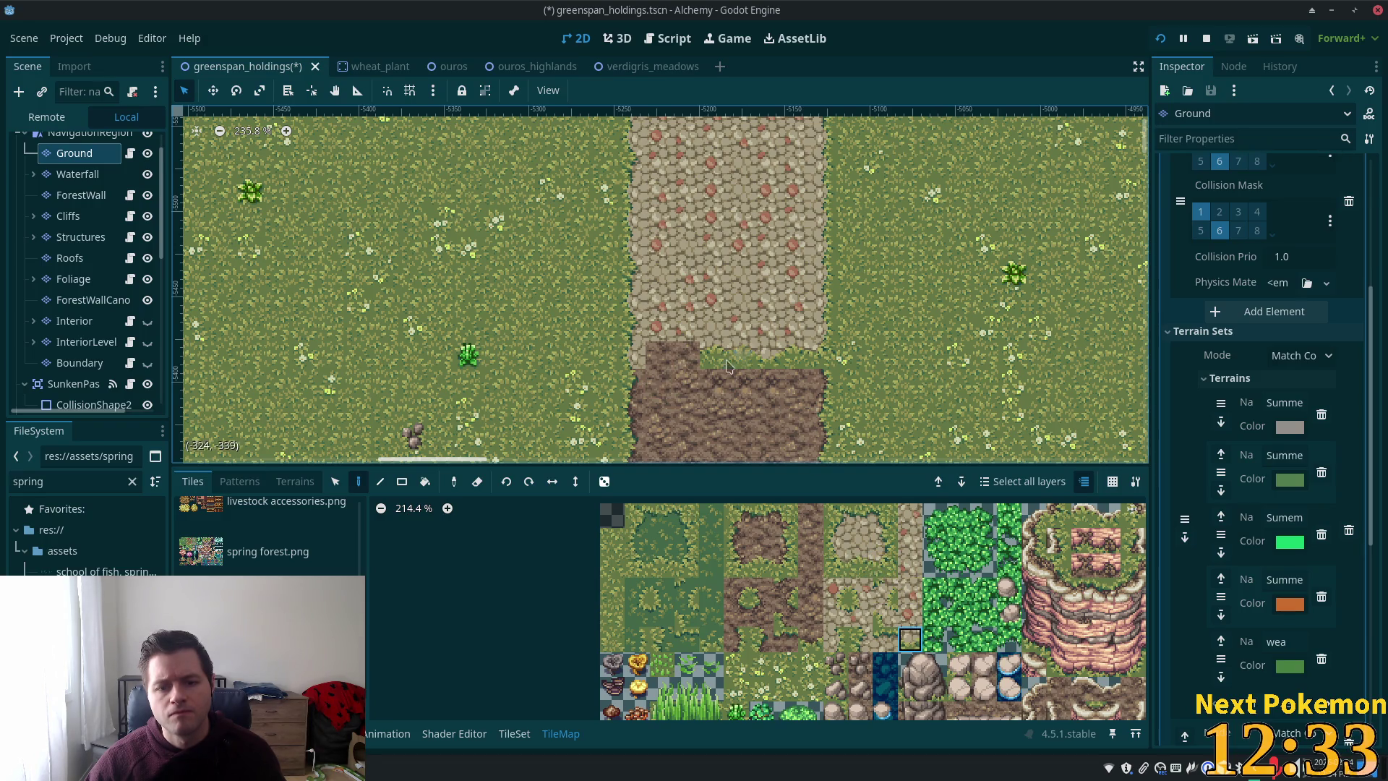
pyautogui.click(836, 567)
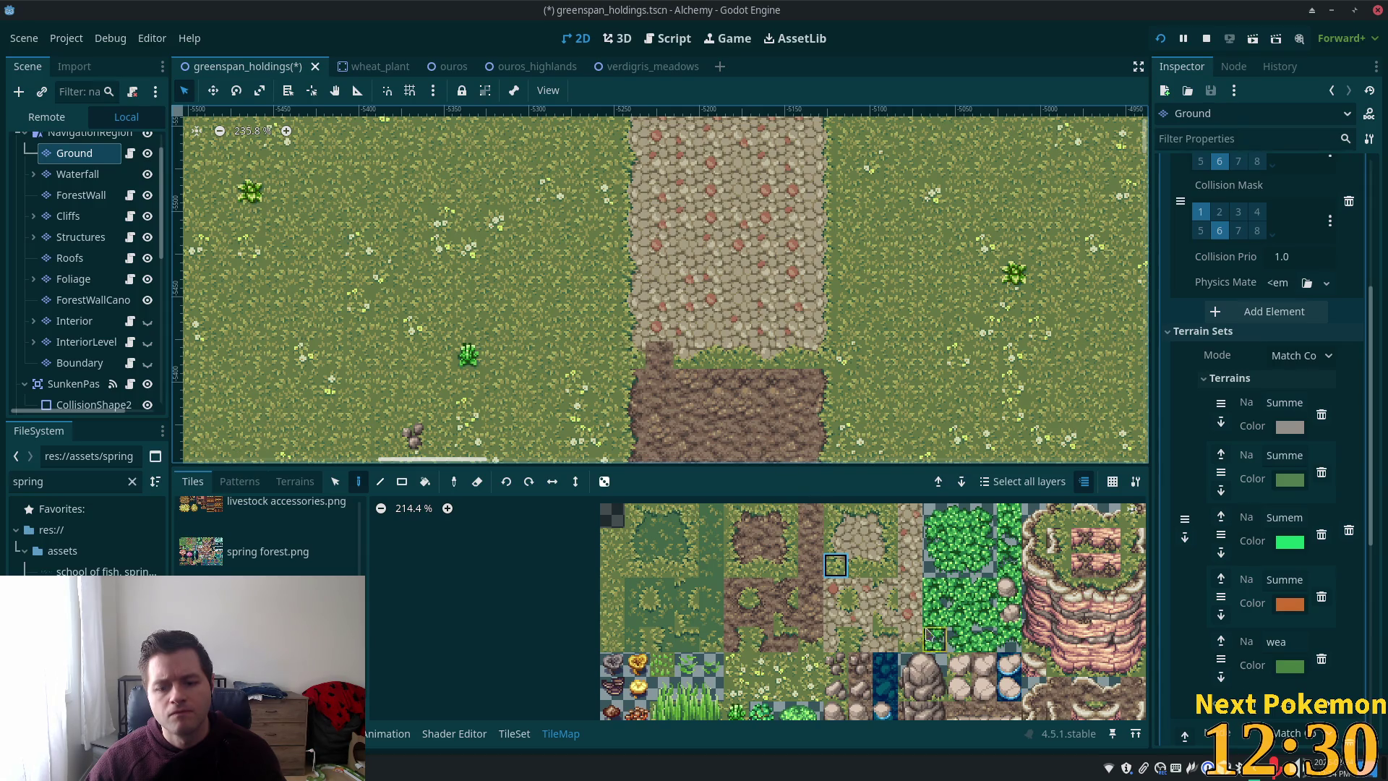
pyautogui.click(910, 639)
pyautogui.click(665, 365)
pyautogui.click(665, 371)
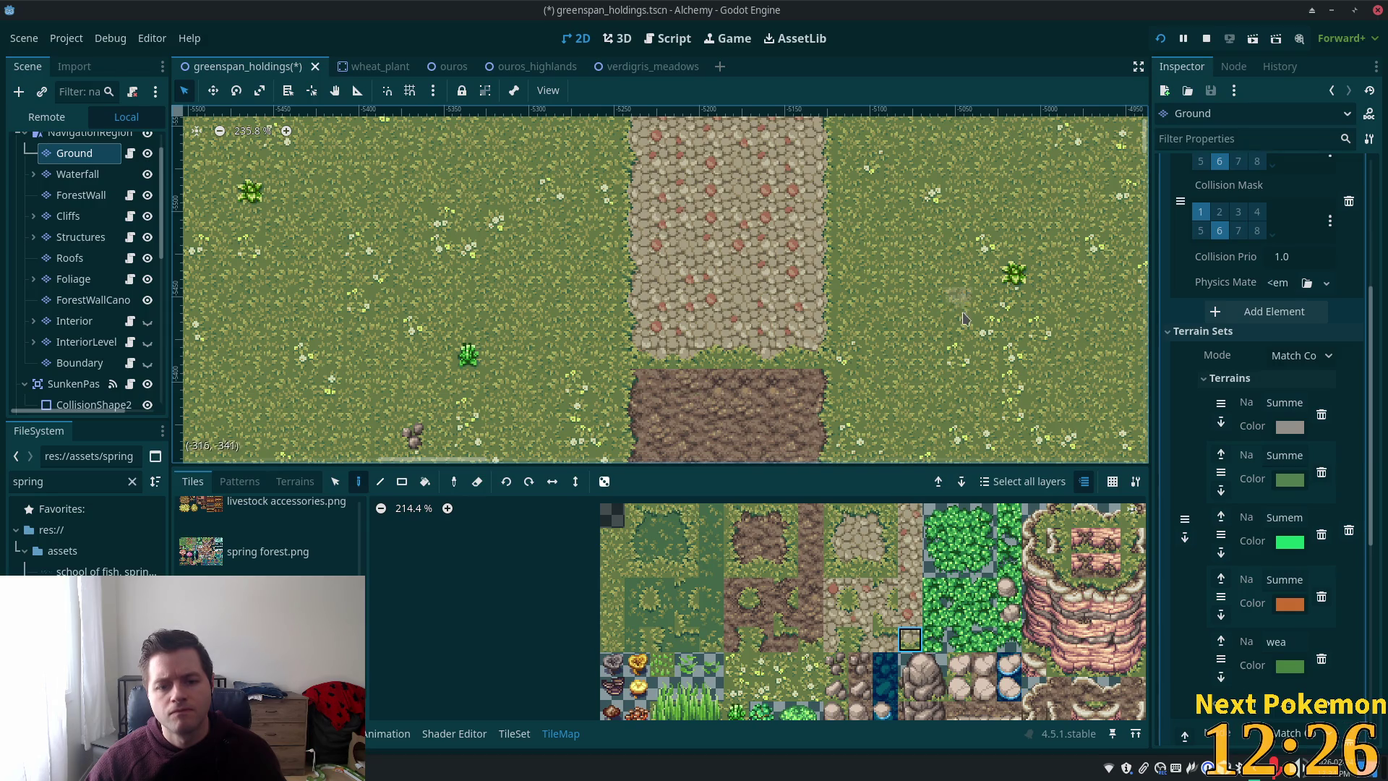
# - Pick dirt-edge and plain-dirt tiles from the map and paint a grass fringe along the dirt patch's top edge
pyautogui.scroll(-6, 916, 359)
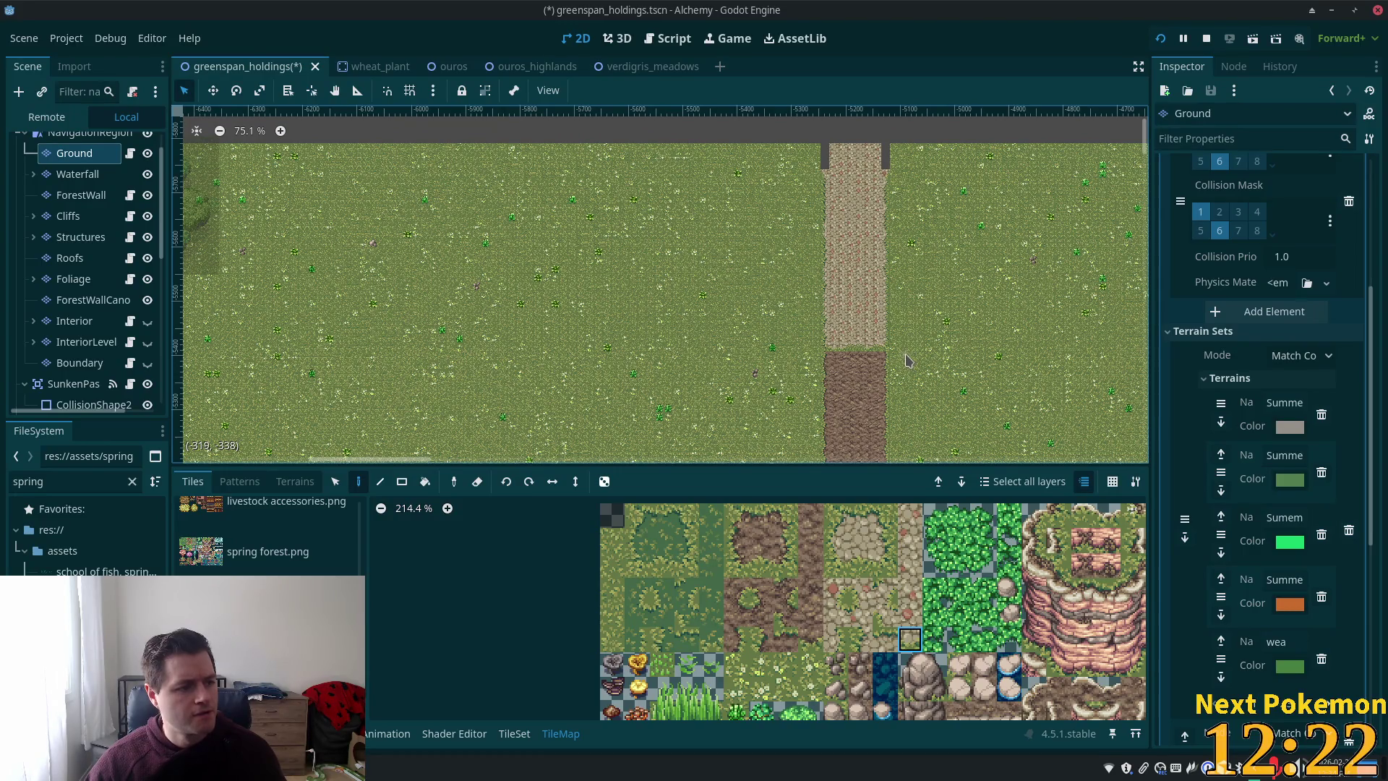
pyautogui.scroll(-3, 909, 360)
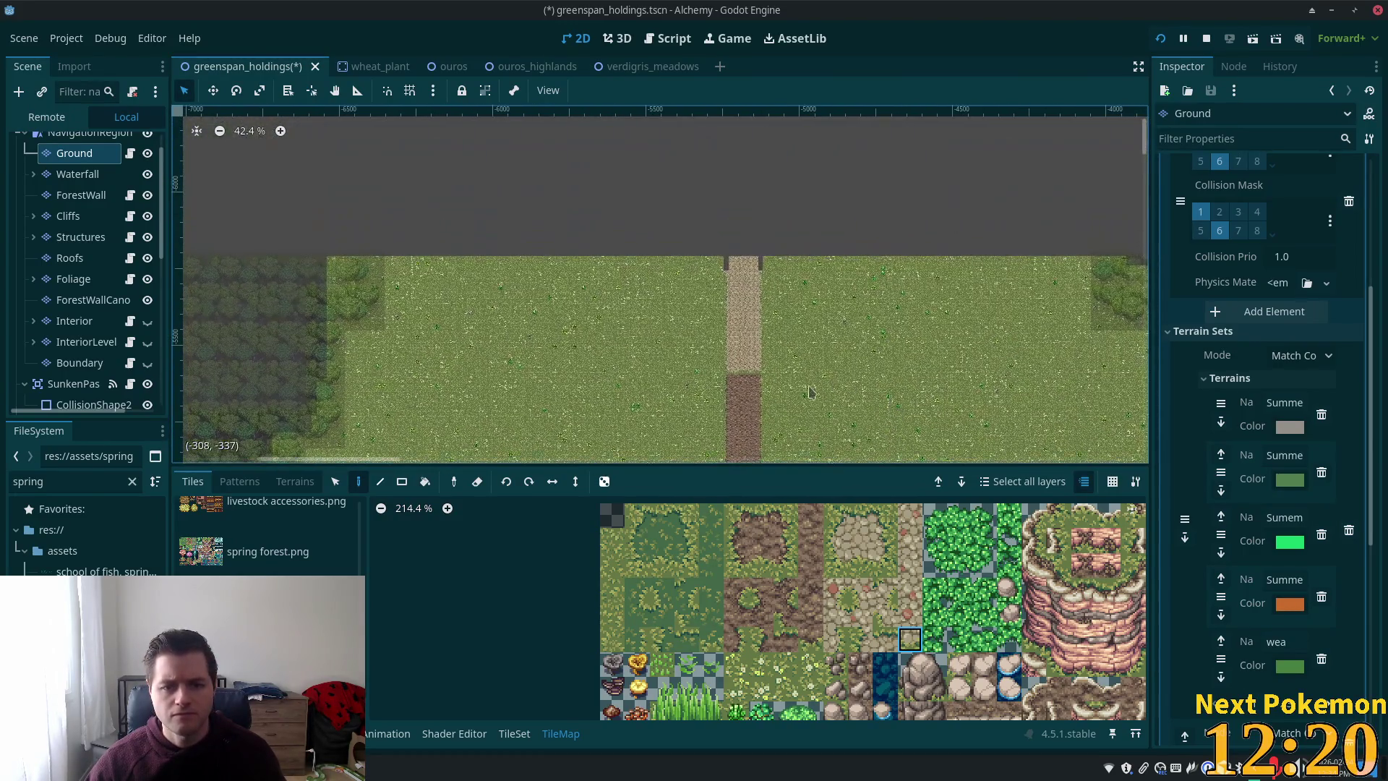
pyautogui.scroll(8, 810, 391)
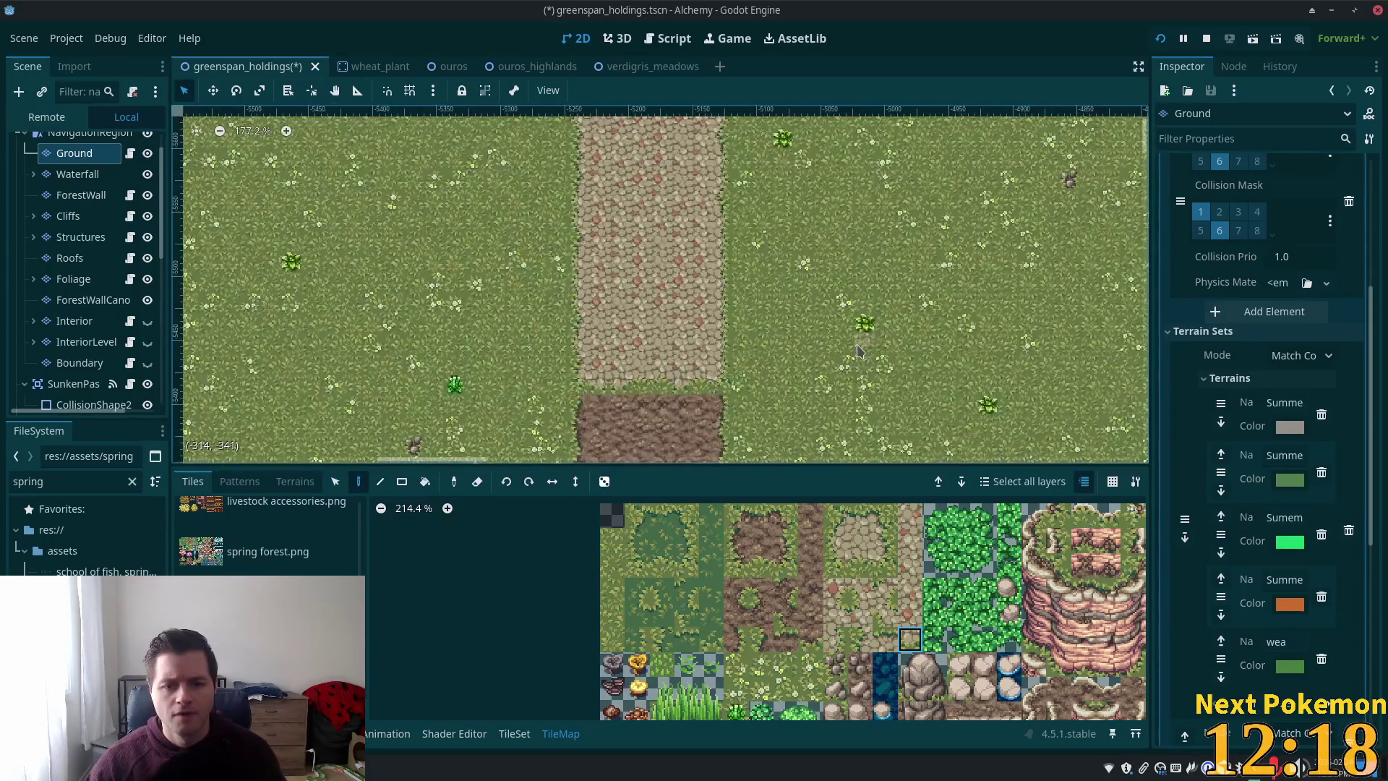
pyautogui.moveTo(804, 360); pyautogui.dragTo(842, 260)
pyautogui.keyDown('ctrl'); pyautogui.click(746, 319); pyautogui.keyUp('ctrl')
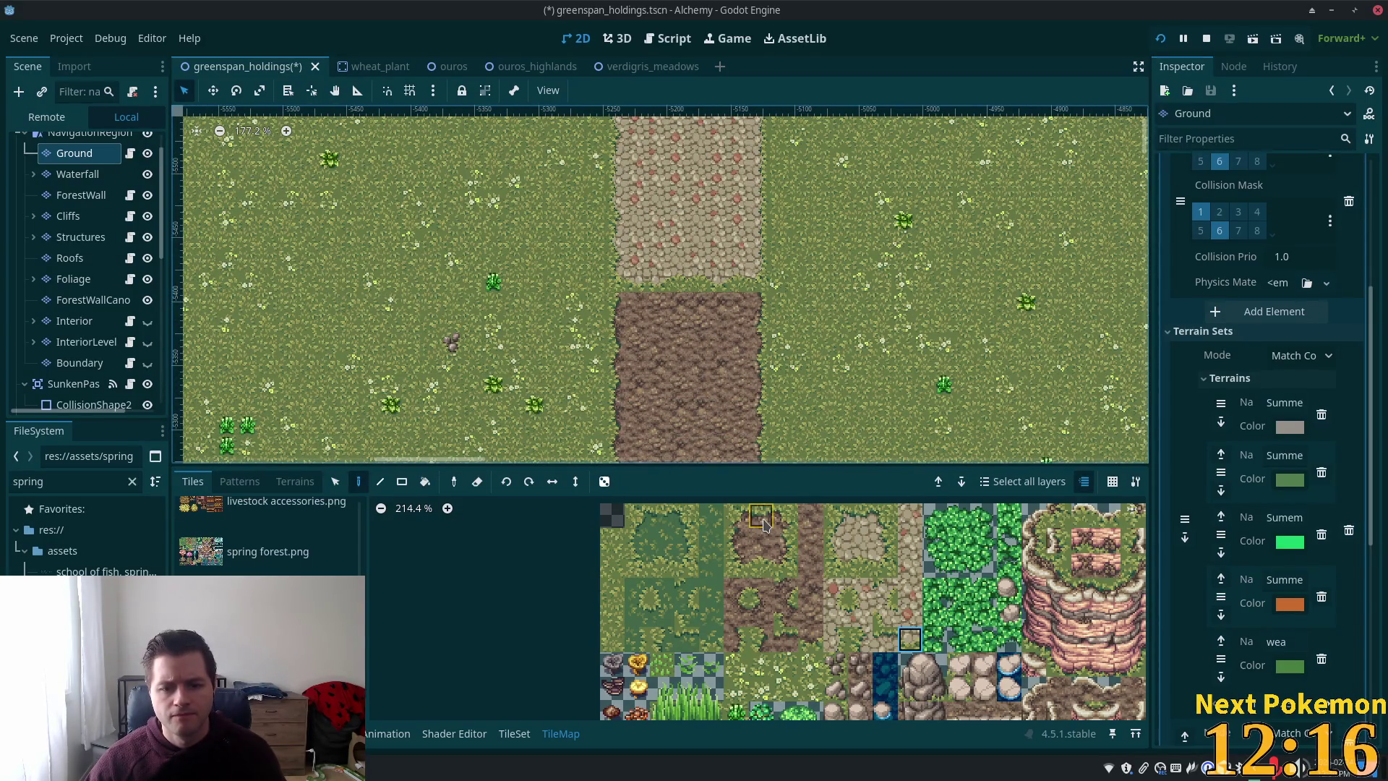
pyautogui.keyDown('ctrl'); pyautogui.click(760, 312); pyautogui.keyUp('ctrl')
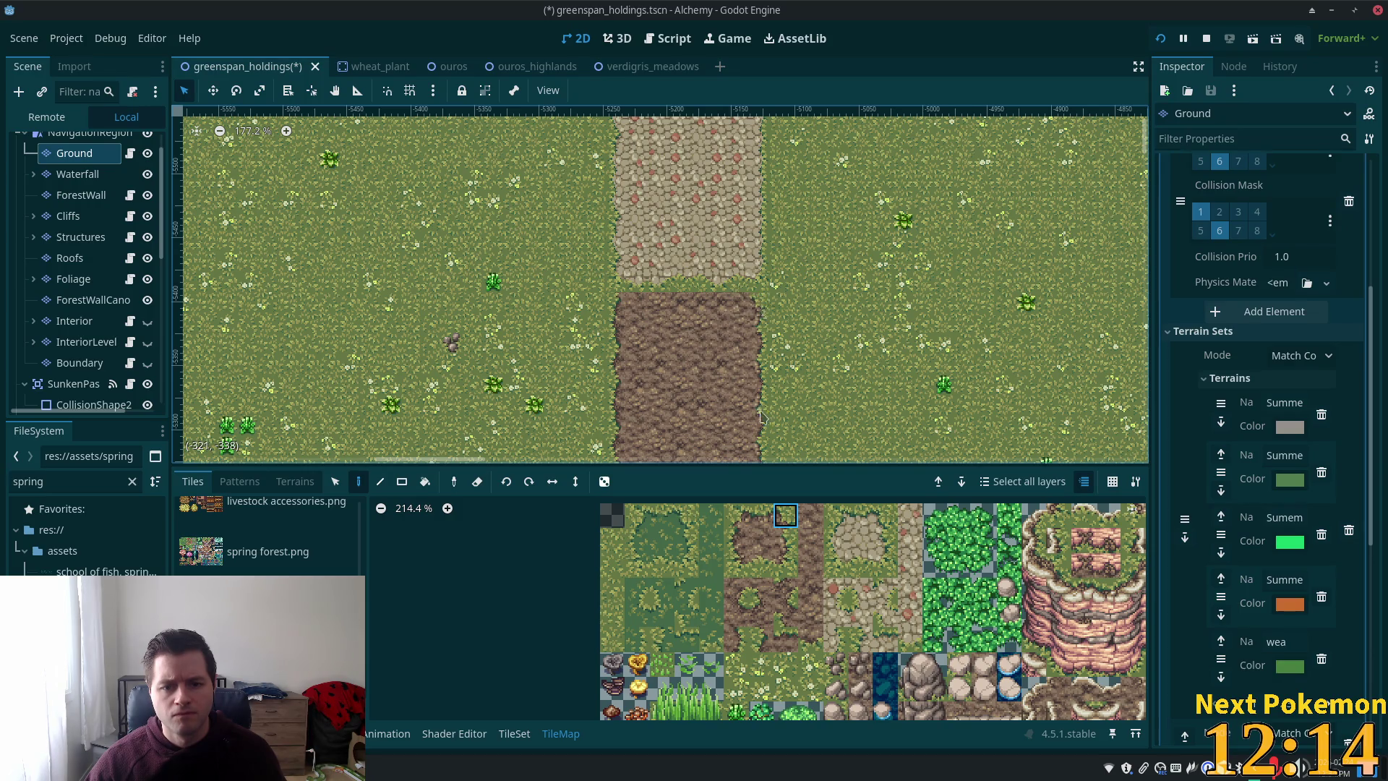
pyautogui.keyDown('ctrl'); pyautogui.click(730, 309); pyautogui.keyUp('ctrl')
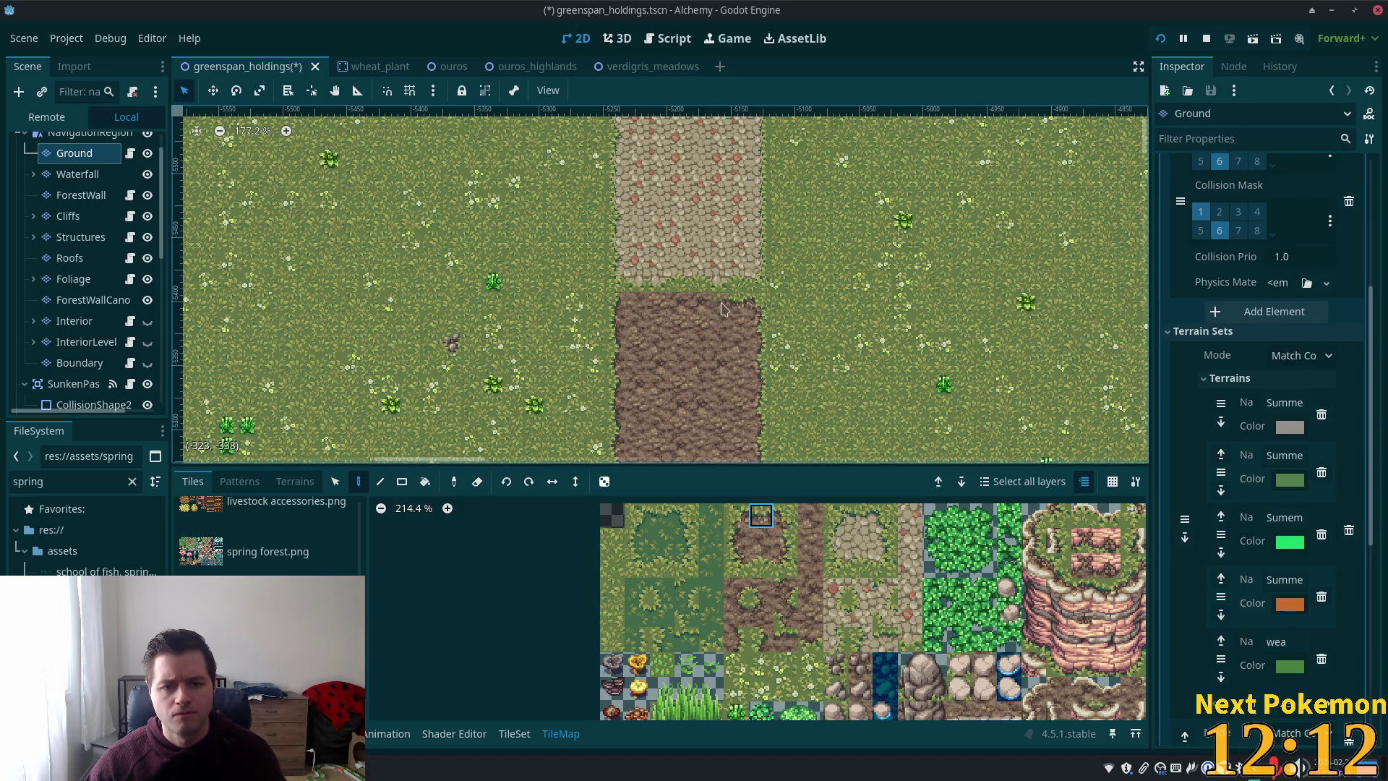
pyautogui.click(722, 308)
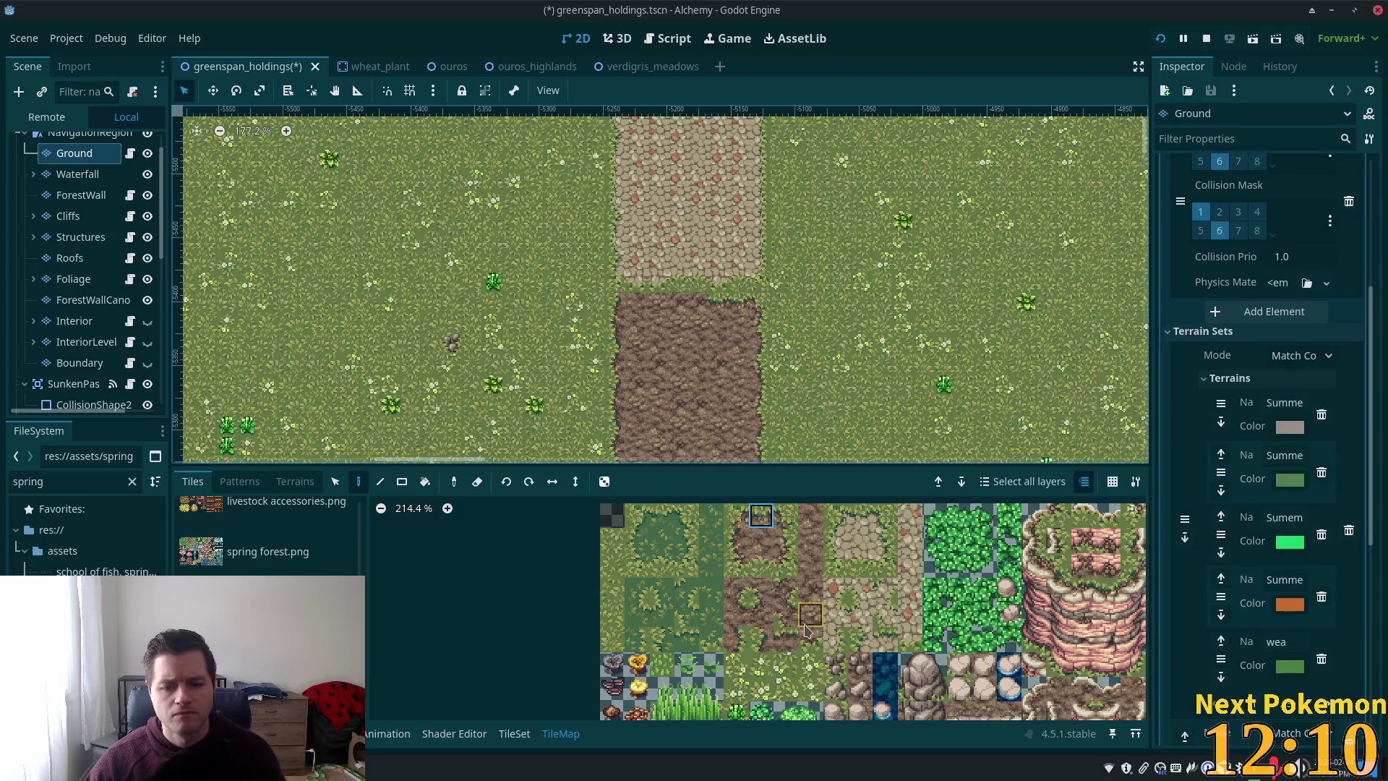
pyautogui.keyDown('ctrl'); pyautogui.click(700, 337); pyautogui.keyUp('ctrl')
pyautogui.click(699, 304)
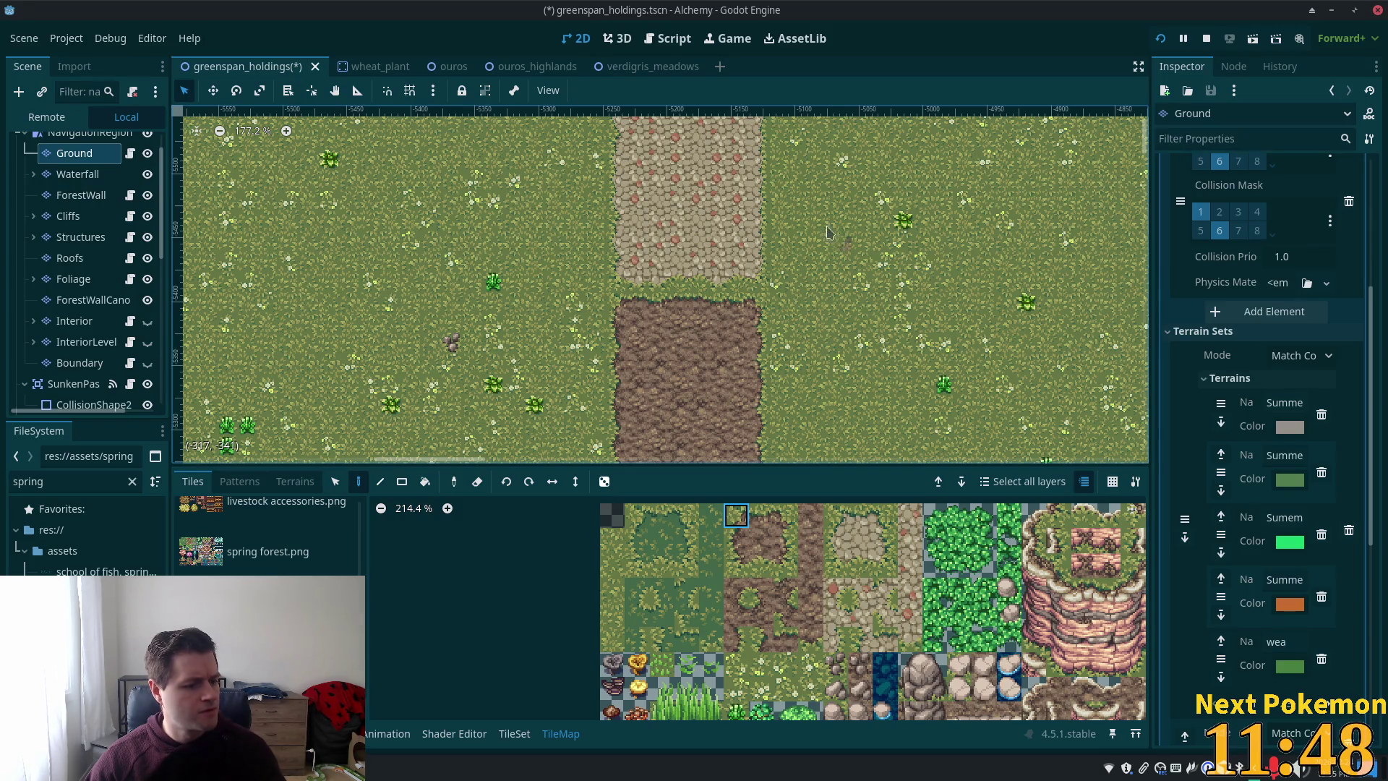
pyautogui.scroll(4, 850, 239)
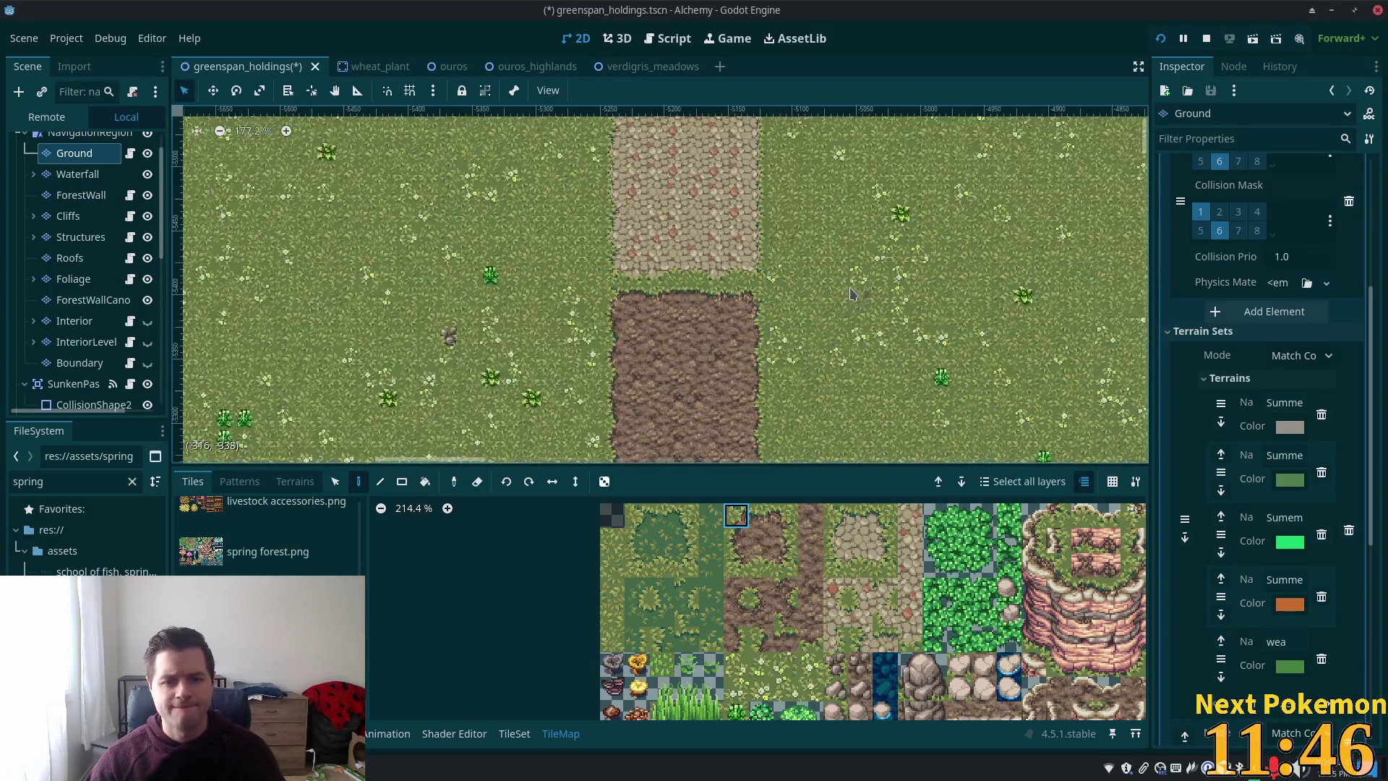
pyautogui.scroll(4, 831, 268)
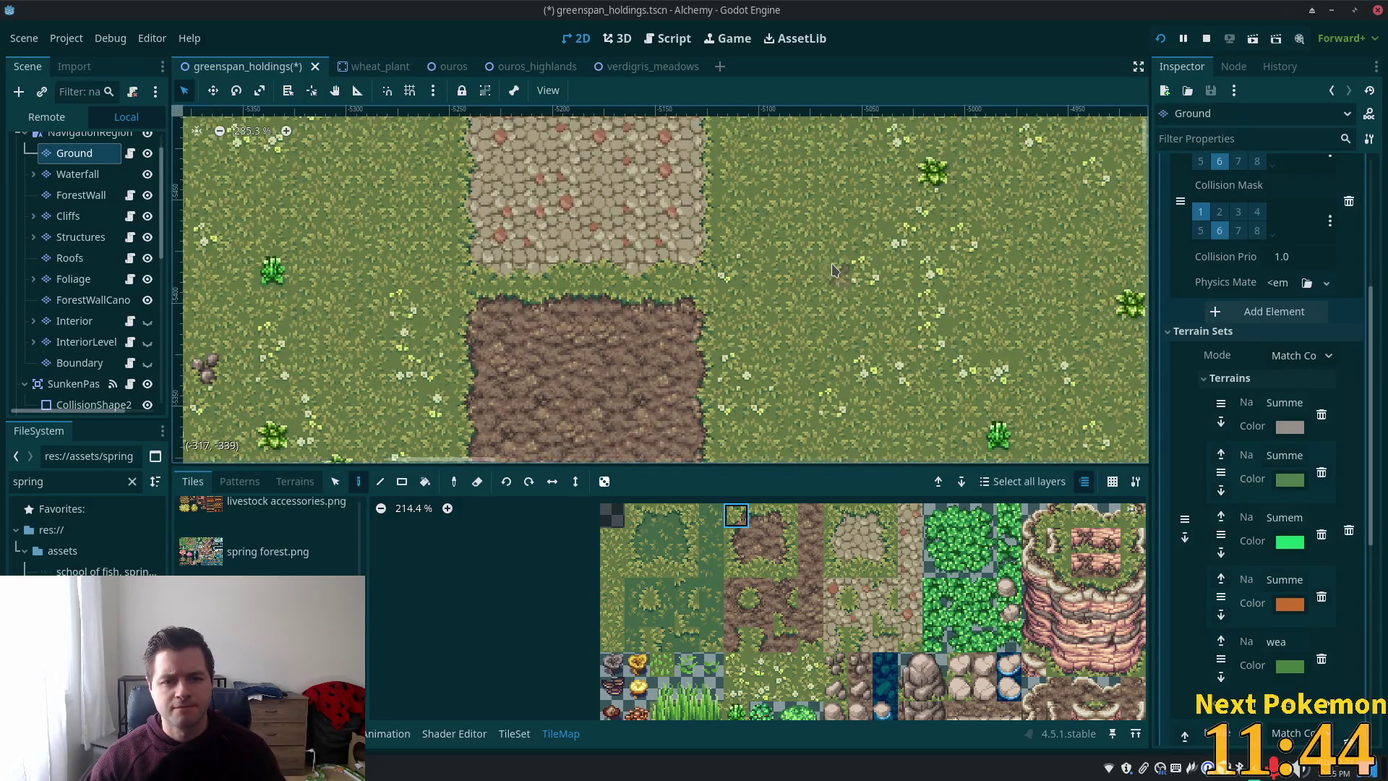
pyautogui.scroll(-15, 832, 269)
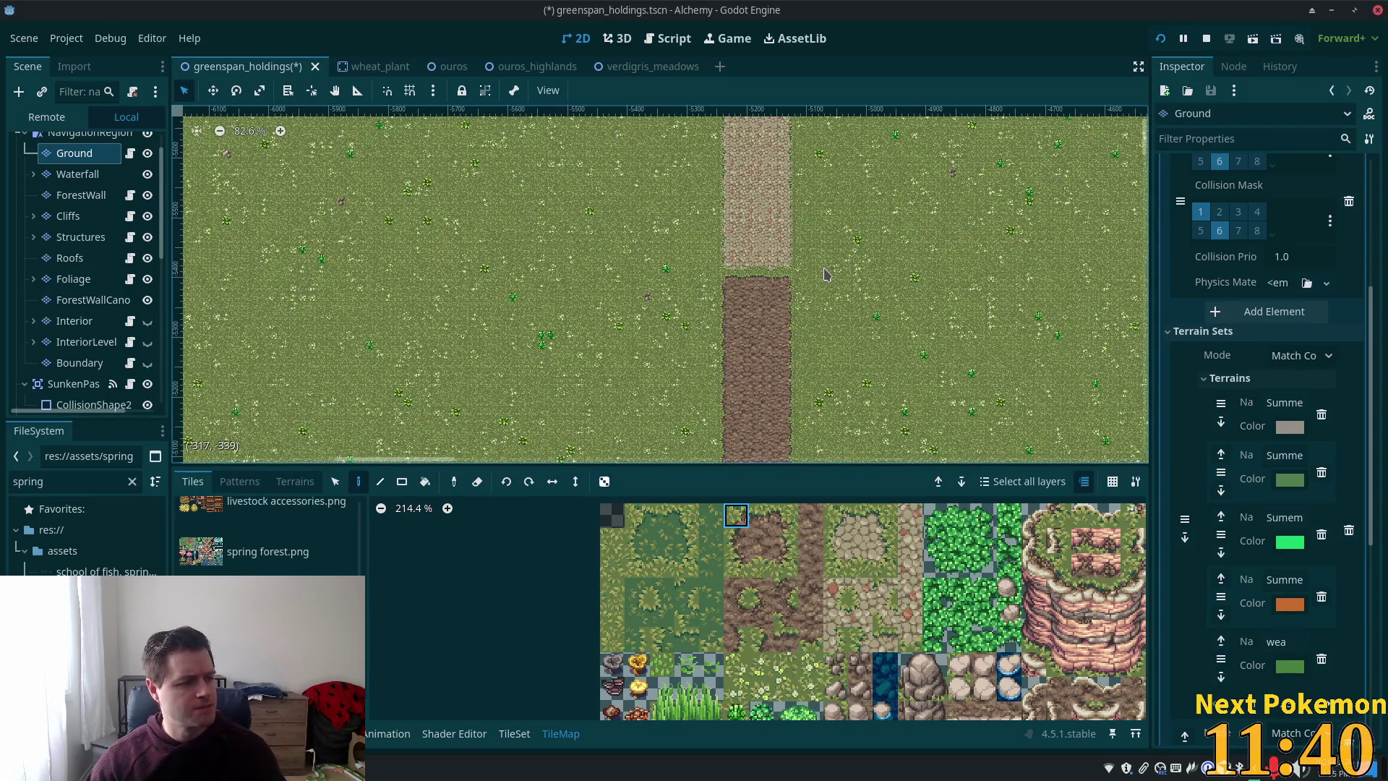
pyautogui.scroll(-2, 826, 273)
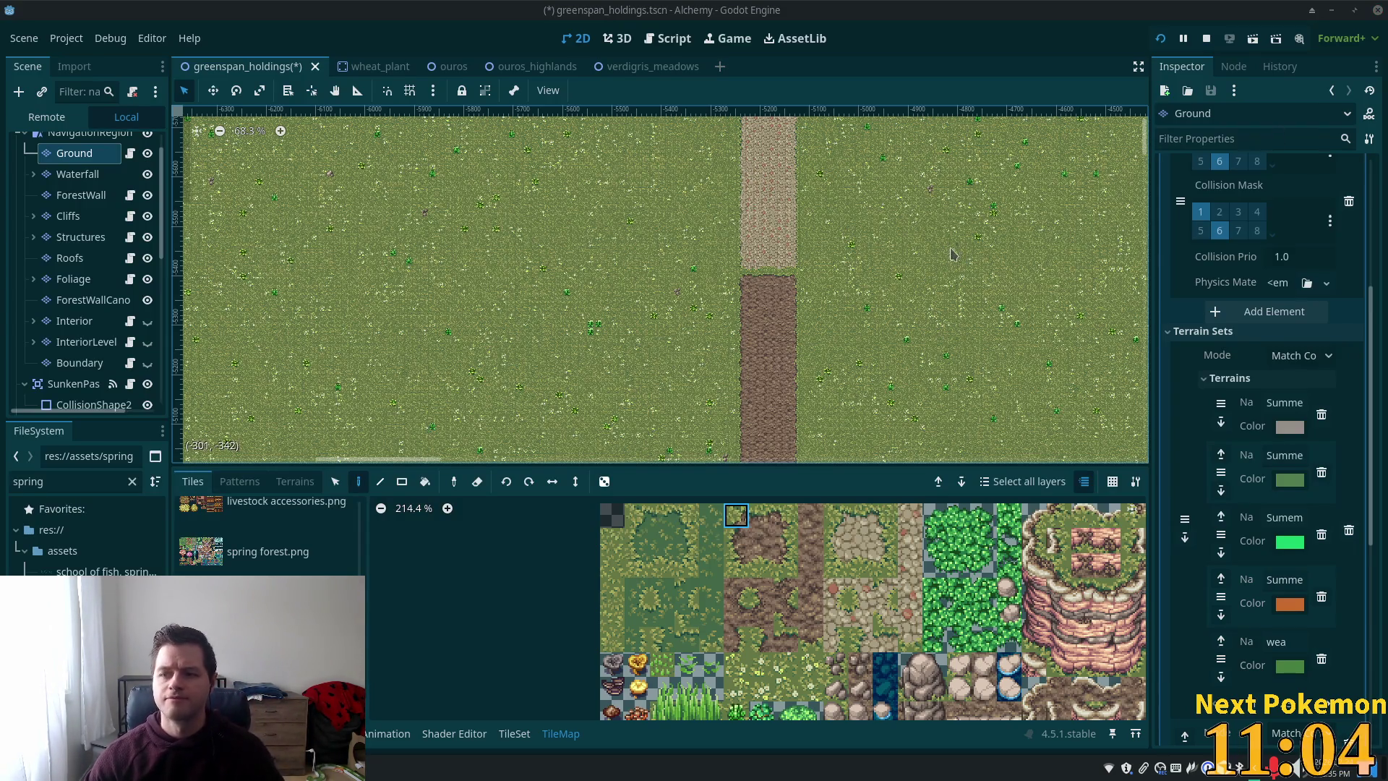
pyautogui.scroll(-4, 951, 254)
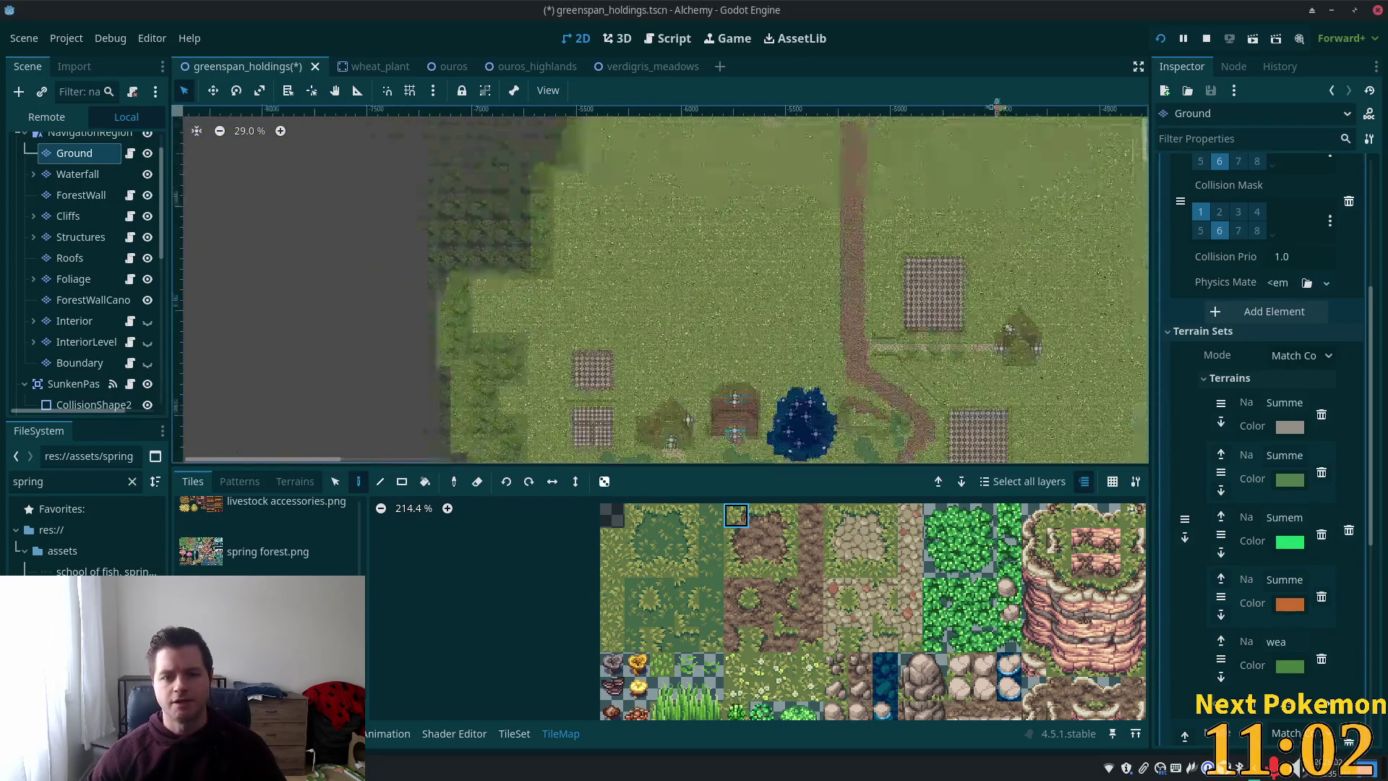
# - Pan and zoom across the whole greenspan_holdings map, including its east side, to review it
pyautogui.moveTo(997, 133)
pyautogui.mouseDown()
pyautogui.moveTo(824, 304)
pyautogui.moveTo(766, 275)
pyautogui.moveTo(821, 165)
pyautogui.moveTo(920, 333)
pyautogui.mouseUp()
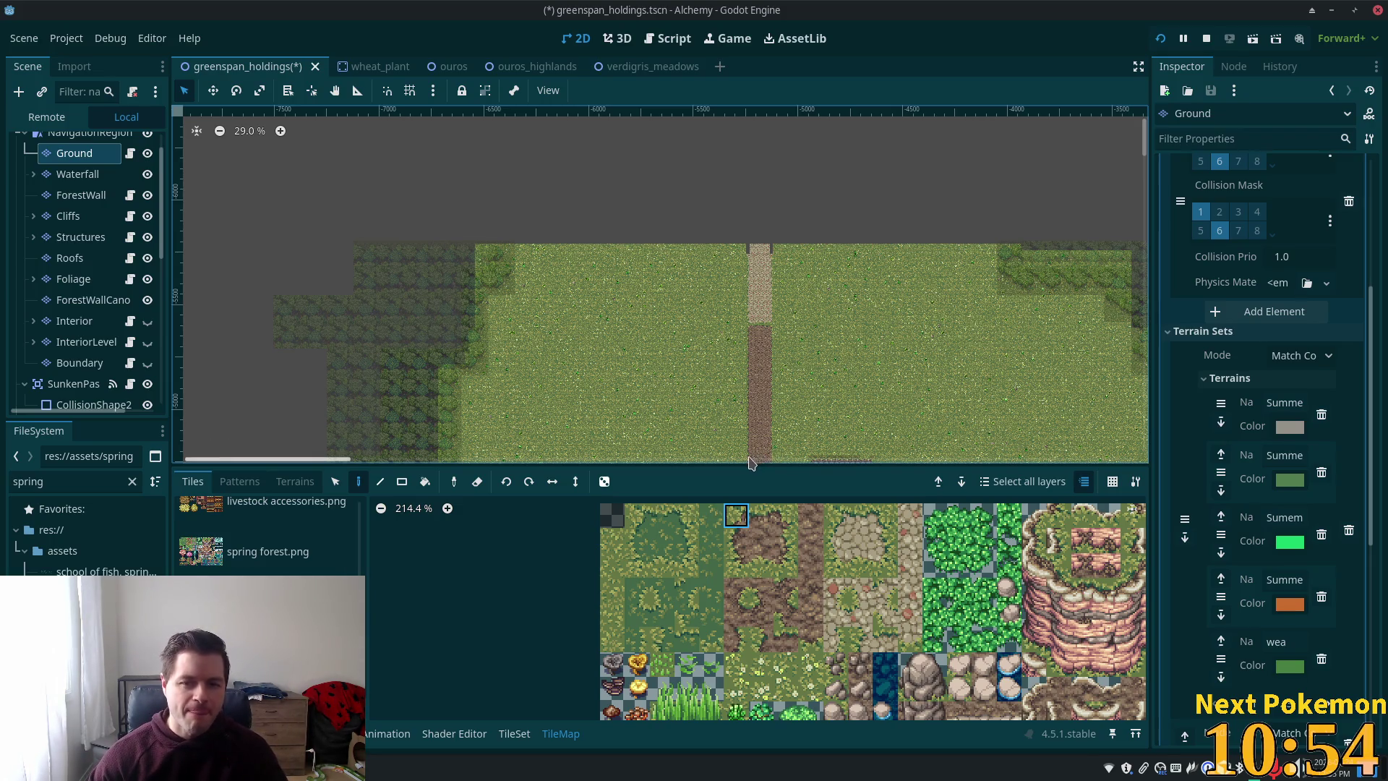
pyautogui.scroll(-2, 980, 419)
pyautogui.scroll(-4, 980, 420)
pyautogui.scroll(3, 880, 323)
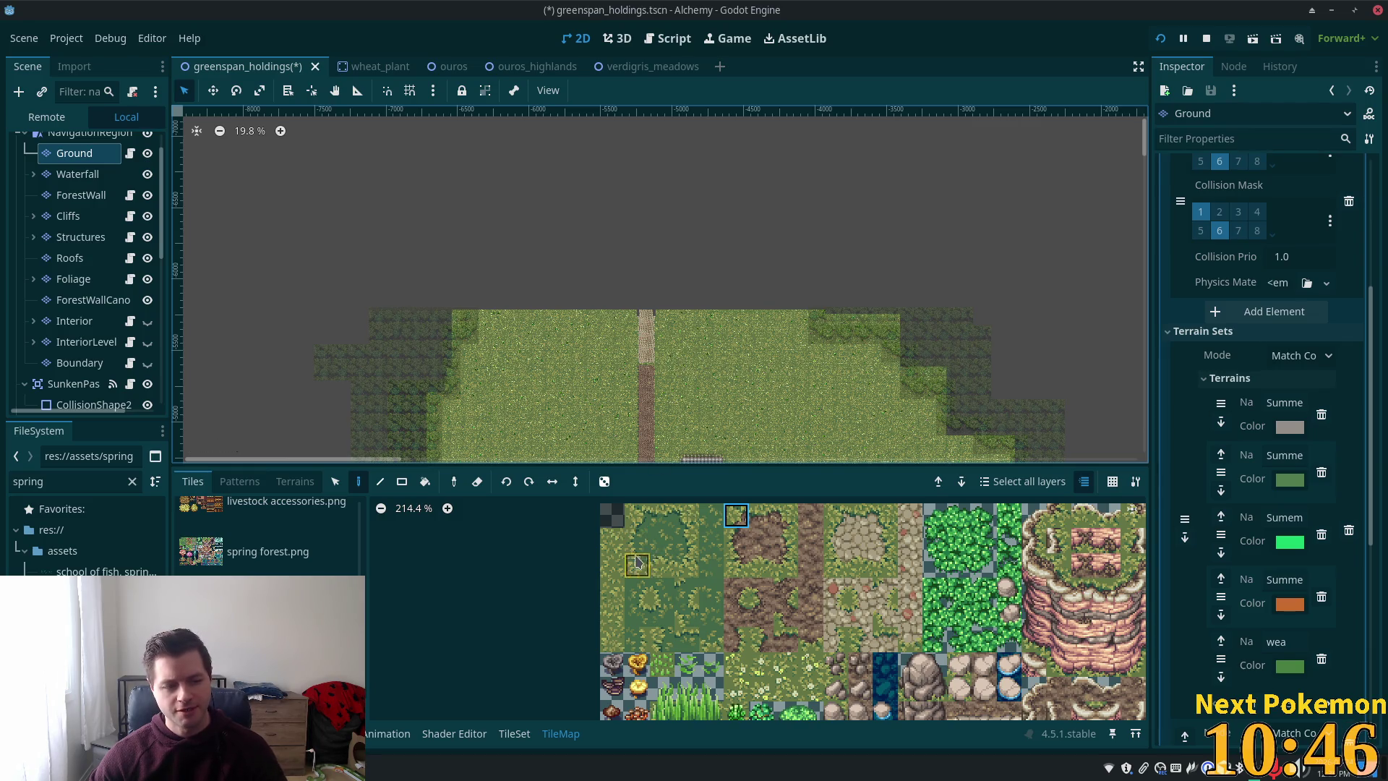
pyautogui.scroll(-1, 715, 386)
pyautogui.scroll(-4, 708, 406)
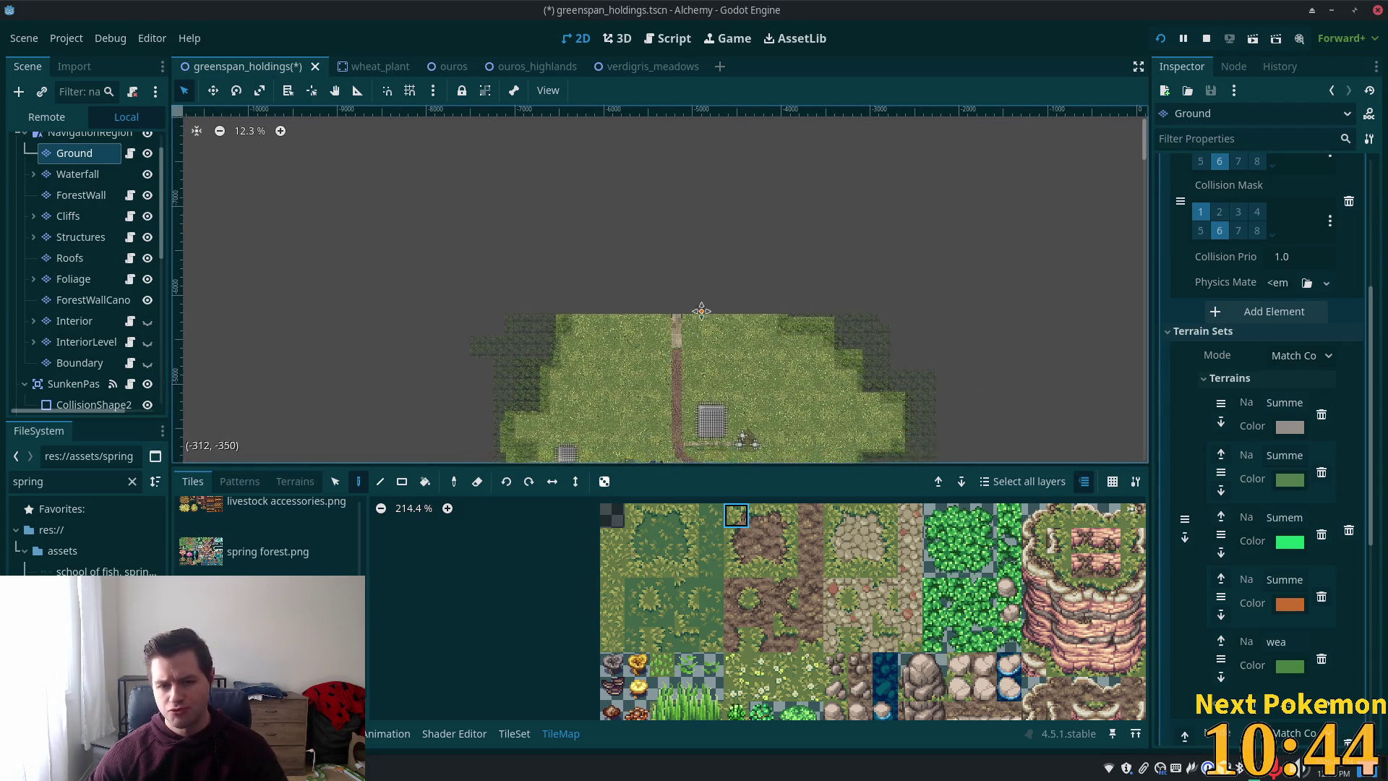
pyautogui.moveTo(669, 115)
pyautogui.mouseDown()
pyautogui.moveTo(613, 186)
pyautogui.moveTo(591, 310)
pyautogui.moveTo(601, 208)
pyautogui.moveTo(609, 256)
pyautogui.mouseUp()
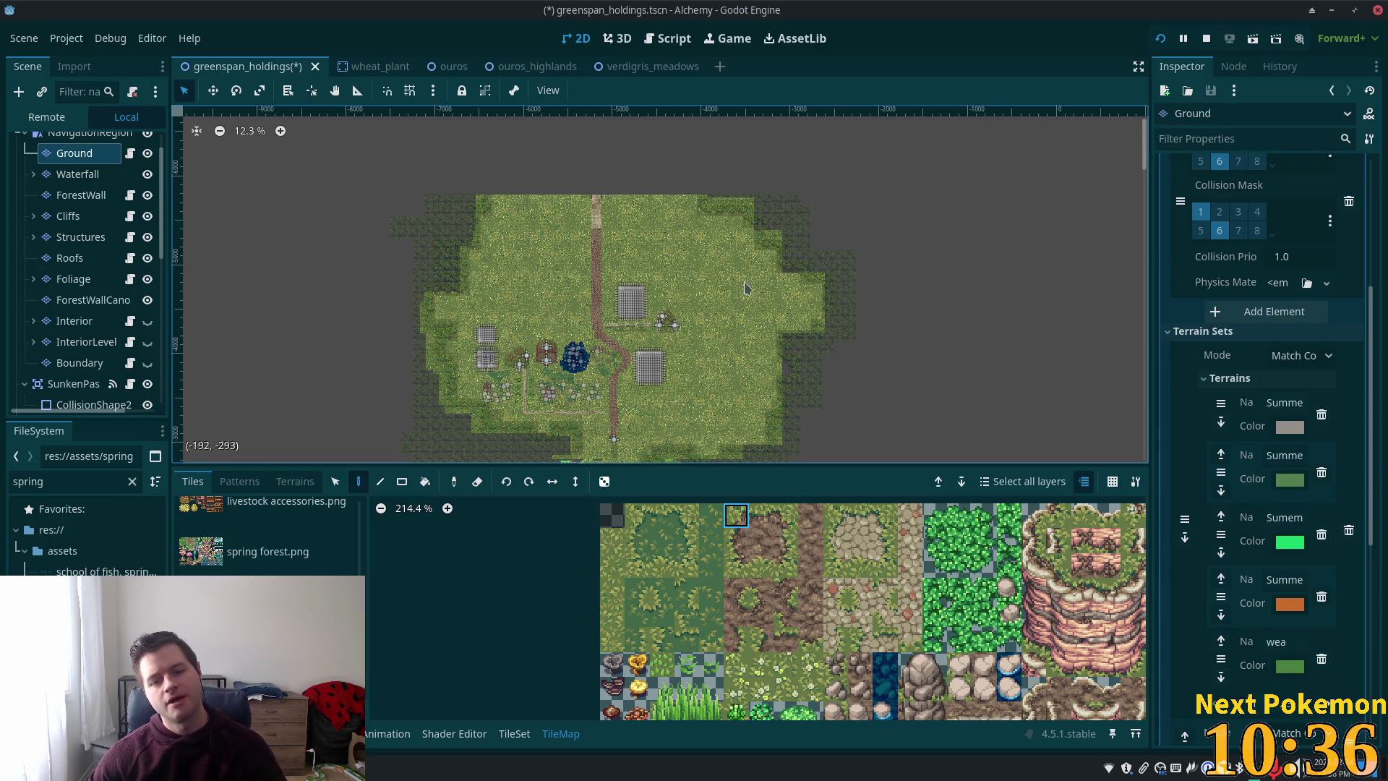
pyautogui.scroll(5, 819, 219)
pyautogui.scroll(2, 819, 219)
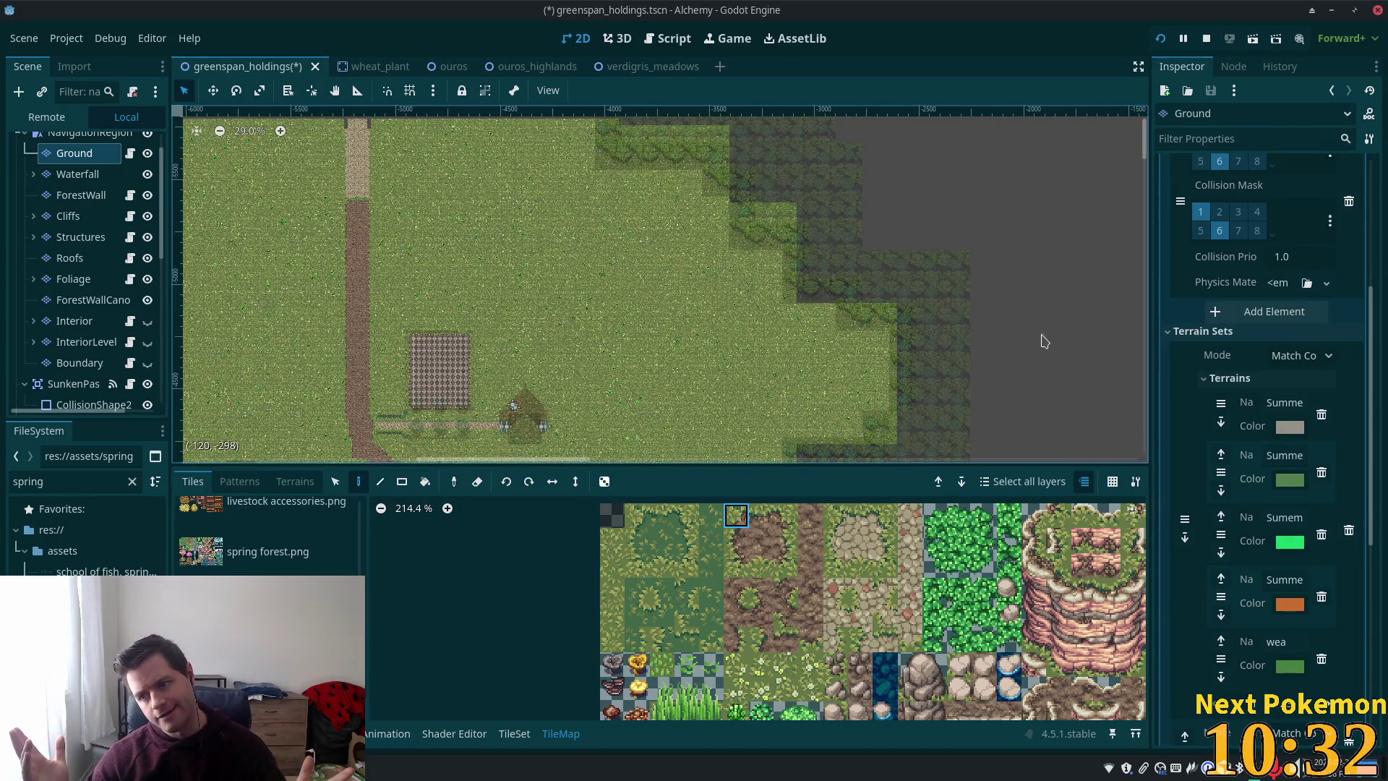
pyautogui.moveTo(513, 287); pyautogui.dragTo(1039, 252)
pyautogui.scroll(5, 739, 300)
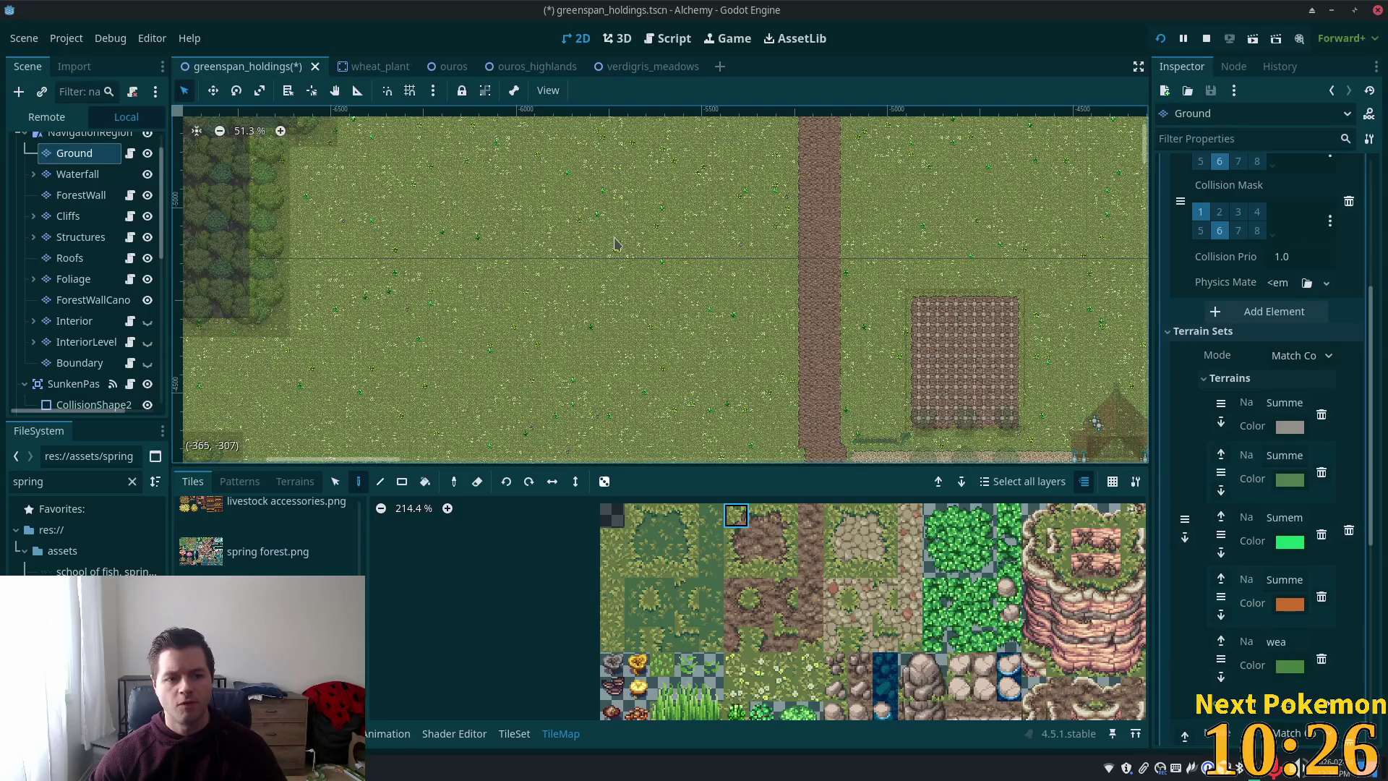
pyautogui.scroll(3, 615, 243)
pyautogui.scroll(-6, 688, 272)
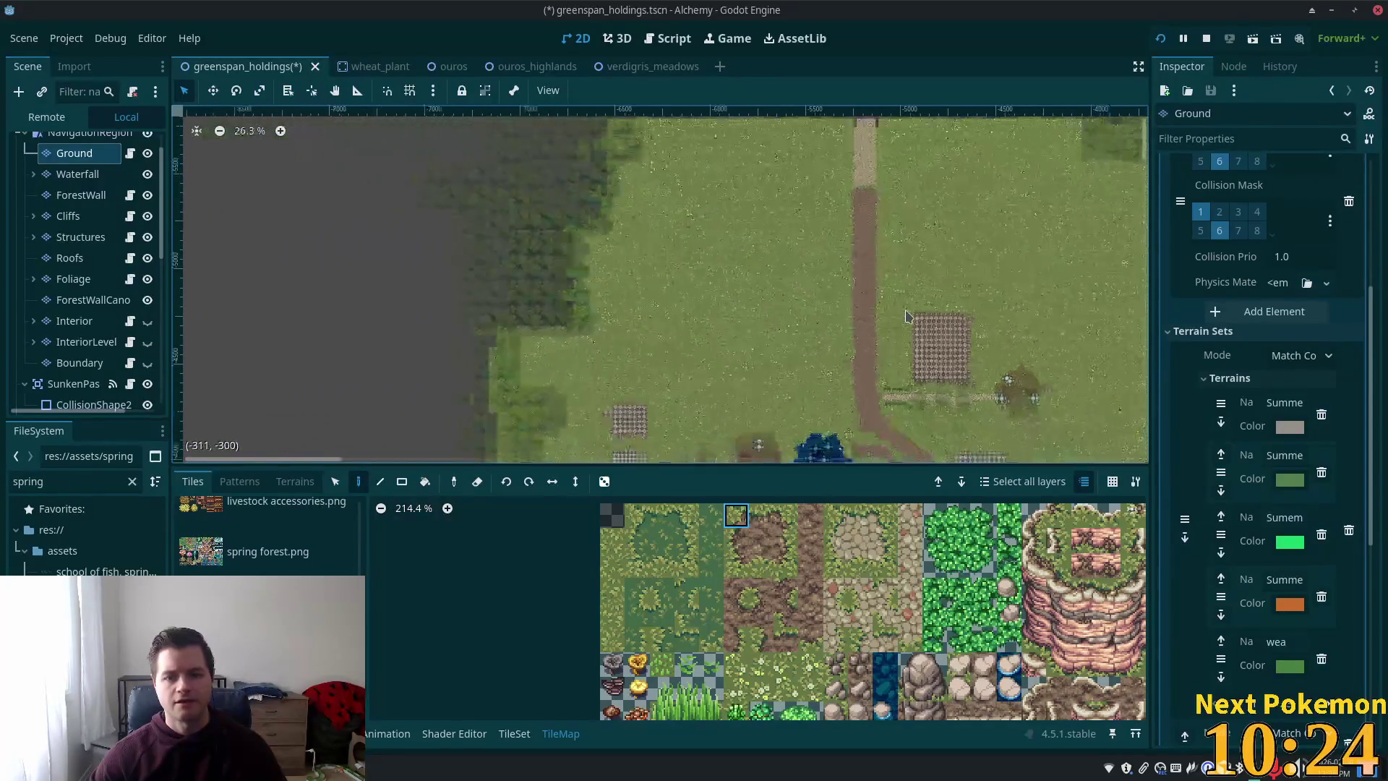
pyautogui.scroll(-5, 602, 153)
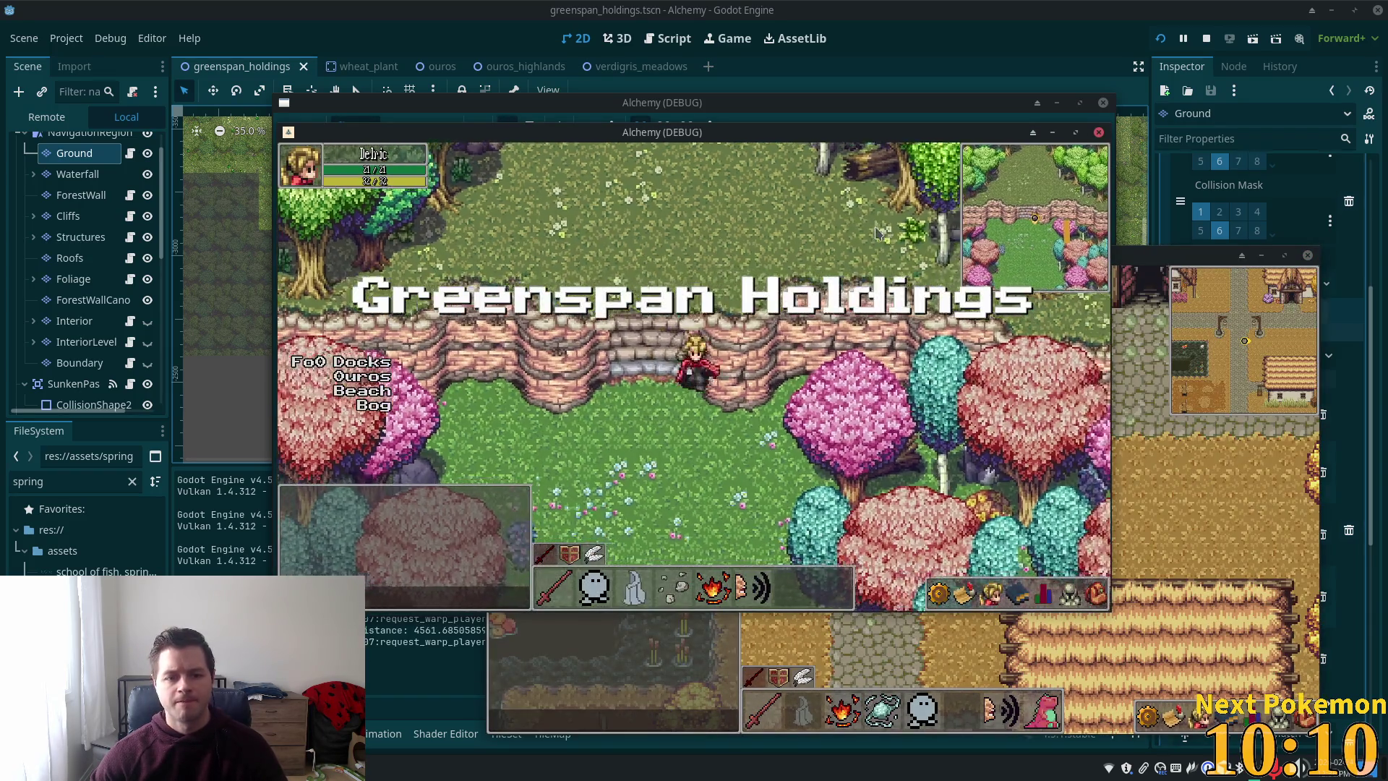
# - Walk the character north up the cliff stairs, onto the dirt path and into the trees
pyautogui.press('Up')
pyautogui.press('Up')
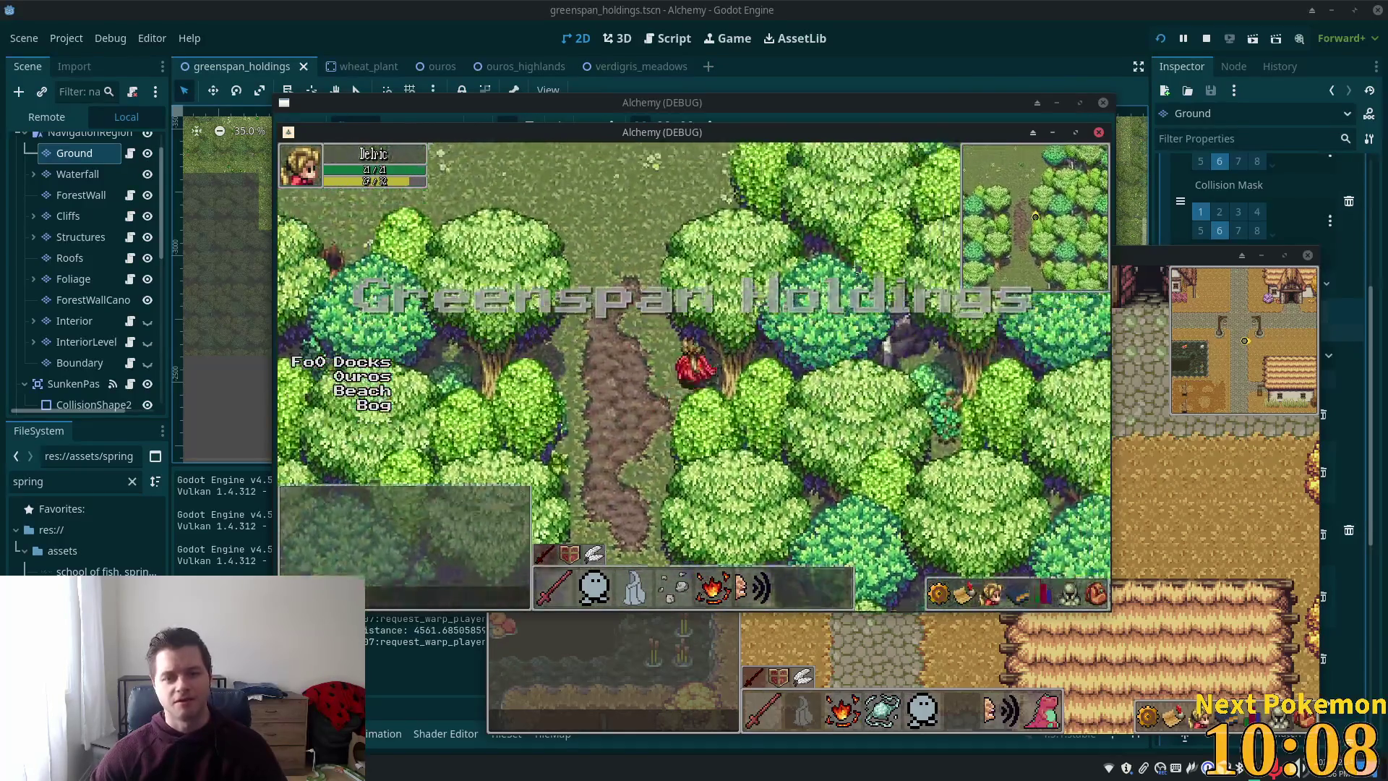
pyautogui.press('Up')
pyautogui.press('Up')
pyautogui.press('Right')
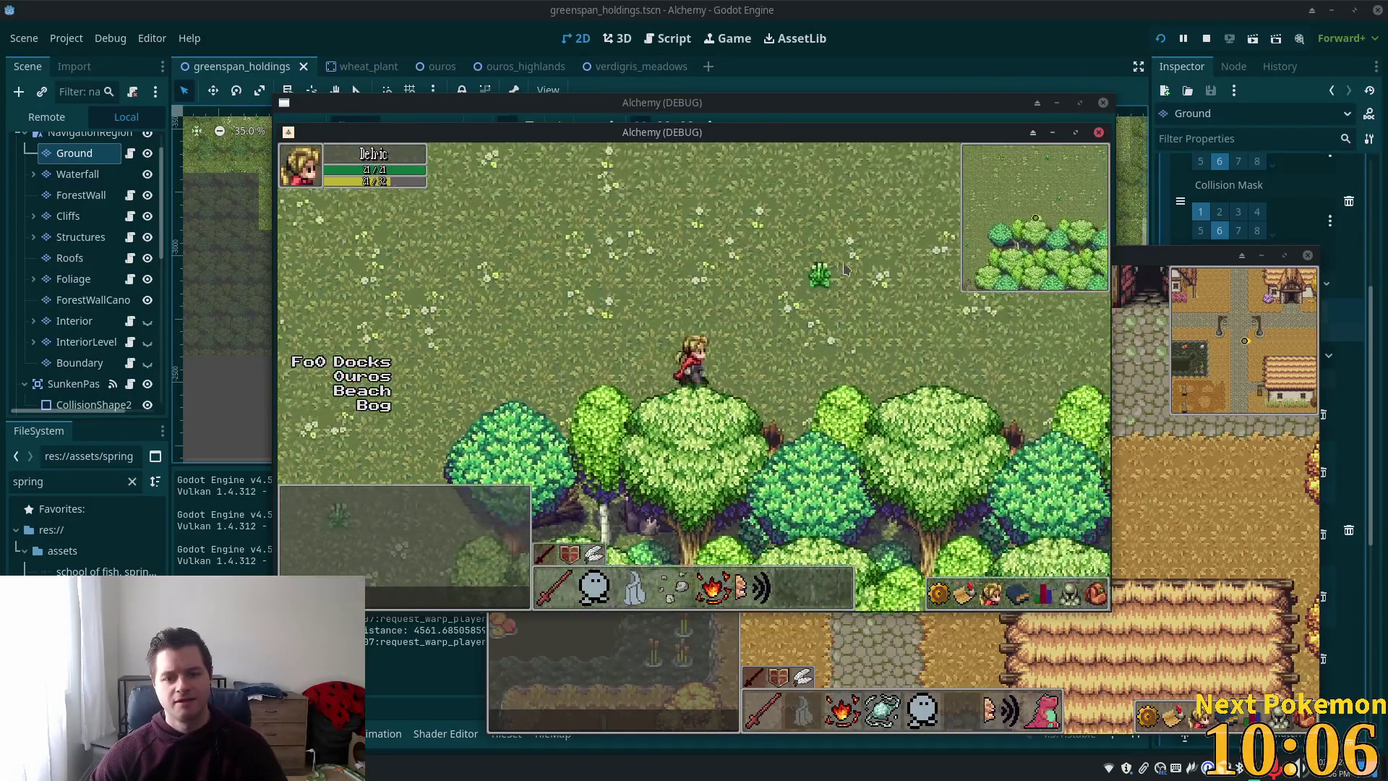
pyautogui.press('Down')
pyautogui.press('Right')
pyautogui.press('Right')
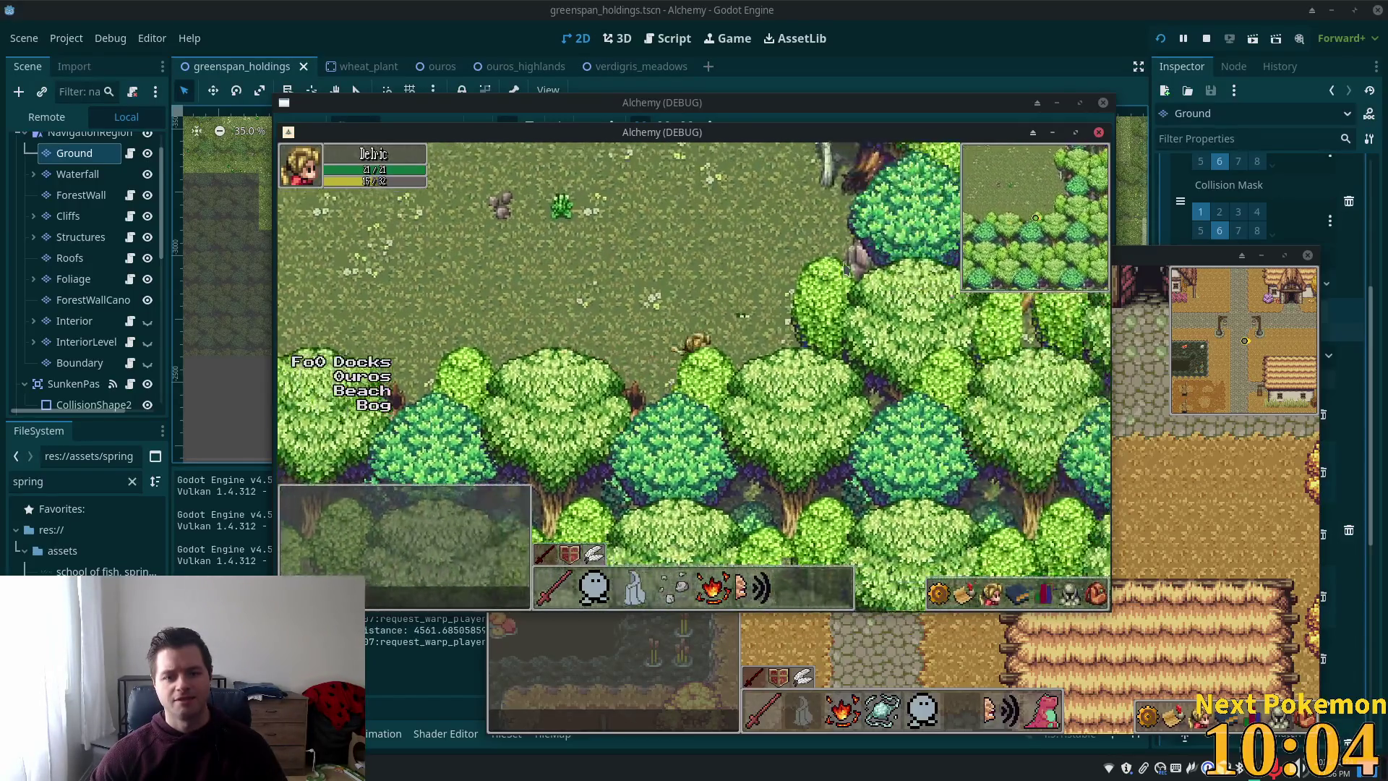
pyautogui.press('Up')
pyautogui.press('Right')
pyautogui.press('Left')
pyautogui.press('Up')
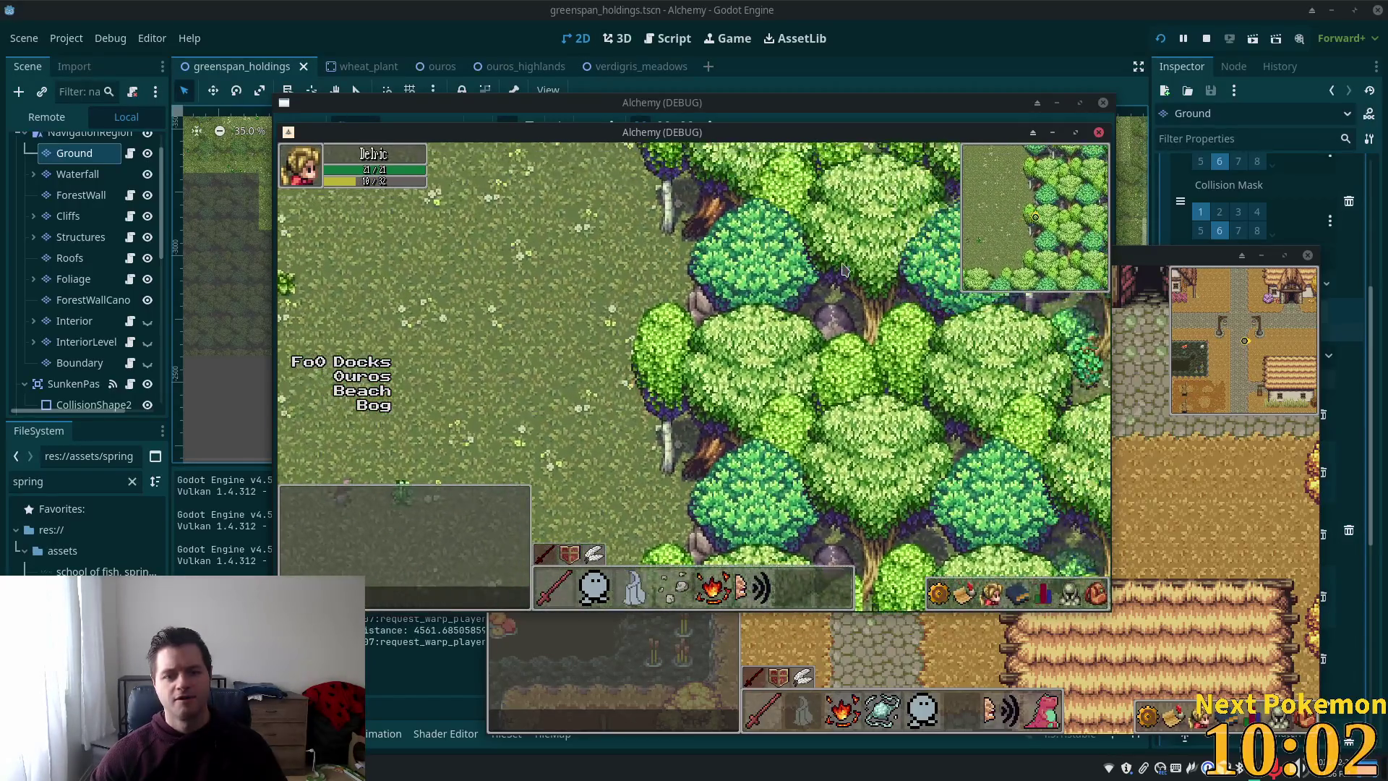
pyautogui.press('Left')
pyautogui.press('Up')
pyautogui.press('Up')
pyautogui.press('Right')
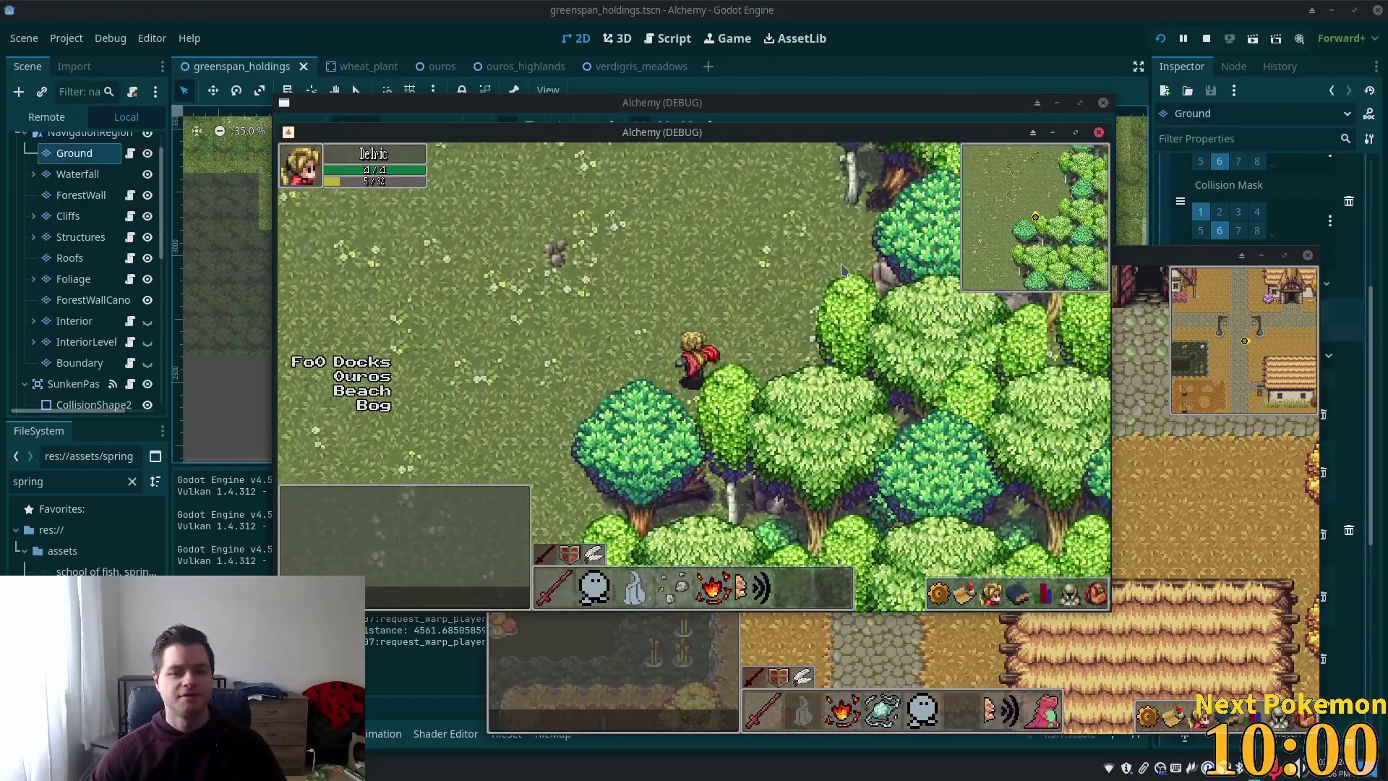
pyautogui.press('Up')
pyautogui.press('Right')
pyautogui.press('Up')
pyautogui.press('Right')
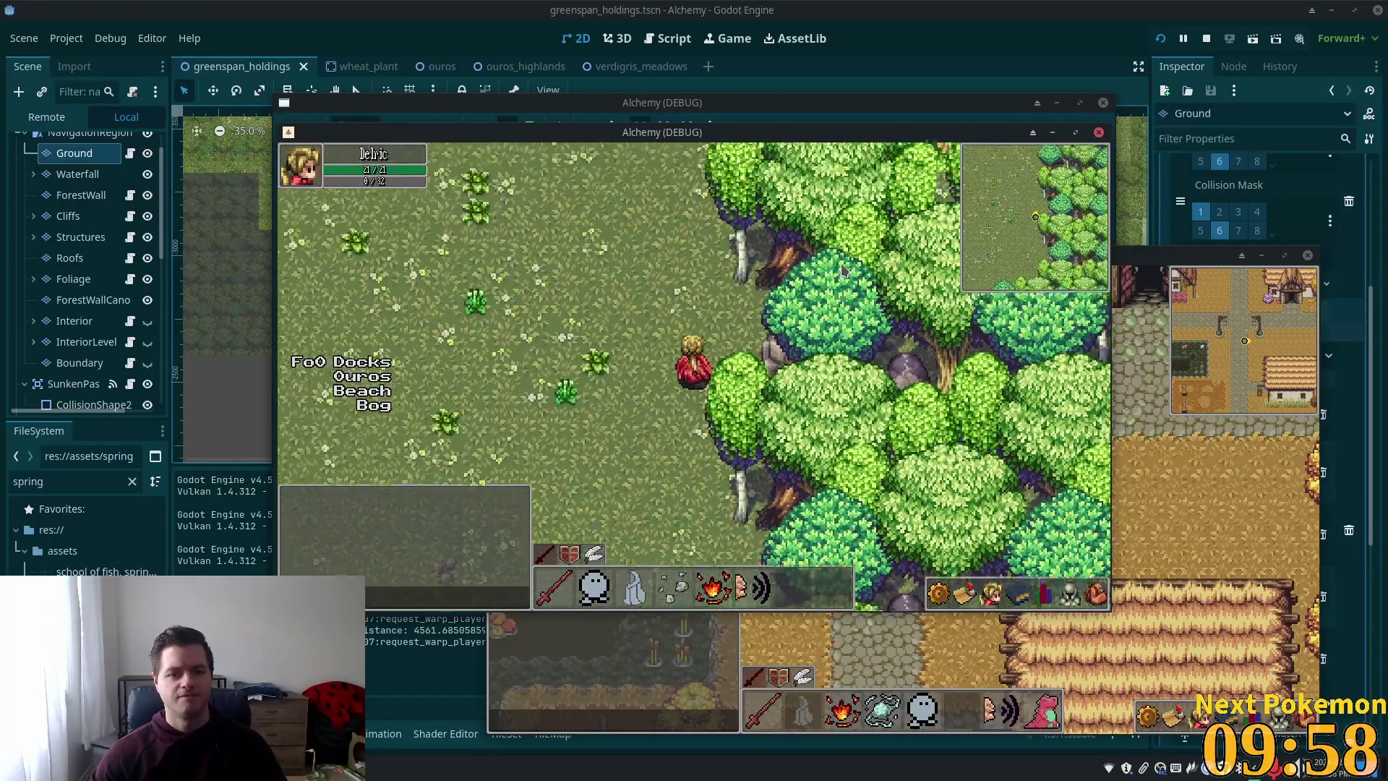
pyautogui.press('Up')
# - Walk from the forest edge west across the grass up to the wheat field fence
pyautogui.press('Left')
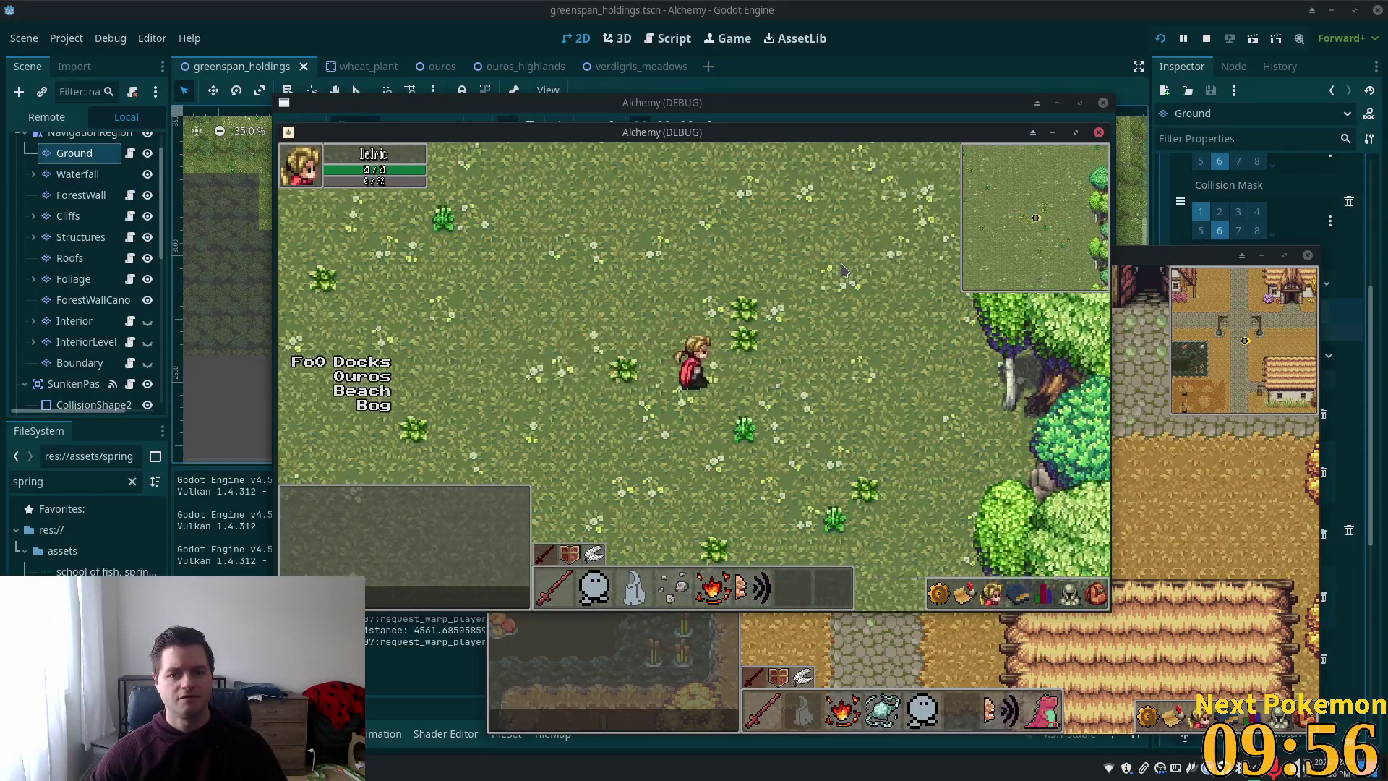
pyautogui.press('Right')
pyautogui.press('Up')
pyautogui.press('Right')
pyautogui.press('Up')
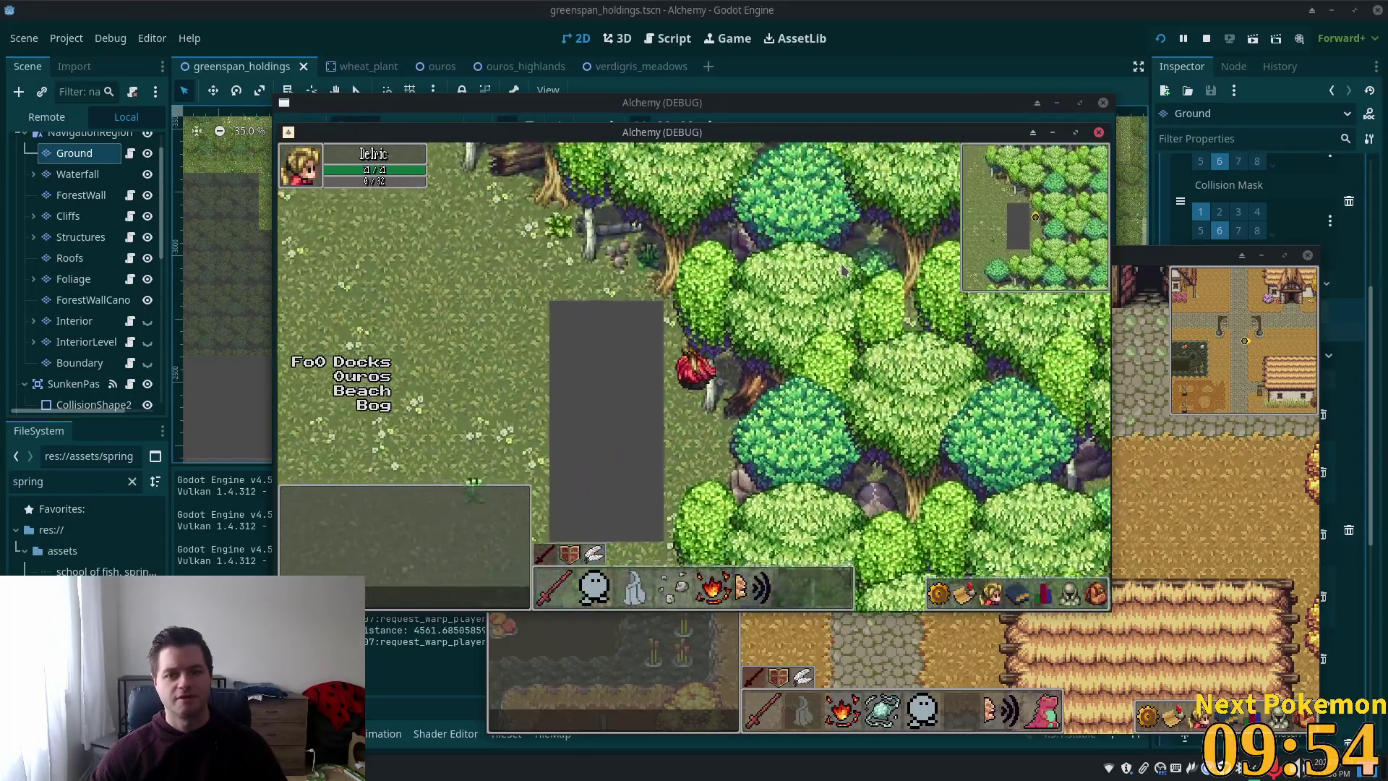
pyautogui.press('Left')
pyautogui.press('Down')
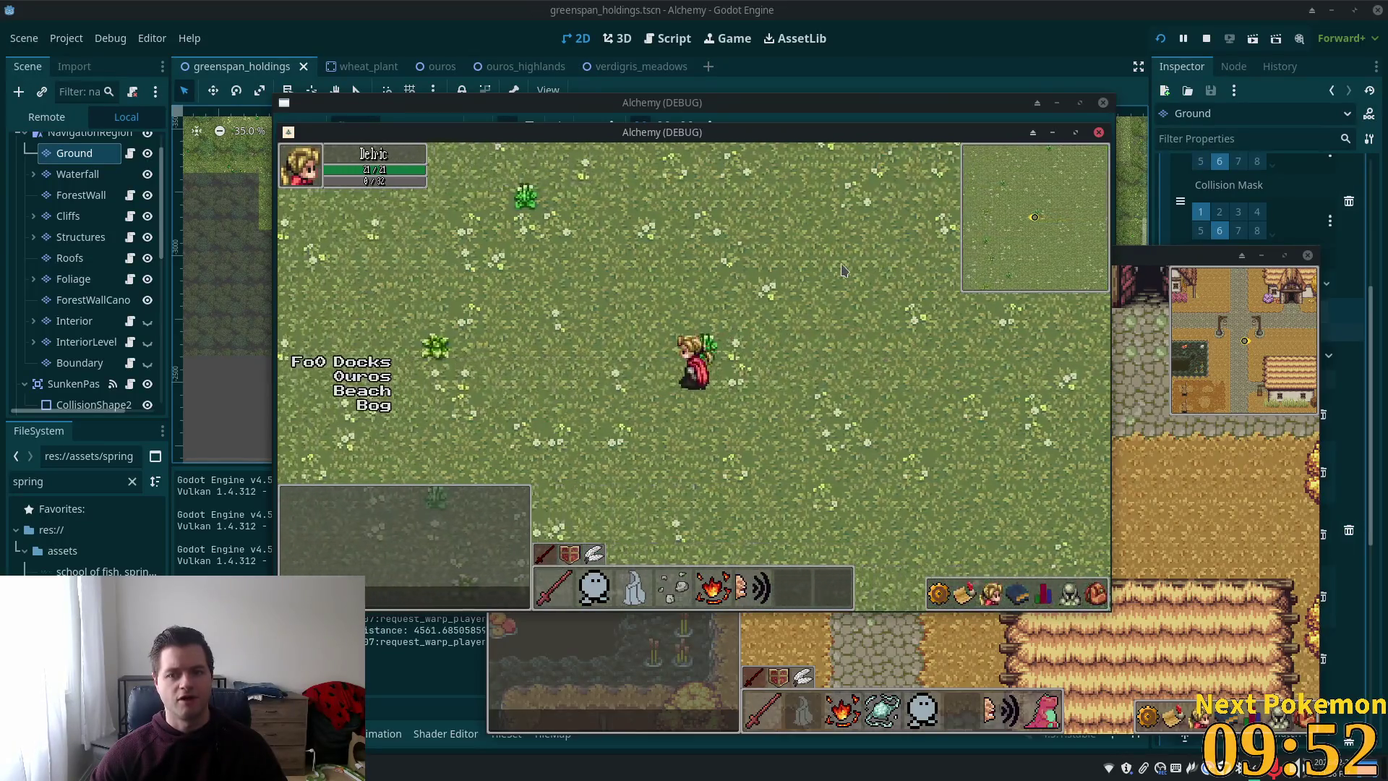
pyautogui.press('Left')
pyautogui.press('Left')
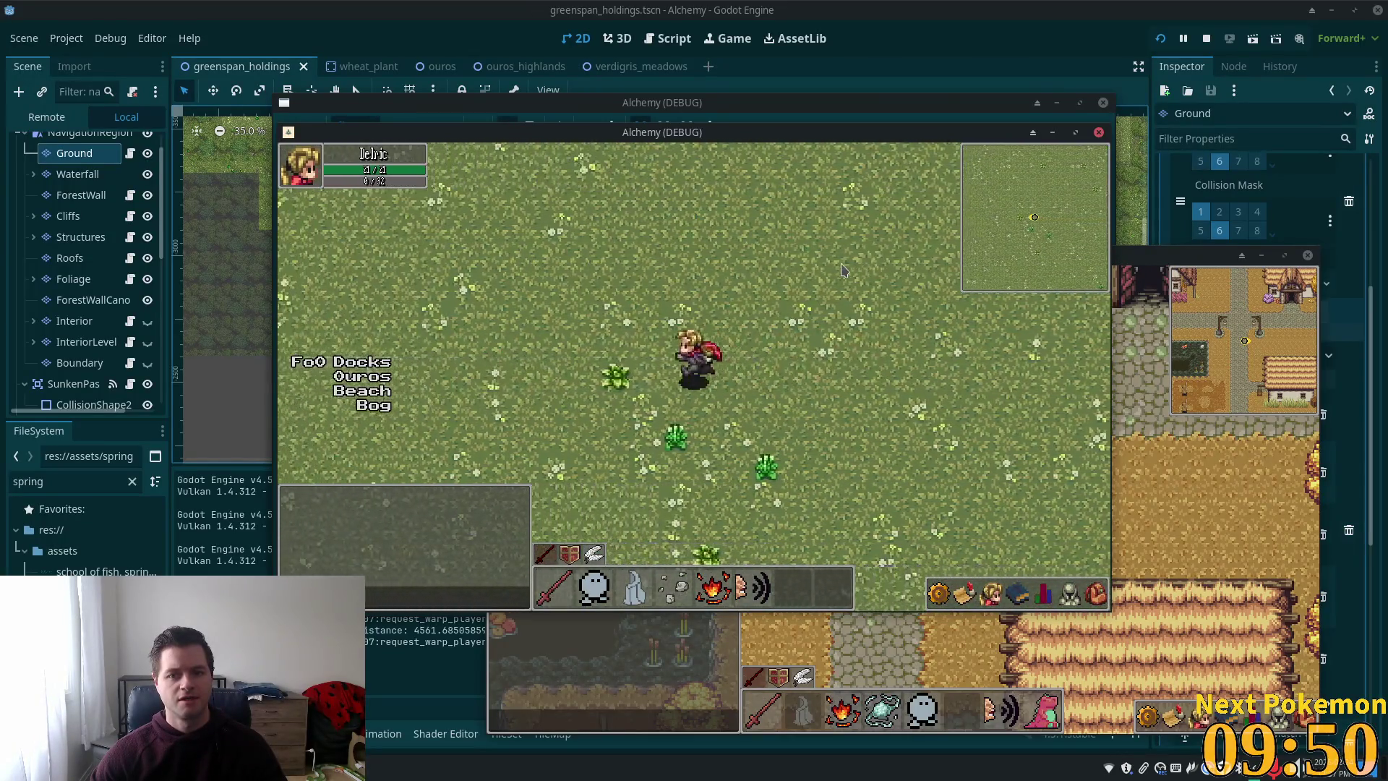
pyautogui.press('Left')
pyautogui.press('Left')
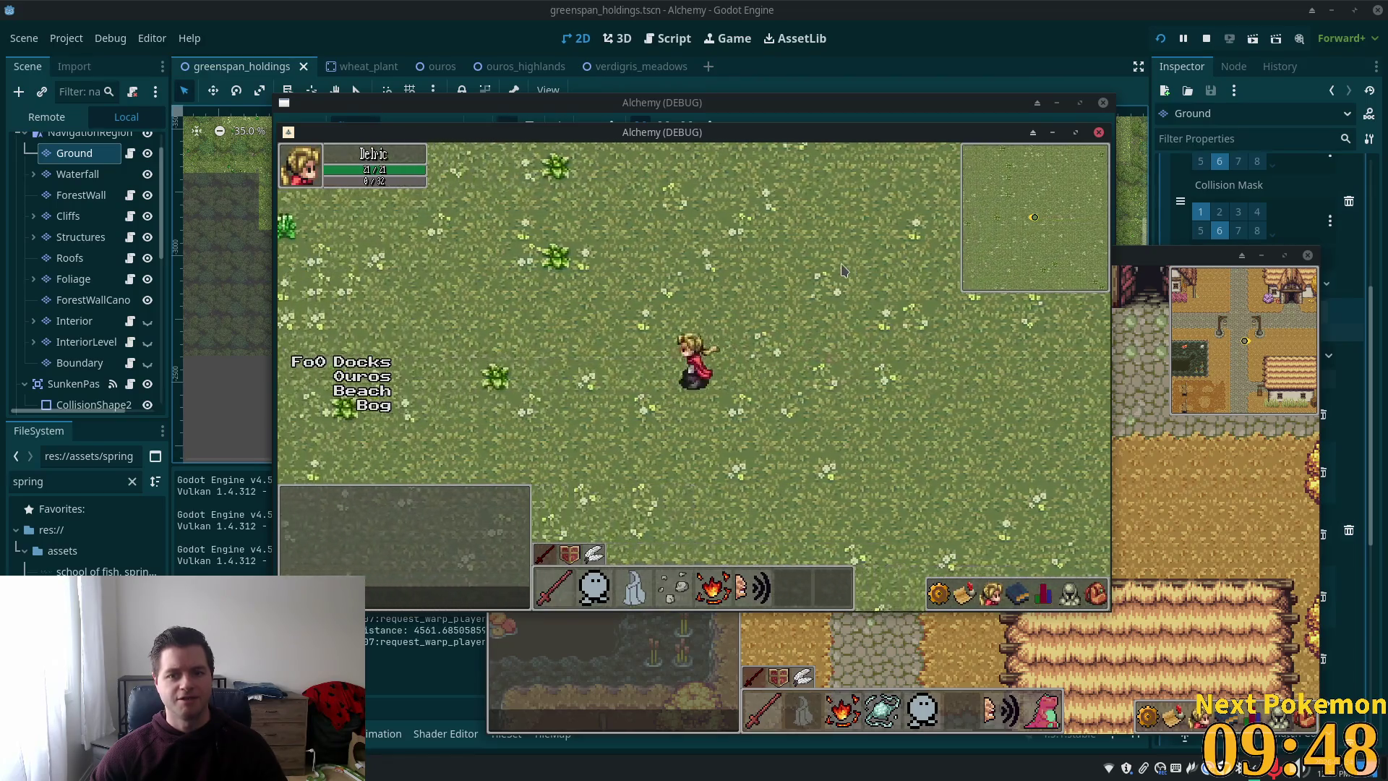
pyautogui.press('Left')
pyautogui.press('Left')
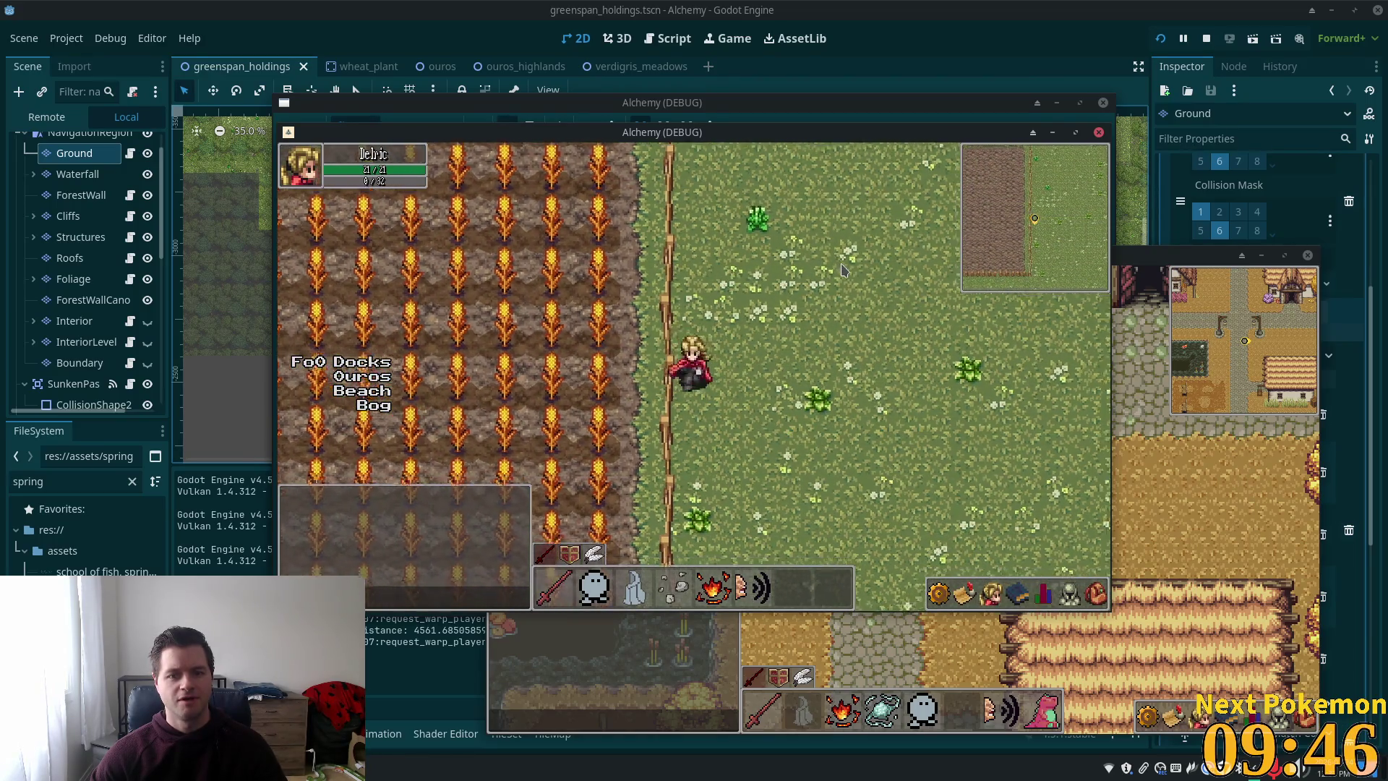
pyautogui.press('Right')
pyautogui.press('Down')
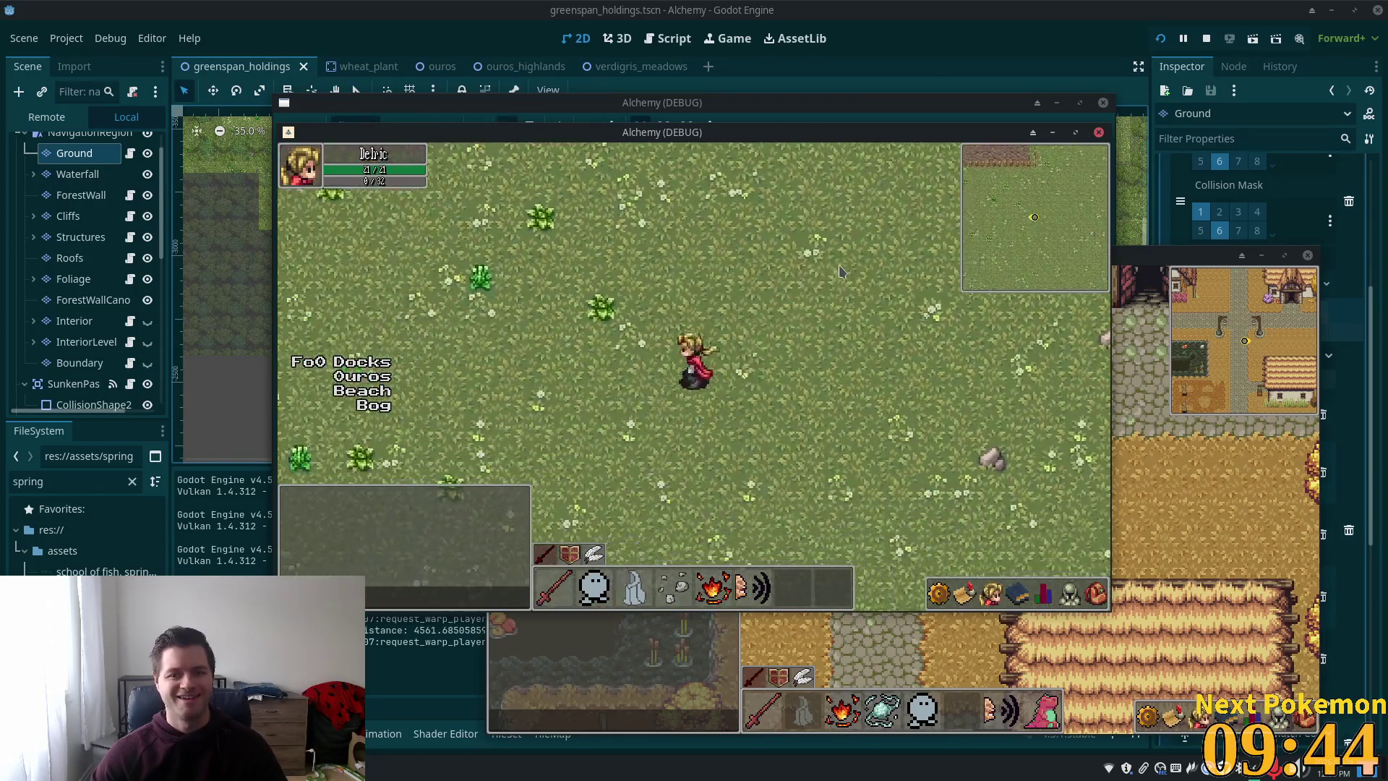
pyautogui.press('Up')
pyautogui.press('Up')
pyautogui.press('Left')
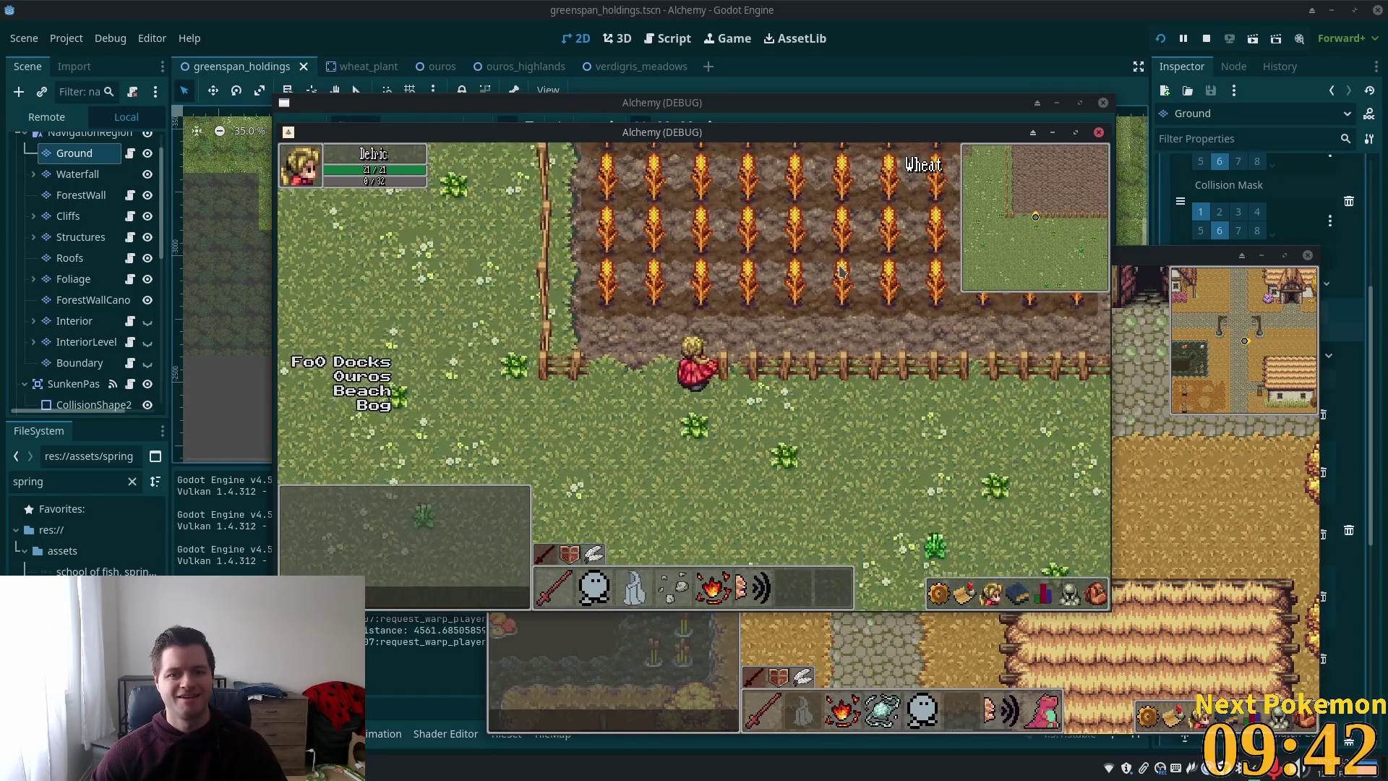
pyautogui.press('Up')
# - Walk through the wheat field, past the red-roofed house, and north onto the cobblestone path
pyautogui.press('Right')
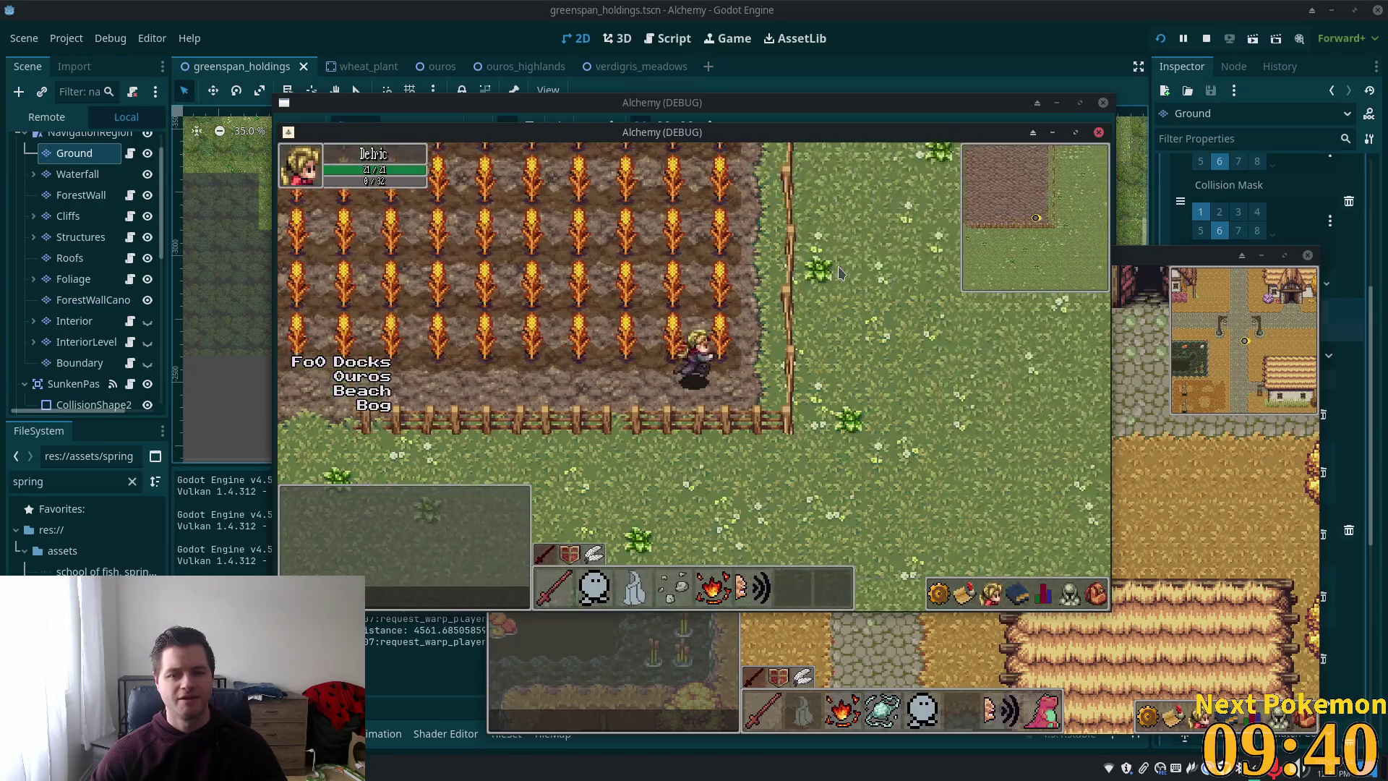
pyautogui.press('Up')
pyautogui.press('Up')
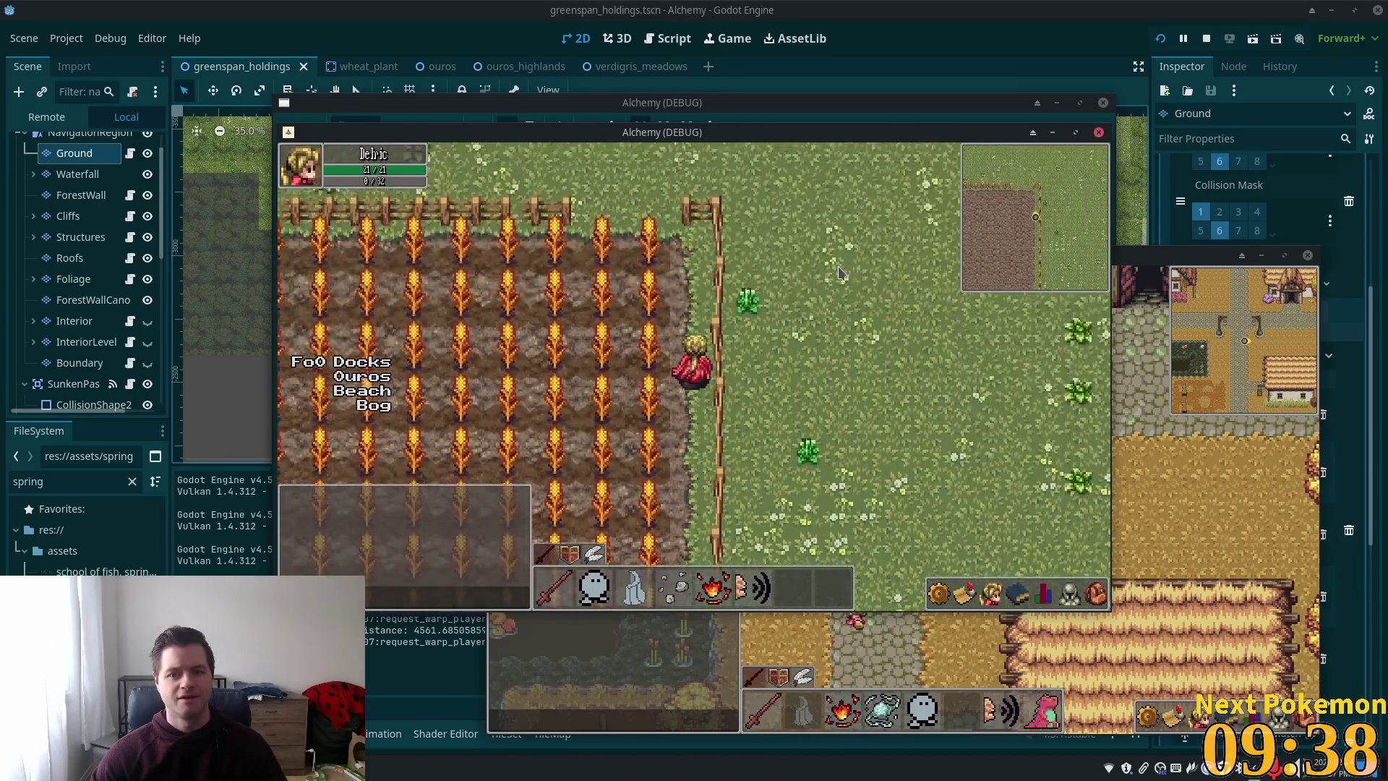
pyautogui.press('Left')
pyautogui.press('Right')
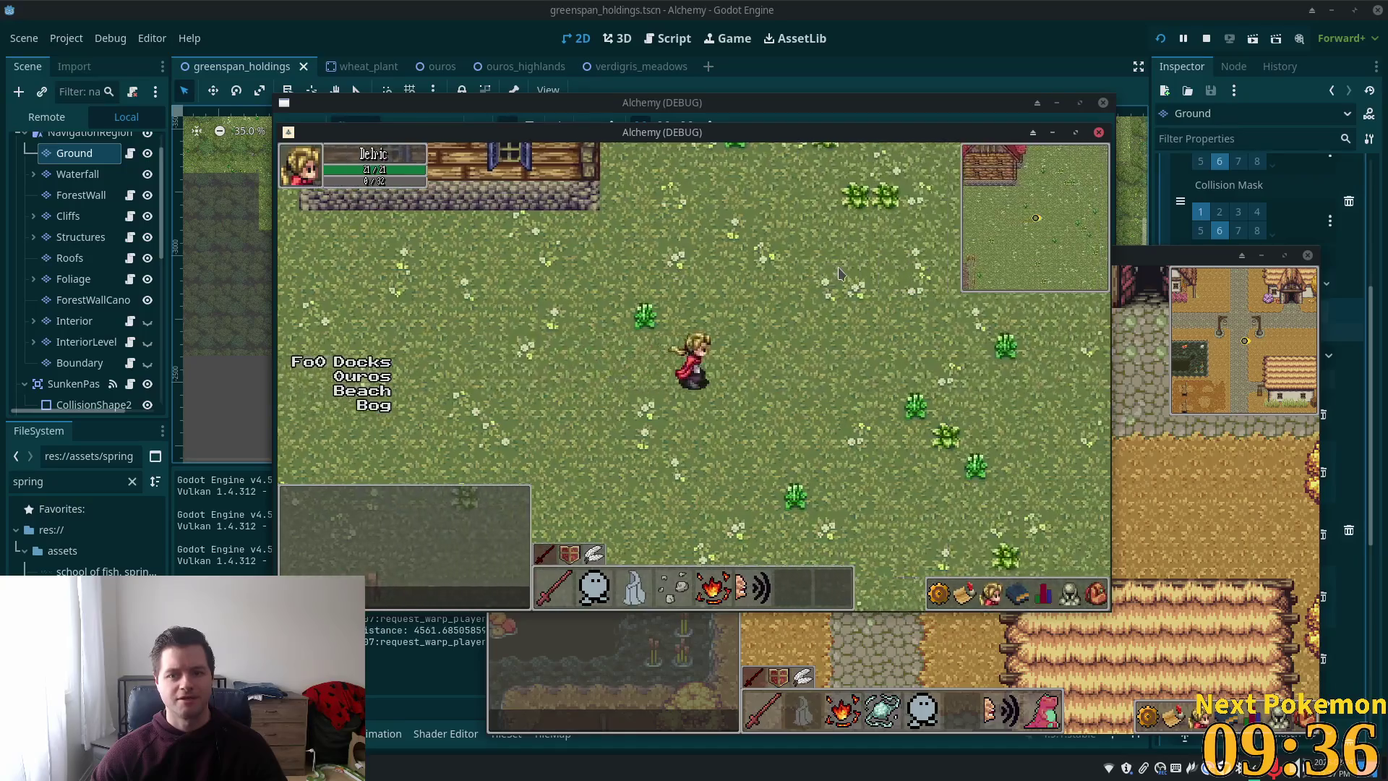
pyautogui.press('Right')
pyautogui.press('Right')
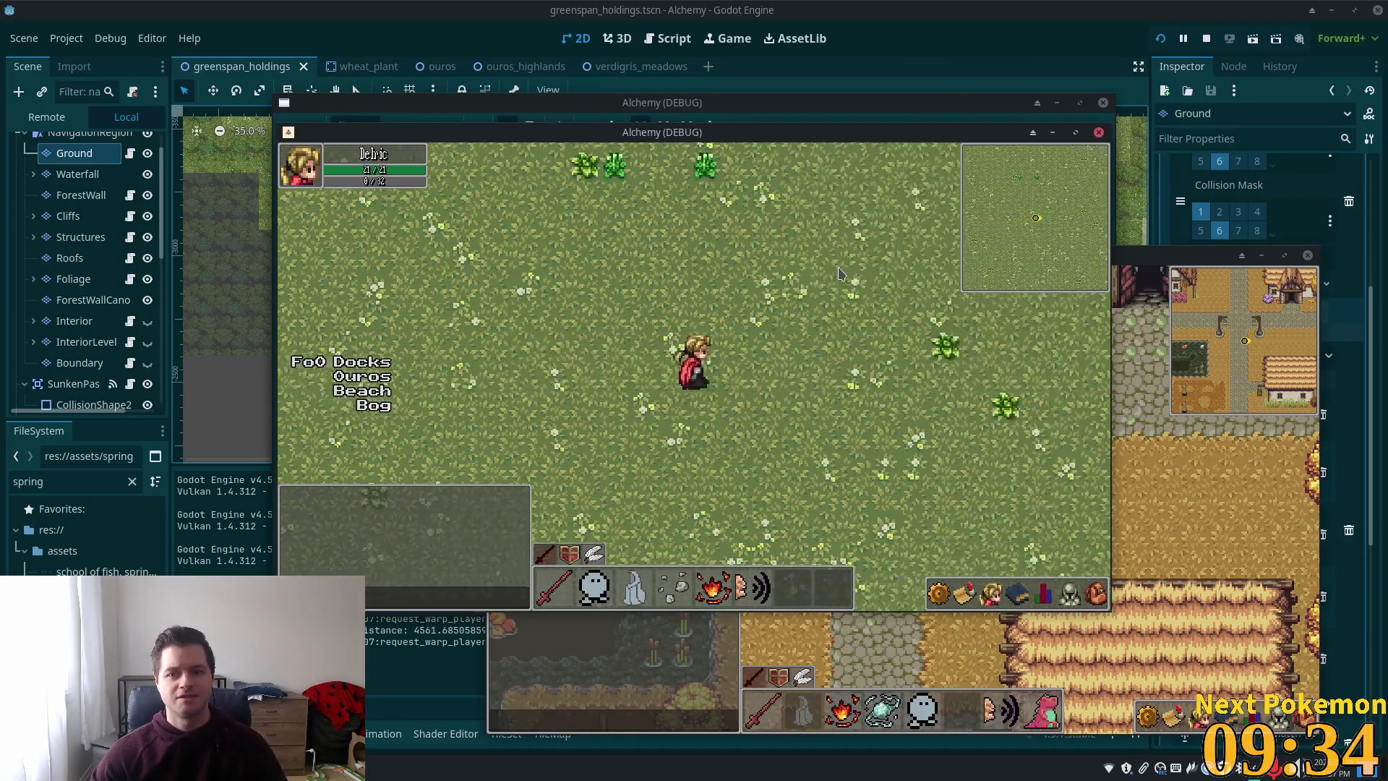
pyautogui.press('Right')
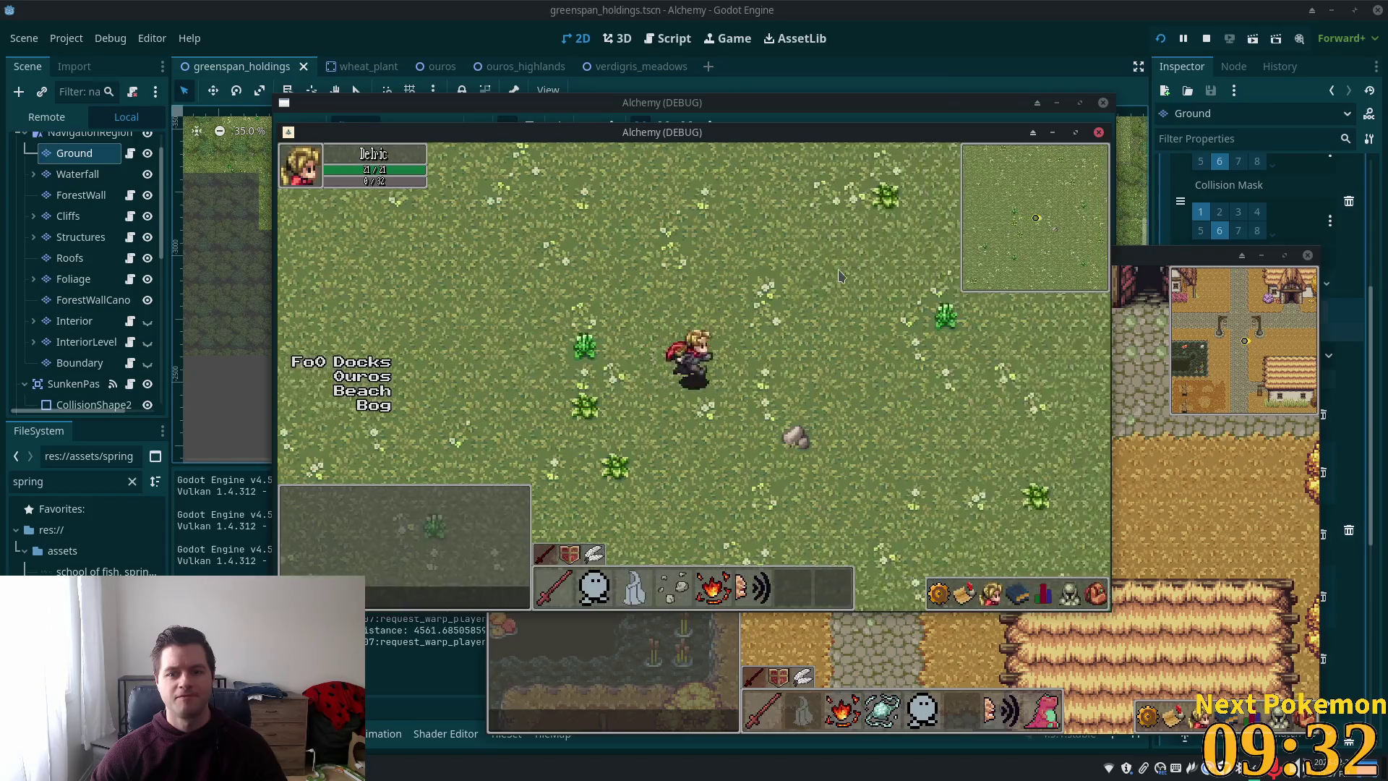
pyautogui.press('Right')
pyautogui.press('Left')
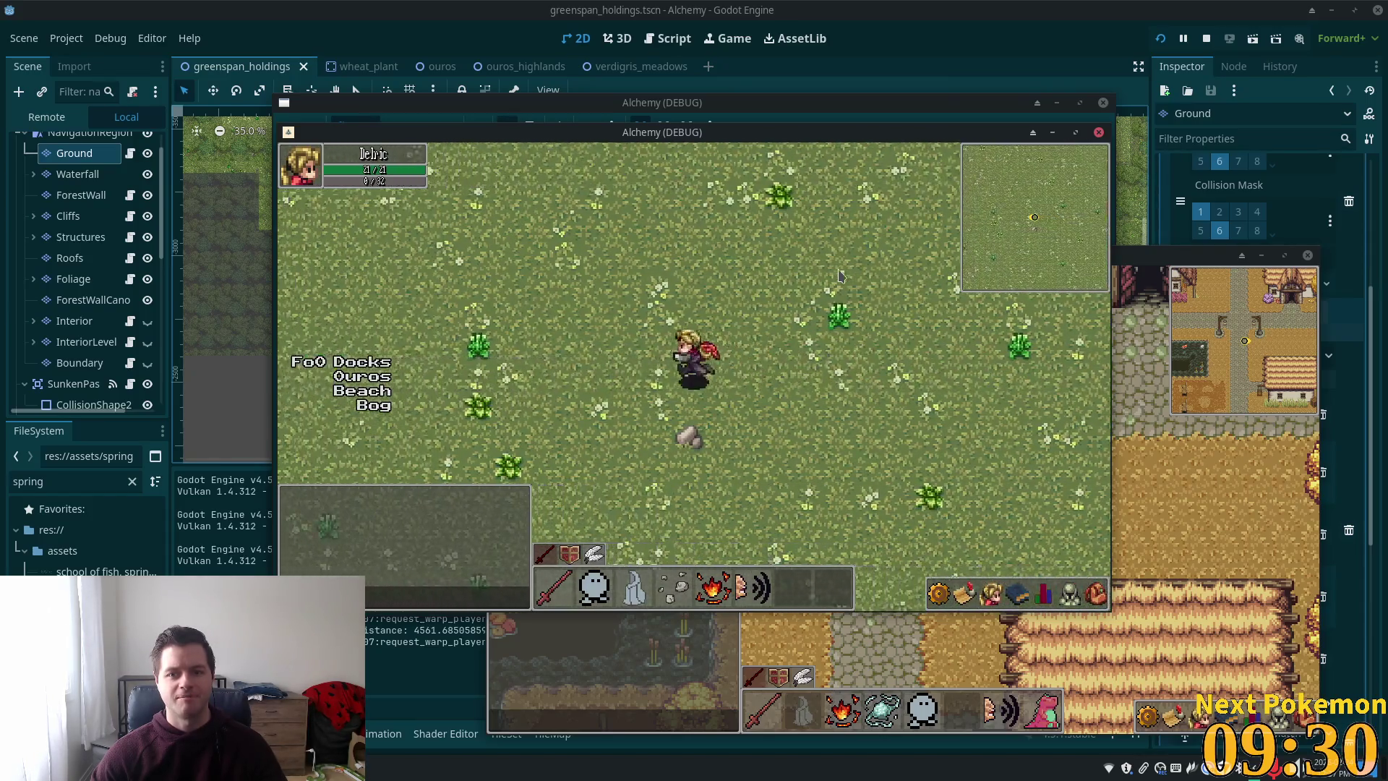
pyautogui.press('Left')
pyautogui.press('Left')
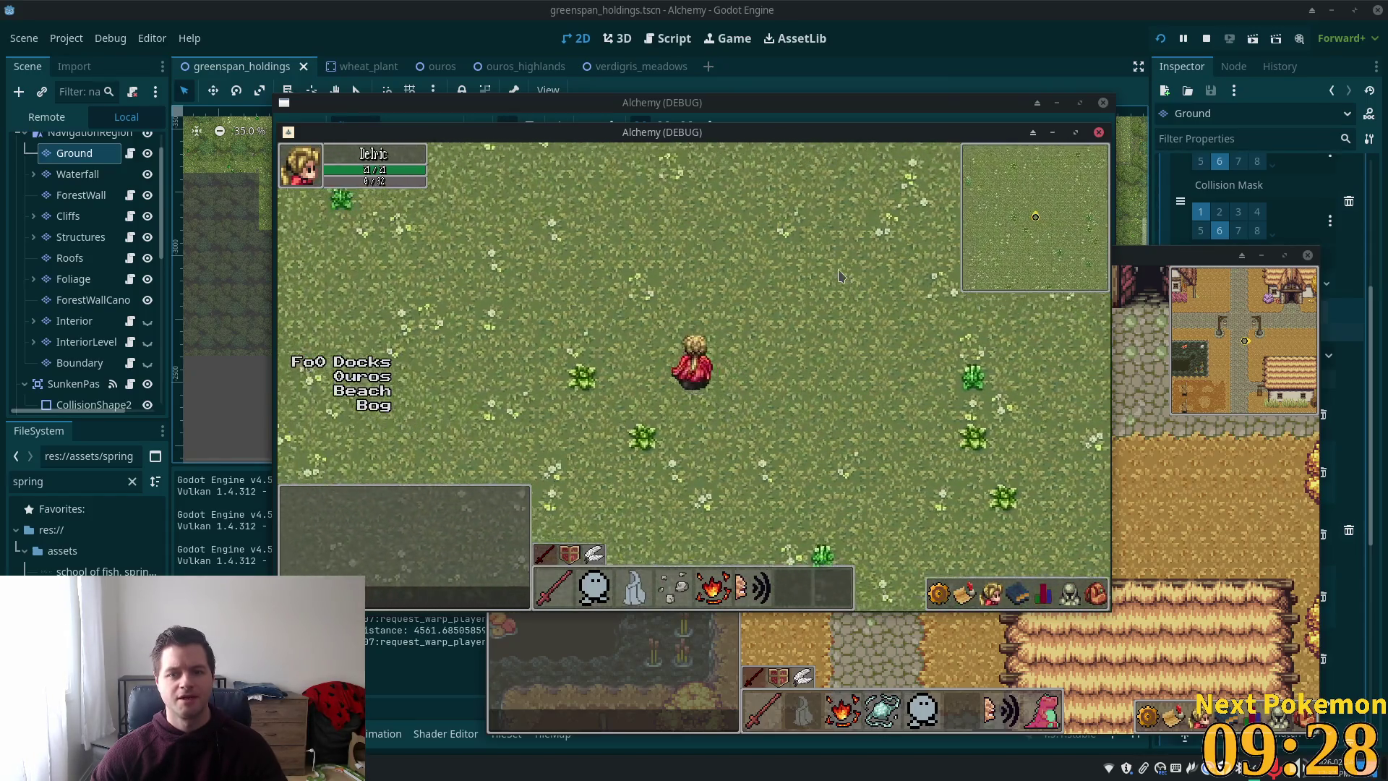
pyautogui.press('Up')
pyautogui.press('Left')
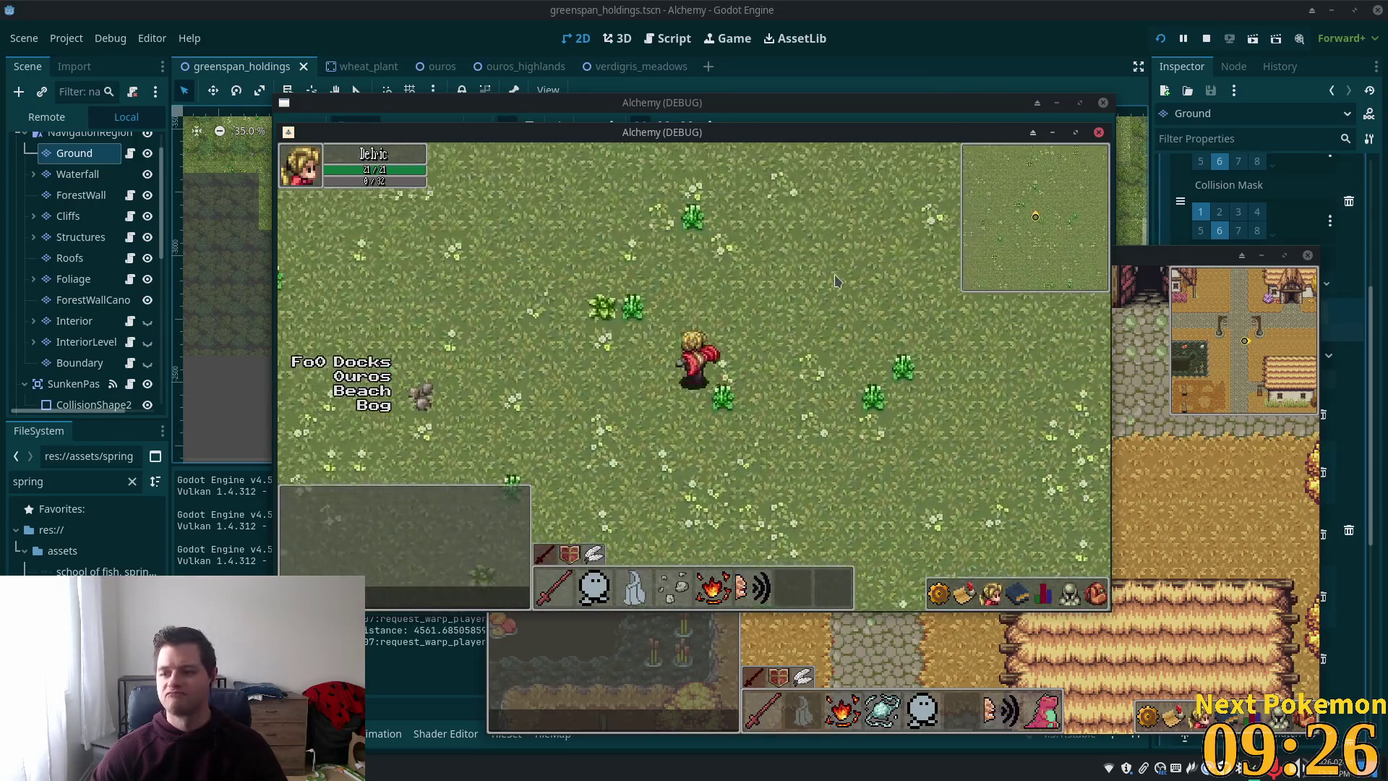
pyautogui.press('Left')
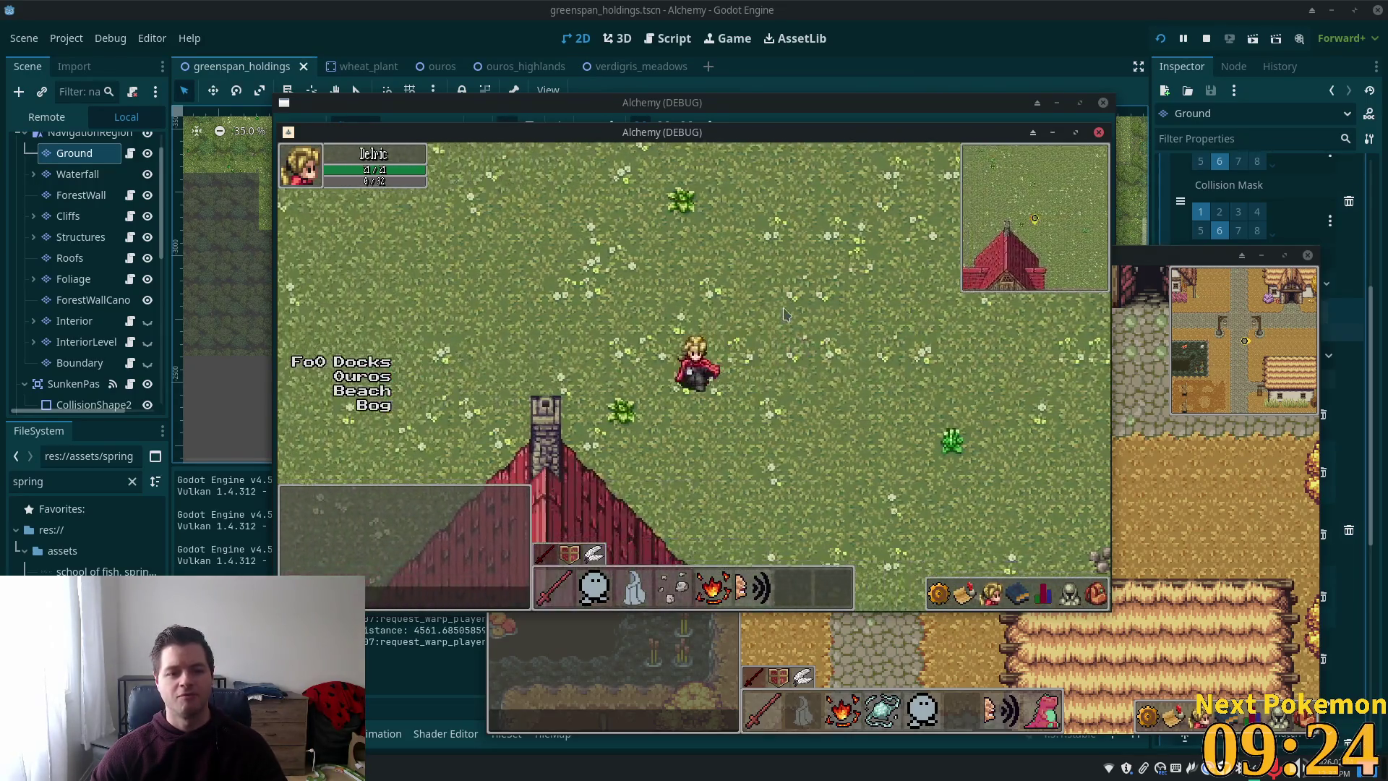
pyautogui.press('Left')
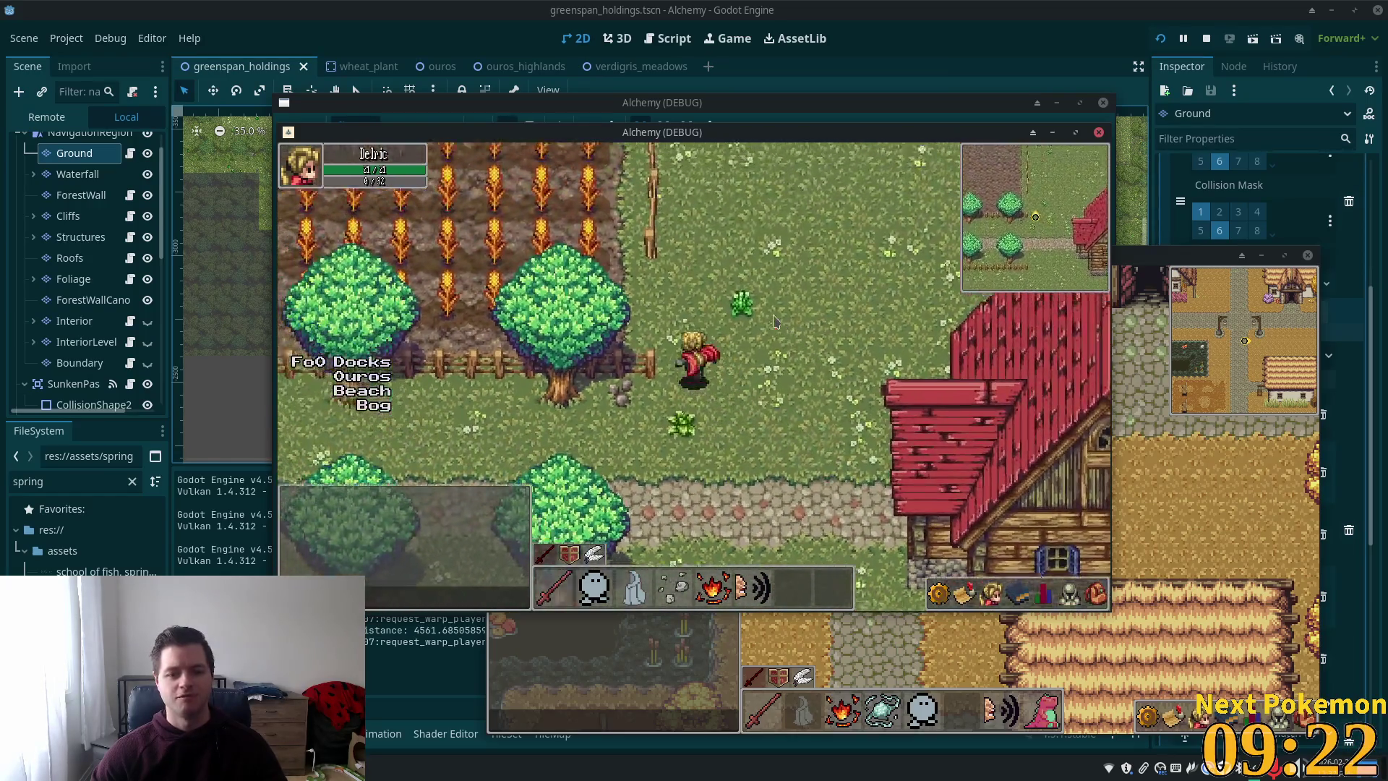
pyautogui.press('Up')
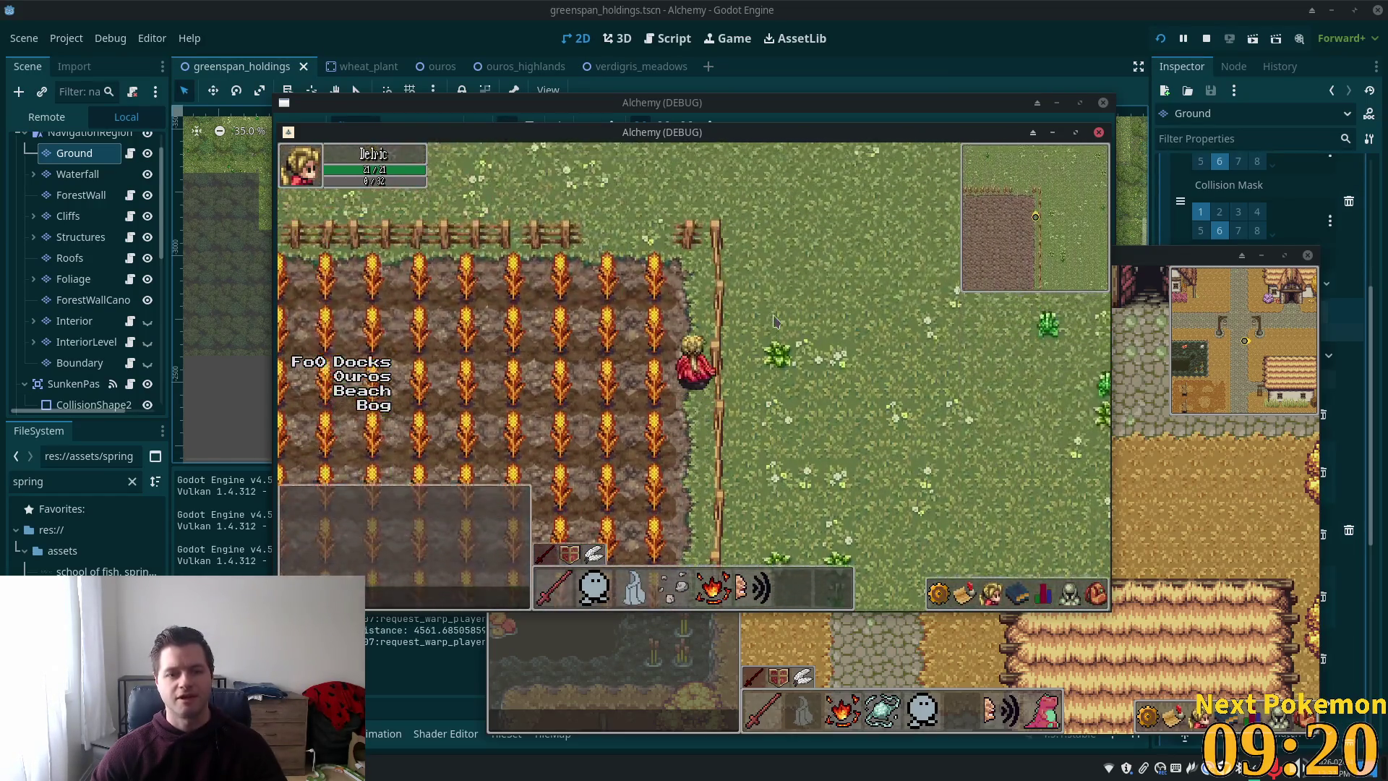
pyautogui.press('Left')
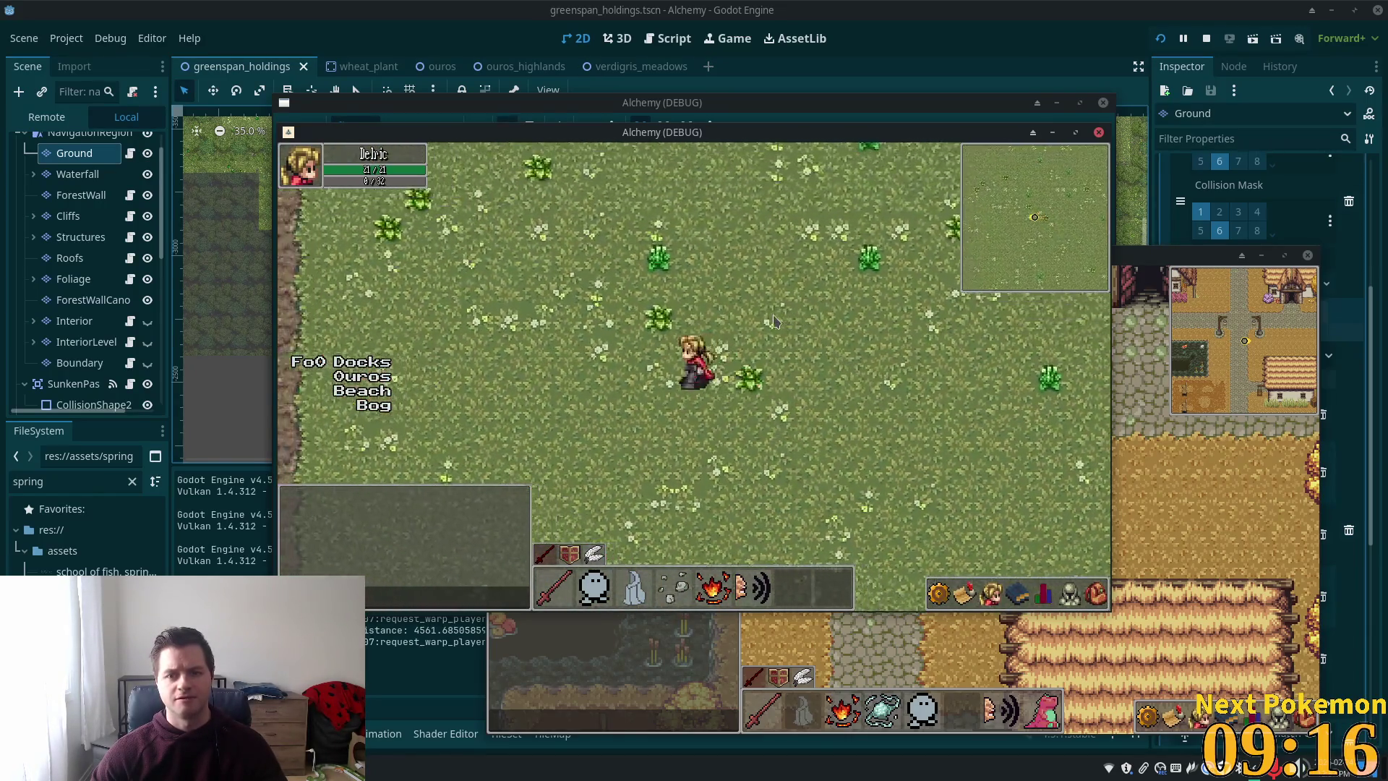
pyautogui.press('Up')
pyautogui.press('Up')
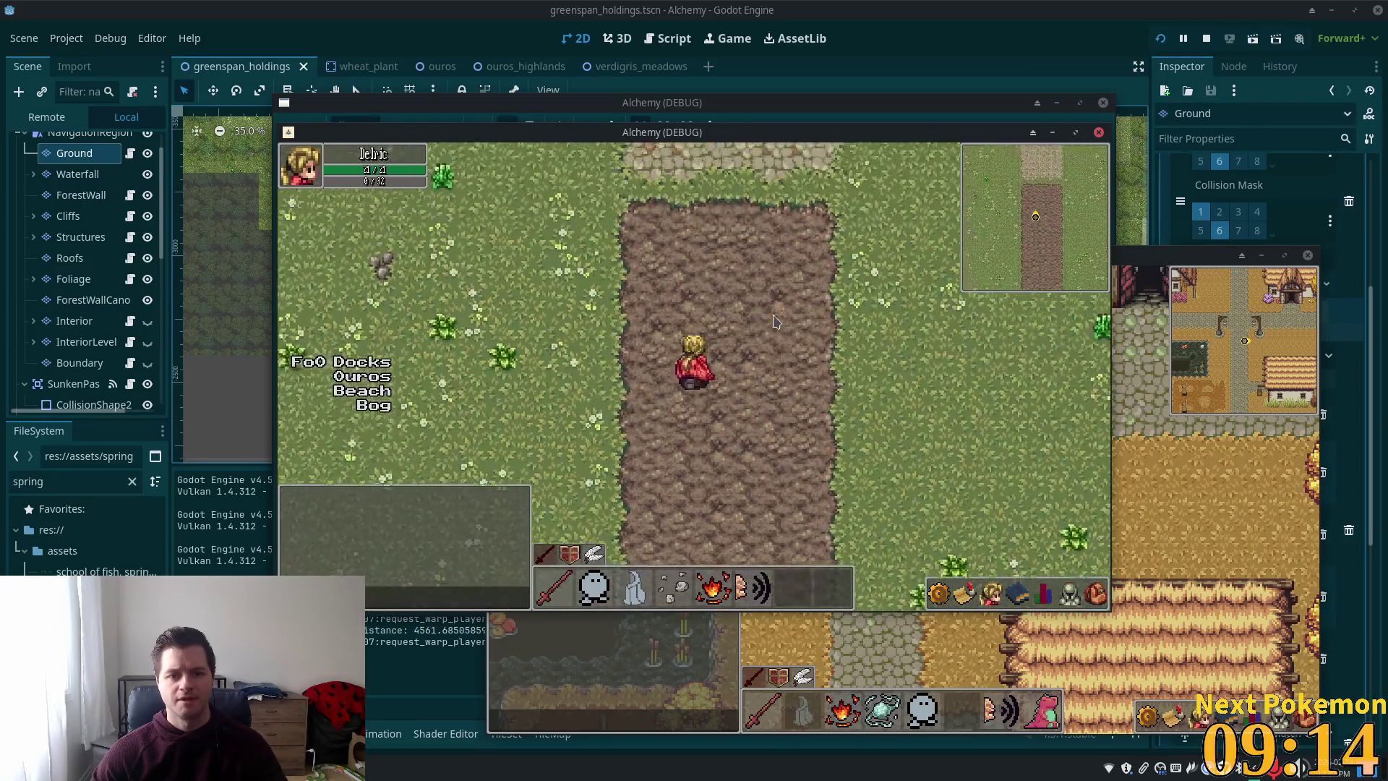
pyautogui.press('Up')
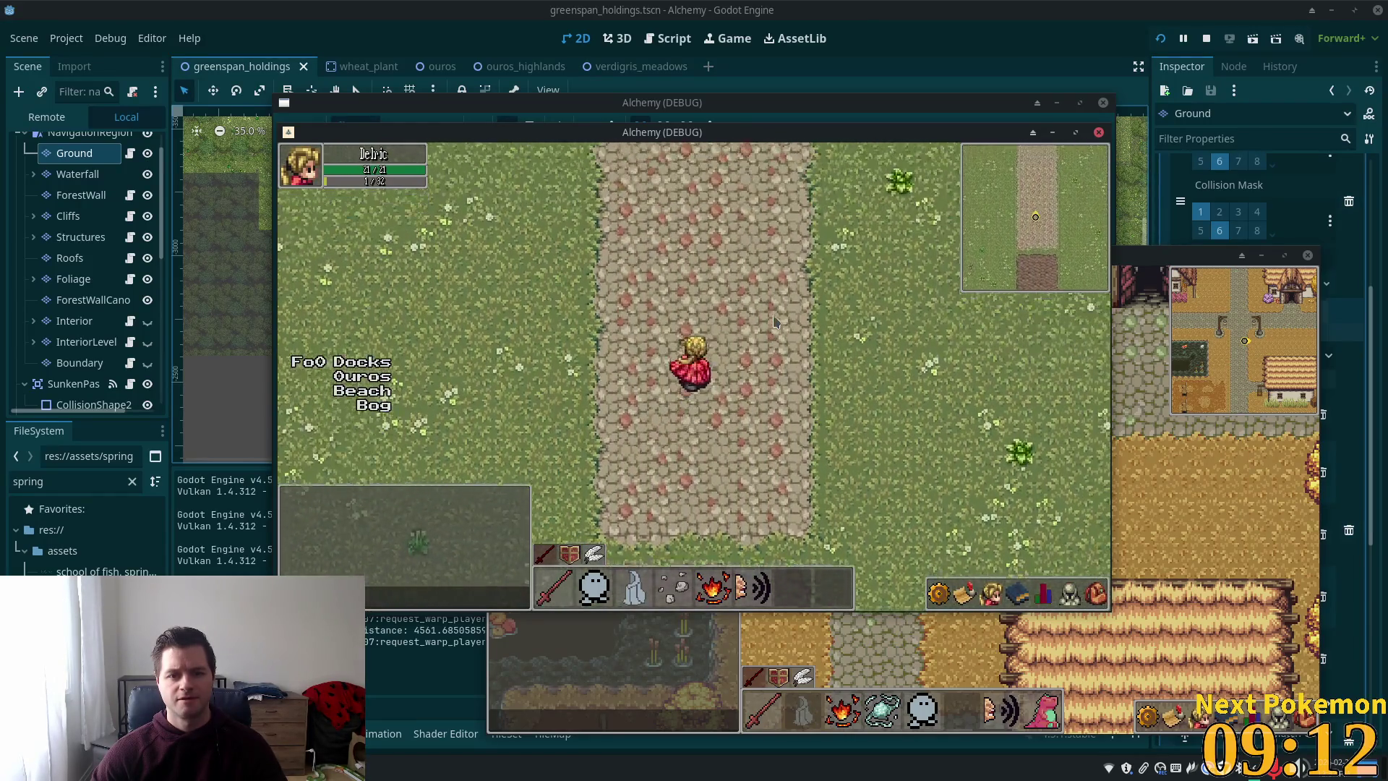
pyautogui.press('Up')
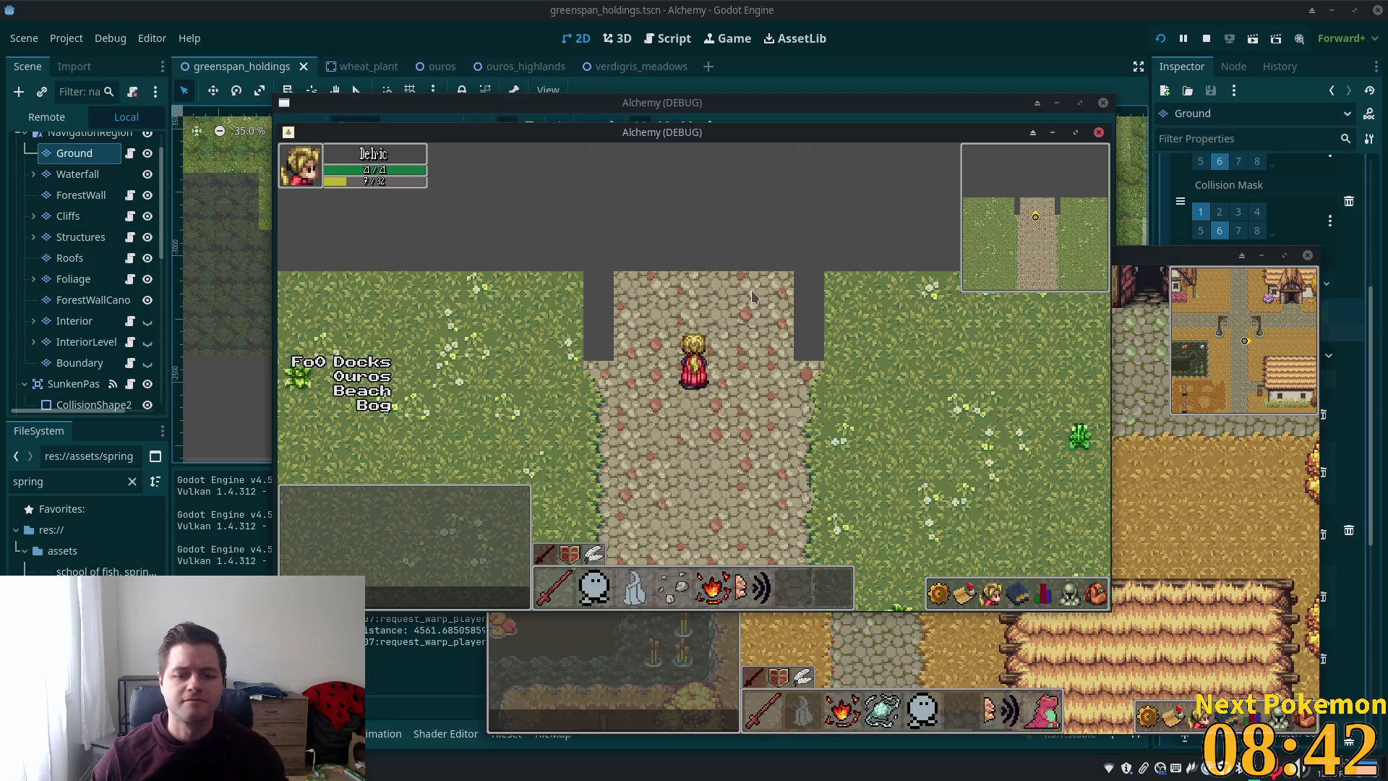
# - Stop the running Alchemy game with F8 and return to the editor
pyautogui.press('F8')
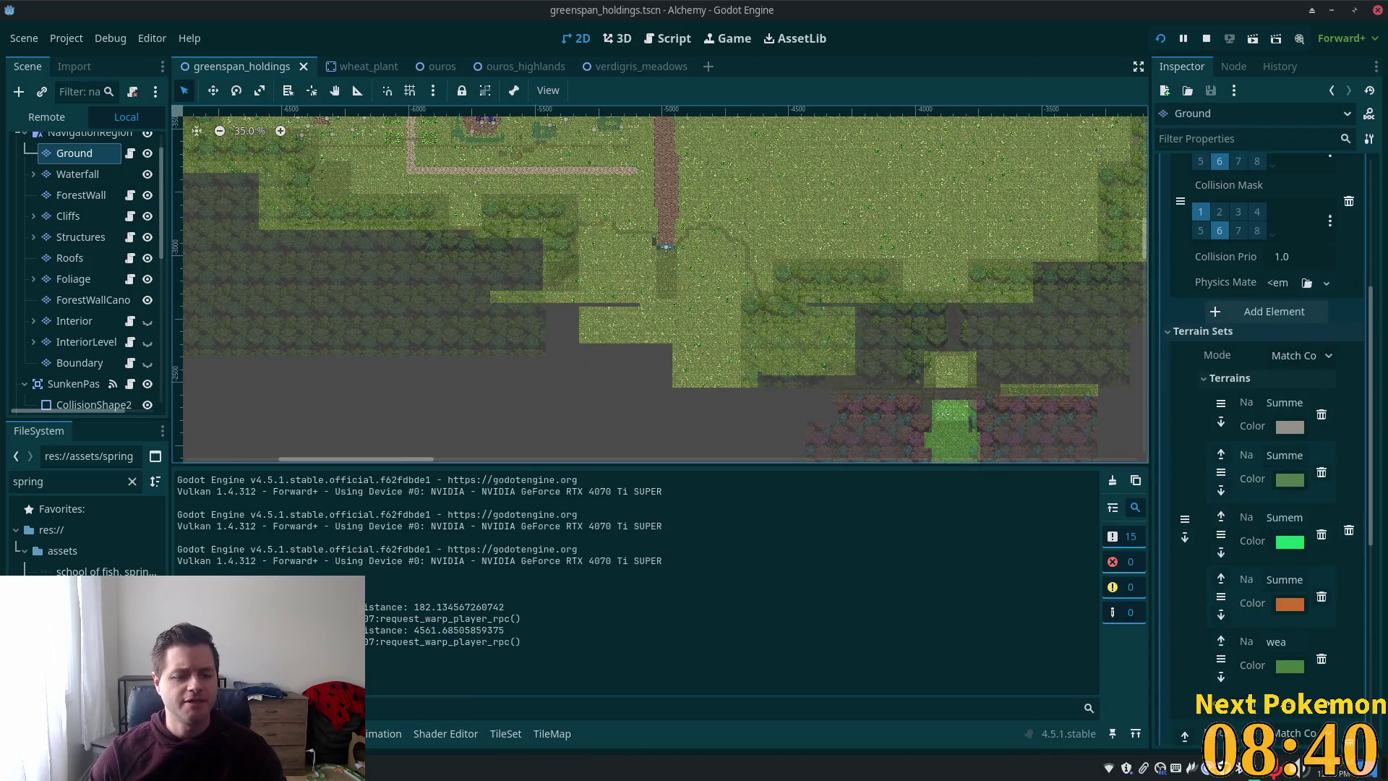
# - Back in Thunar, go up to Game Assets and open the 22.09a - Steampunk Manor 1.0a folder
pyautogui.hotkey('alt', 'Tab')
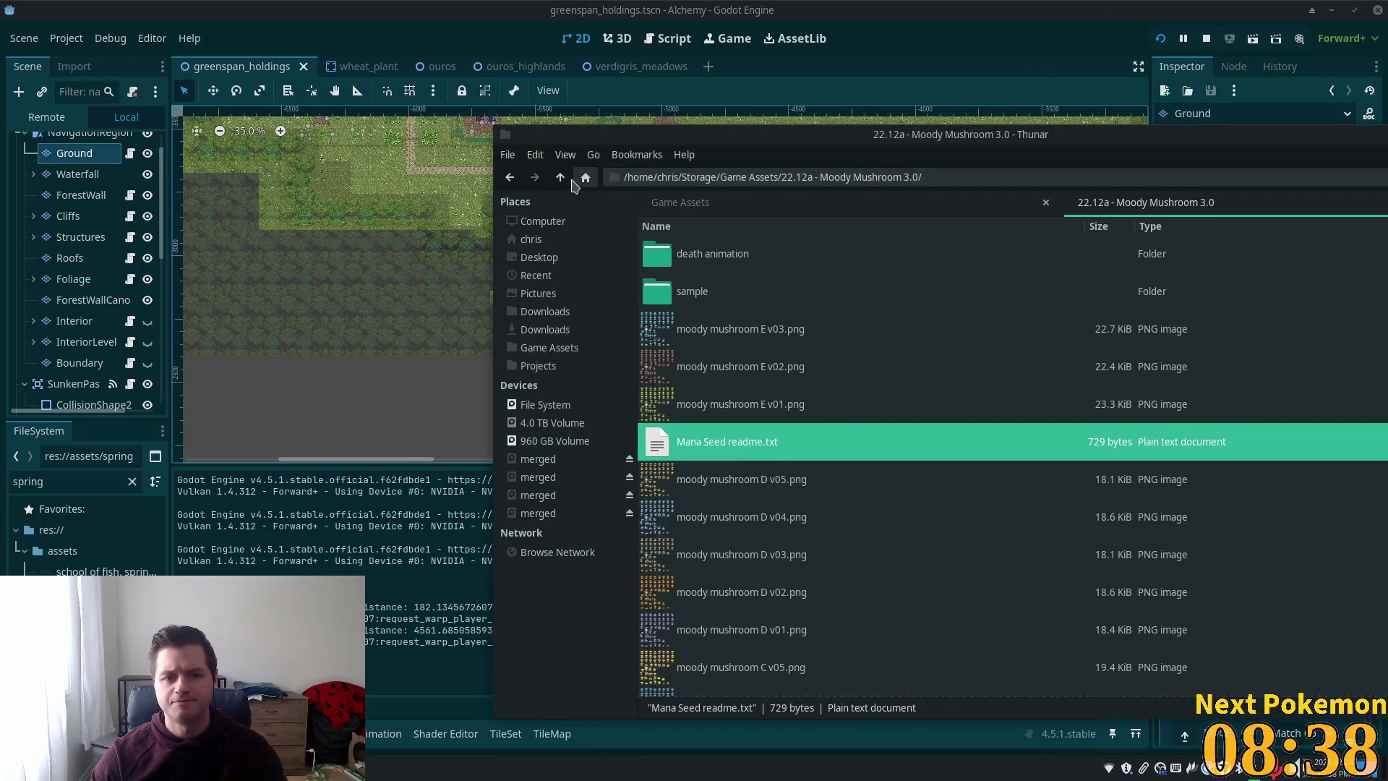
pyautogui.click(560, 177)
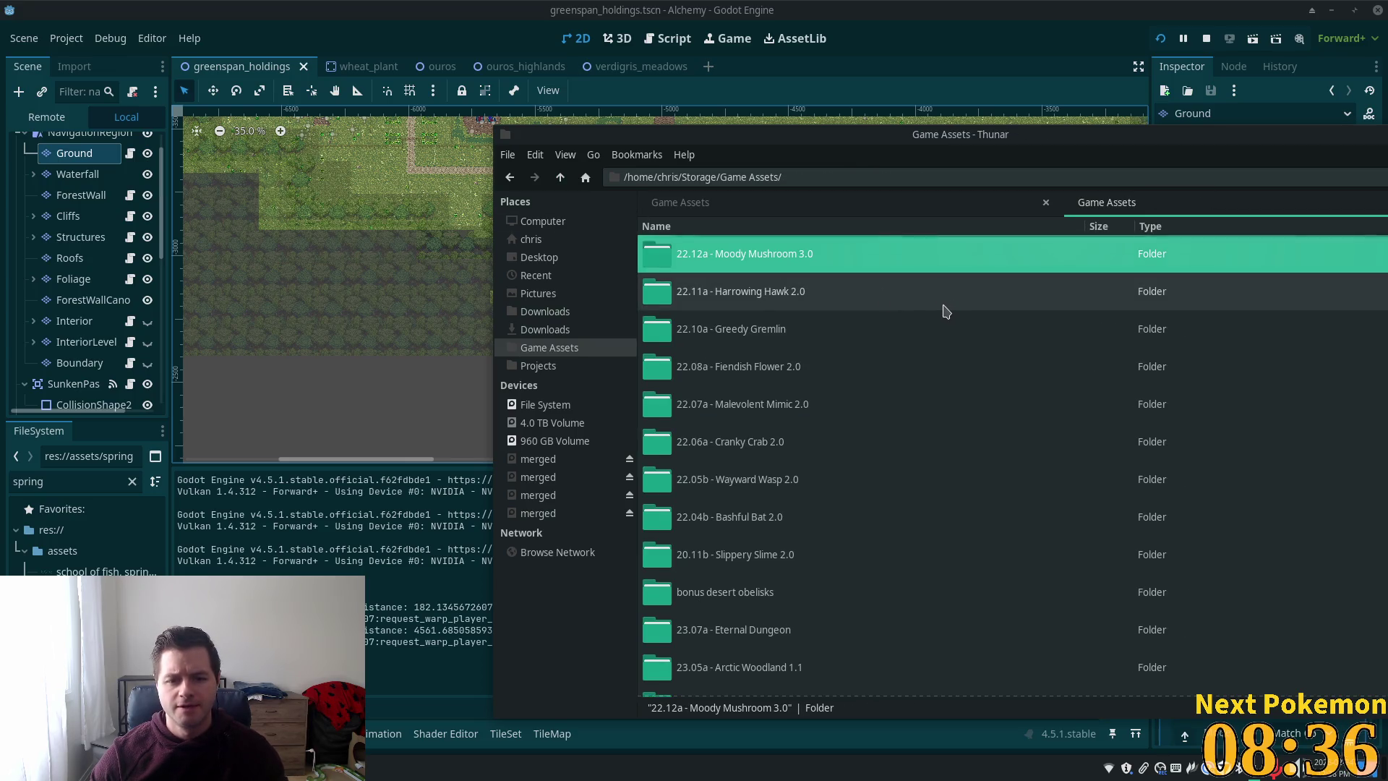
pyautogui.scroll(-5, 946, 311)
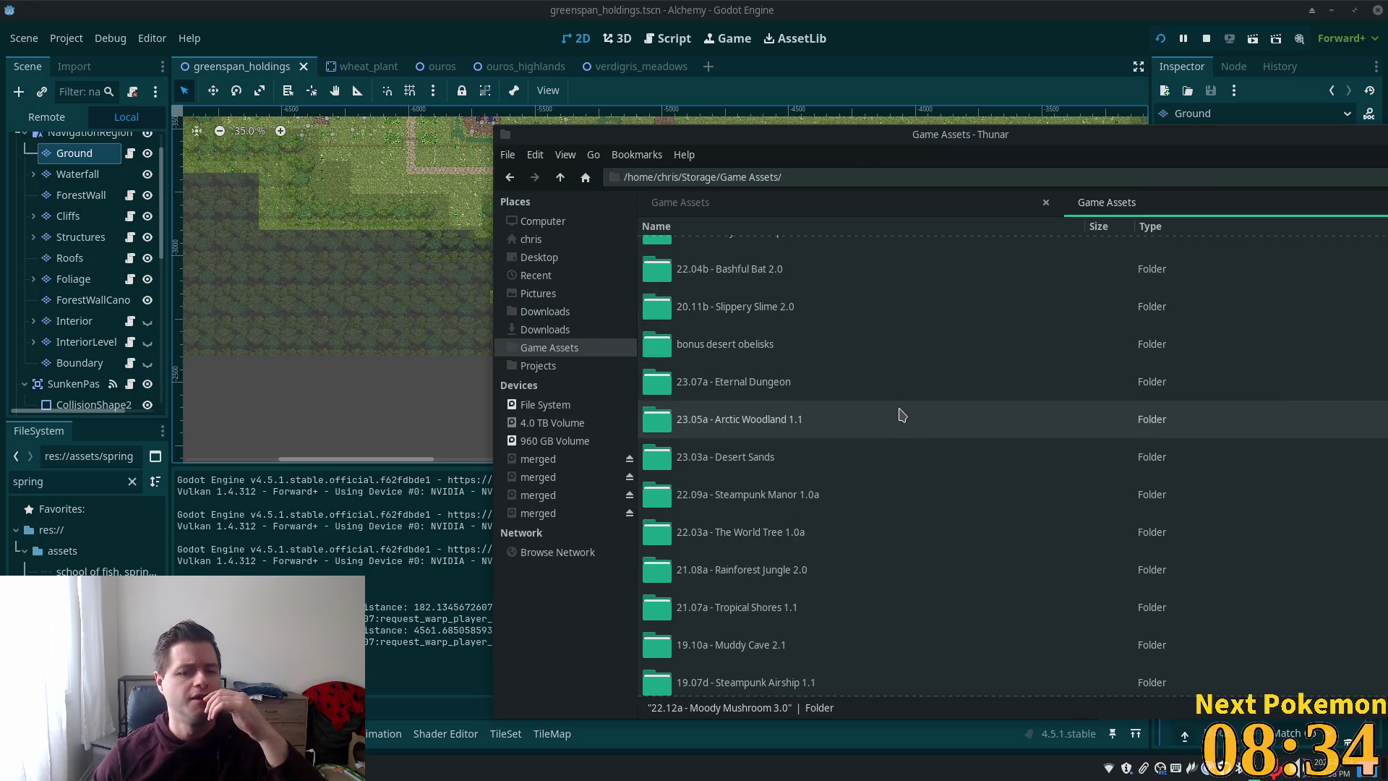
pyautogui.scroll(-4, 893, 430)
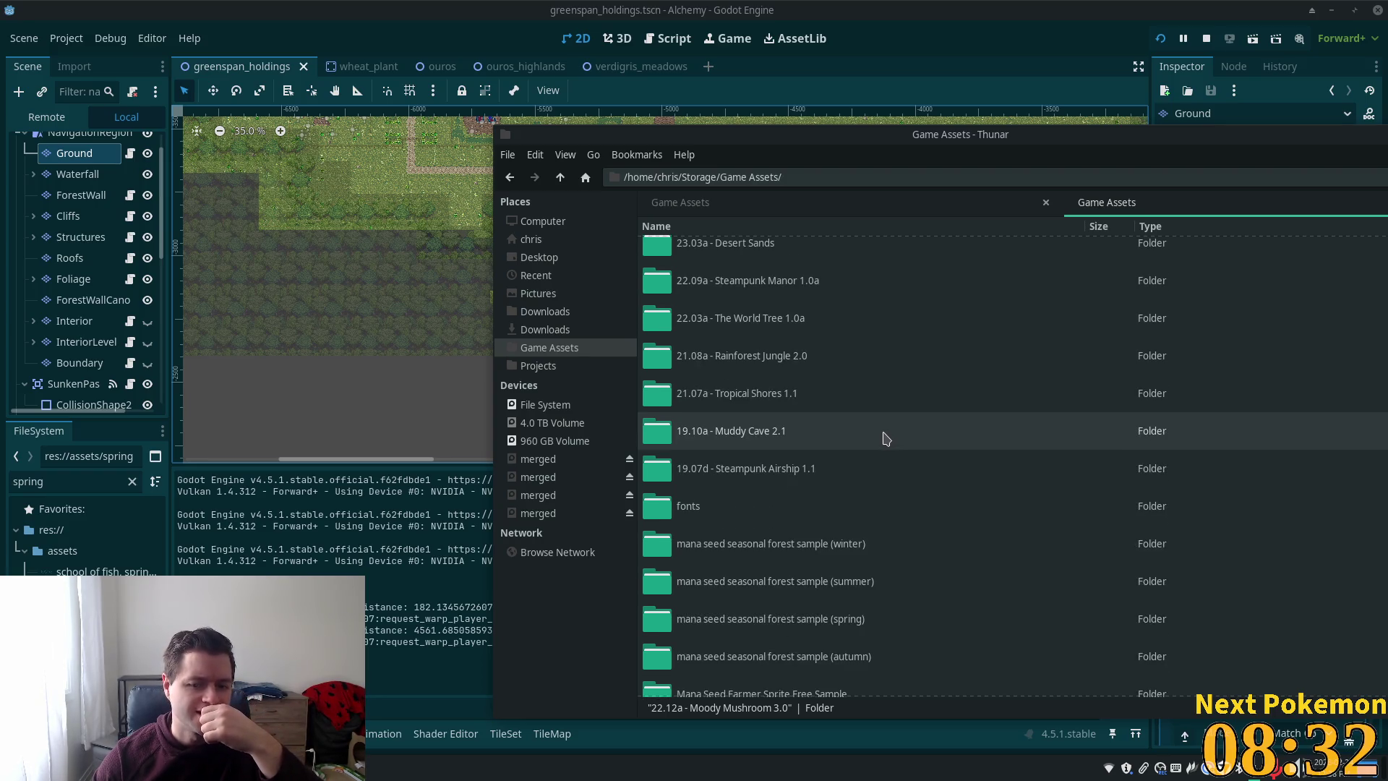
pyautogui.scroll(-1, 885, 438)
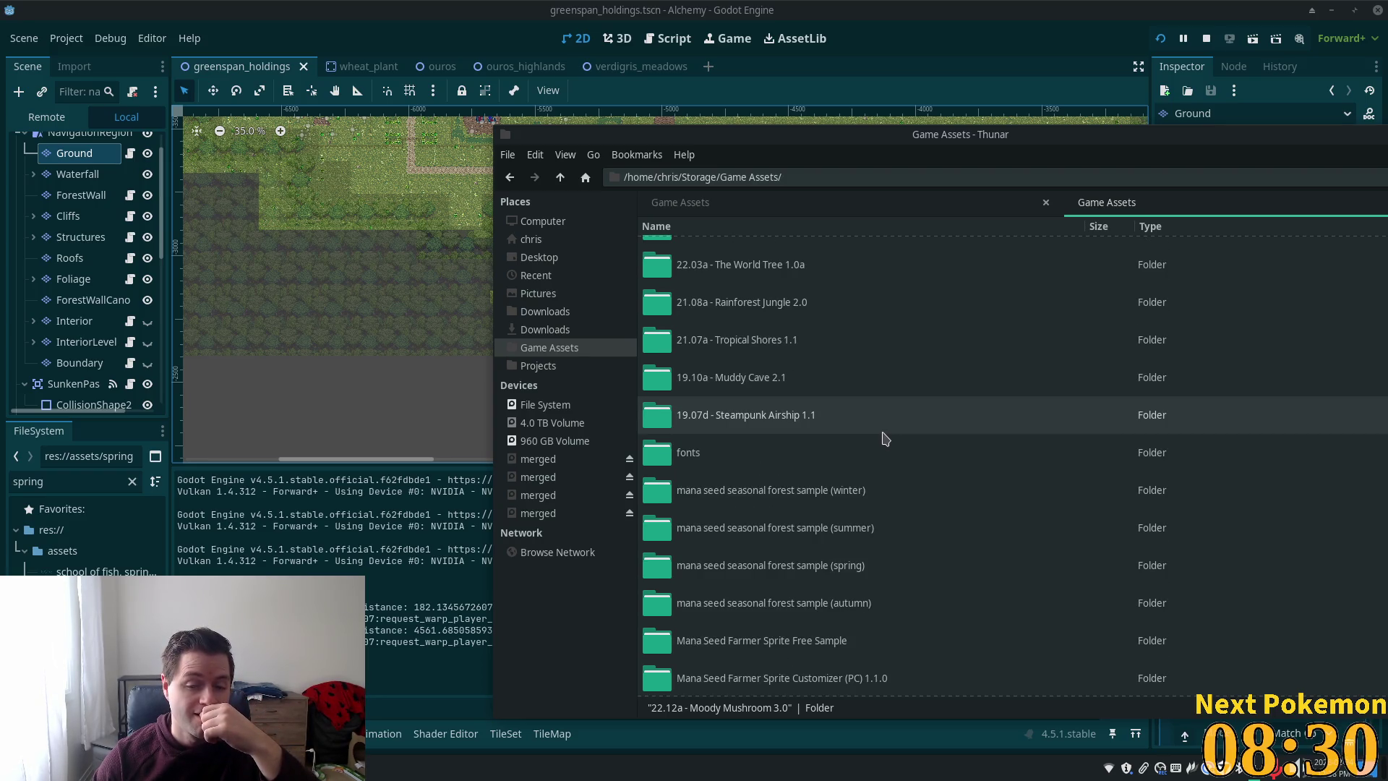
pyautogui.scroll(4, 879, 436)
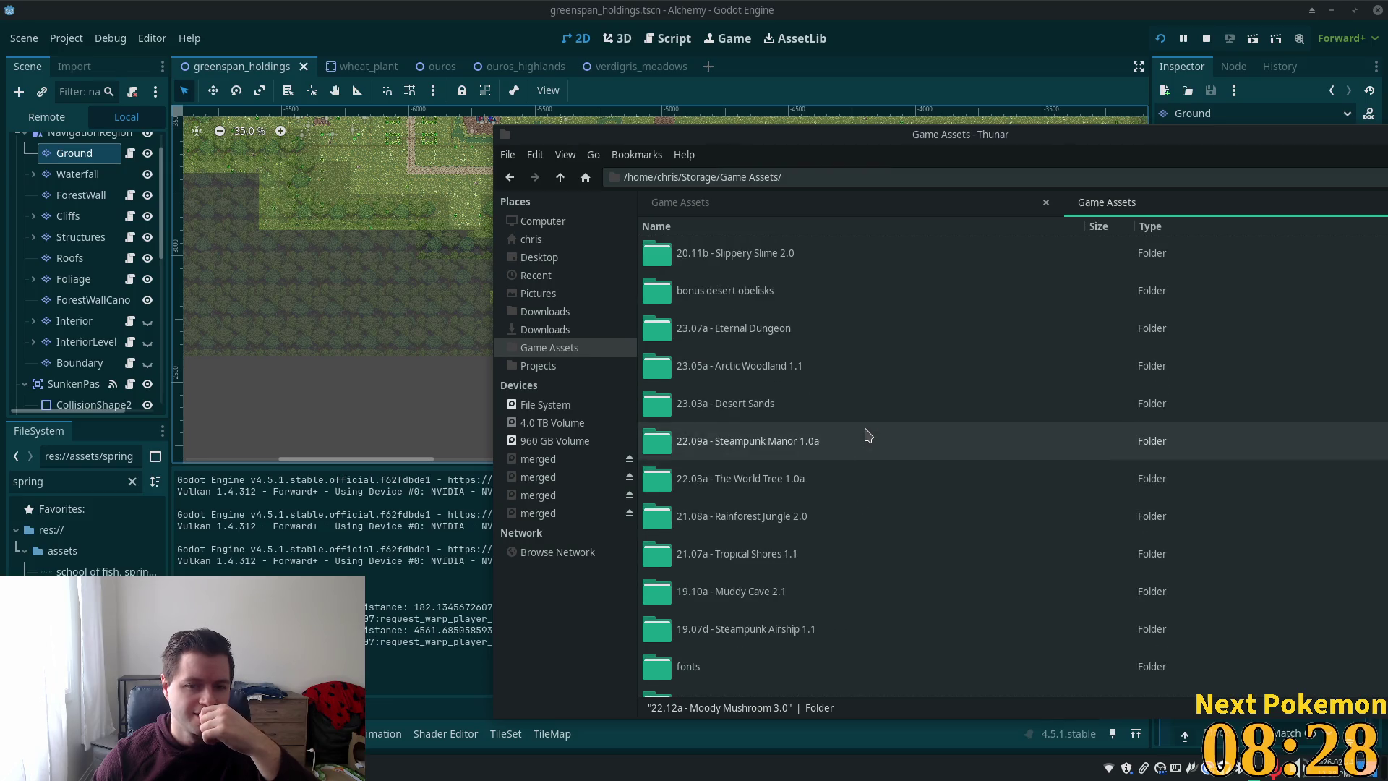
pyautogui.doubleClick(779, 441)
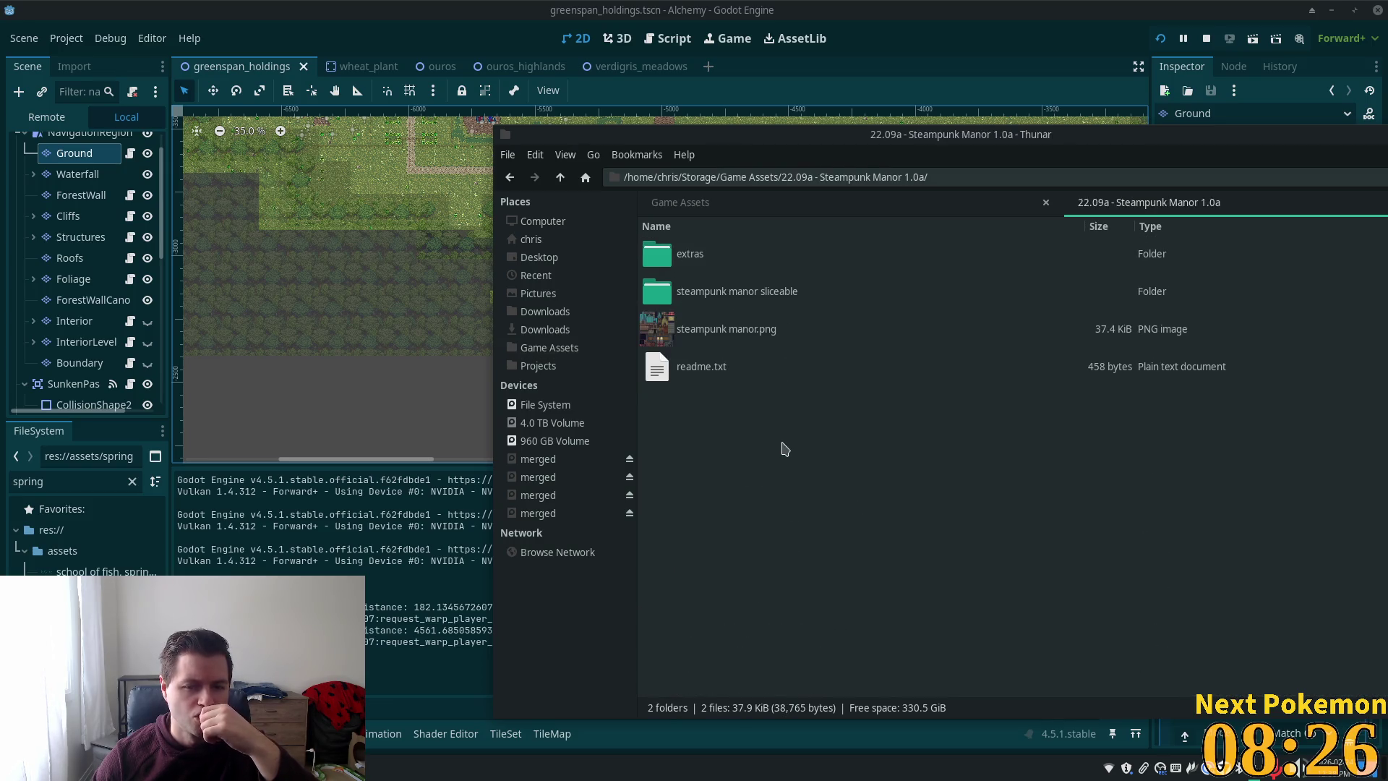
# - Preview steampunk manor.png, zooming in and out, then close the image viewer
pyautogui.doubleClick(739, 334)
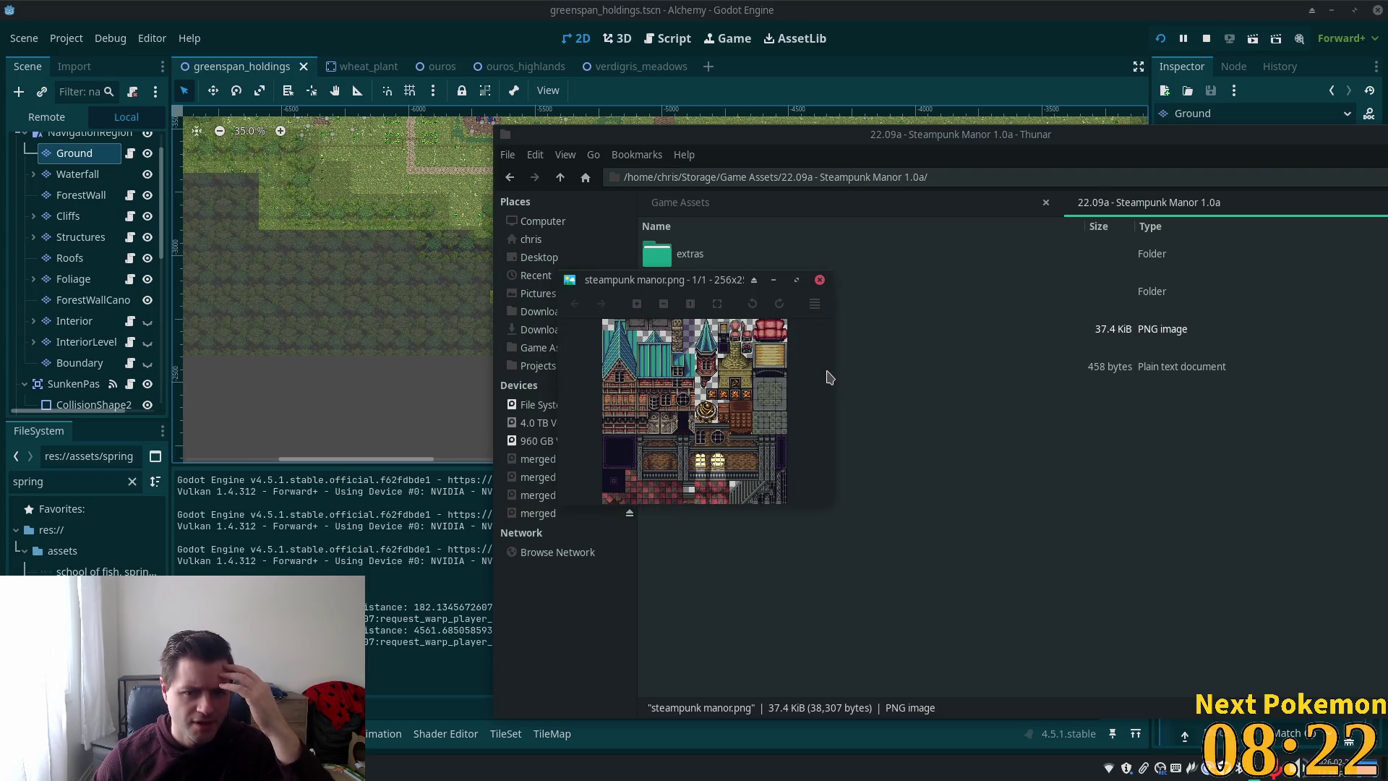
pyautogui.scroll(2, 823, 383)
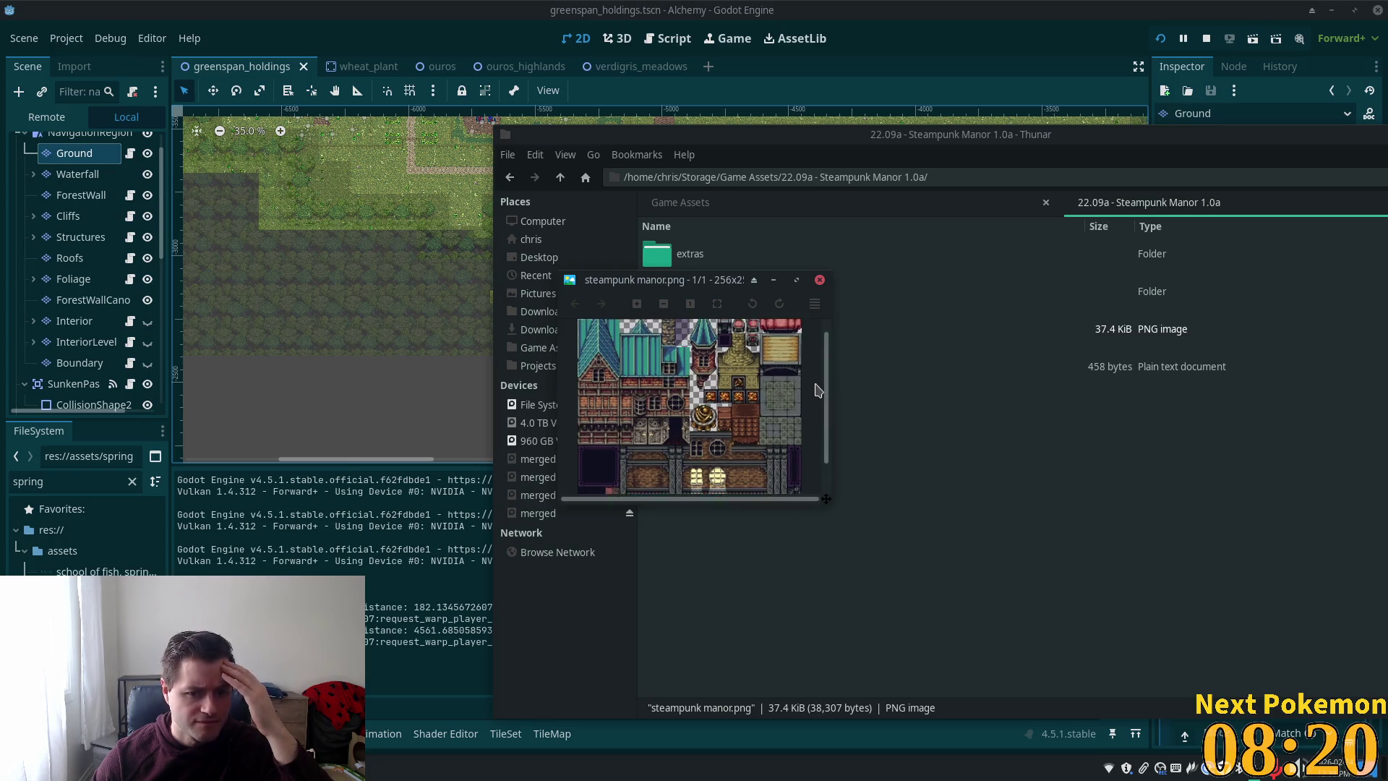
pyautogui.scroll(-3, 817, 394)
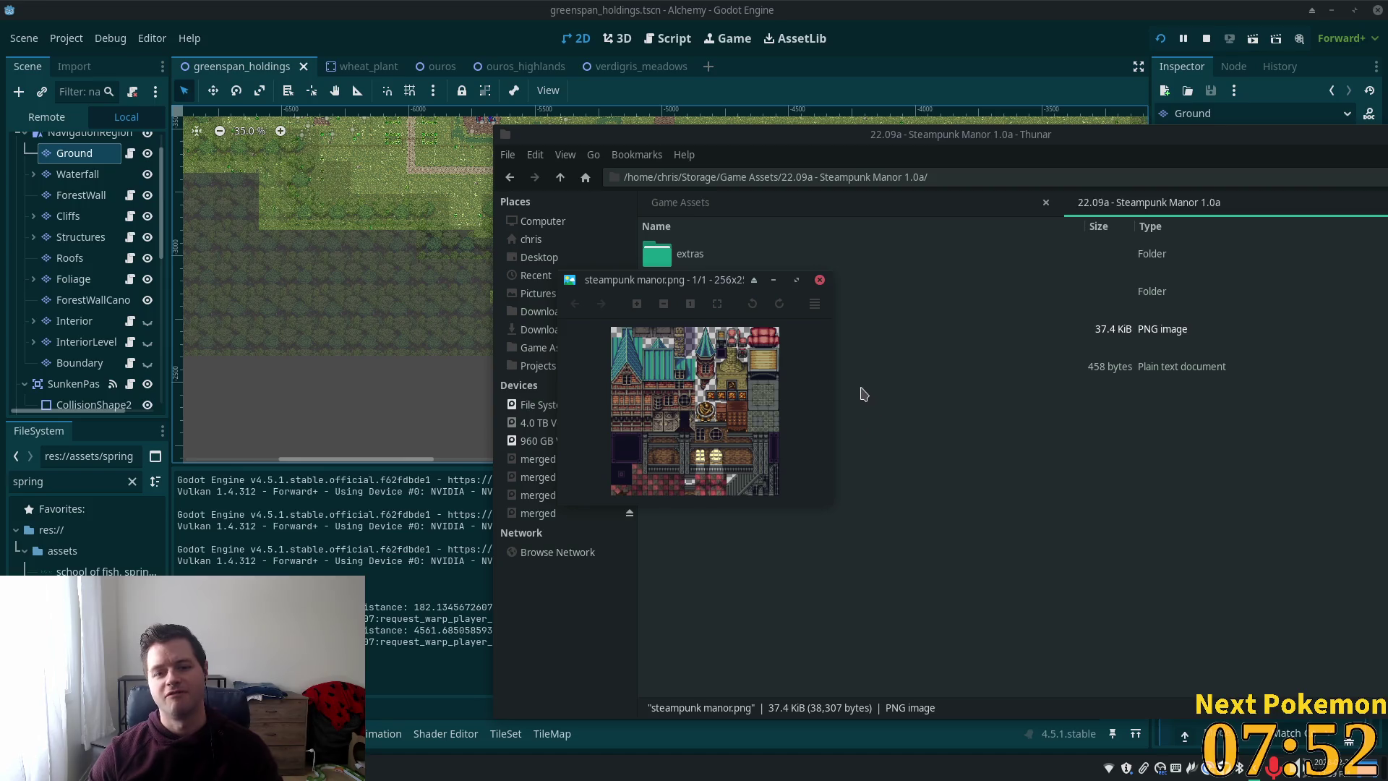
pyautogui.scroll(2, 665, 436)
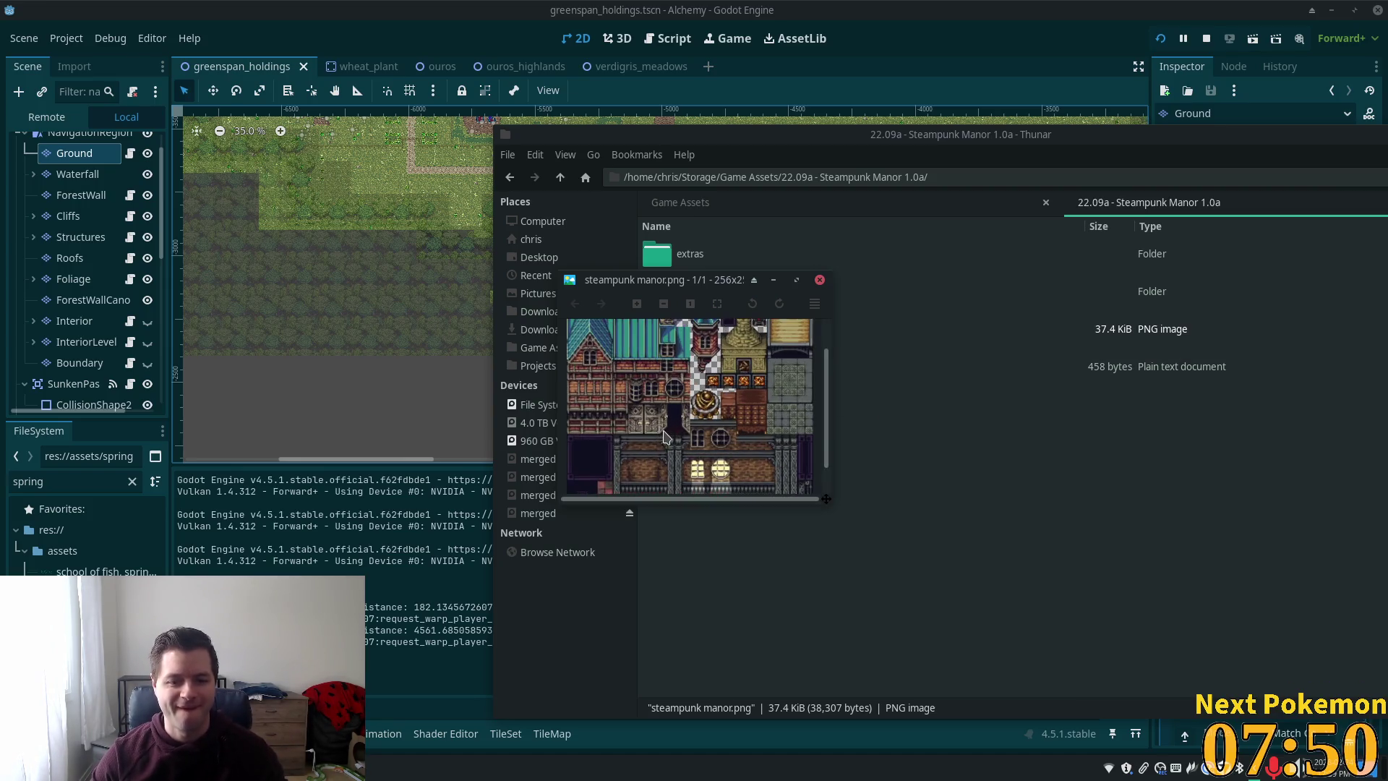
pyautogui.scroll(-2, 663, 437)
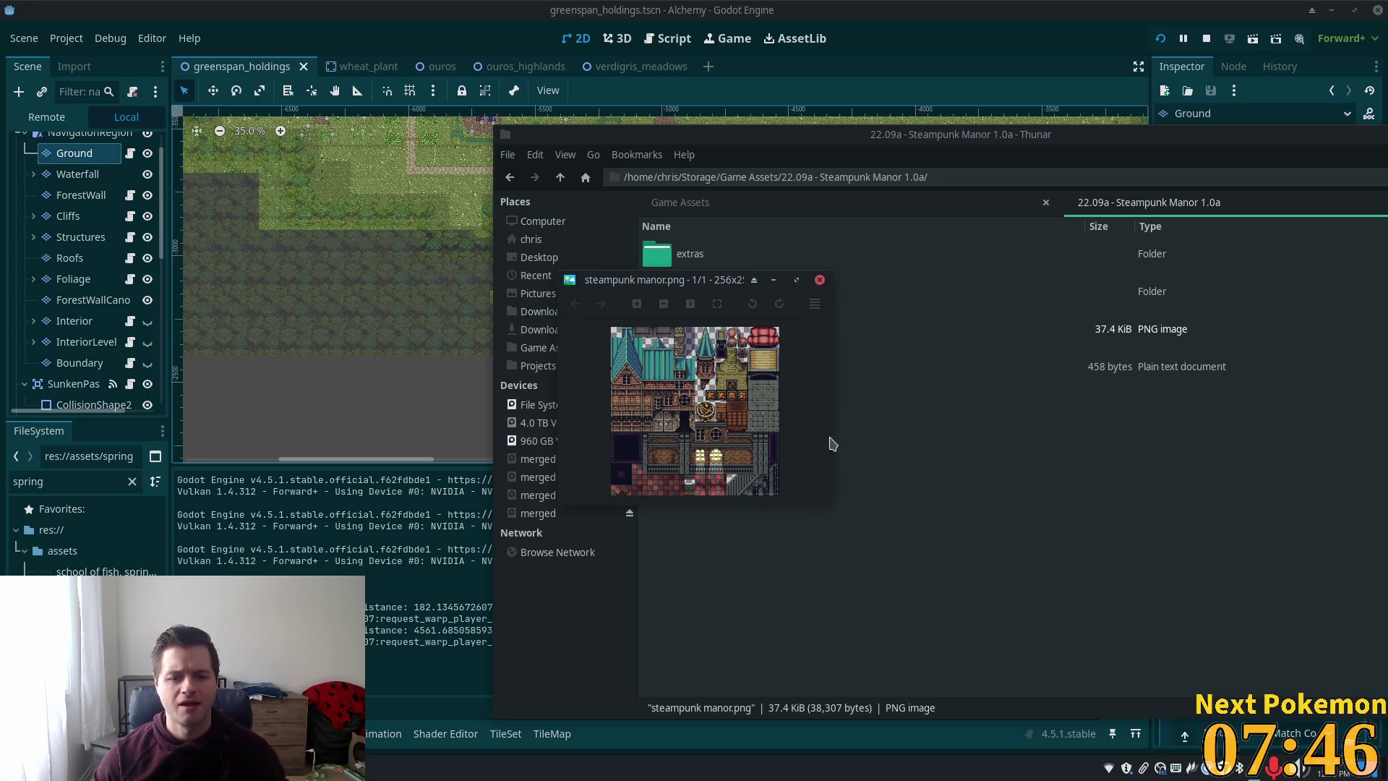
pyautogui.click(936, 398)
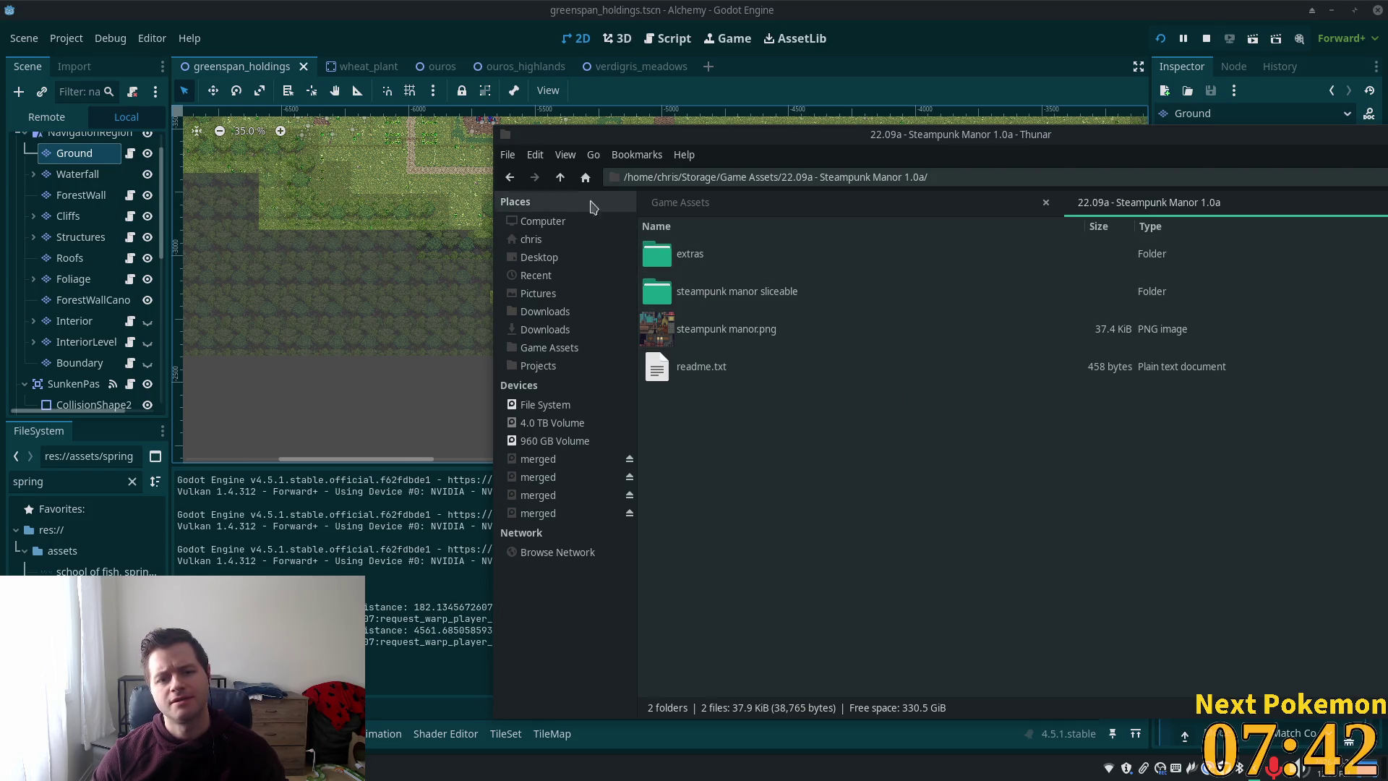
# - Return to Game Assets and scroll through its asset pack folders and zip archives
pyautogui.click(561, 177)
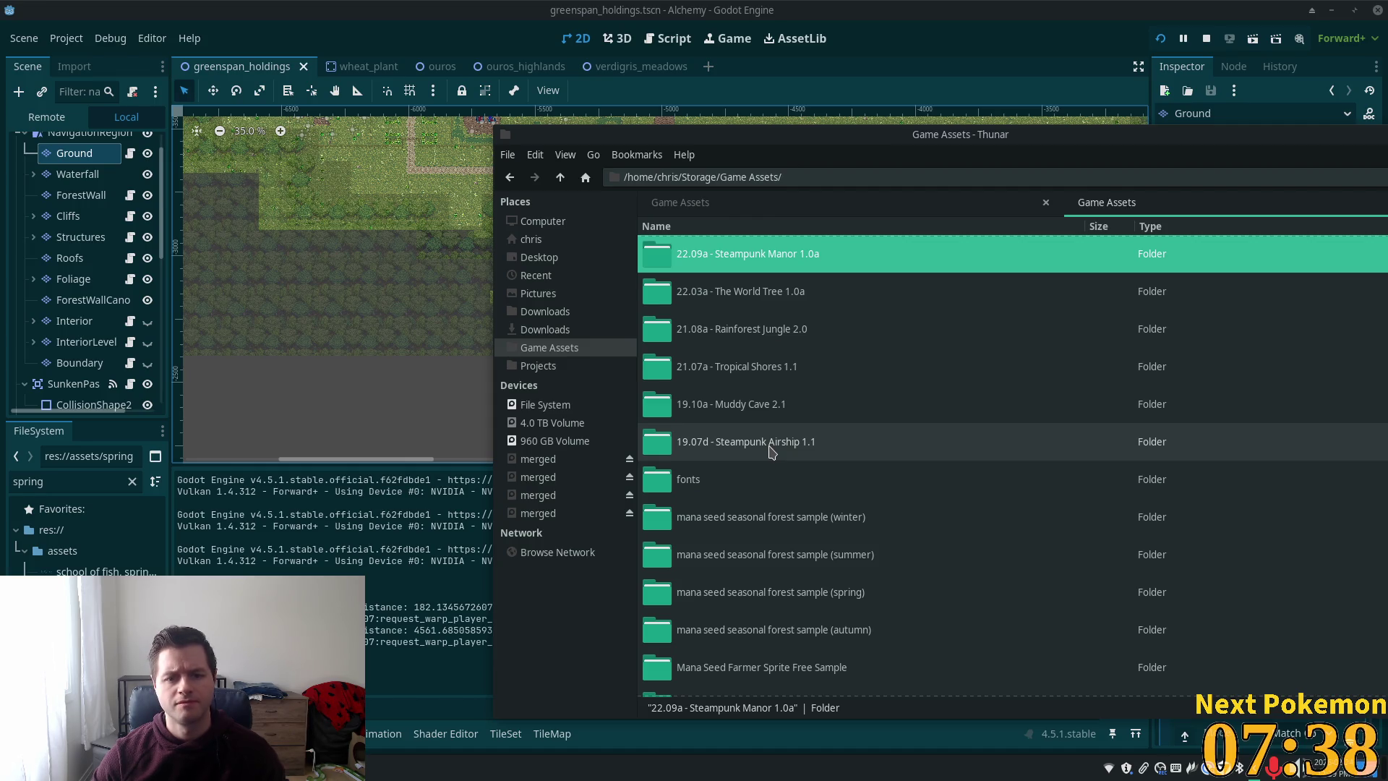
pyautogui.scroll(-5, 772, 451)
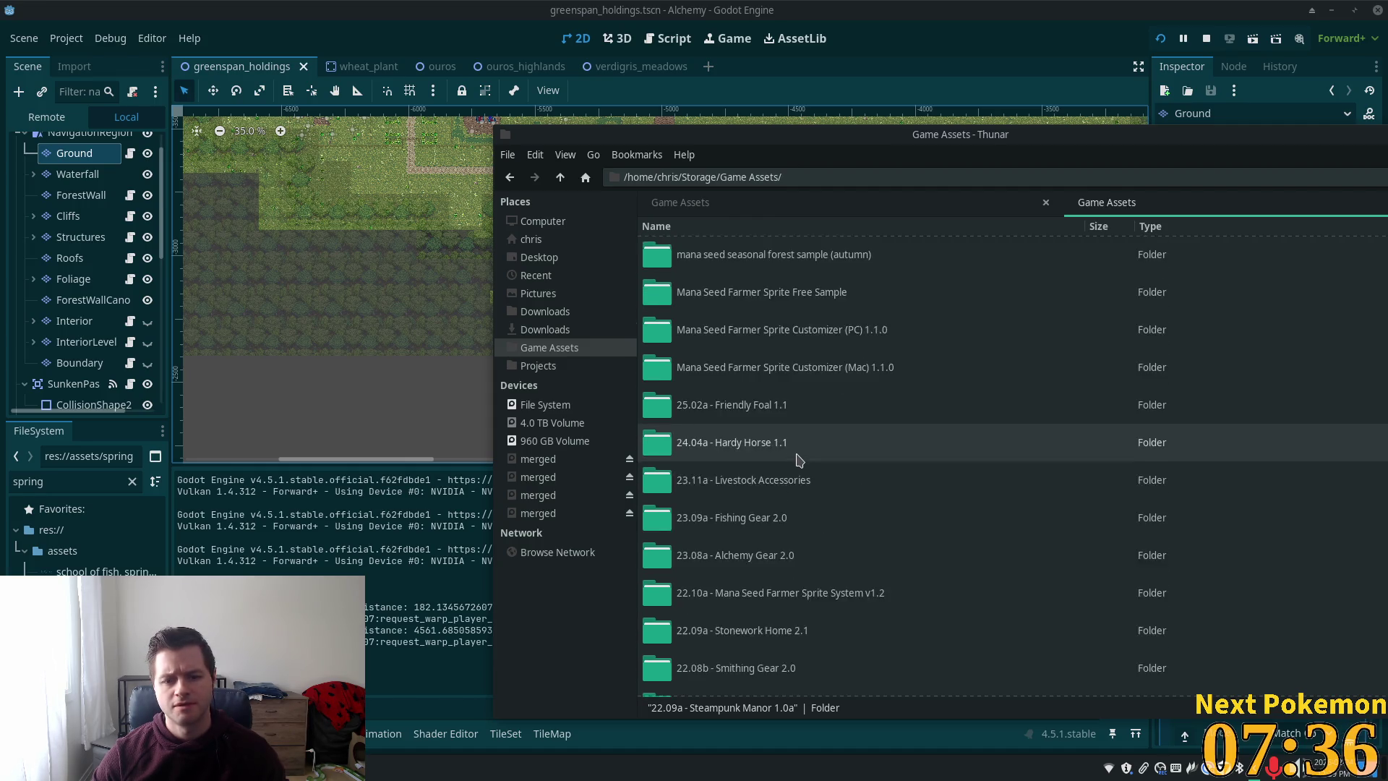
pyautogui.scroll(-4, 799, 460)
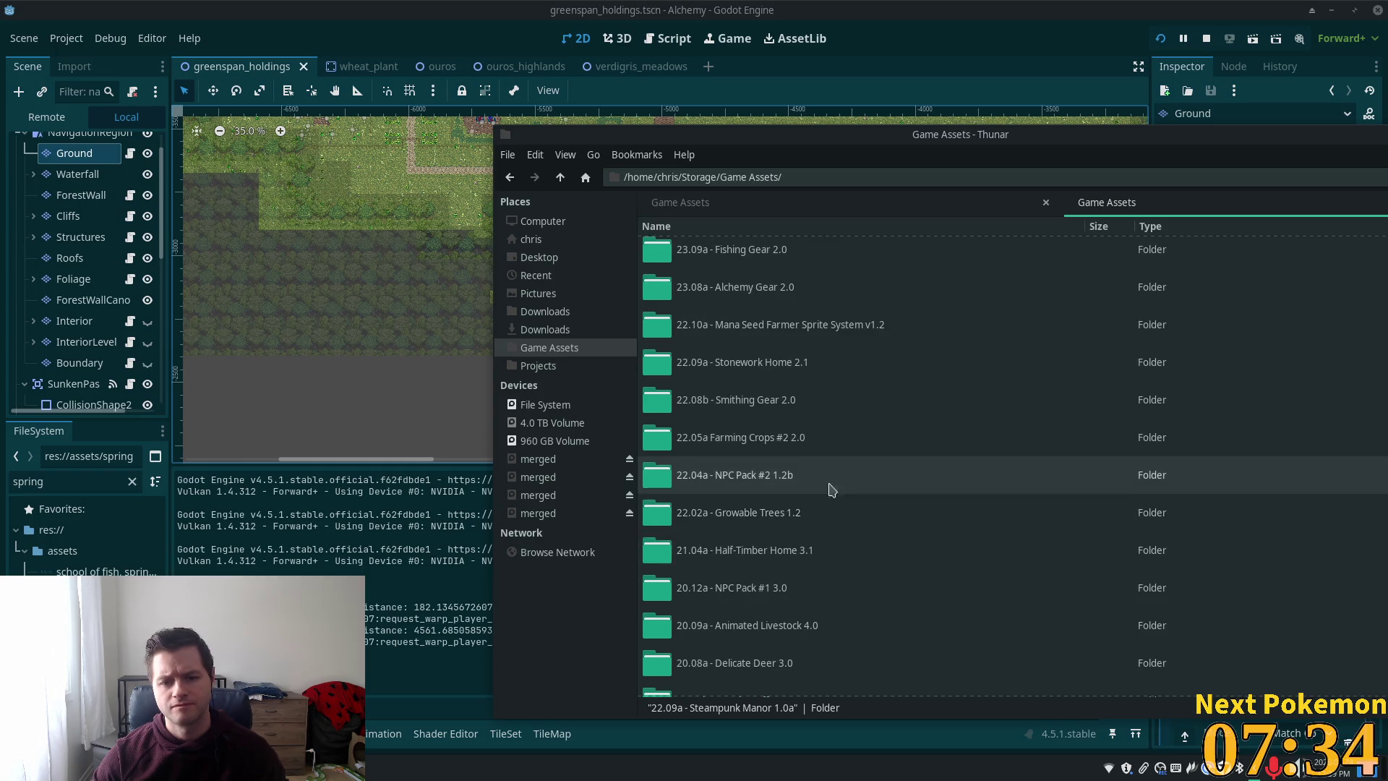
pyautogui.scroll(-2, 824, 477)
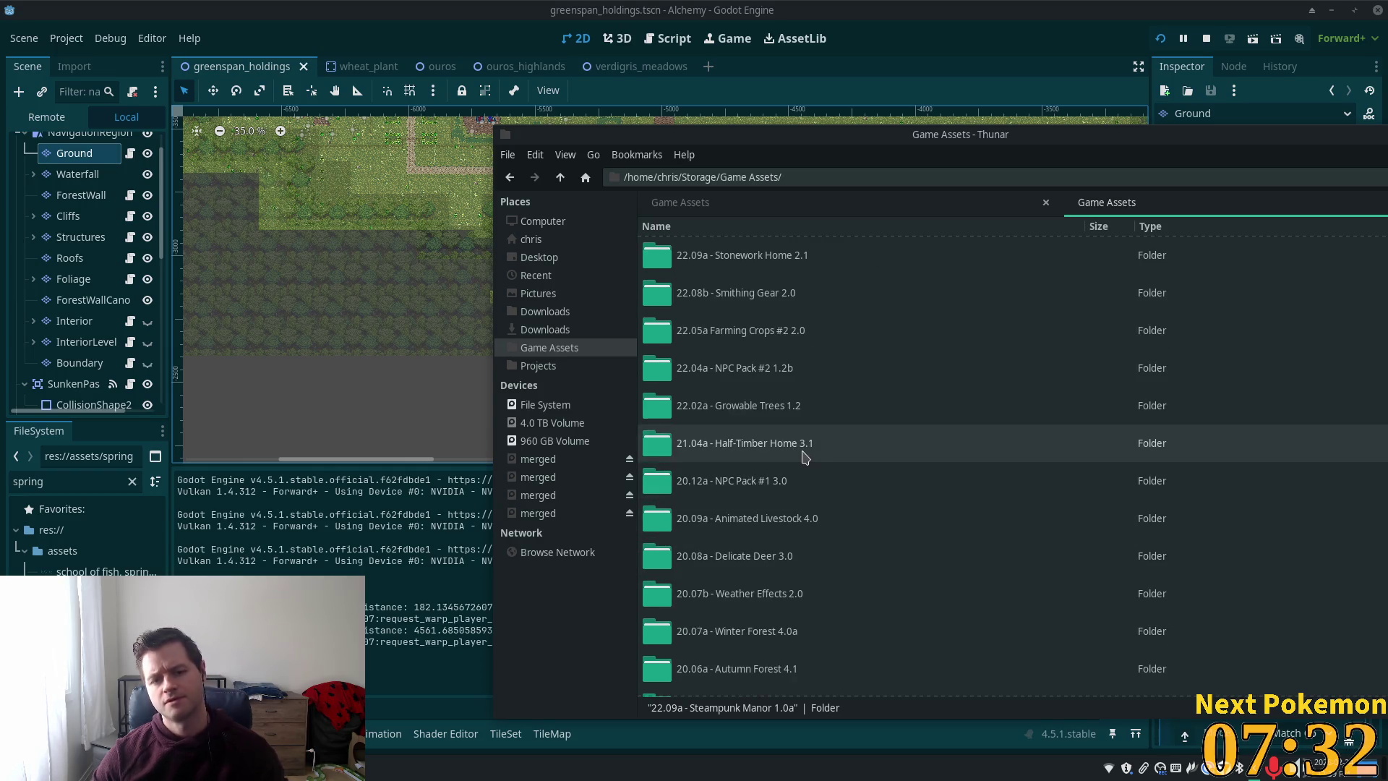
pyautogui.scroll(-3, 798, 470)
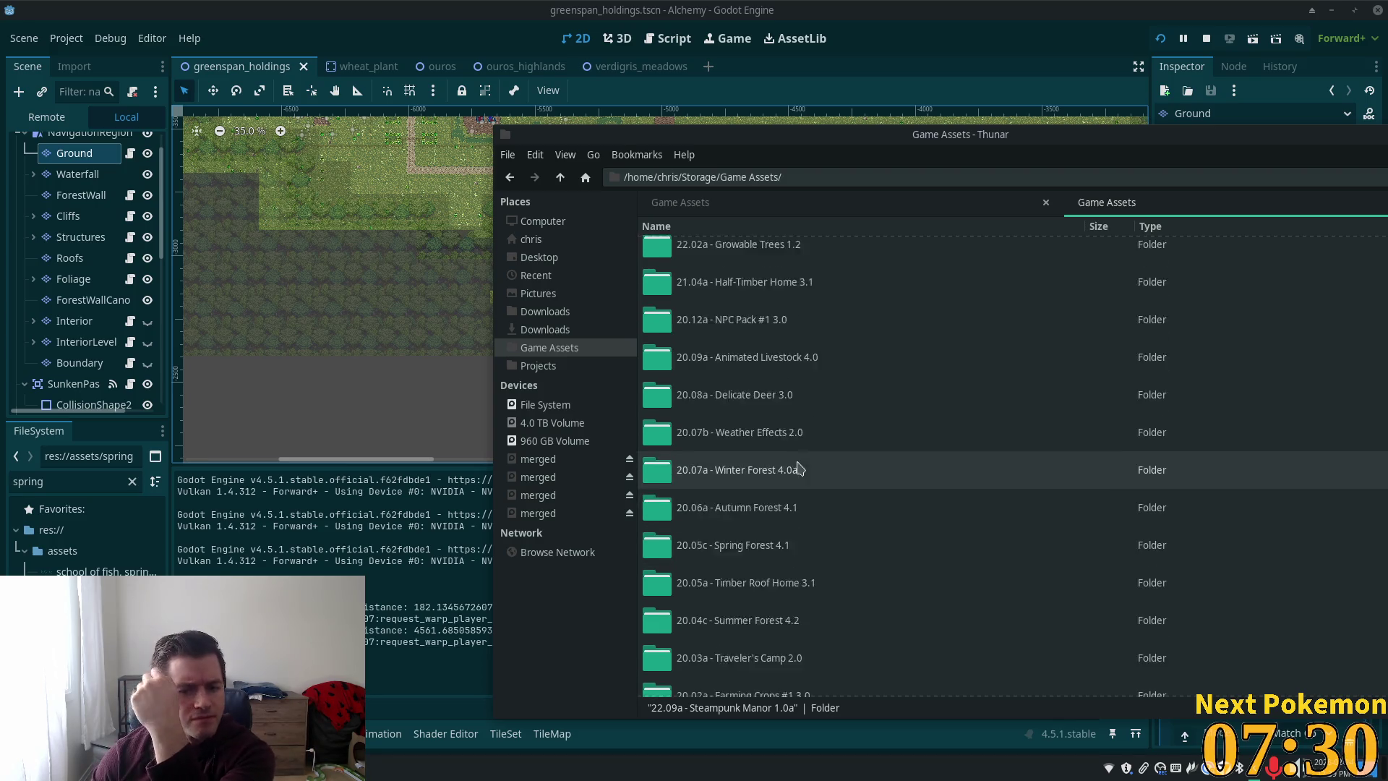
pyautogui.scroll(-5, 799, 469)
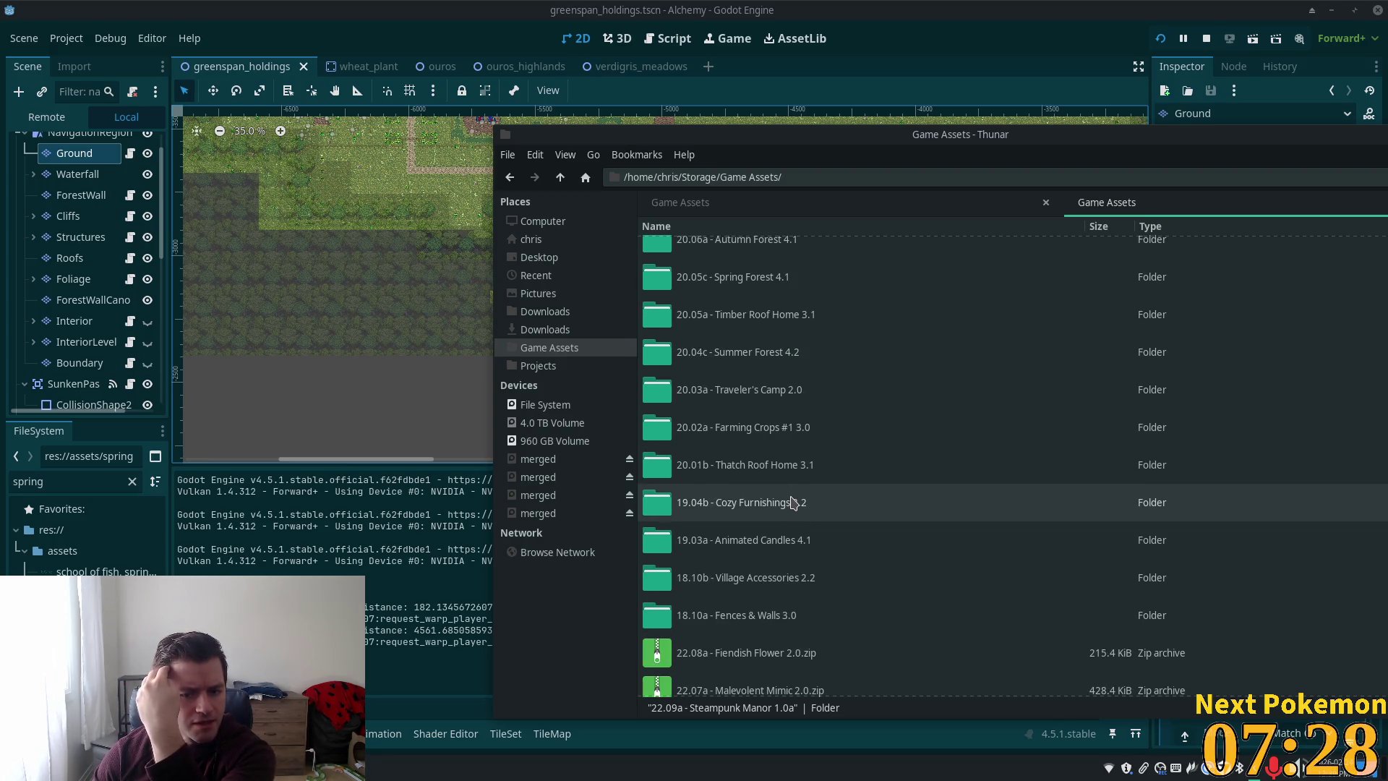
pyautogui.scroll(1, 818, 488)
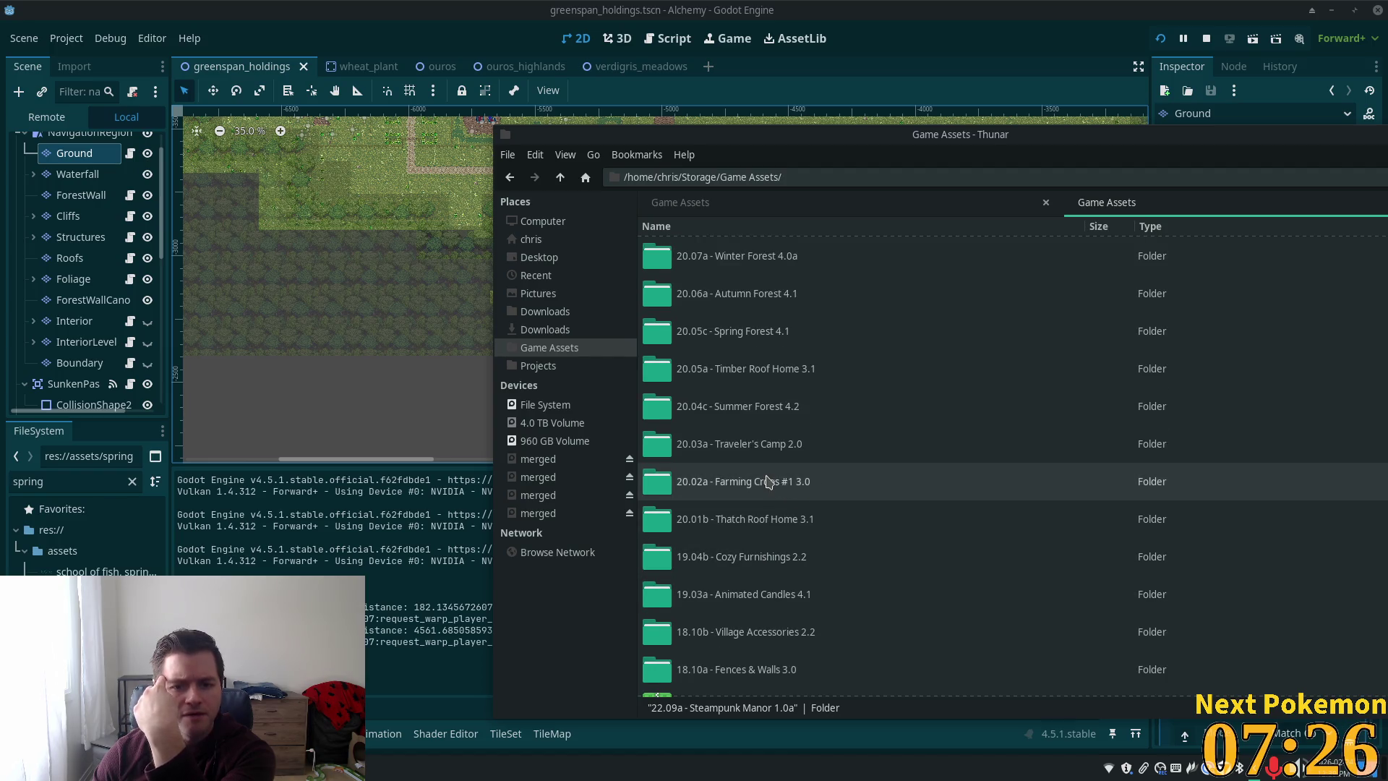
pyautogui.scroll(1, 768, 482)
pyautogui.scroll(4, 757, 473)
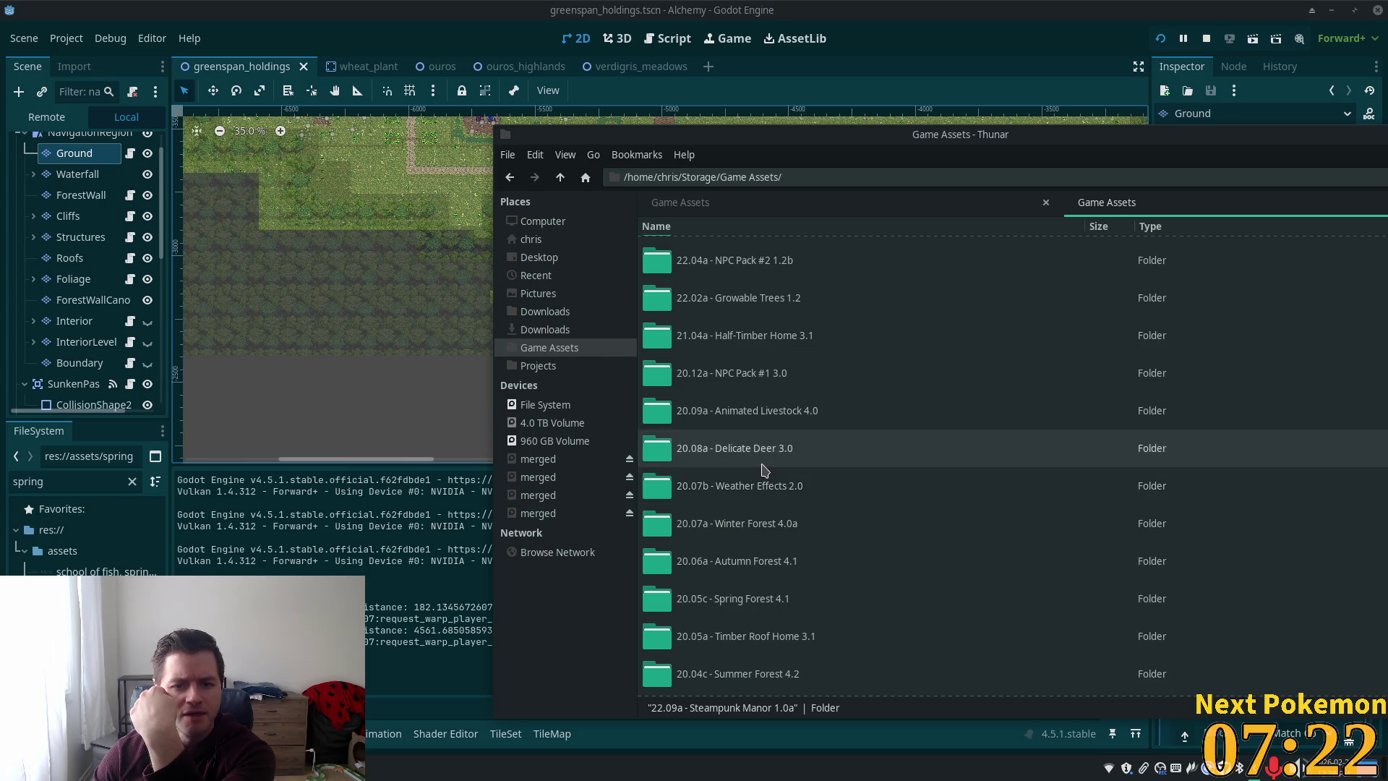
pyautogui.scroll(1, 764, 470)
pyautogui.scroll(2, 763, 470)
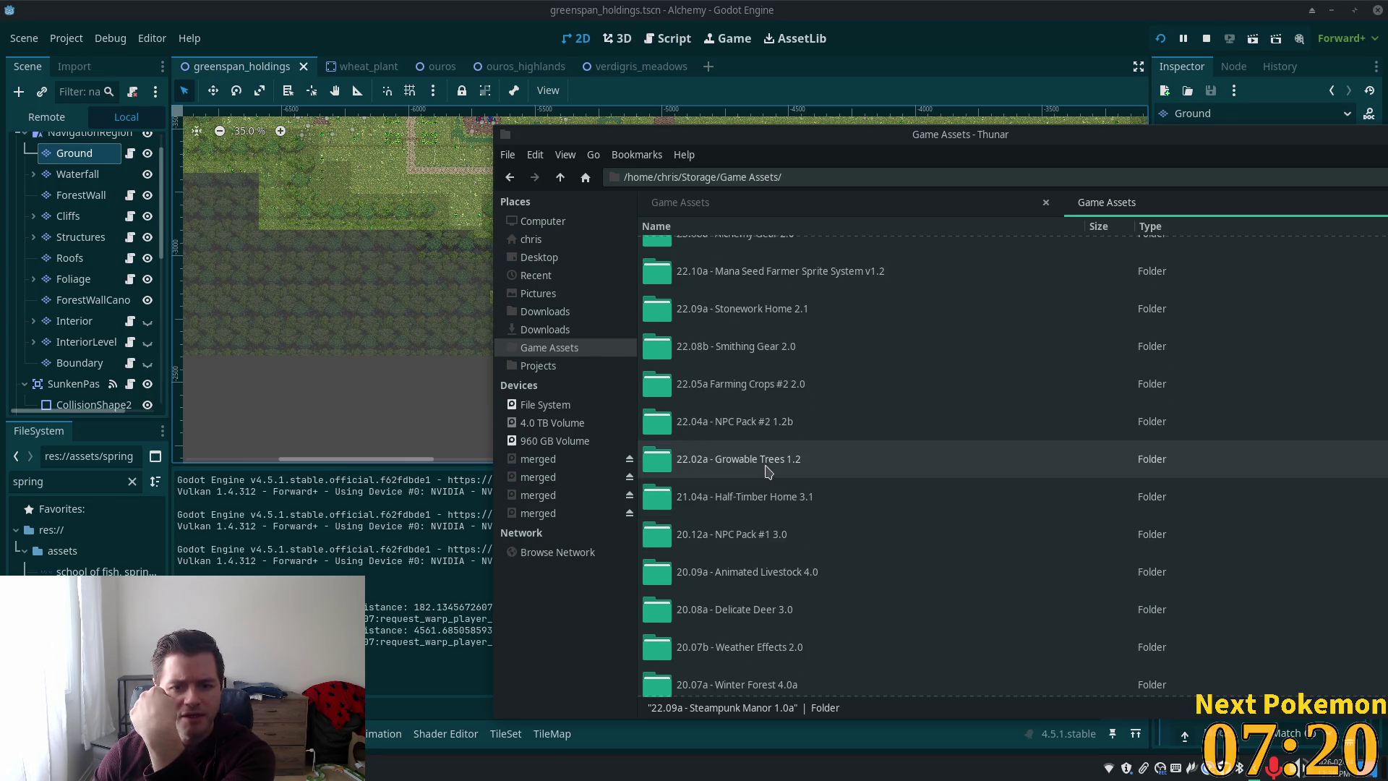
# - Open 22.09a - Stonework Home 2.1 and preview the stonework v3 and v2 exterior tilesets
pyautogui.doubleClick(791, 326)
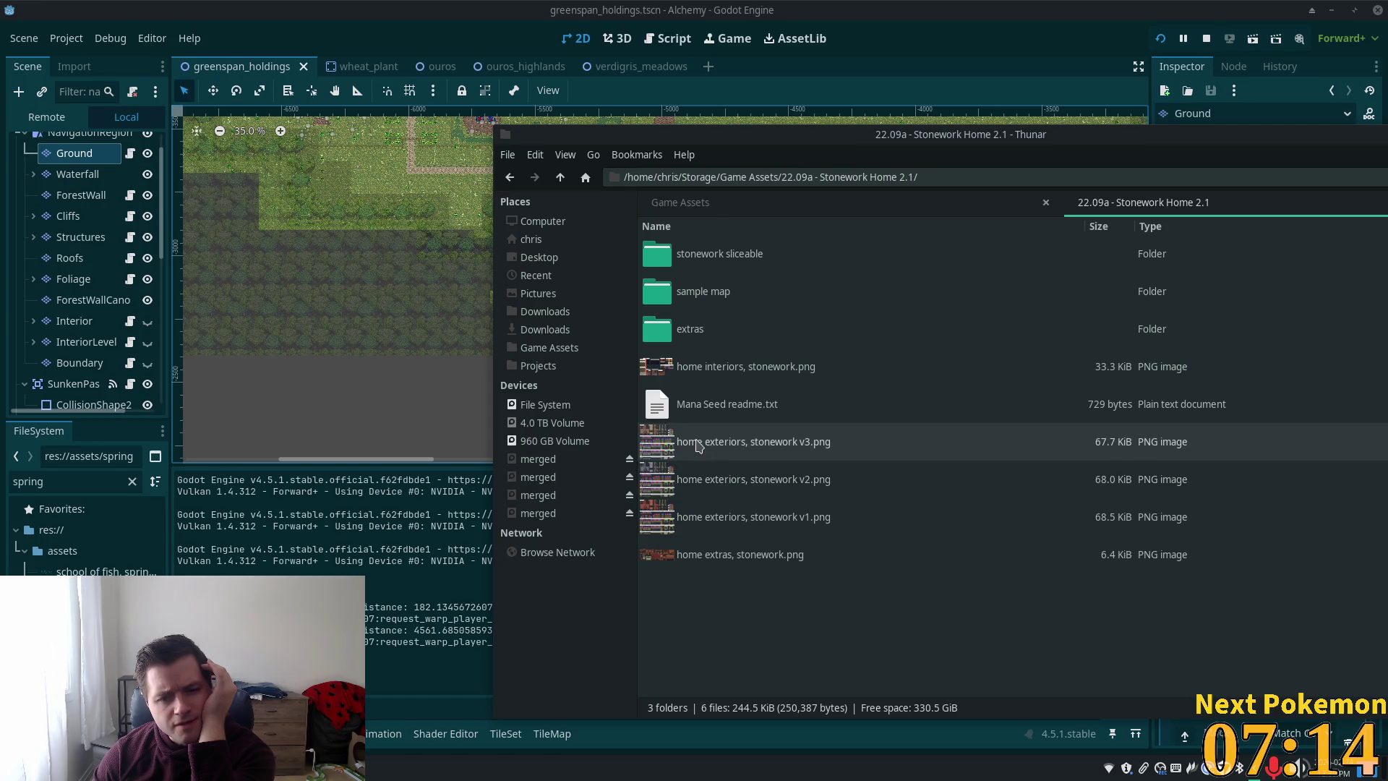
pyautogui.doubleClick(699, 444)
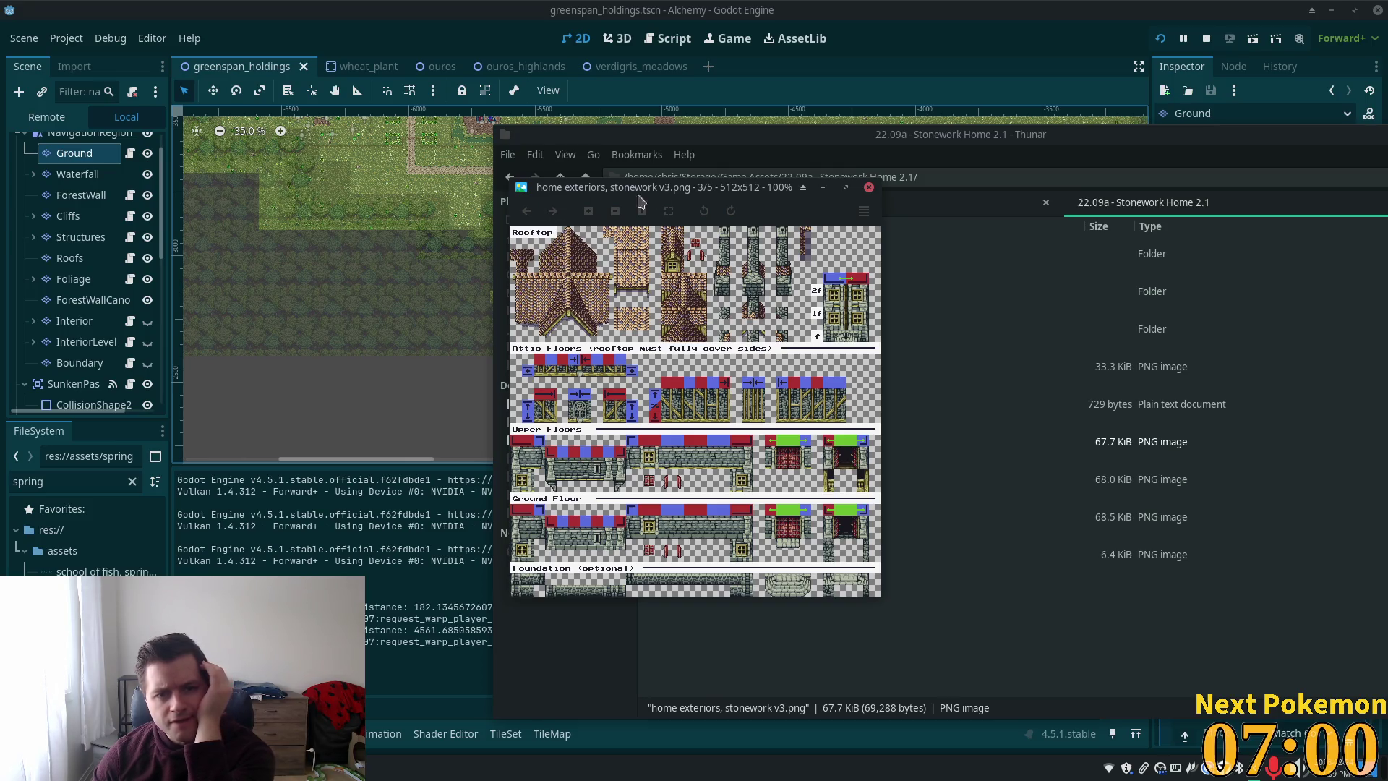
pyautogui.click(869, 188)
pyautogui.doubleClick(722, 480)
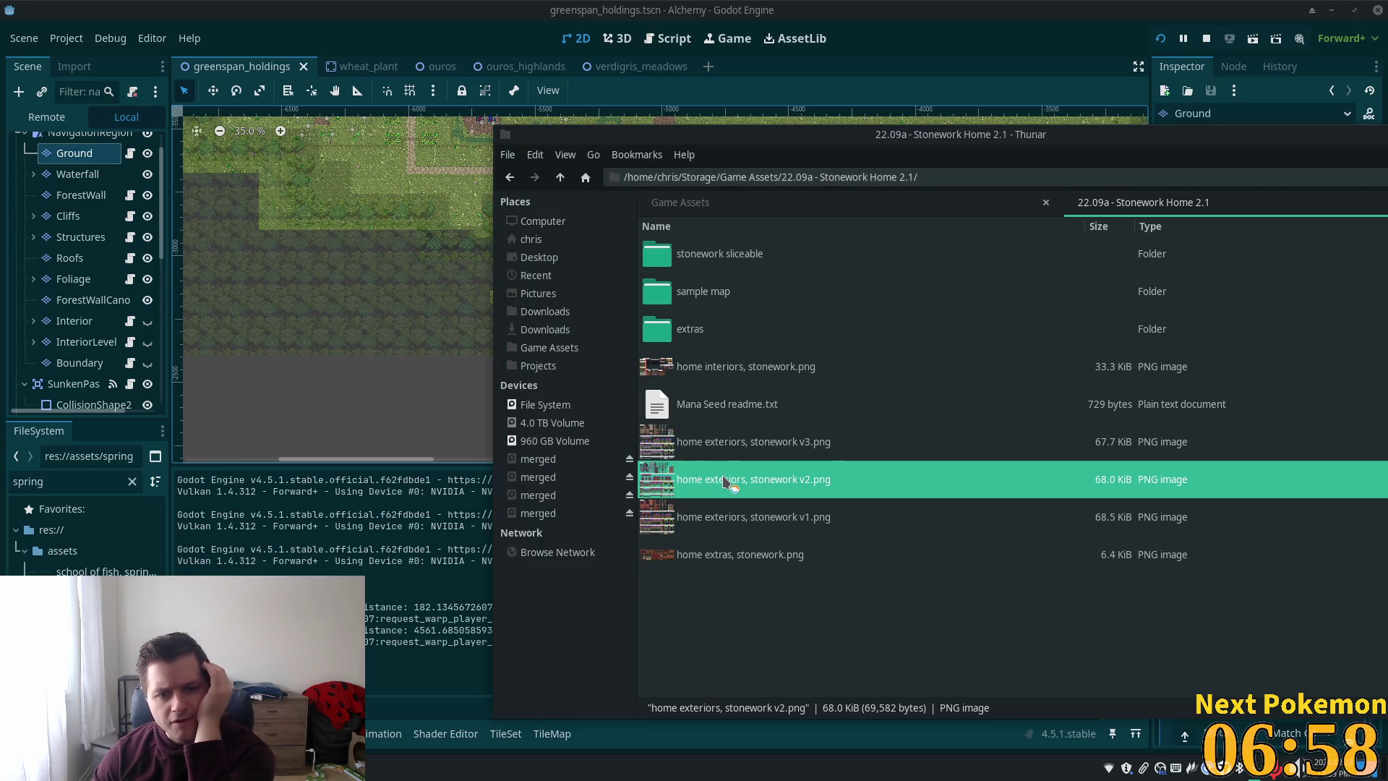
pyautogui.click(869, 187)
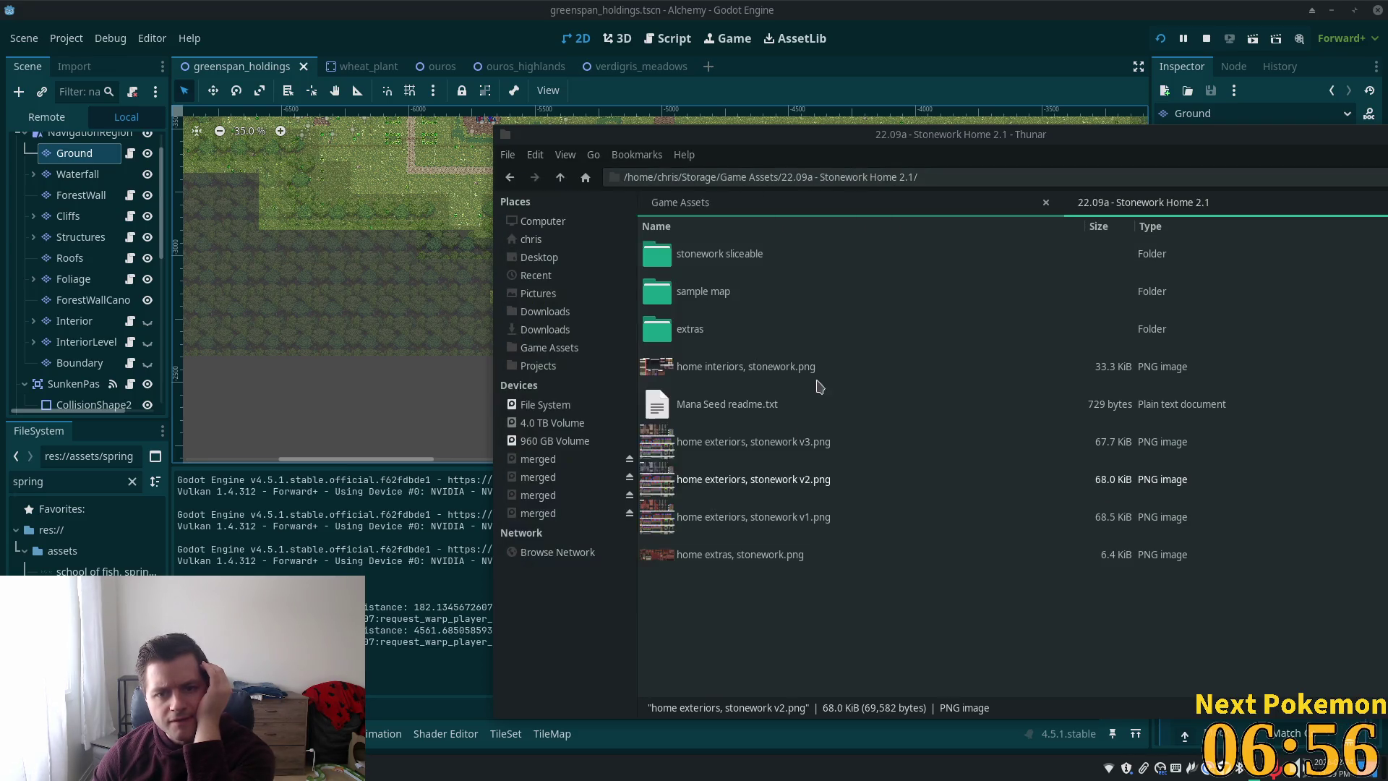
# - Preview the stonework v1 and v3 exteriors, then the home extras, stonework.png image
pyautogui.click(734, 525)
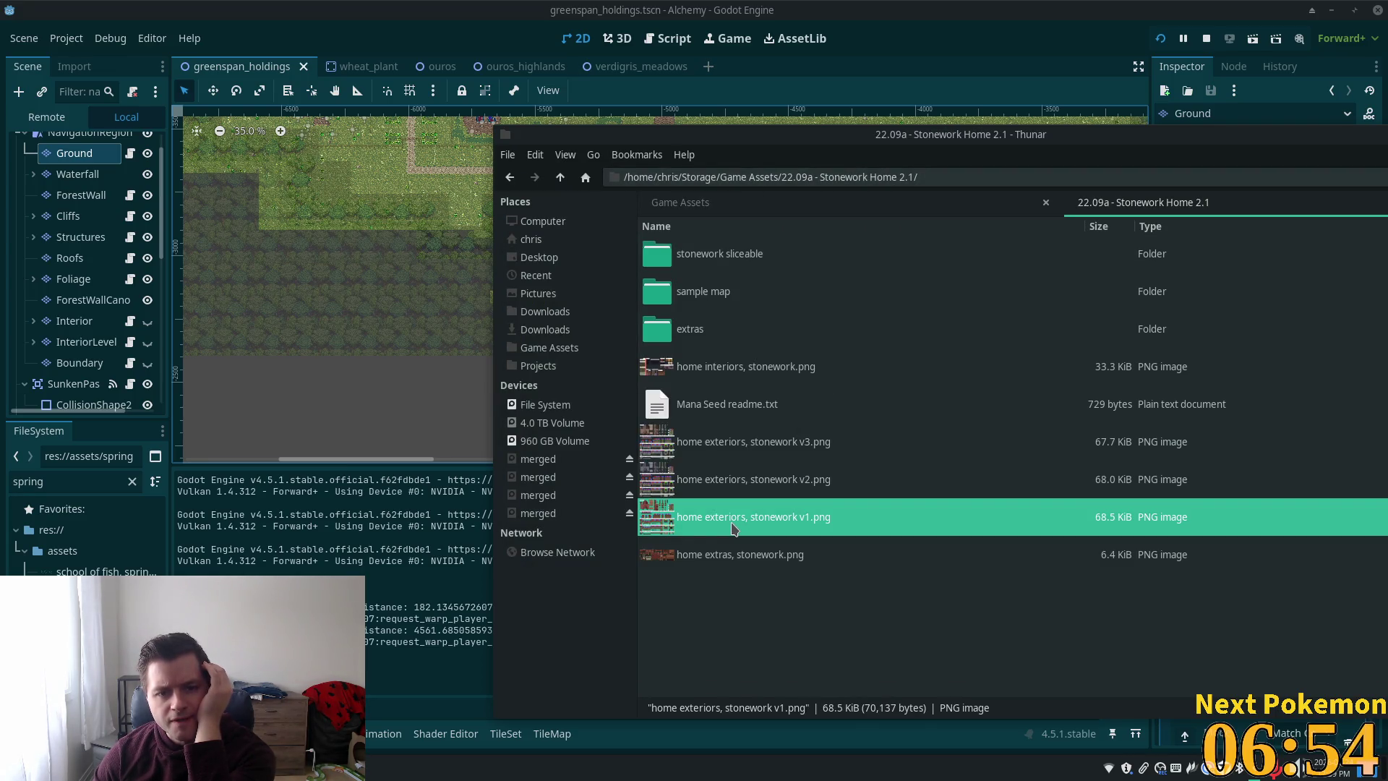
pyautogui.doubleClick(734, 526)
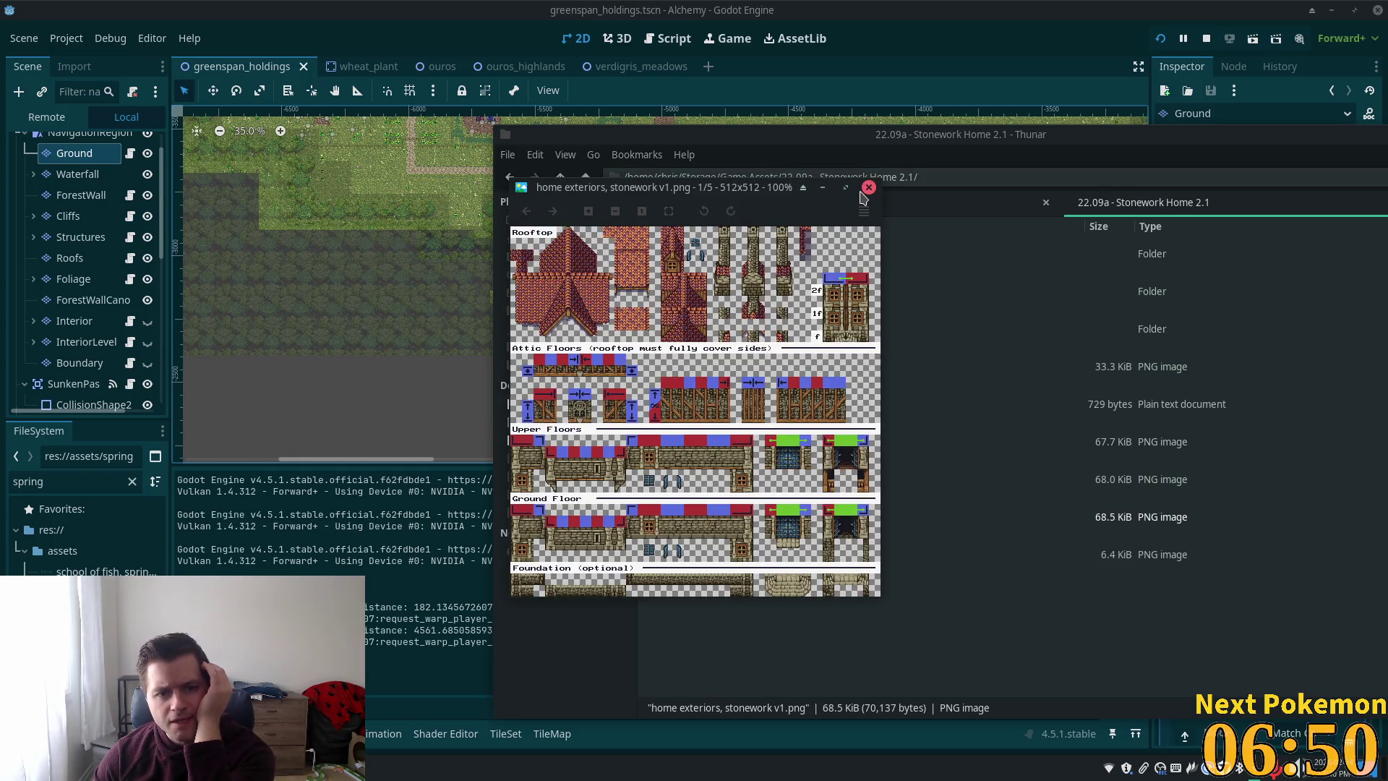
pyautogui.click(868, 187)
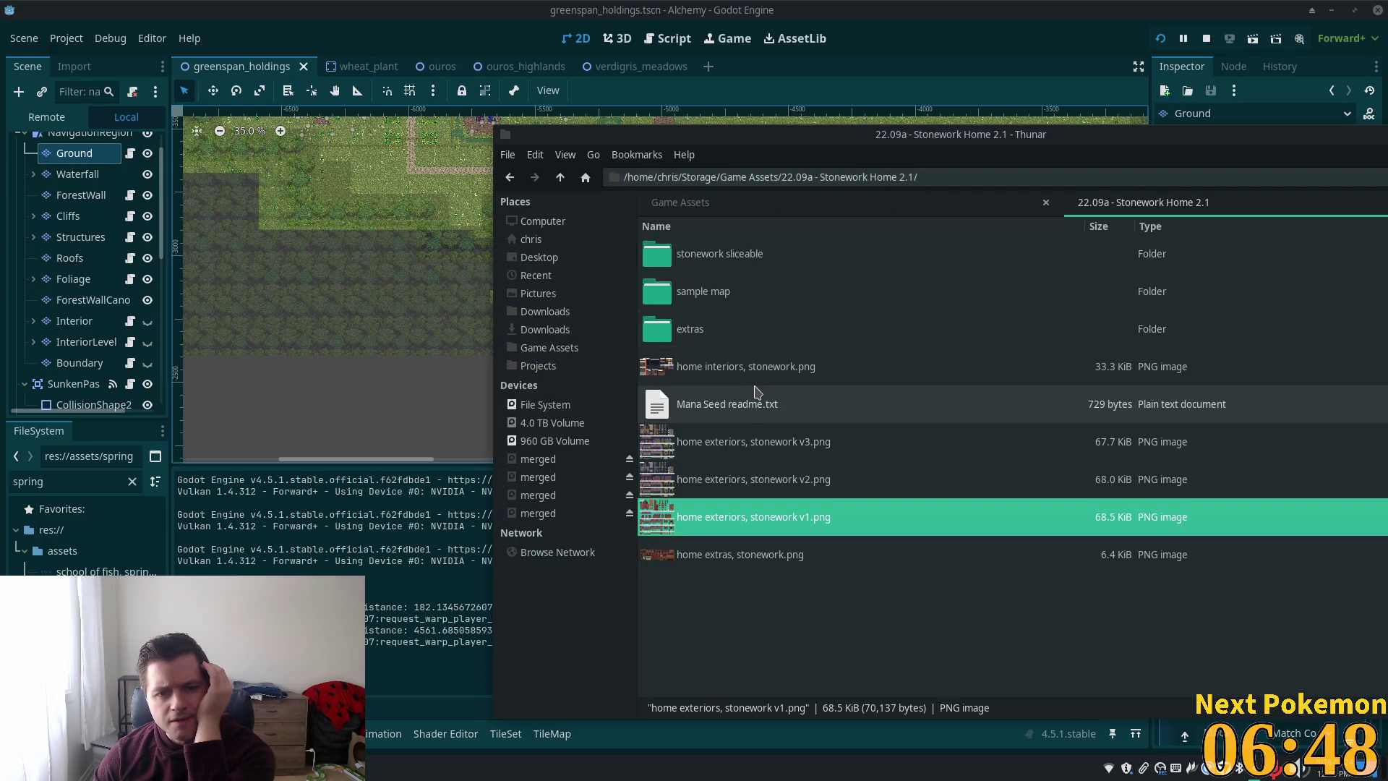
pyautogui.doubleClick(723, 452)
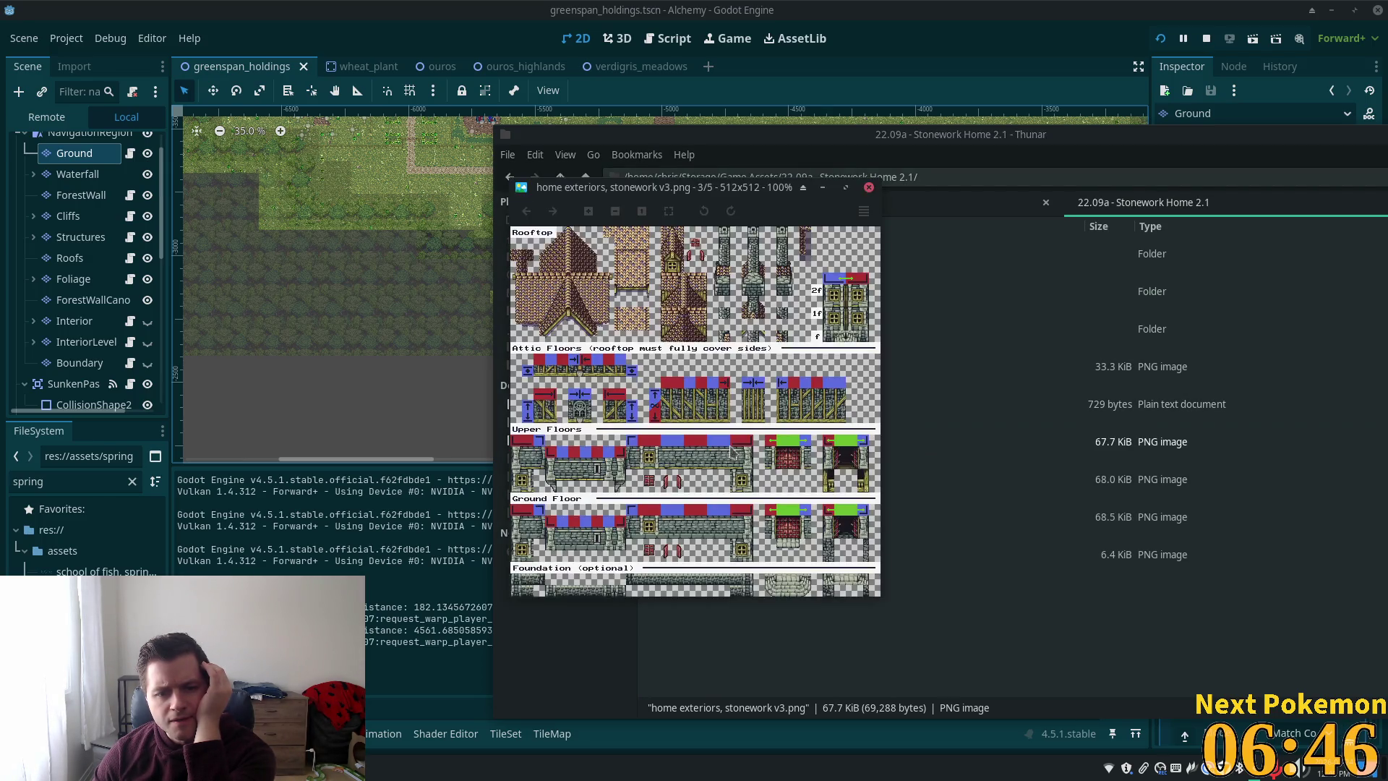
pyautogui.click(868, 187)
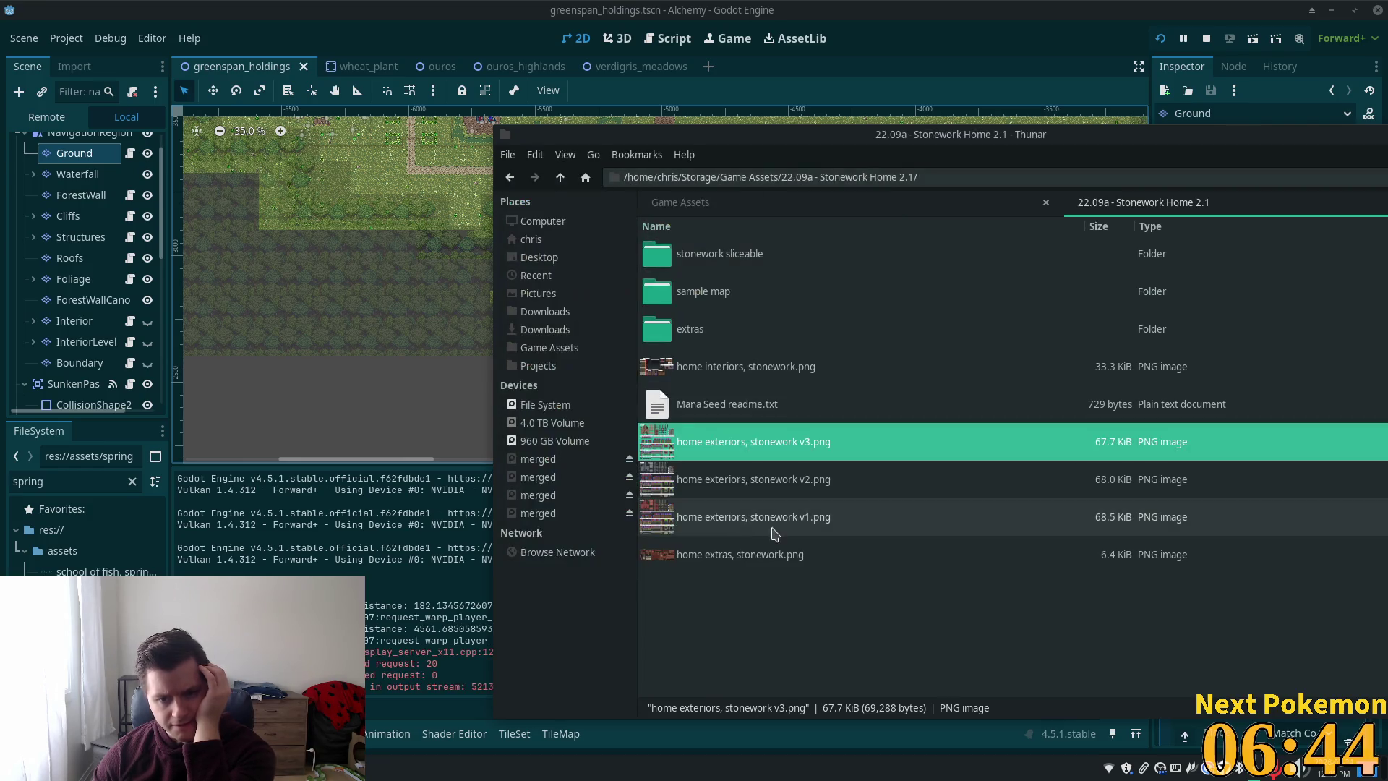
pyautogui.doubleClick(758, 552)
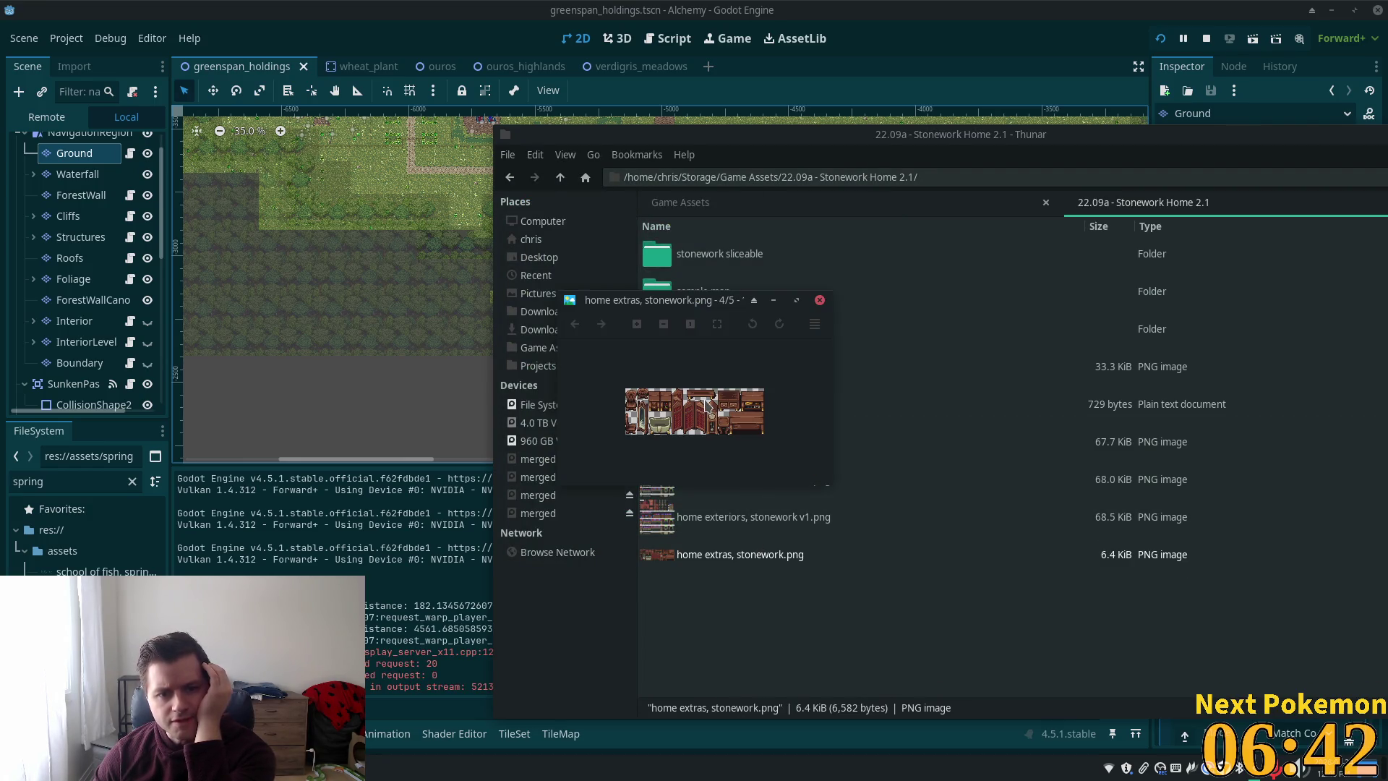
pyautogui.scroll(4, 708, 406)
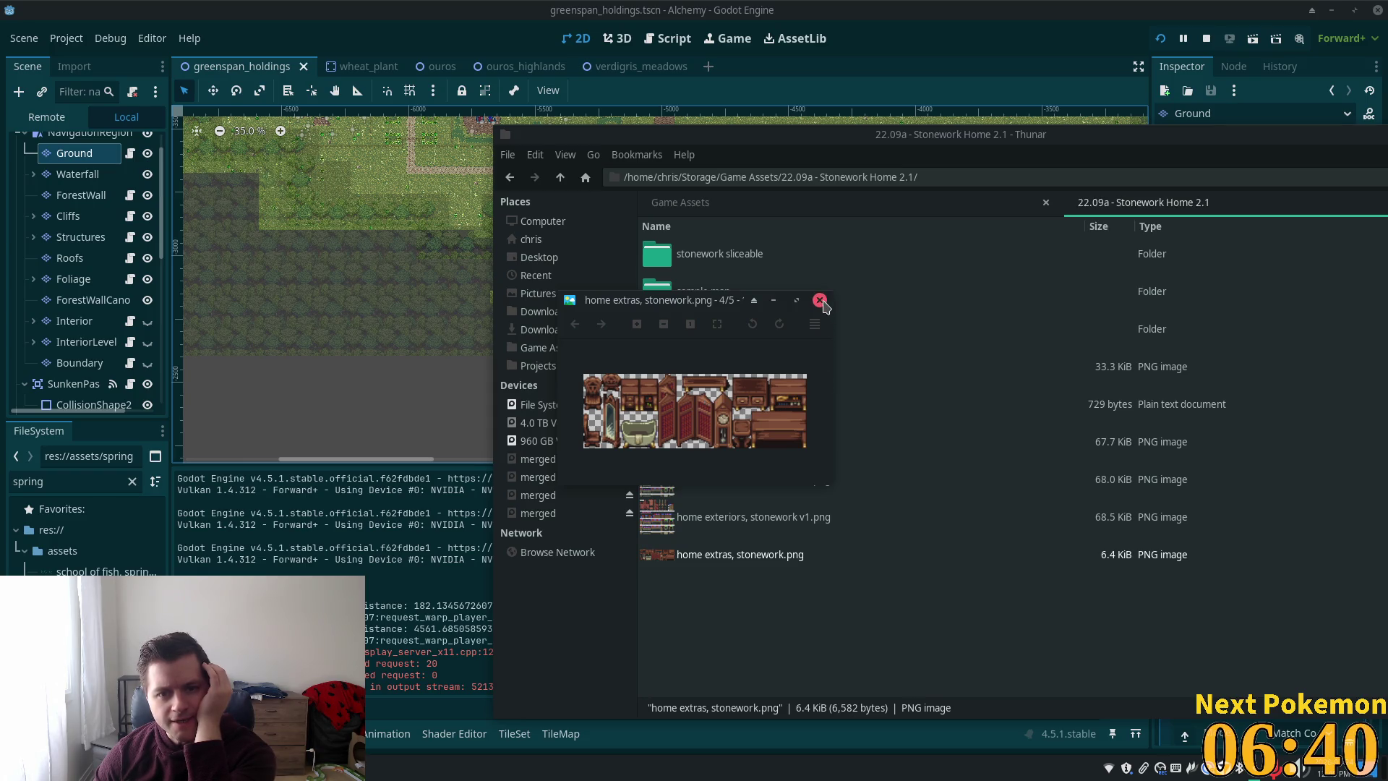
pyautogui.click(821, 302)
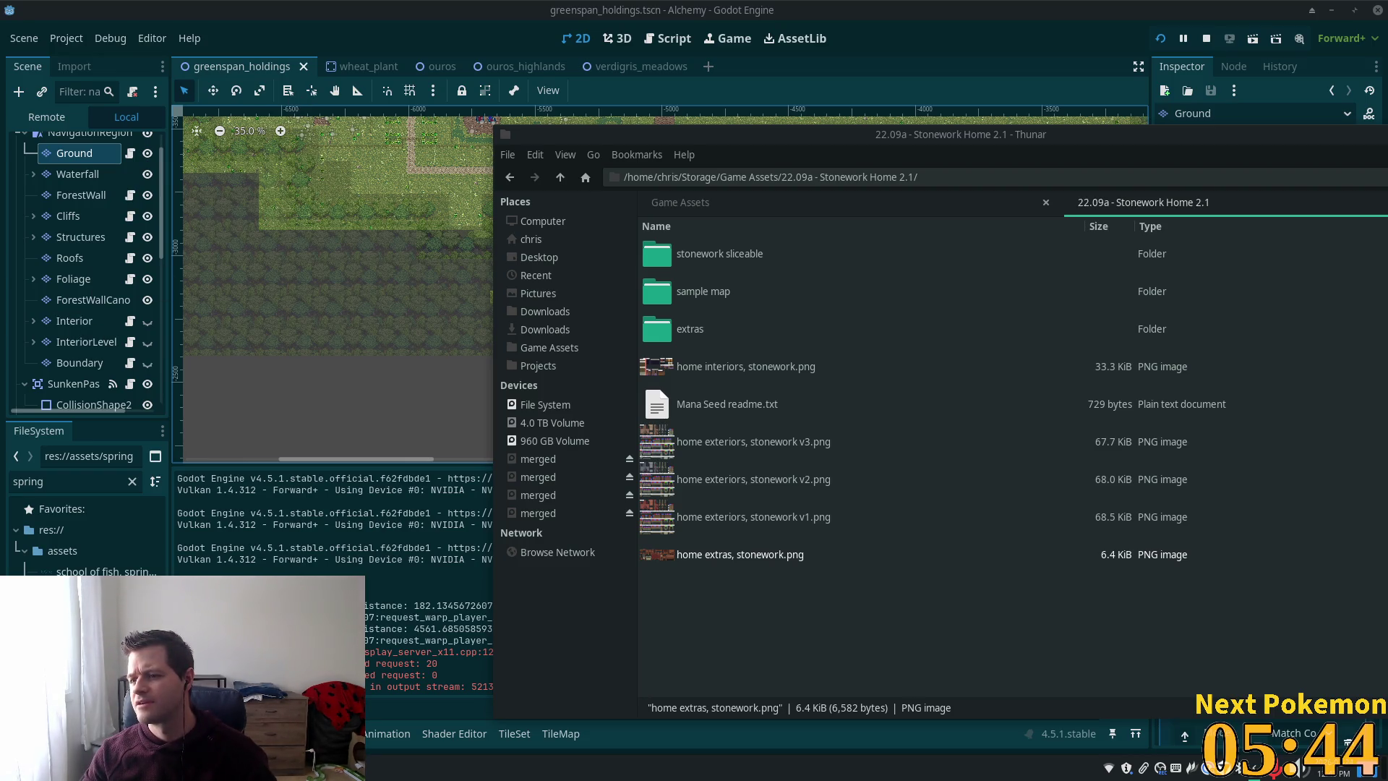
# - Switch from Thunar to the Brave browser showing the Whispers of the Monolith itch.io page
pyautogui.hotkey('alt', 'Tab')
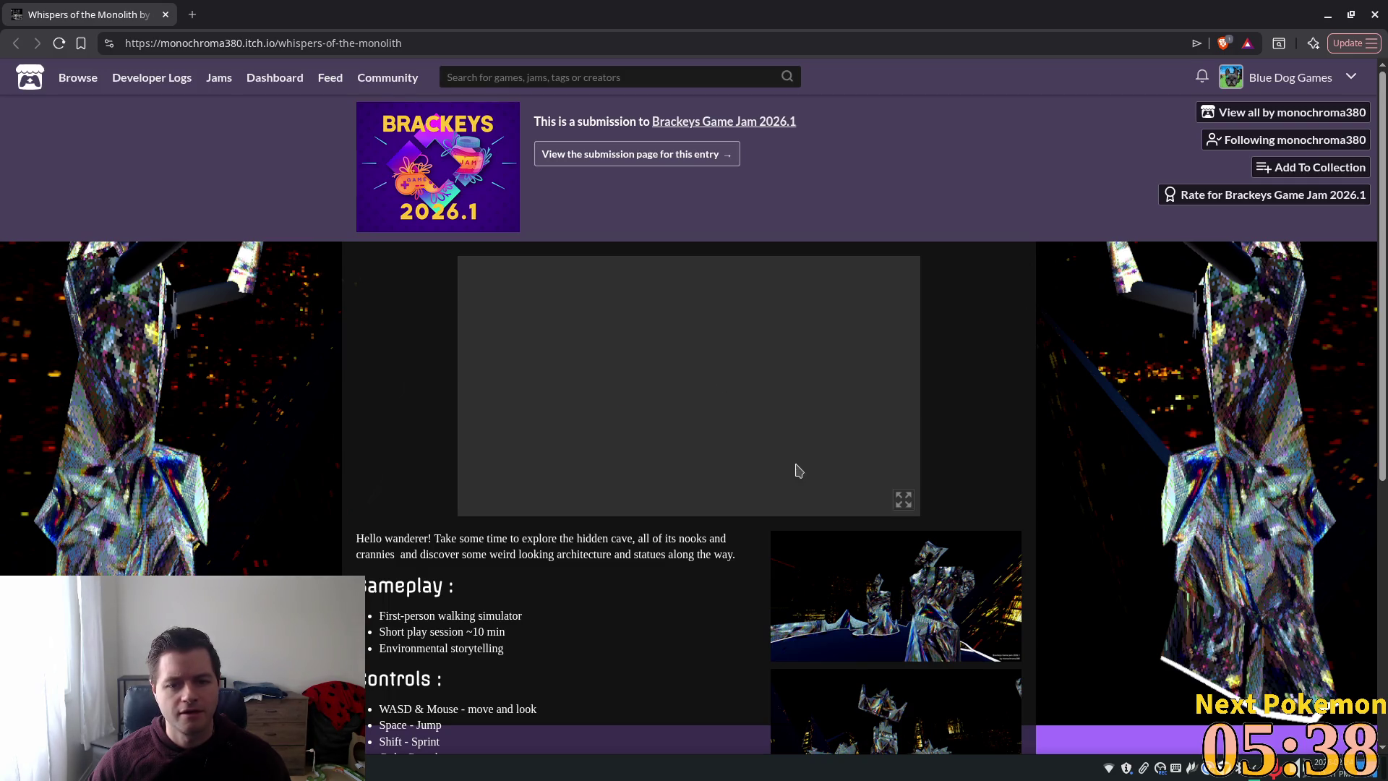
# - Play Whispers of the Monolith fullscreen, exit with Esc, then return it to fullscreen
pyautogui.click(904, 500)
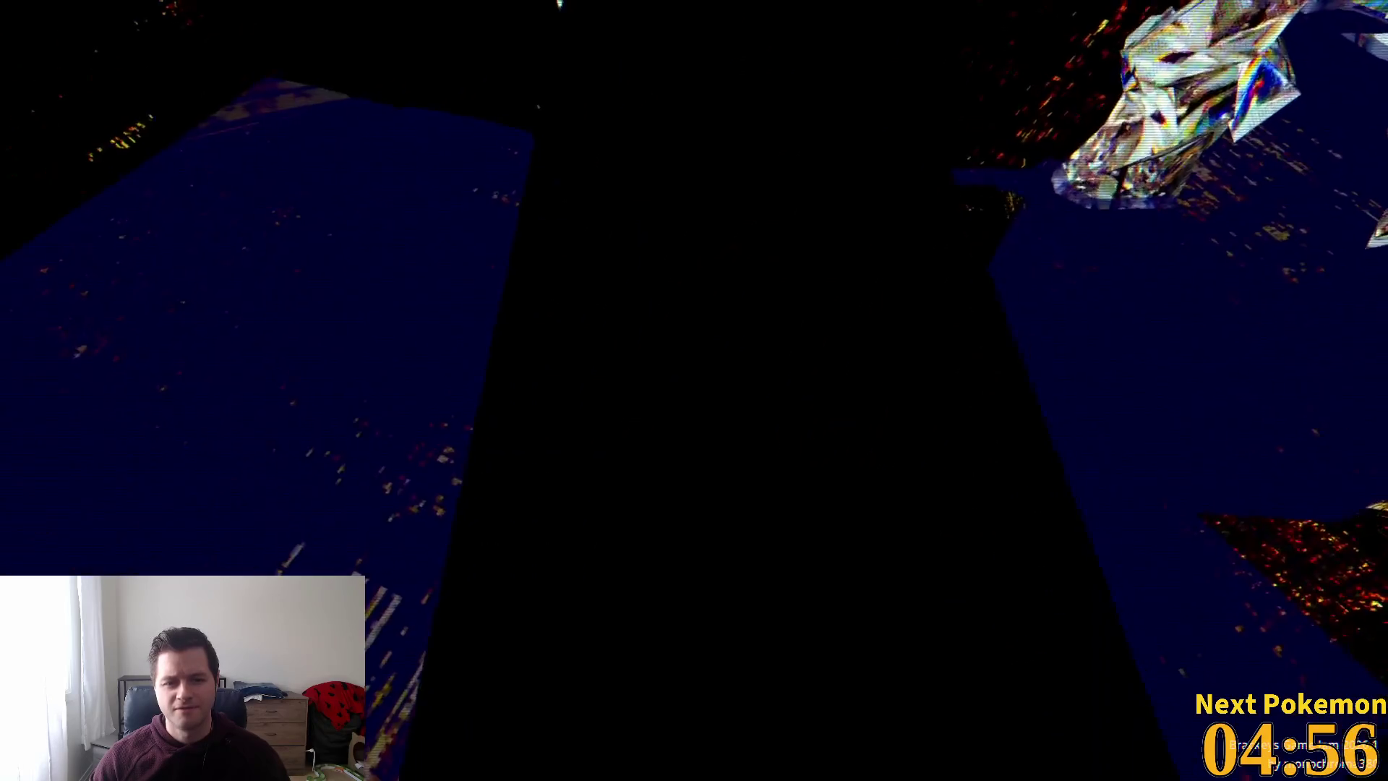
pyautogui.press('Escape')
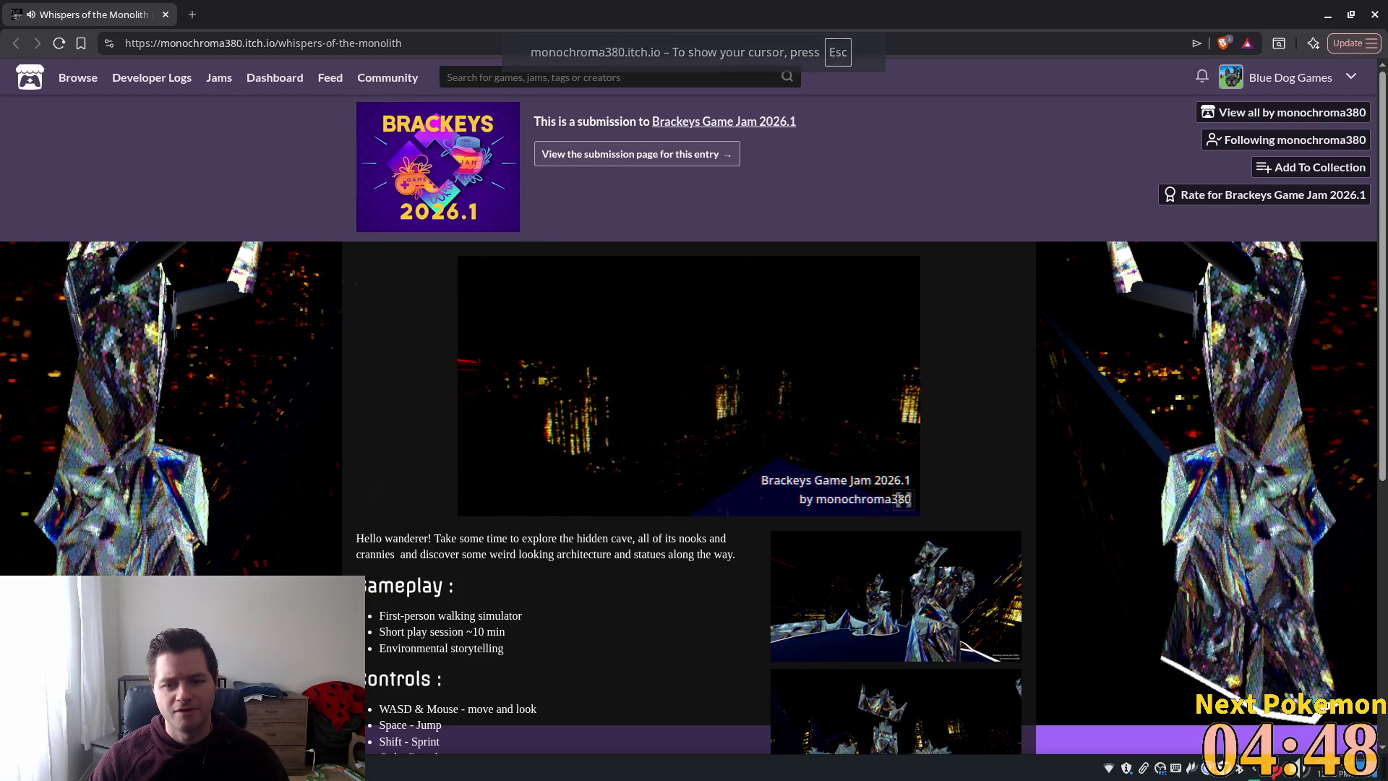
pyautogui.click(901, 499)
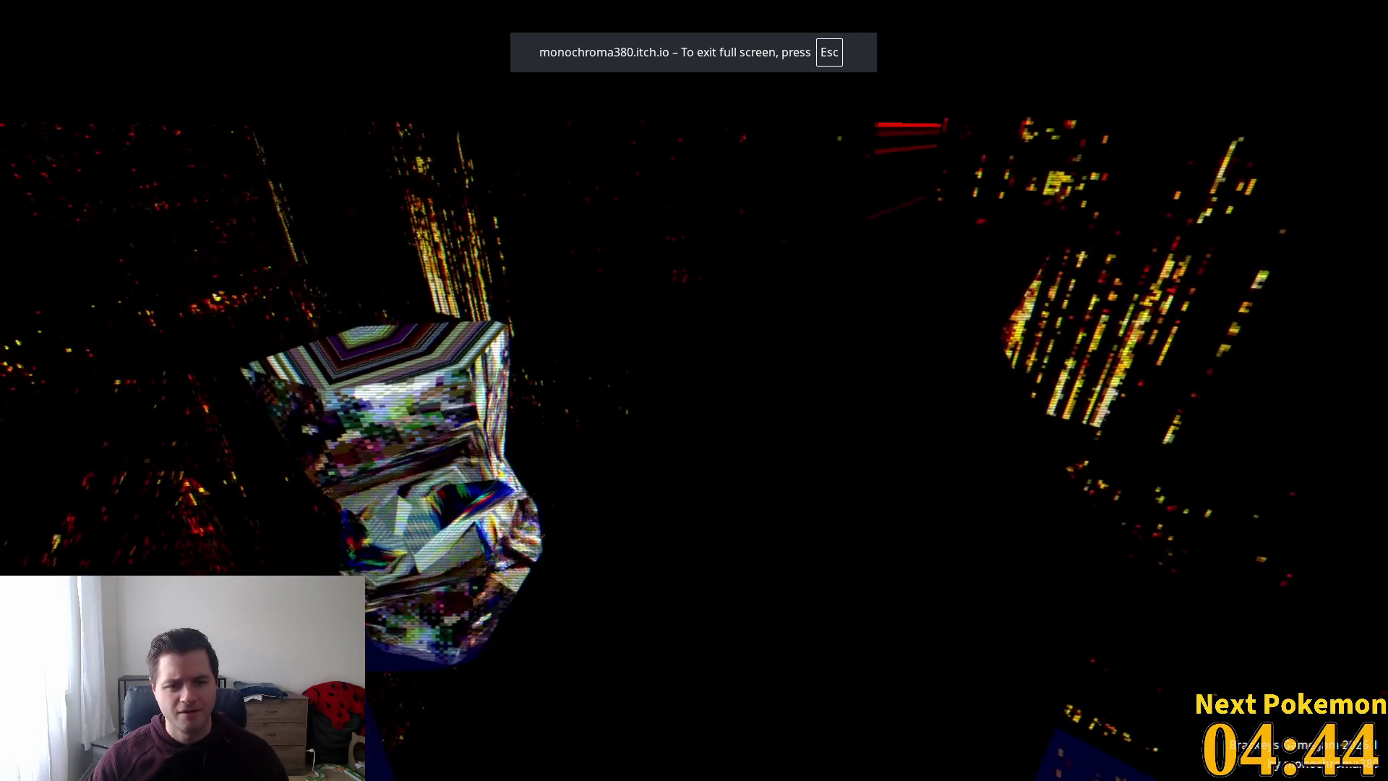
# - Walk onto the blue floor, between the crystal figures and past the patterned crystal
pyautogui.press('w')
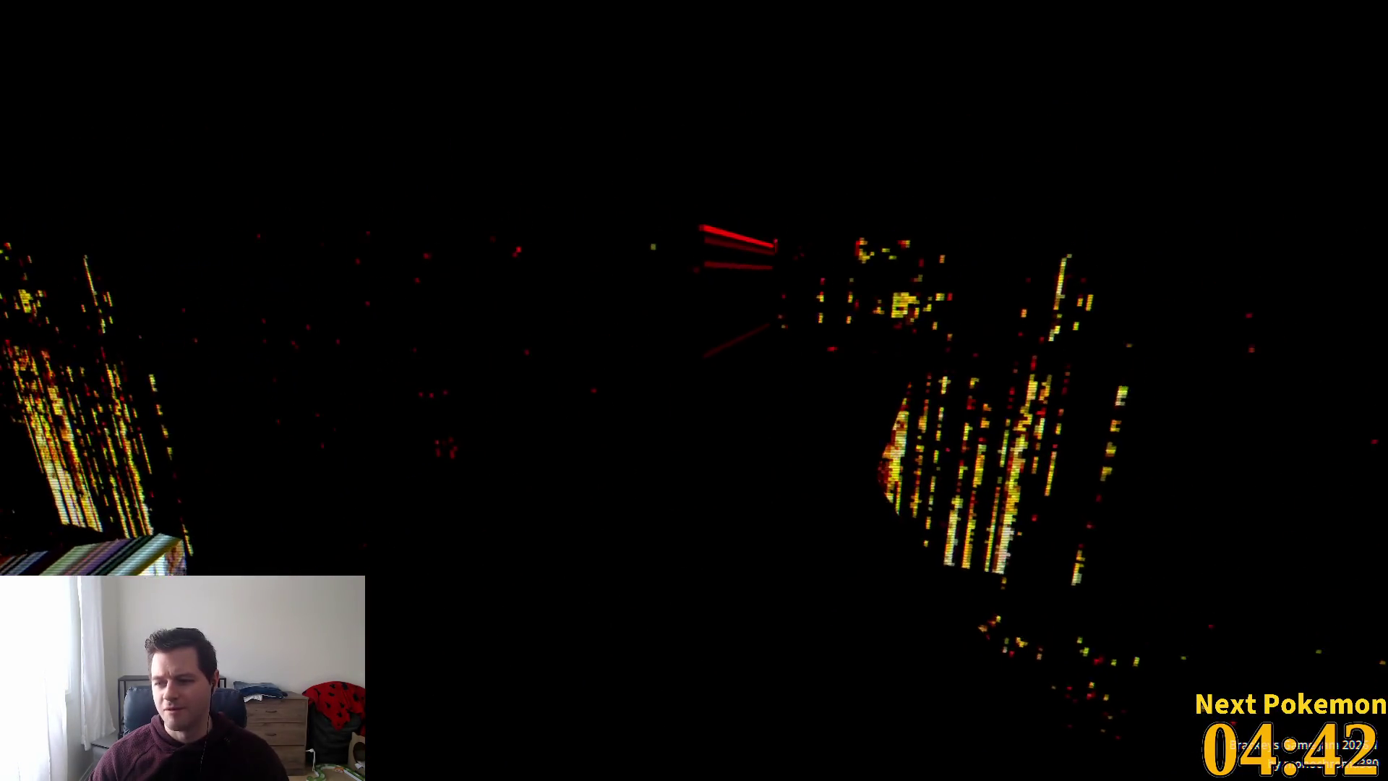
pyautogui.press('w')
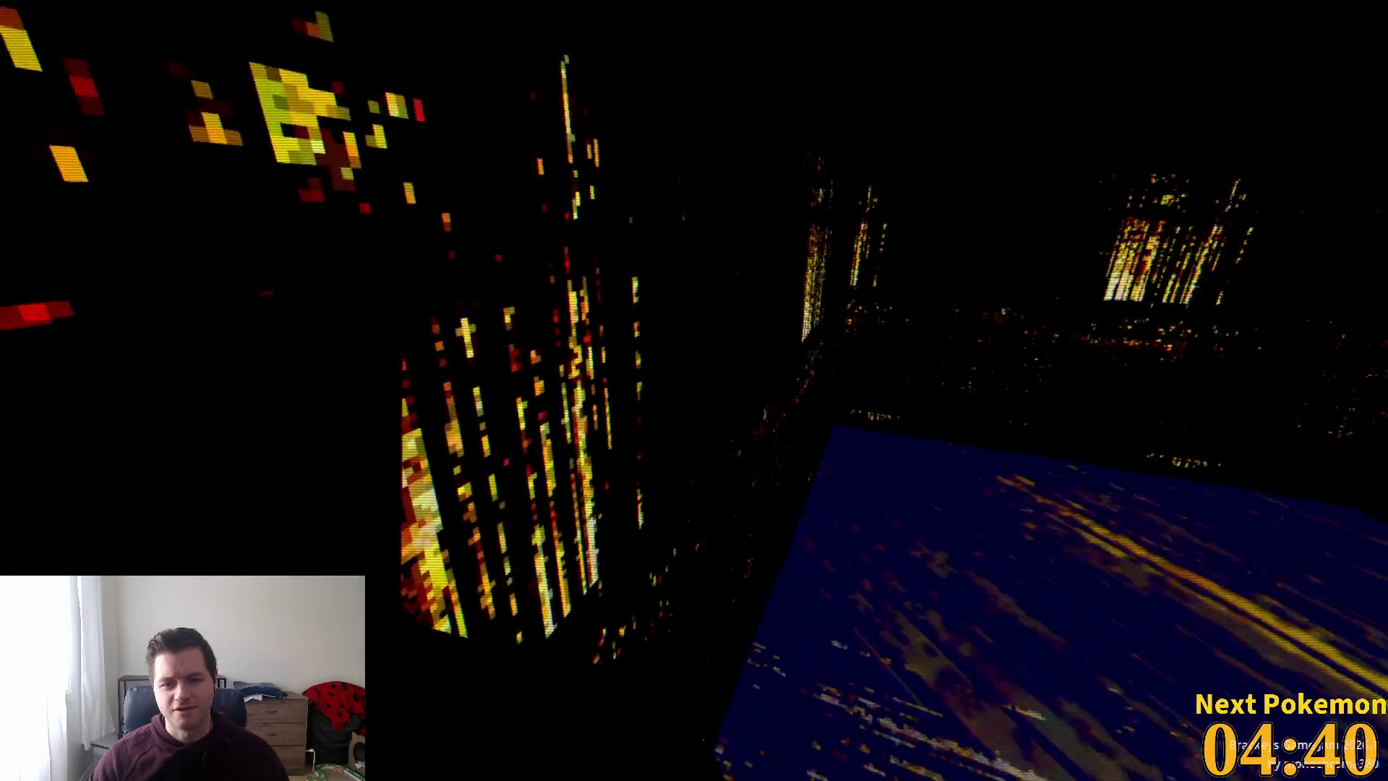
pyautogui.press('w')
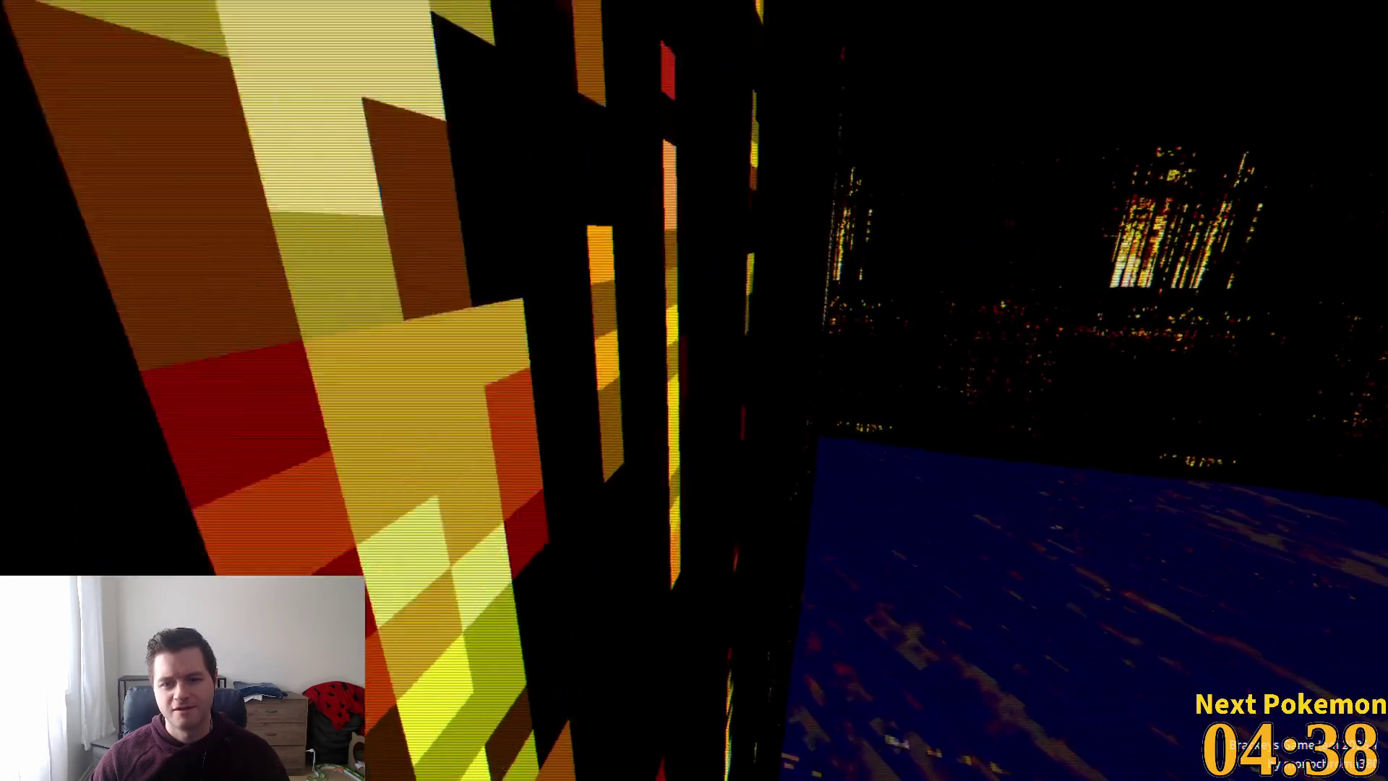
pyautogui.press('w')
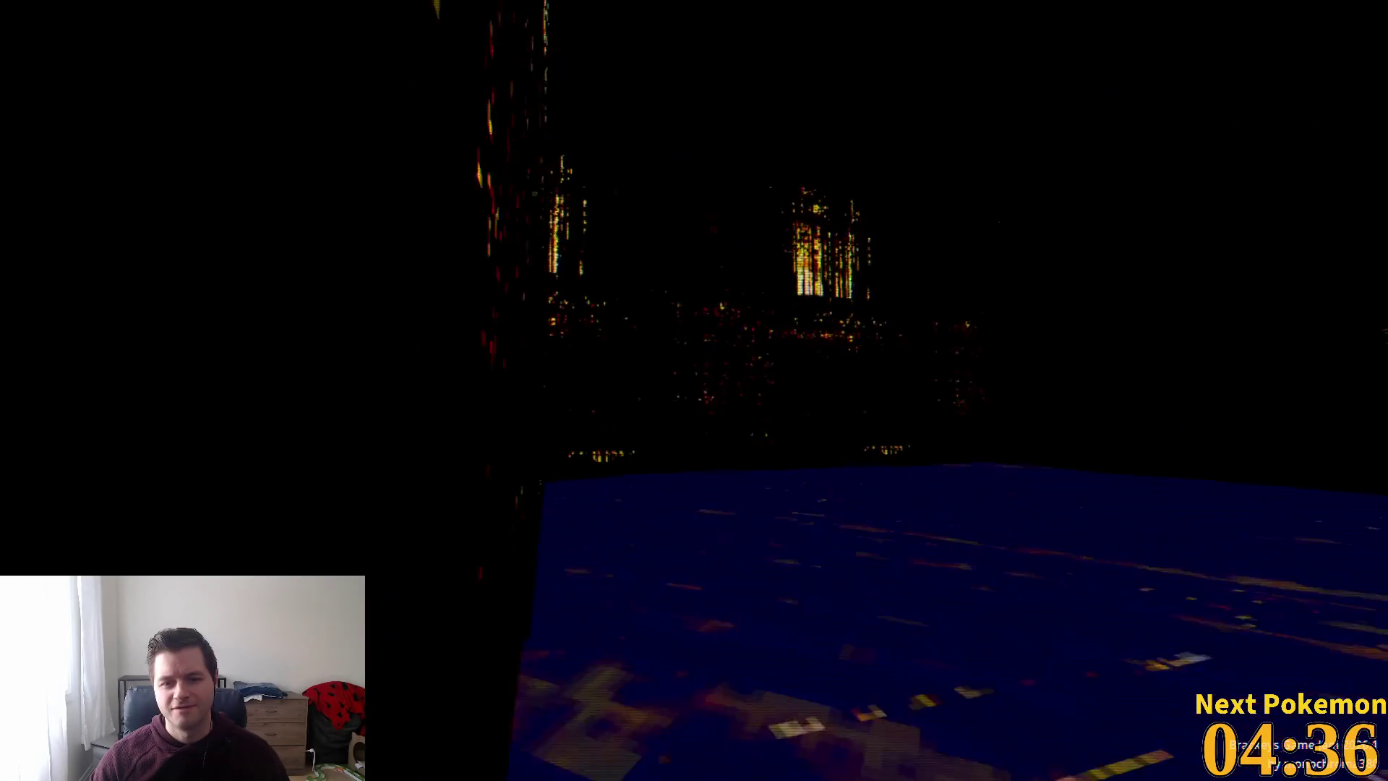
pyautogui.press('w')
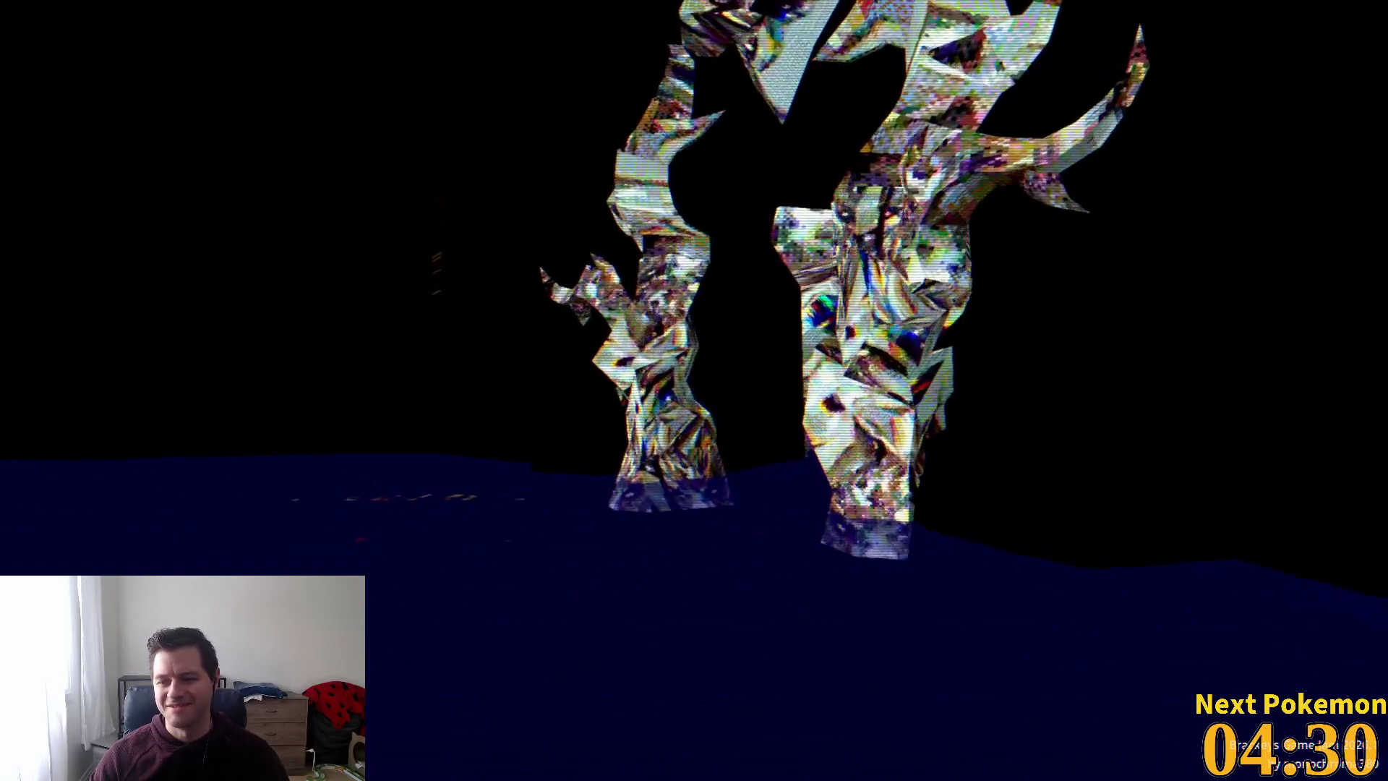
pyautogui.press('w')
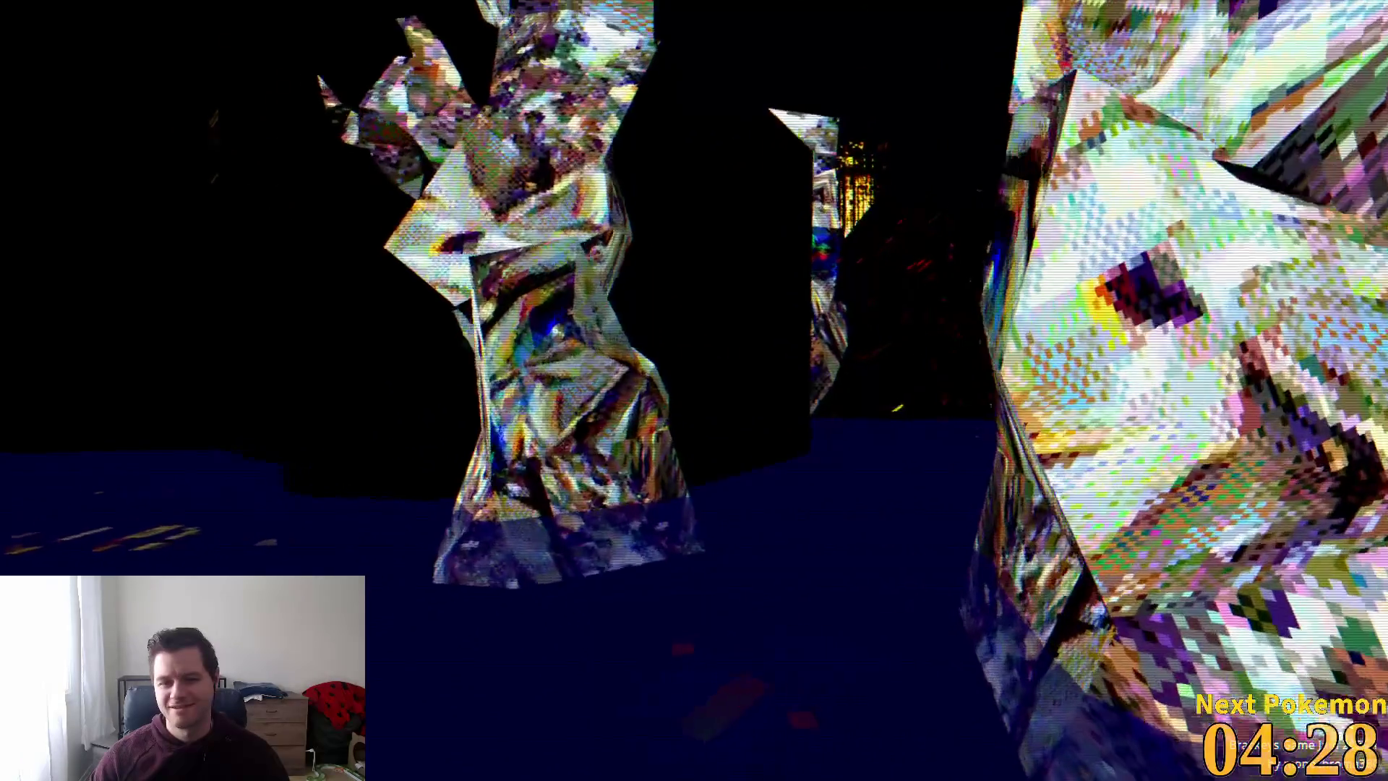
pyautogui.press('w')
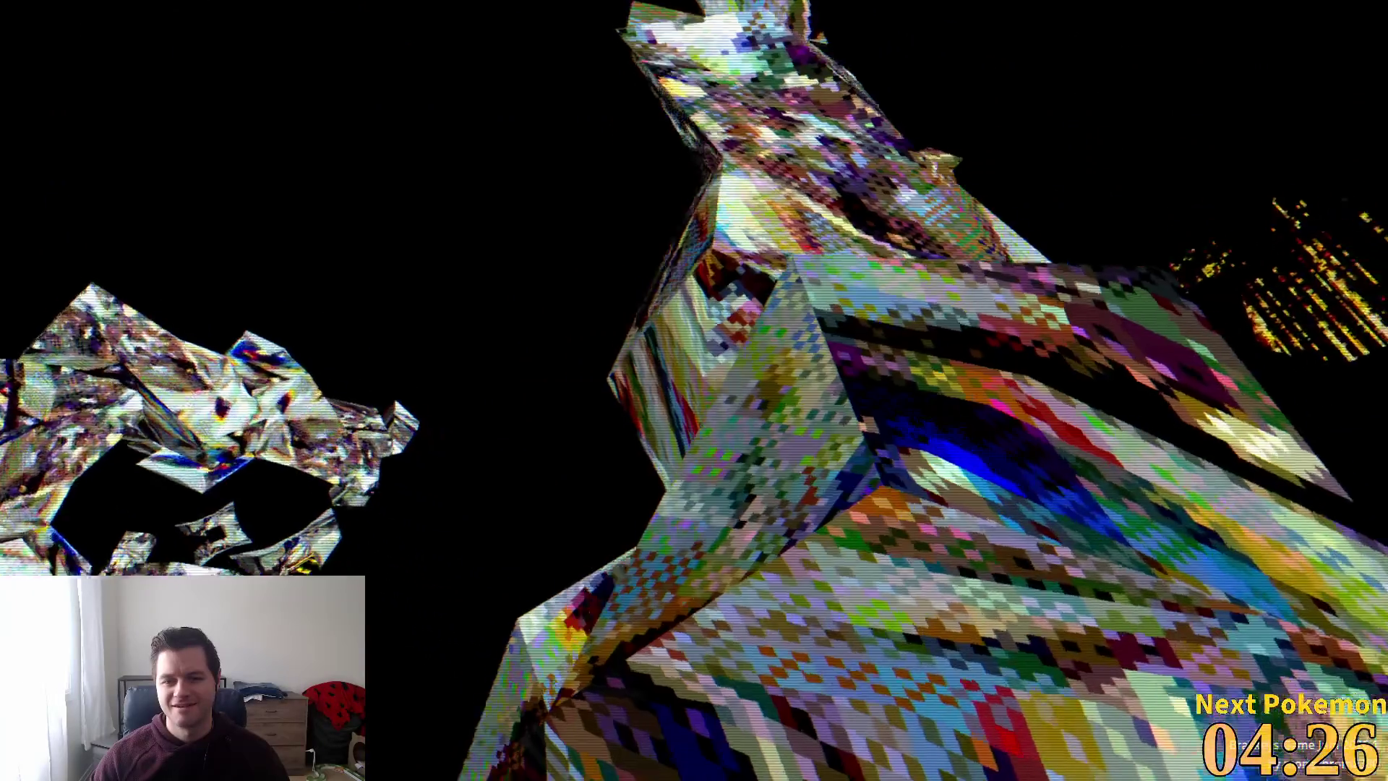
pyautogui.press('w')
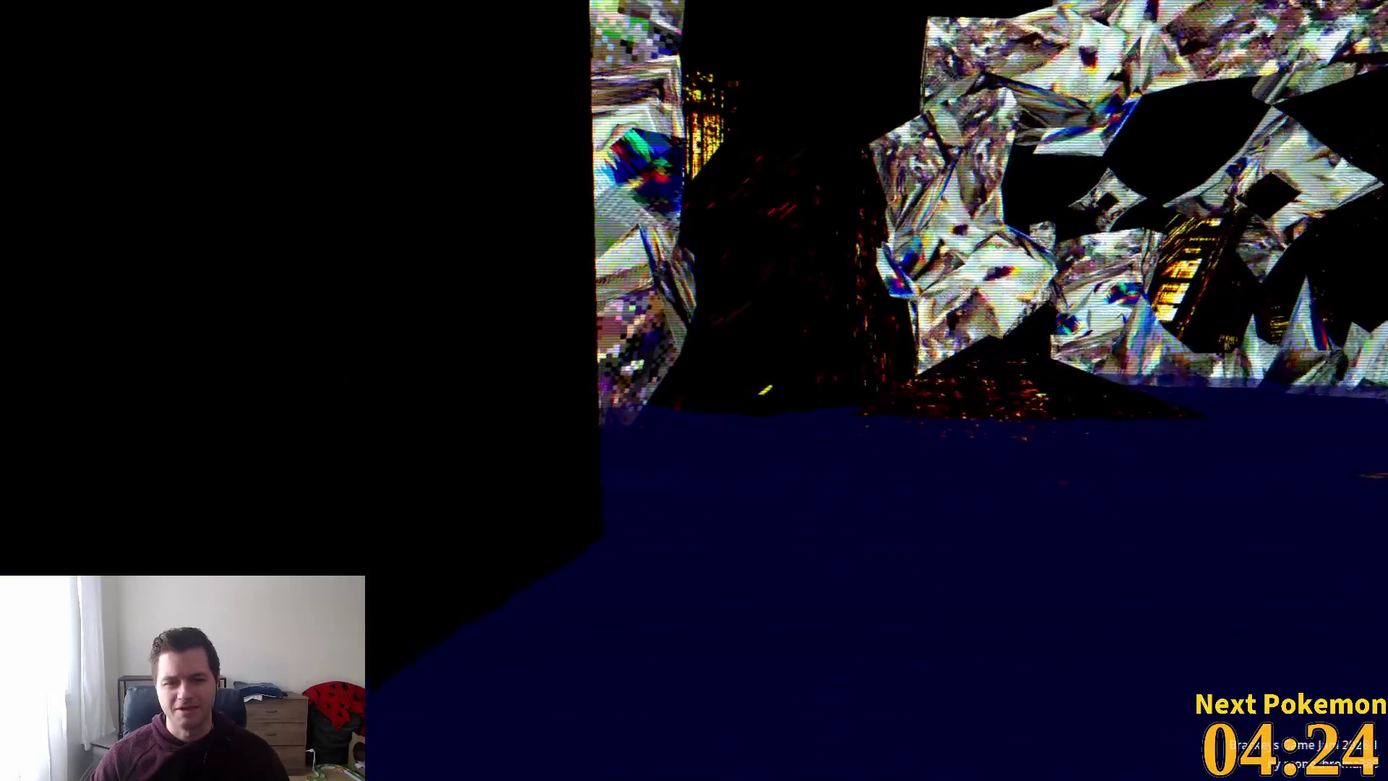
pyautogui.press('w')
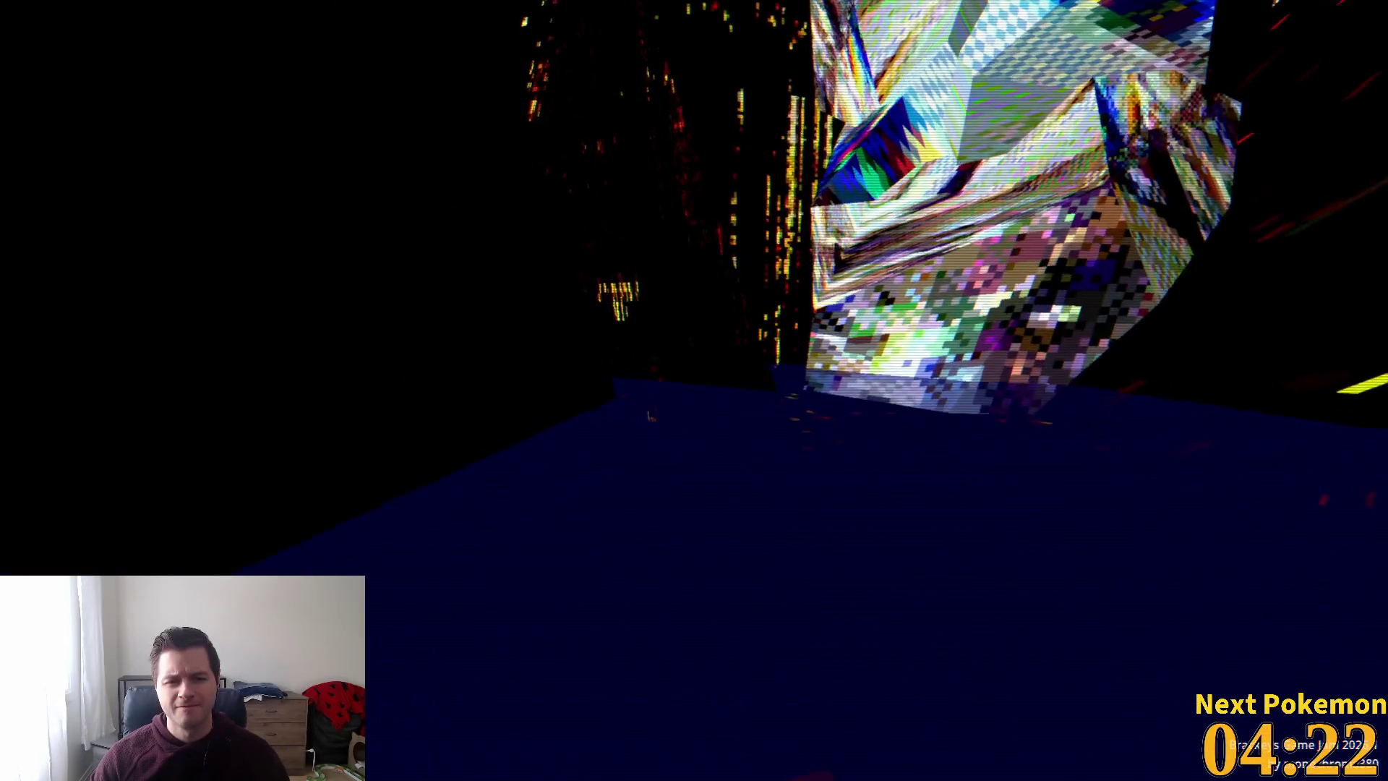
pyautogui.press('w')
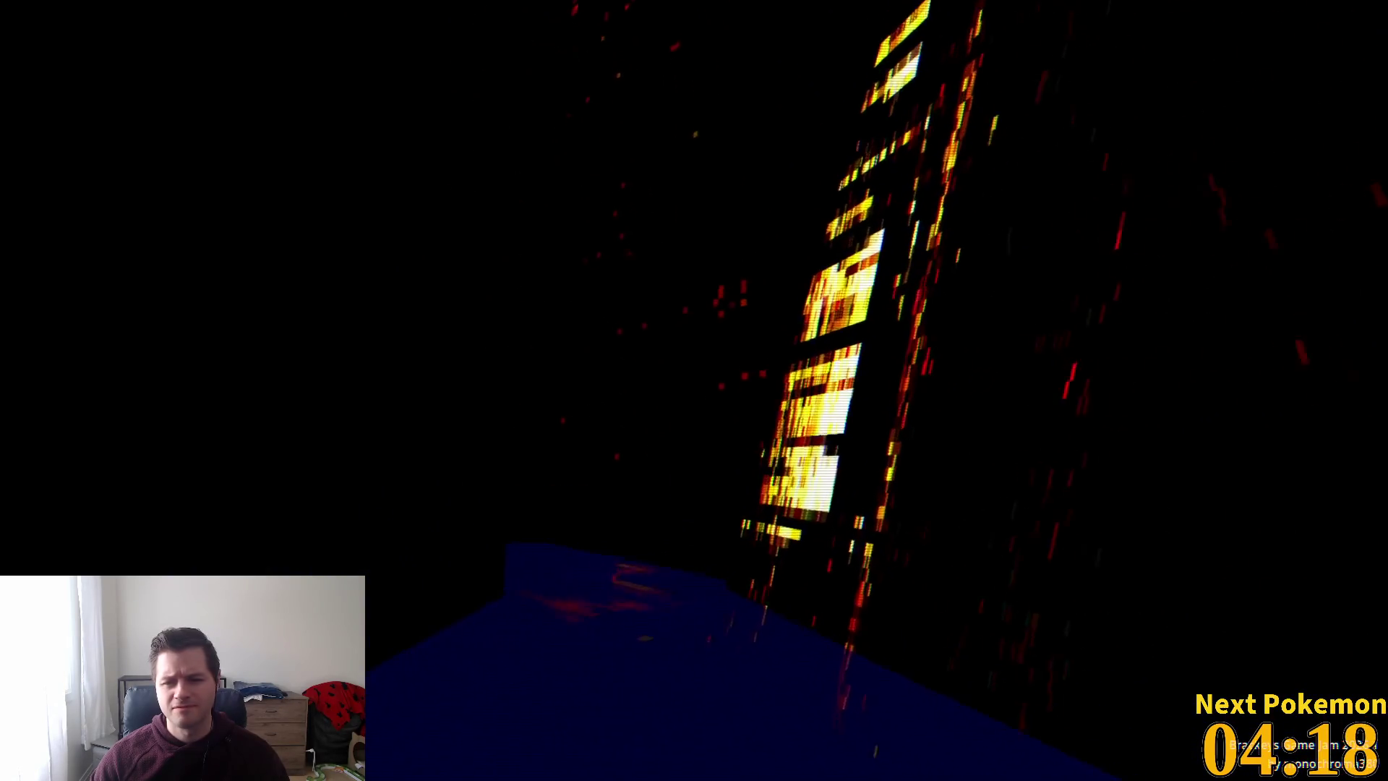
# - Cross the glowing tower, pass through the patterned crystal and reach the lone crystal
pyautogui.press('w')
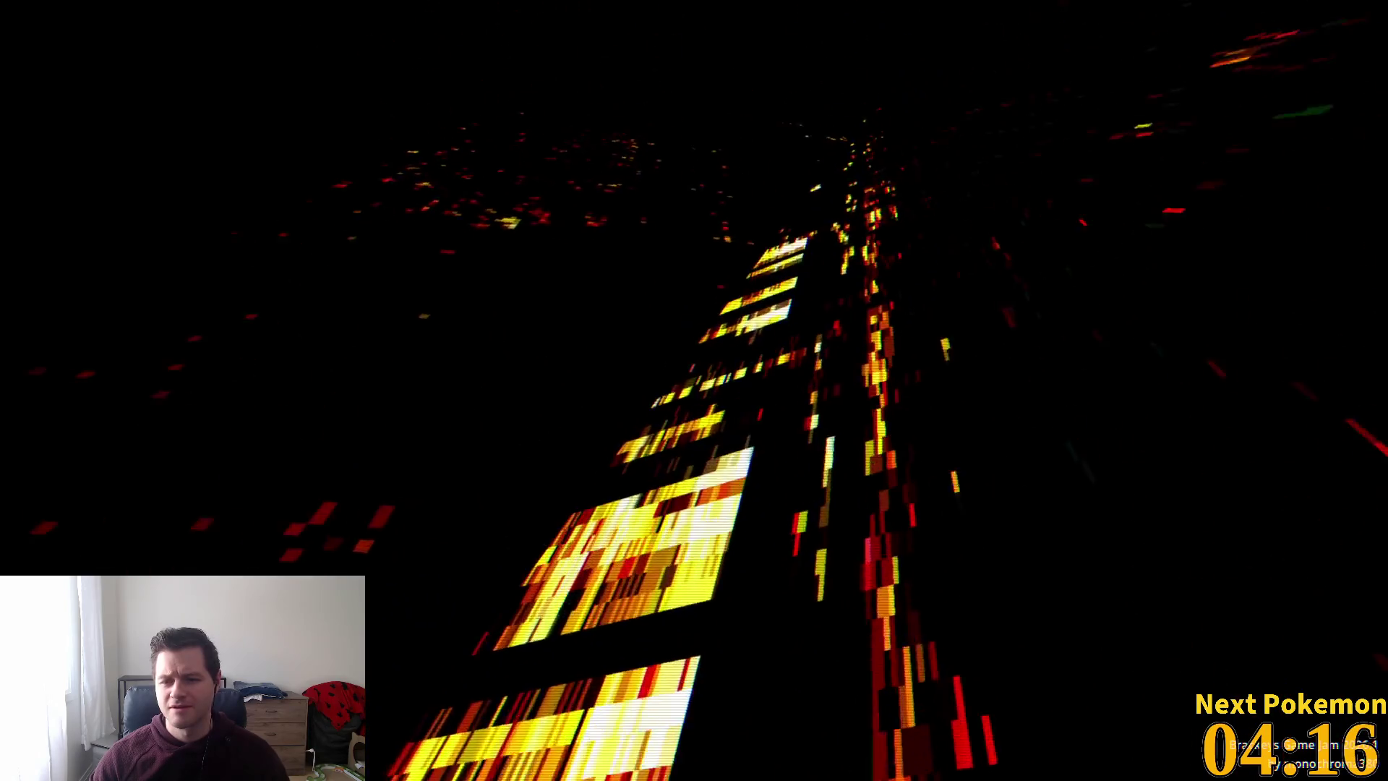
pyautogui.press('w')
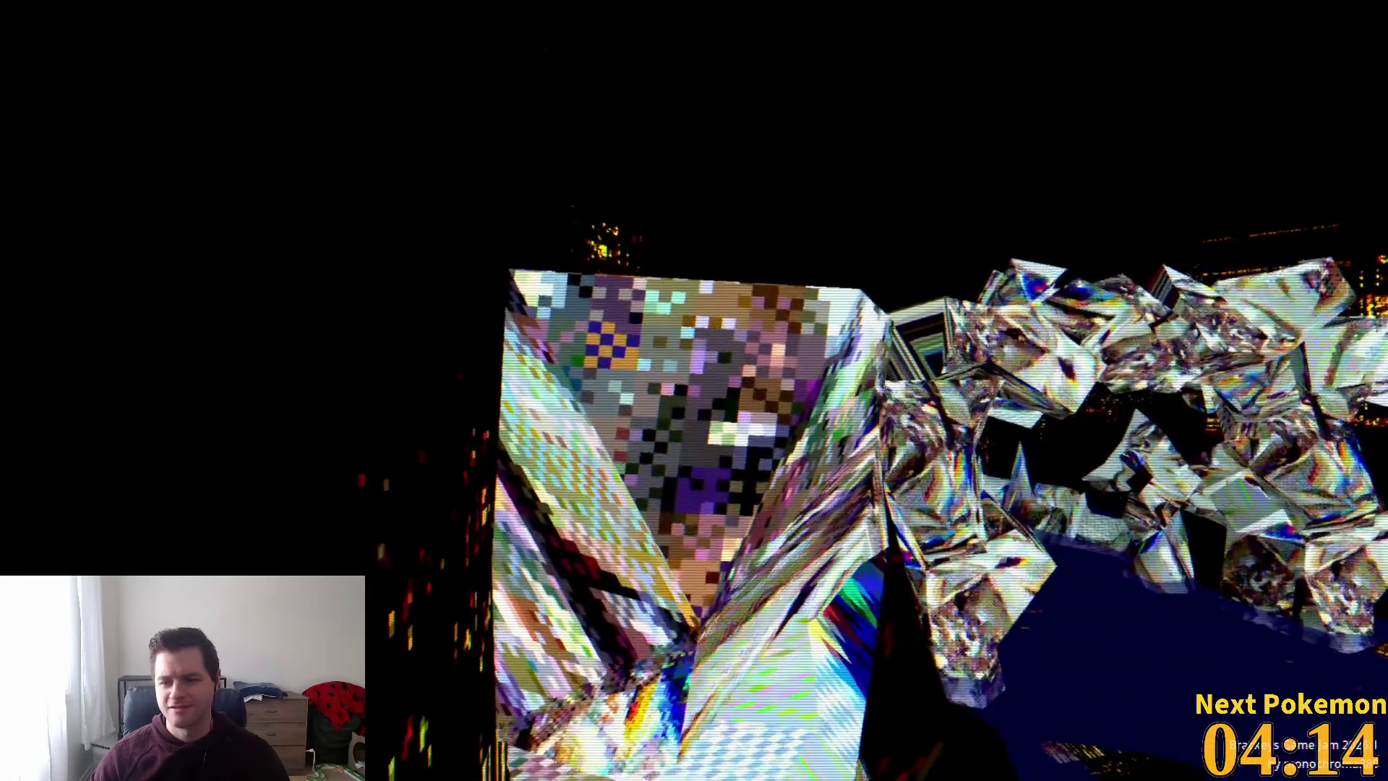
pyautogui.press('w')
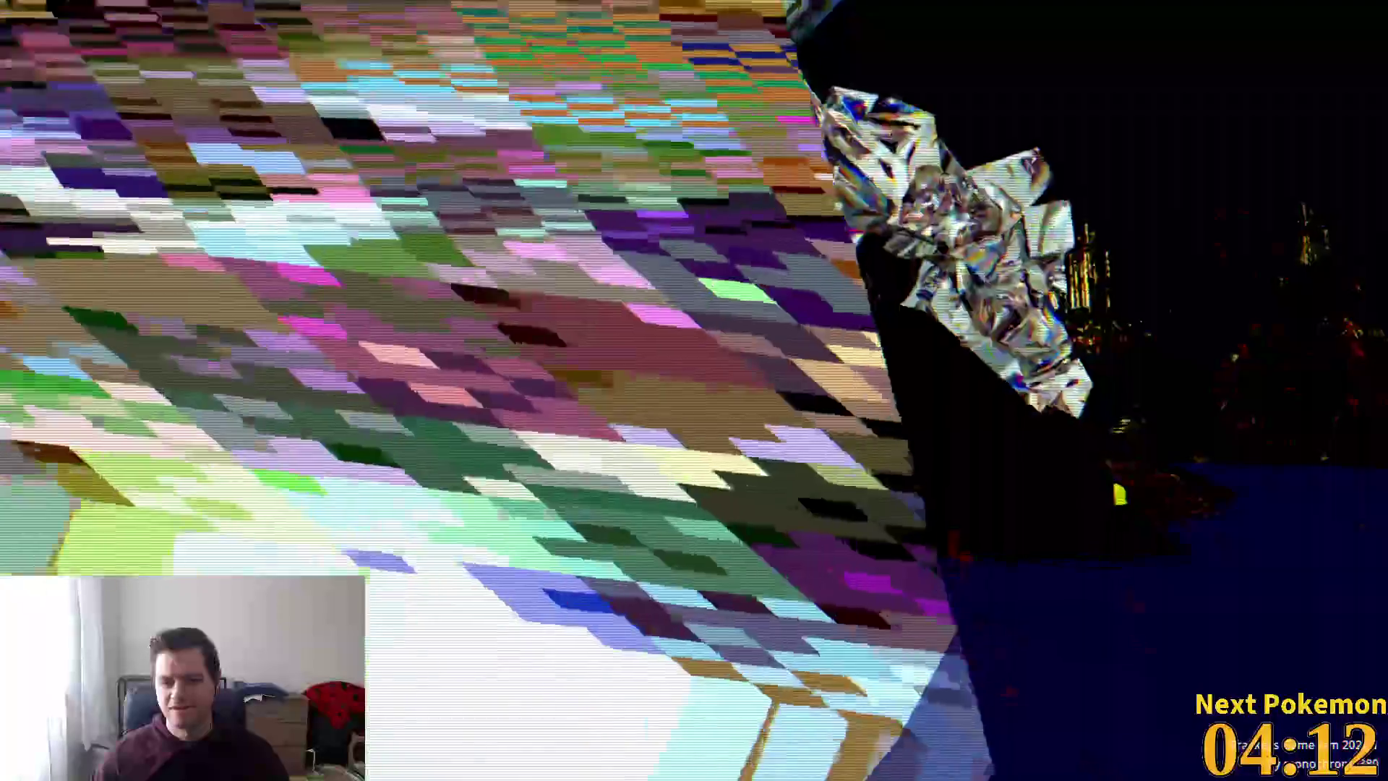
pyautogui.press('w')
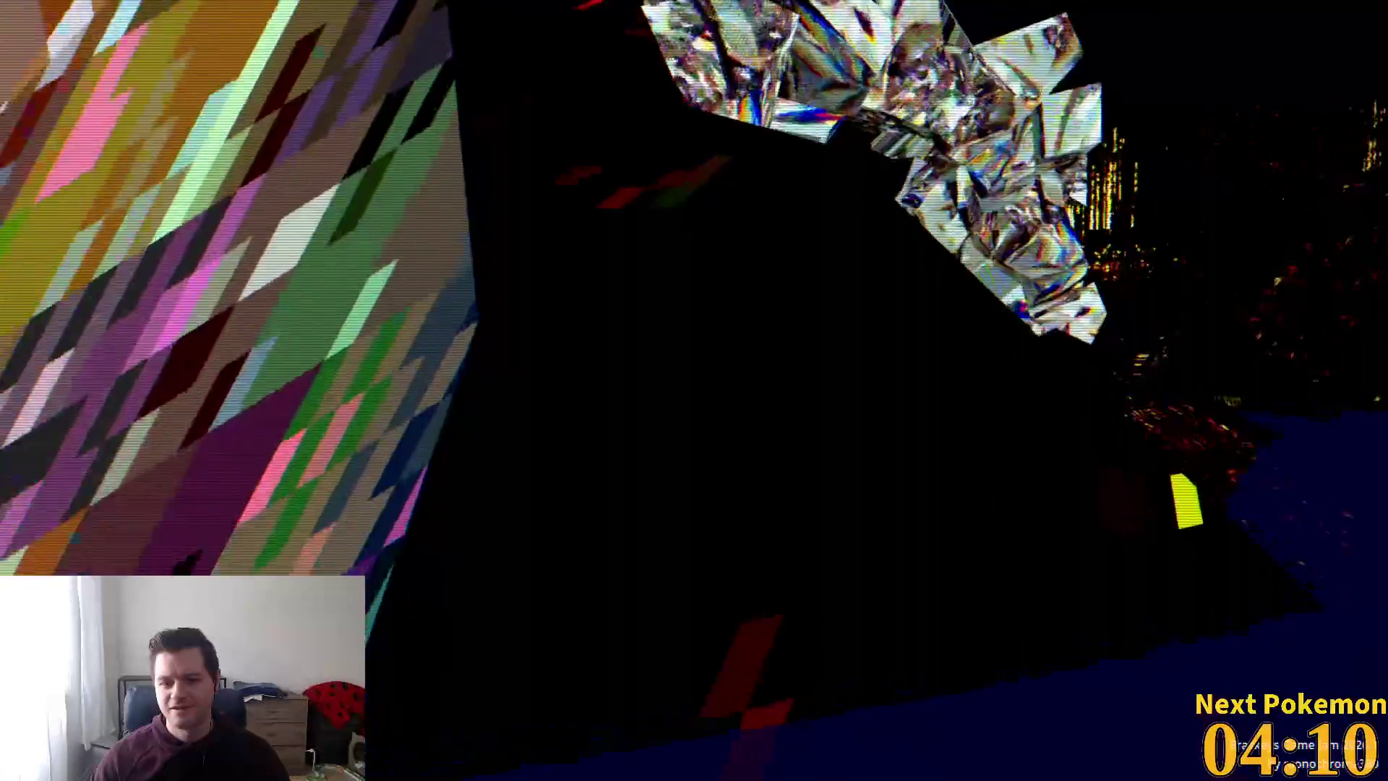
pyautogui.press('a')
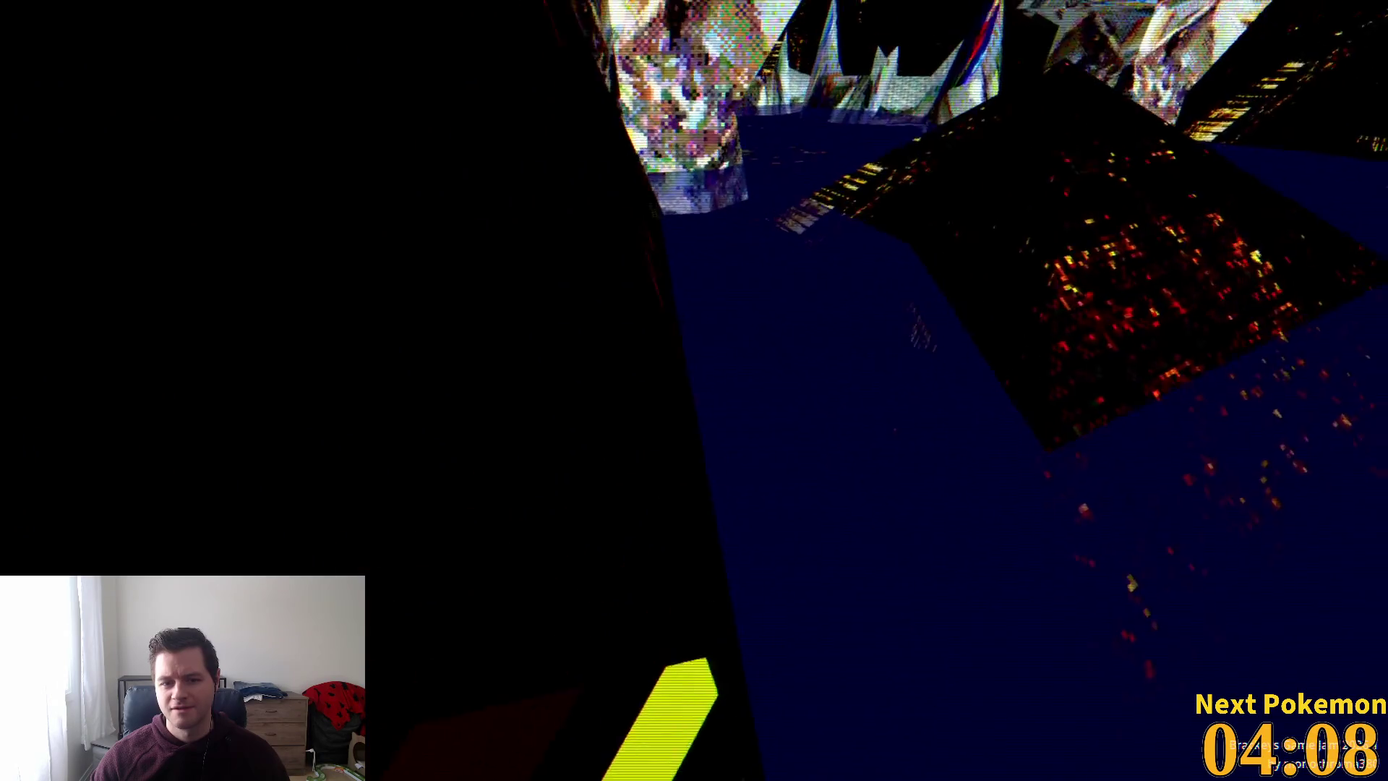
pyautogui.press('d')
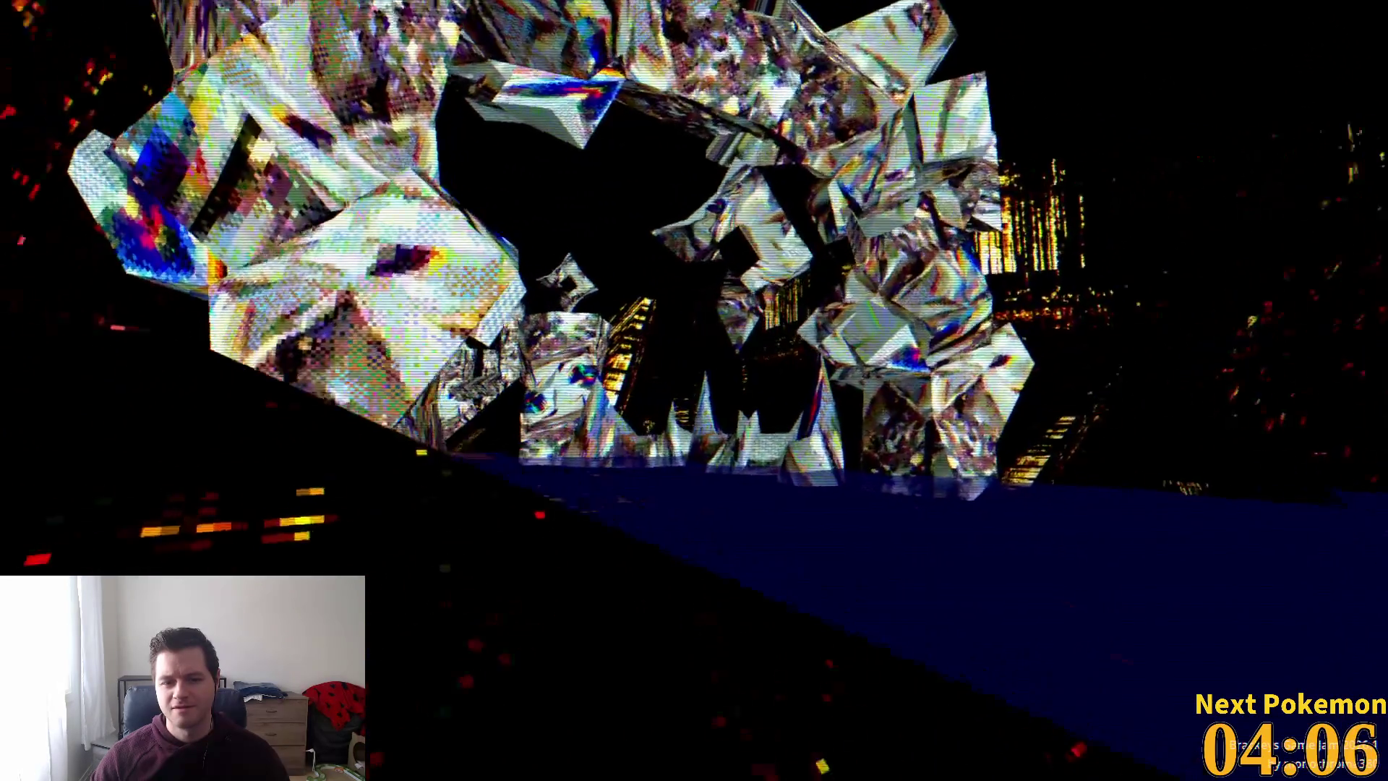
pyautogui.press('w')
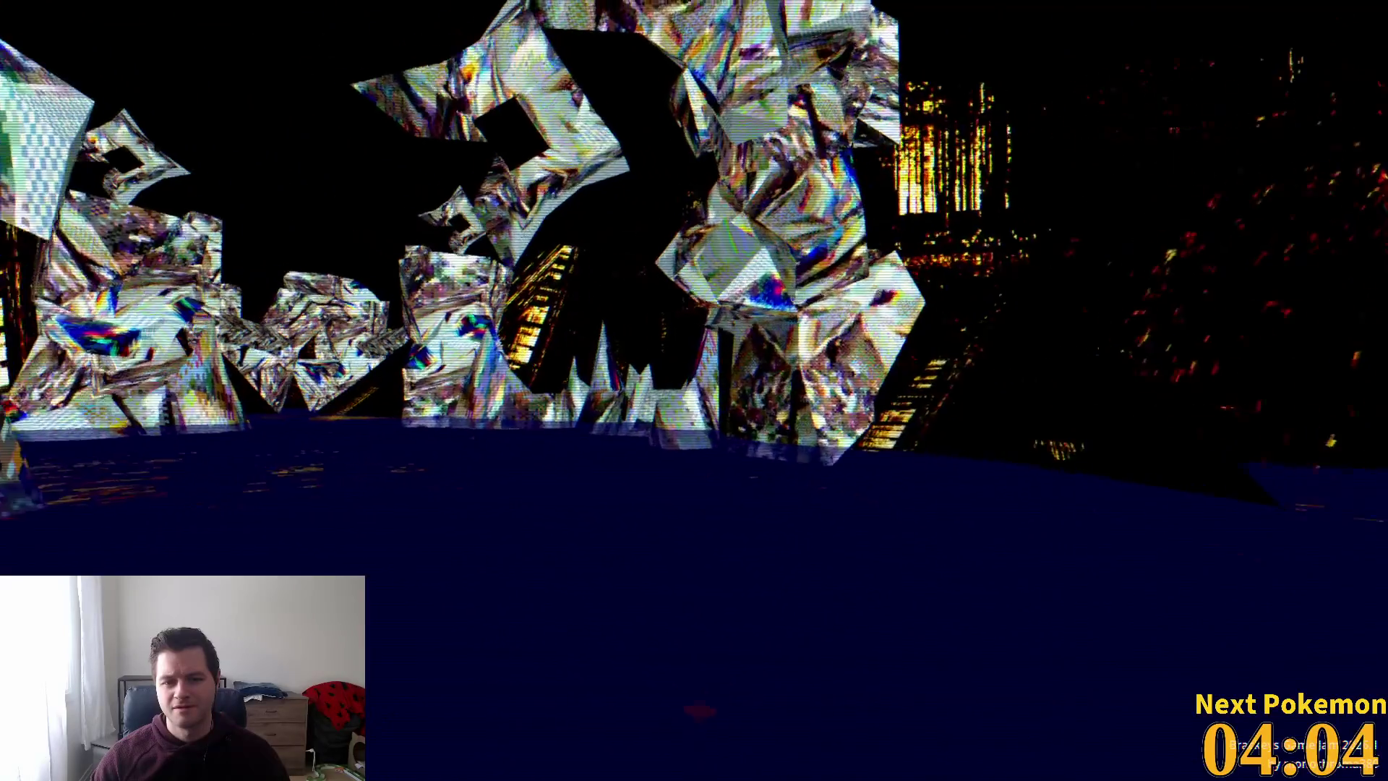
pyautogui.press('w')
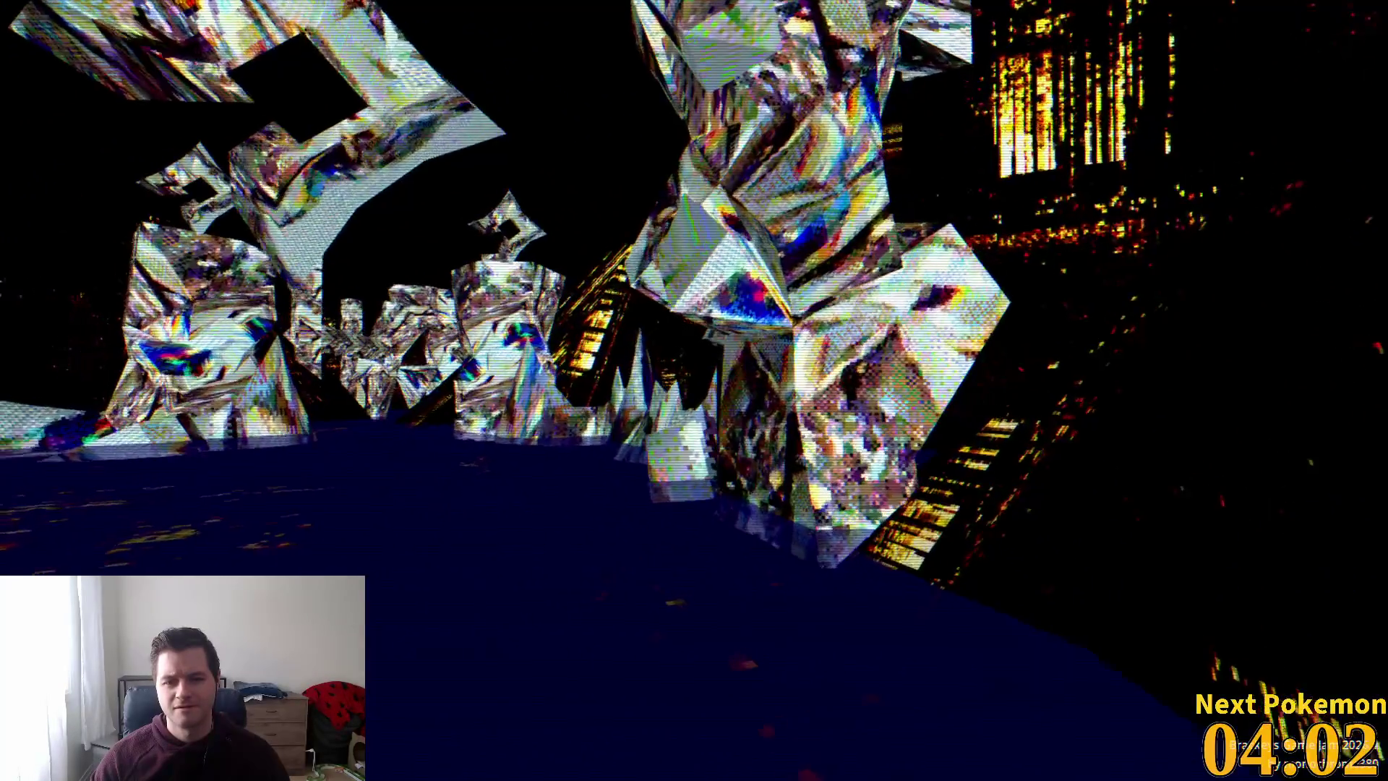
pyautogui.press('w')
pyautogui.press('w')
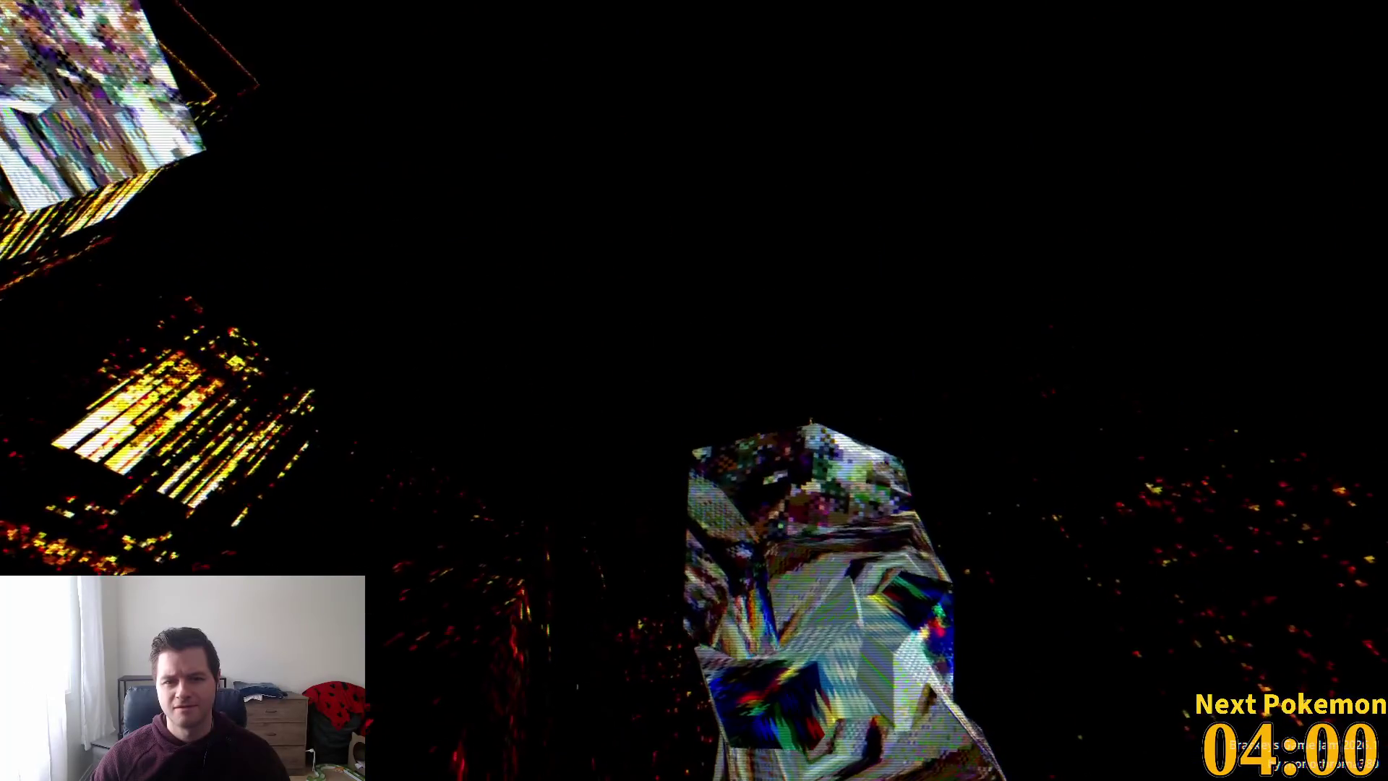
pyautogui.press('w')
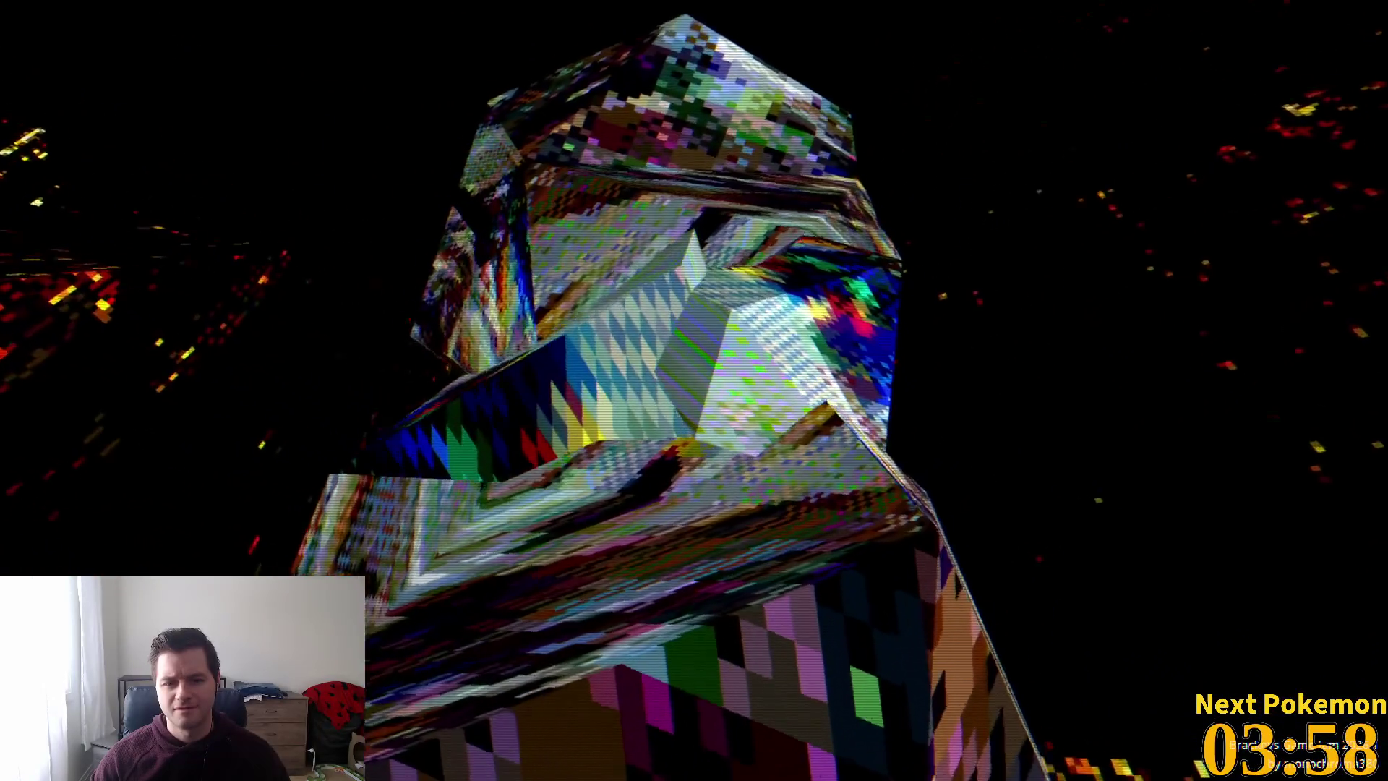
pyautogui.press('w')
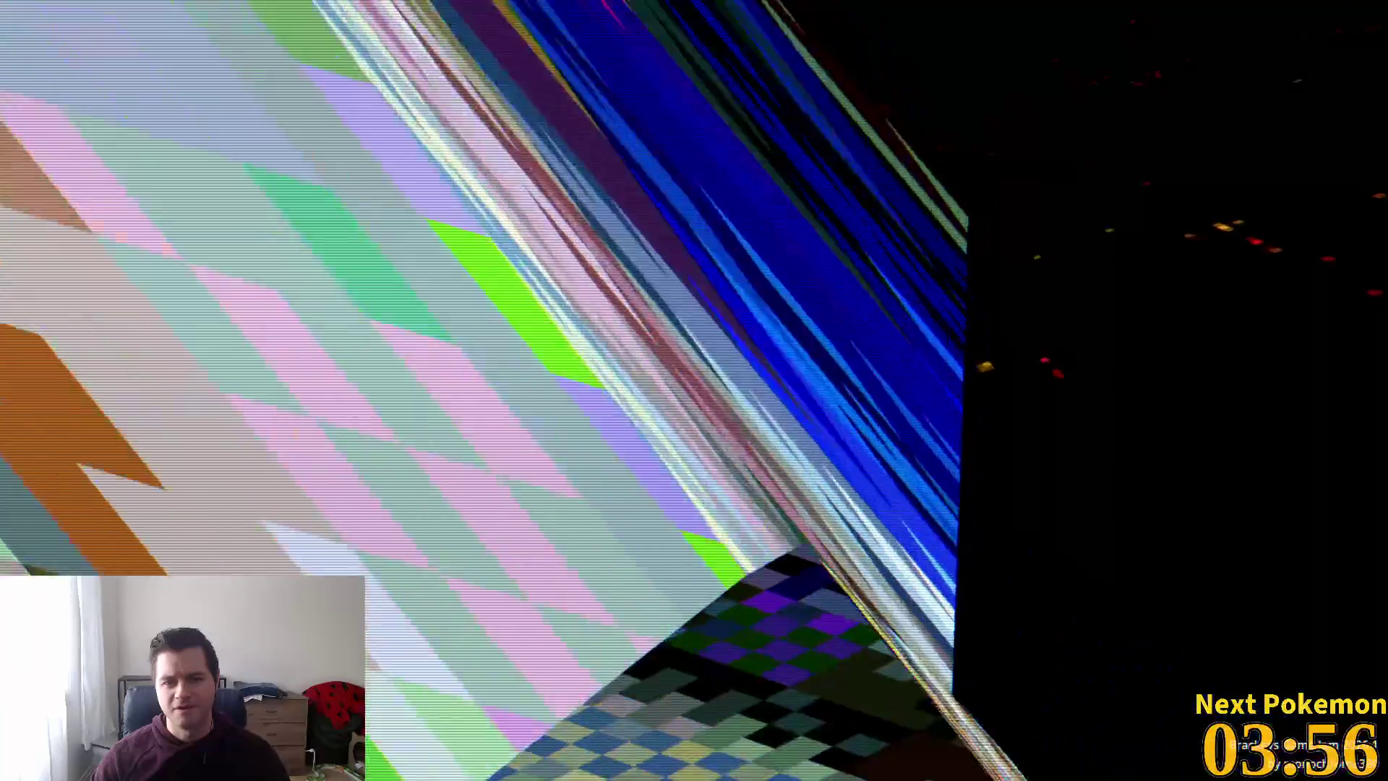
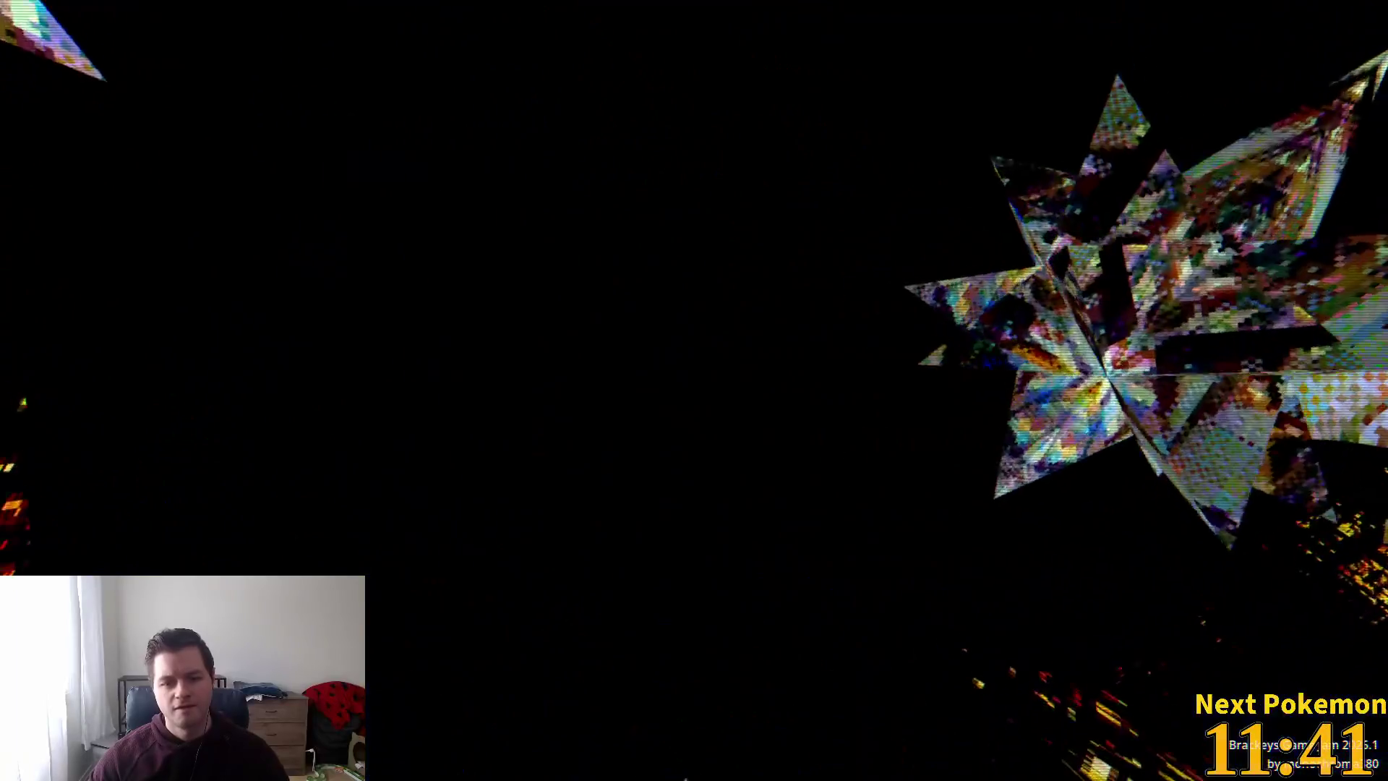
# - Leave the fullscreen game and scroll down to the Credits and Comments to start a comment
pyautogui.press('Escape')
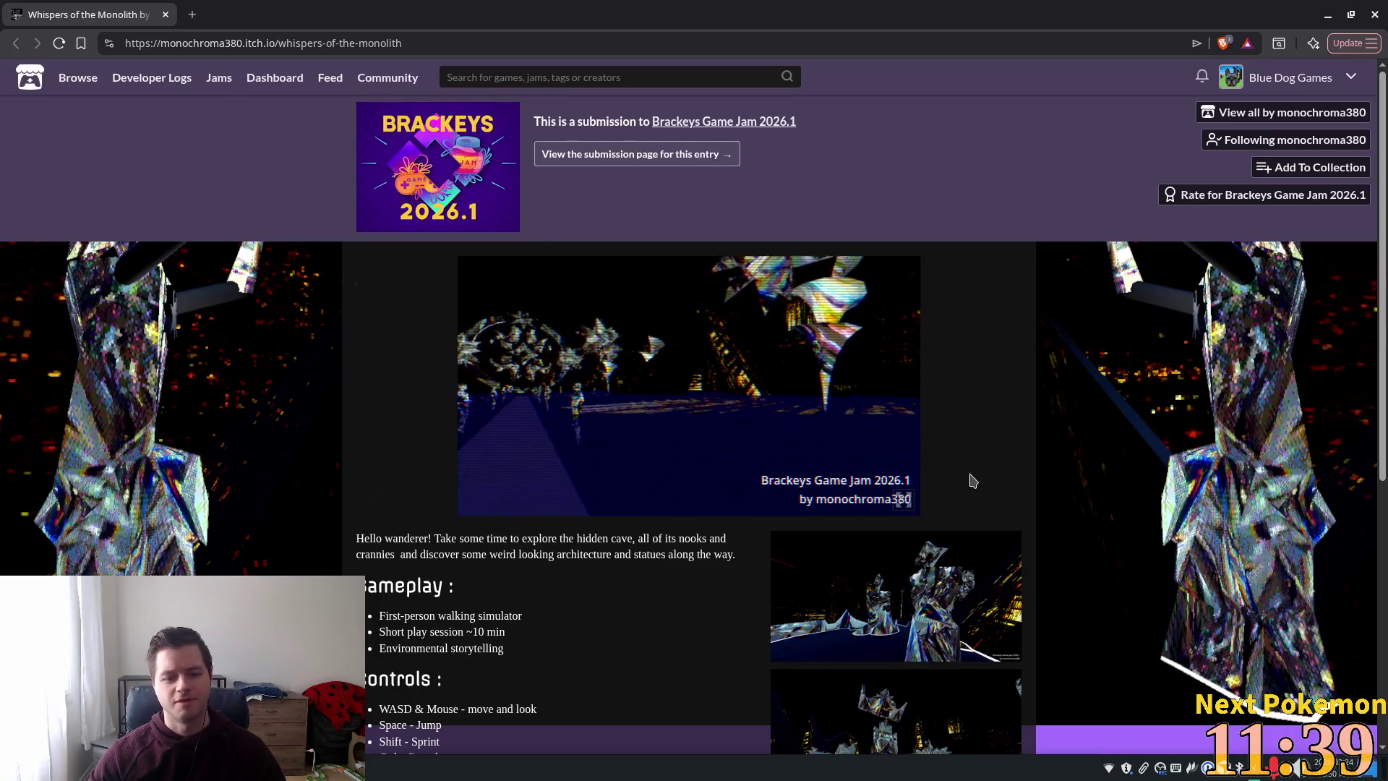
pyautogui.scroll(-2, 972, 481)
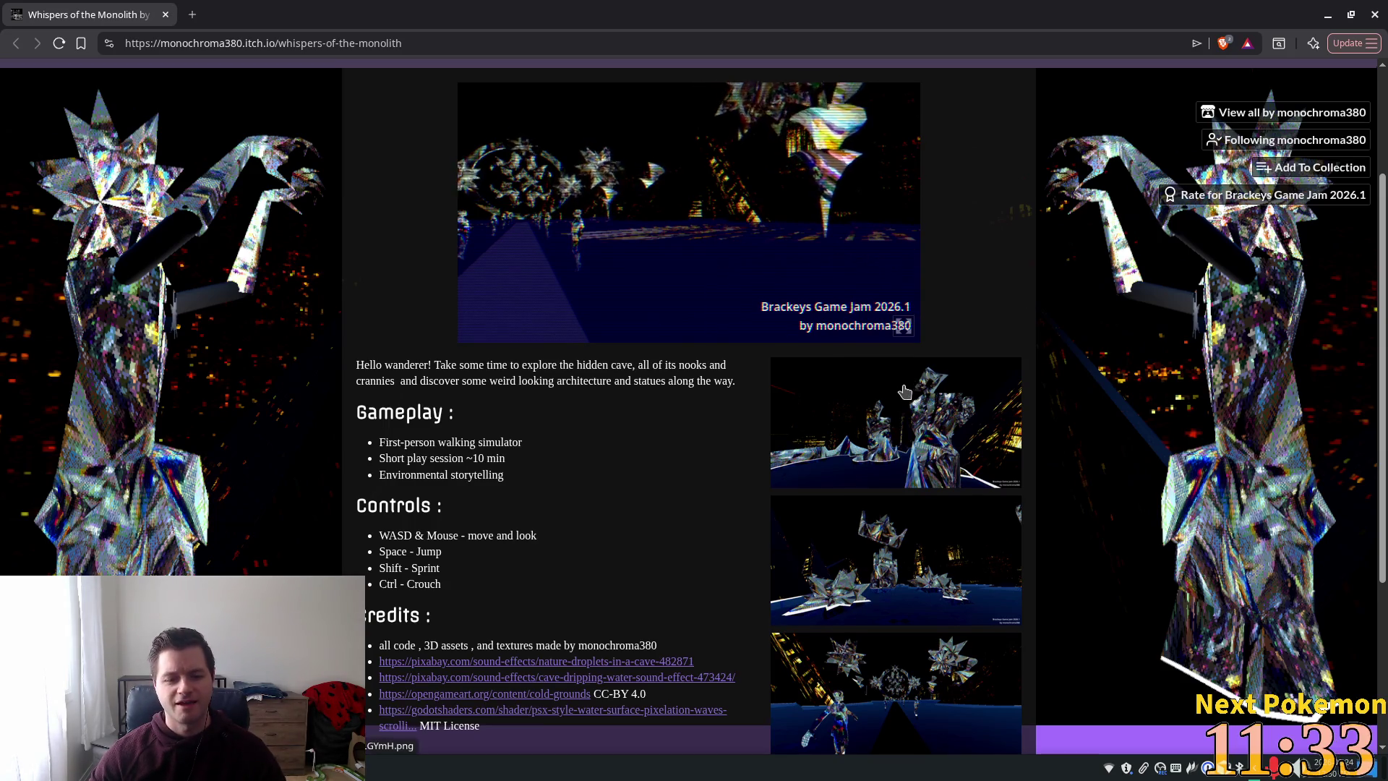
pyautogui.scroll(-2, 904, 391)
pyautogui.scroll(2, 658, 365)
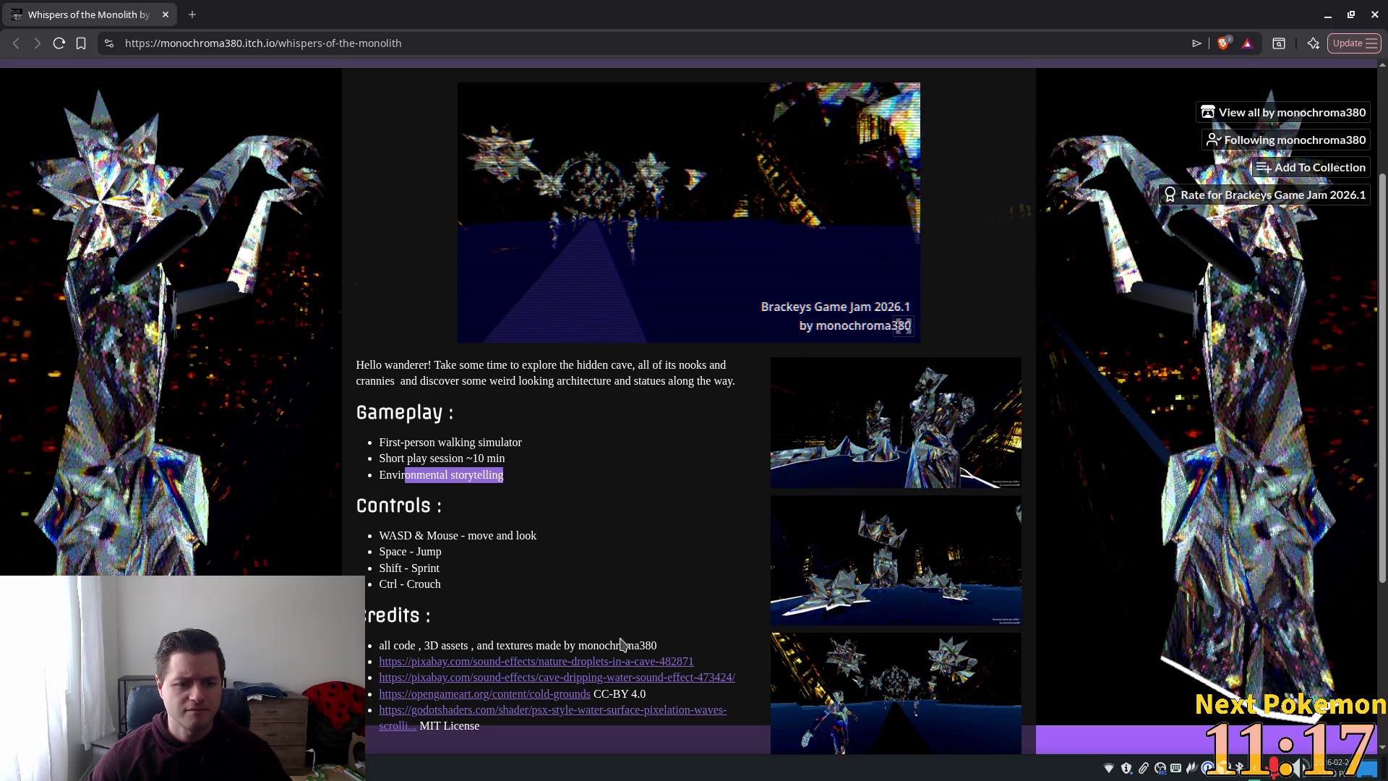
pyautogui.scroll(-3, 620, 644)
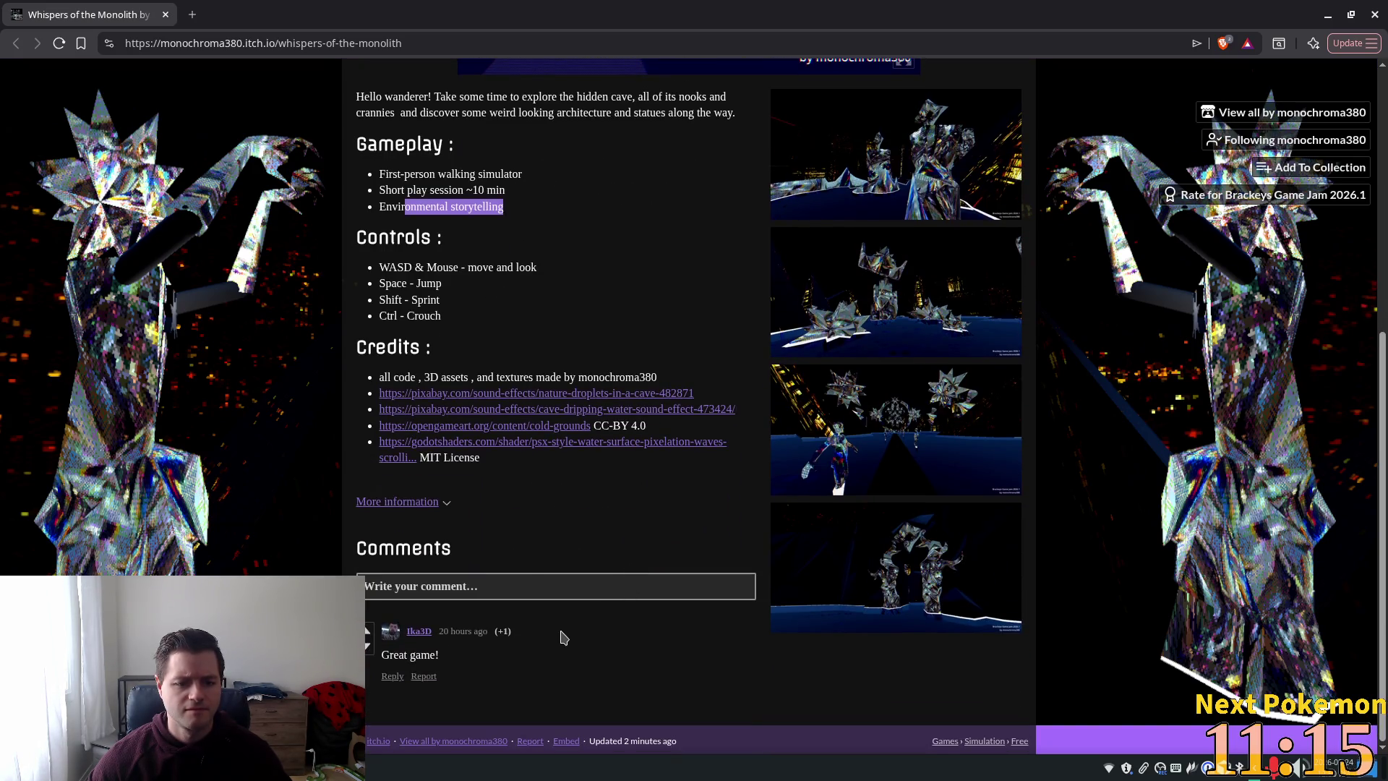
pyautogui.click(475, 586)
pyautogui.write('Cool exploration and atmosph')
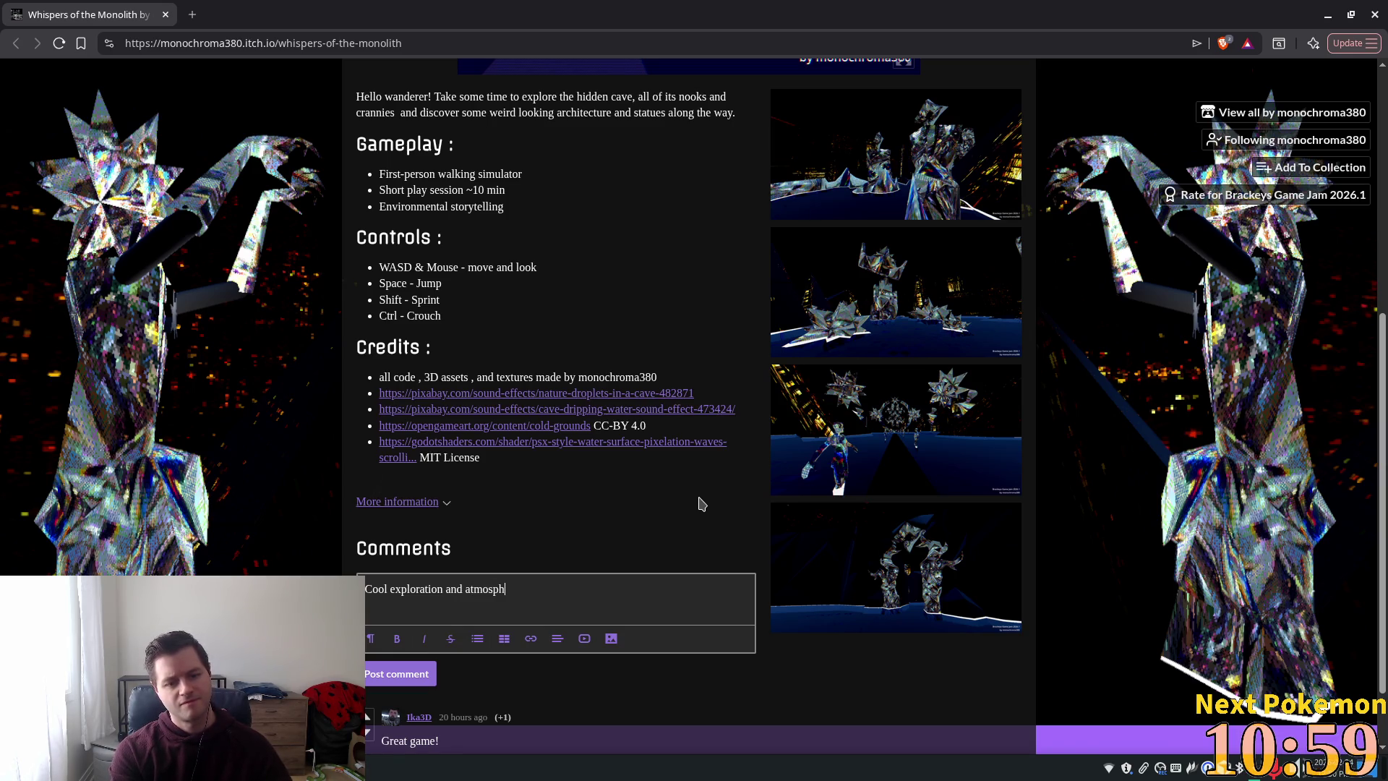
# - Post the comment 'Cool exploration and atmosphere :D', then minimize the browser
pyautogui.write('er')
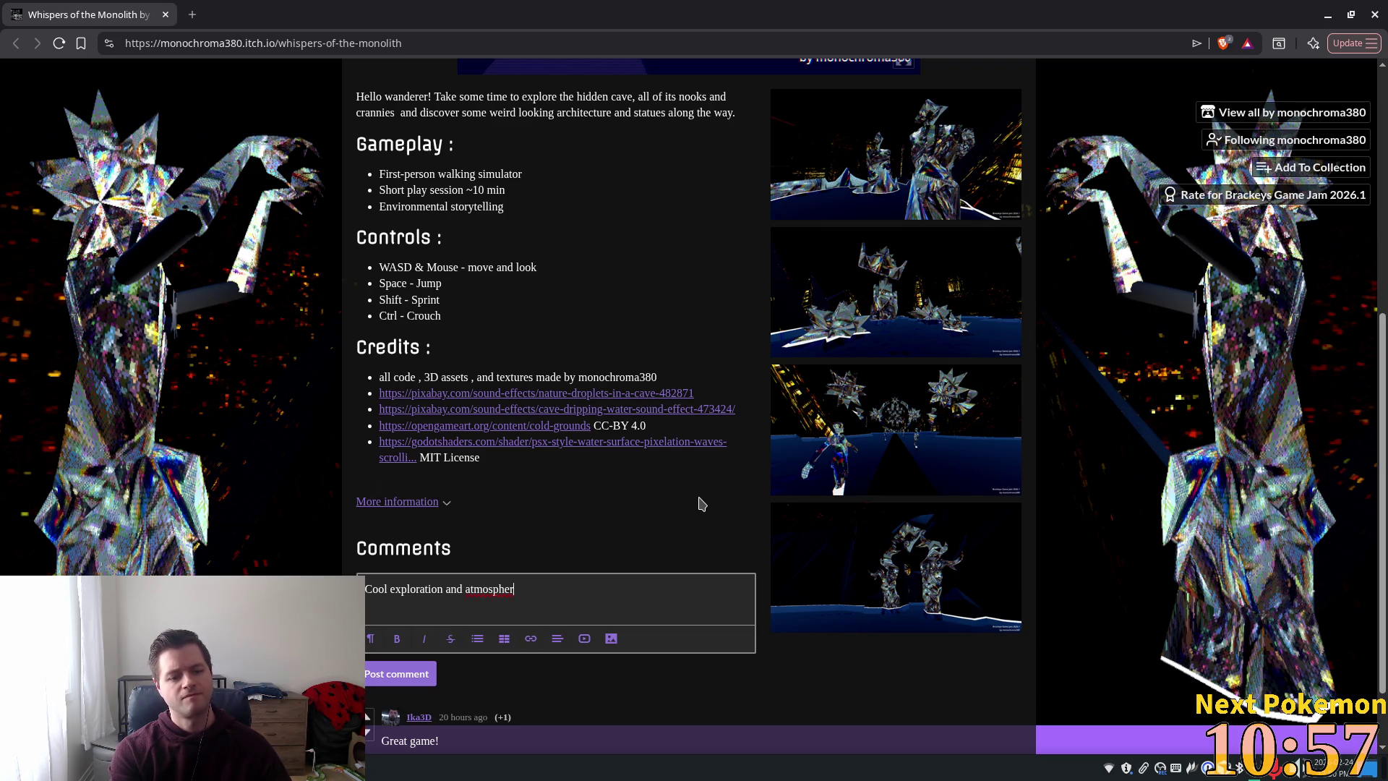
pyautogui.write('e :D')
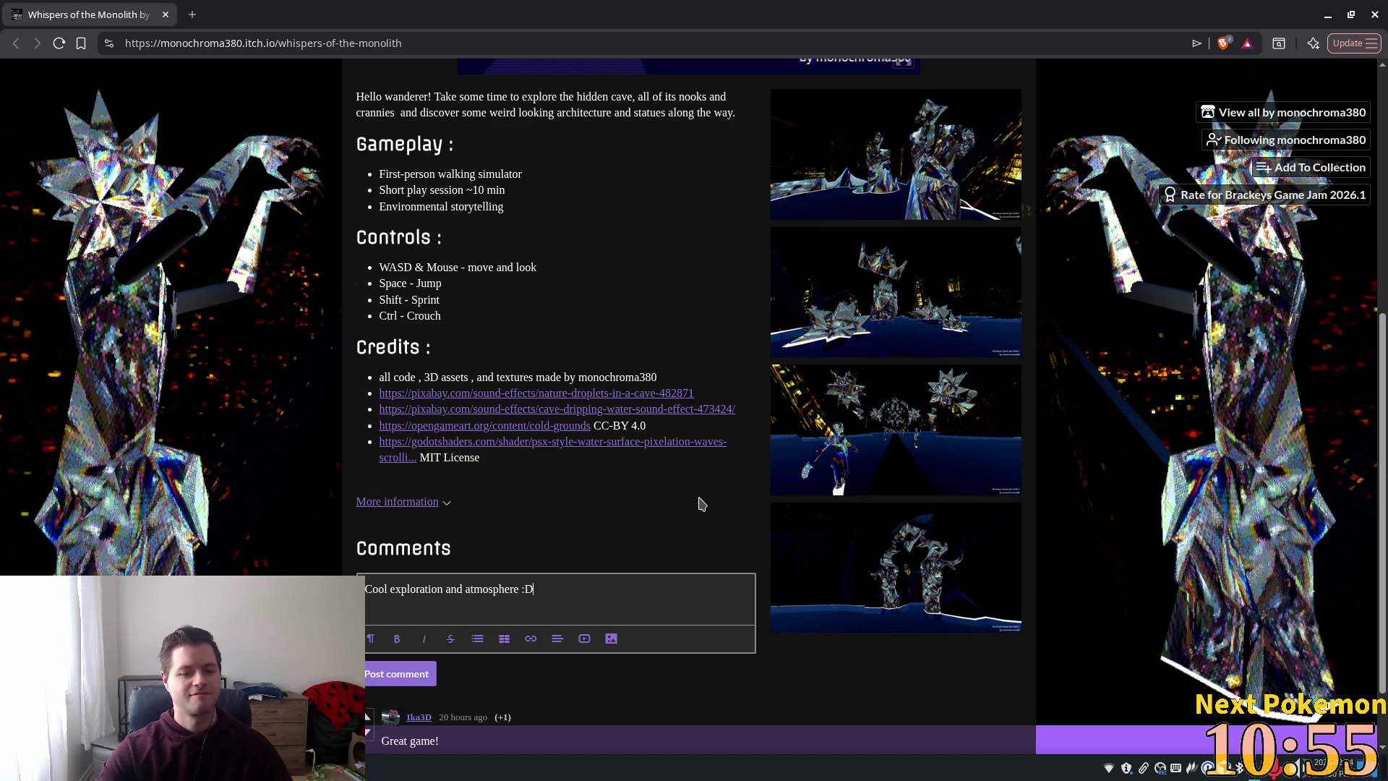
pyautogui.click(397, 676)
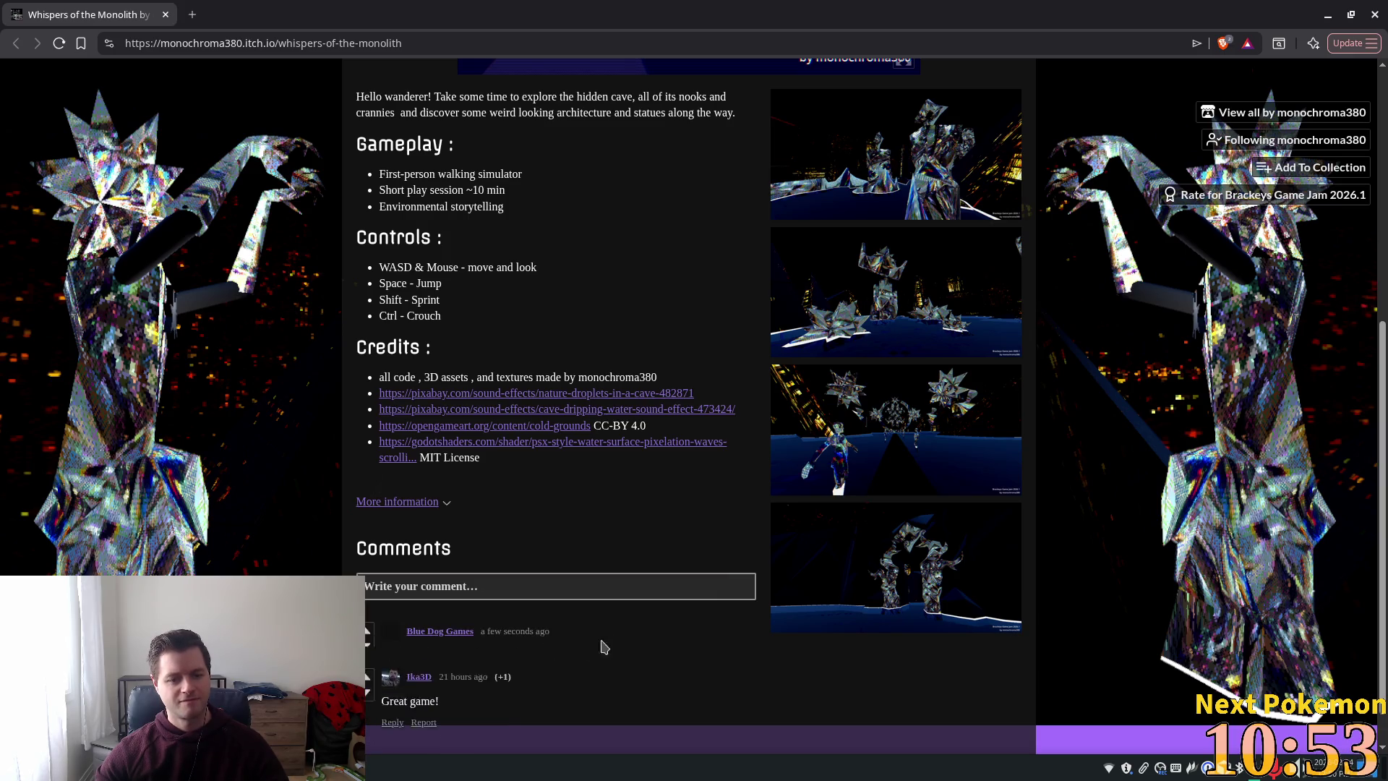
pyautogui.scroll(-1, 745, 542)
pyautogui.scroll(1, 715, 207)
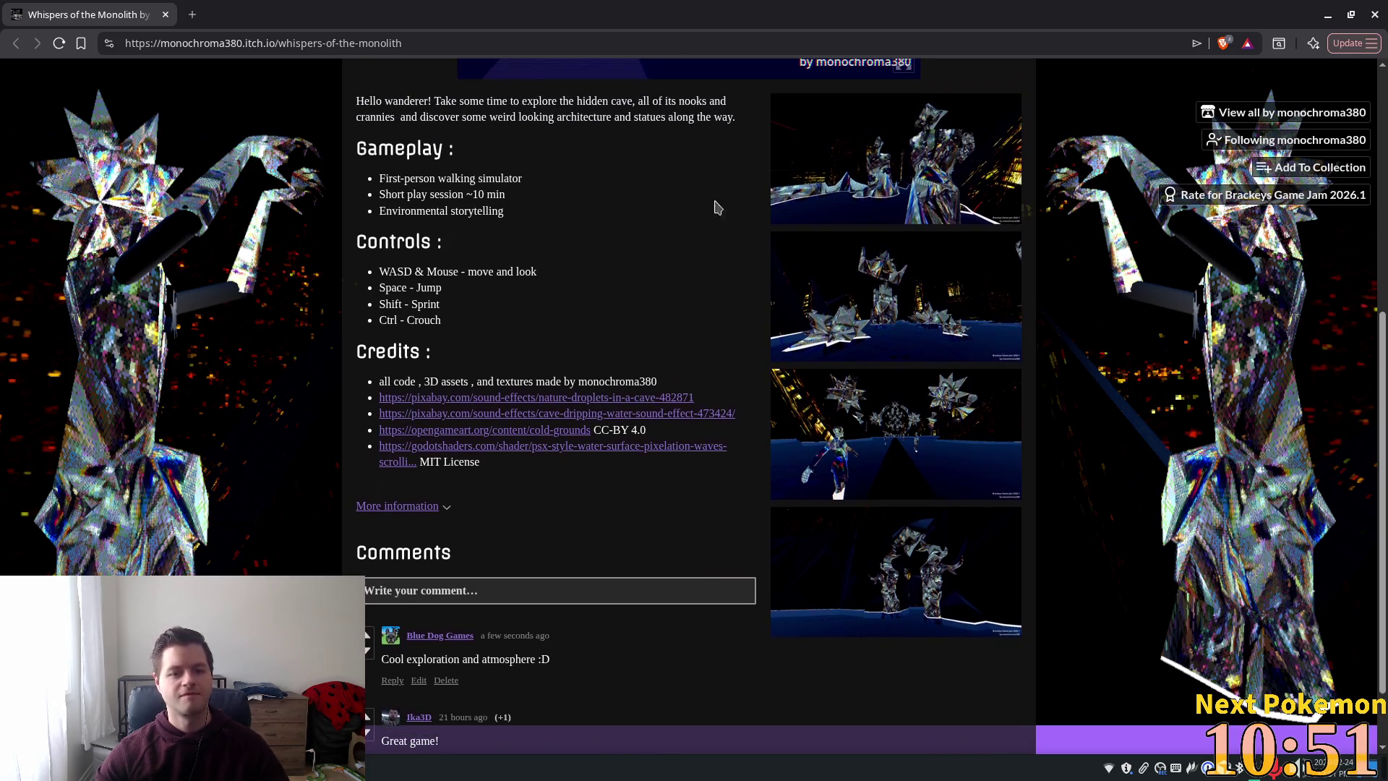
pyautogui.click(165, 14)
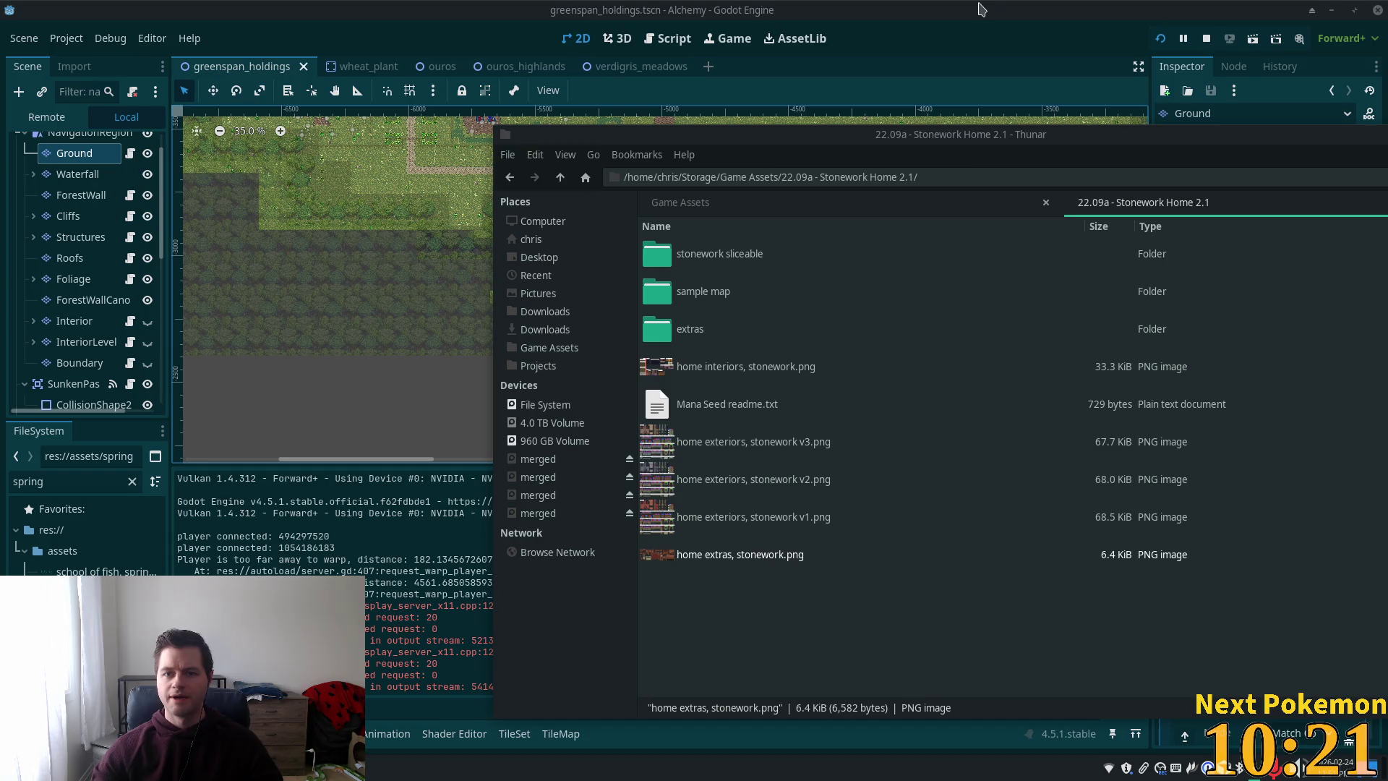
# - Focus the Godot editor and zoom the greenspan_holdings map out to about 12%
pyautogui.click(976, 43)
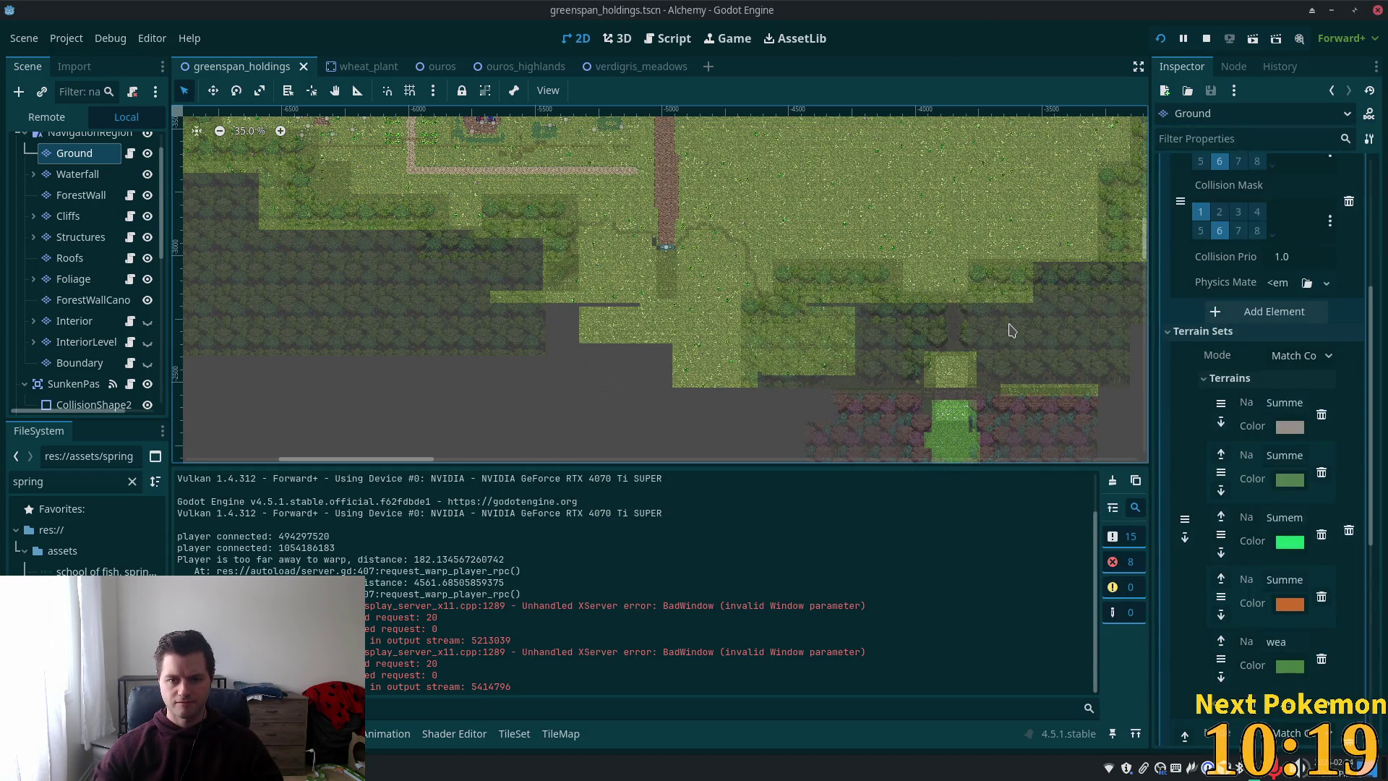
pyautogui.scroll(-2, 962, 355)
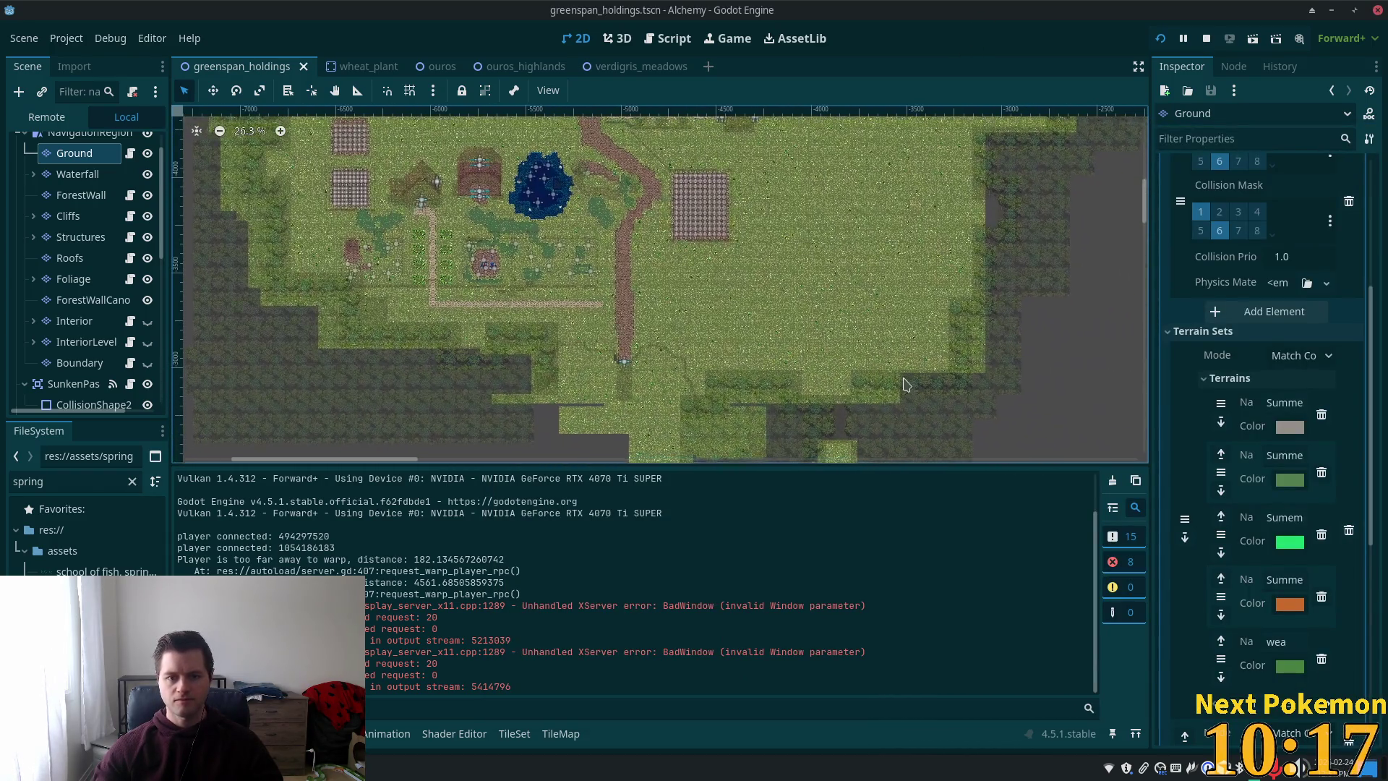
pyautogui.scroll(-3, 903, 380)
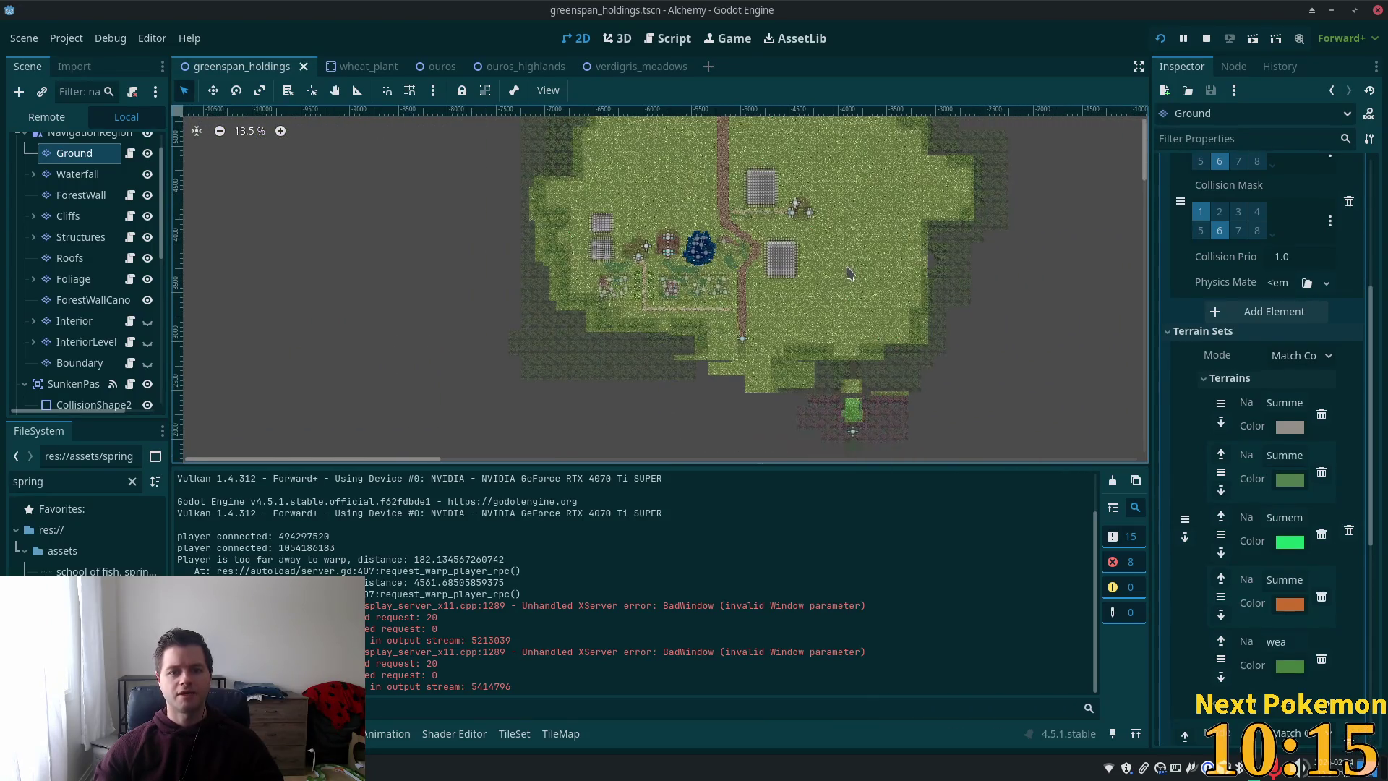
pyautogui.scroll(-1, 849, 272)
pyautogui.scroll(1, 687, 552)
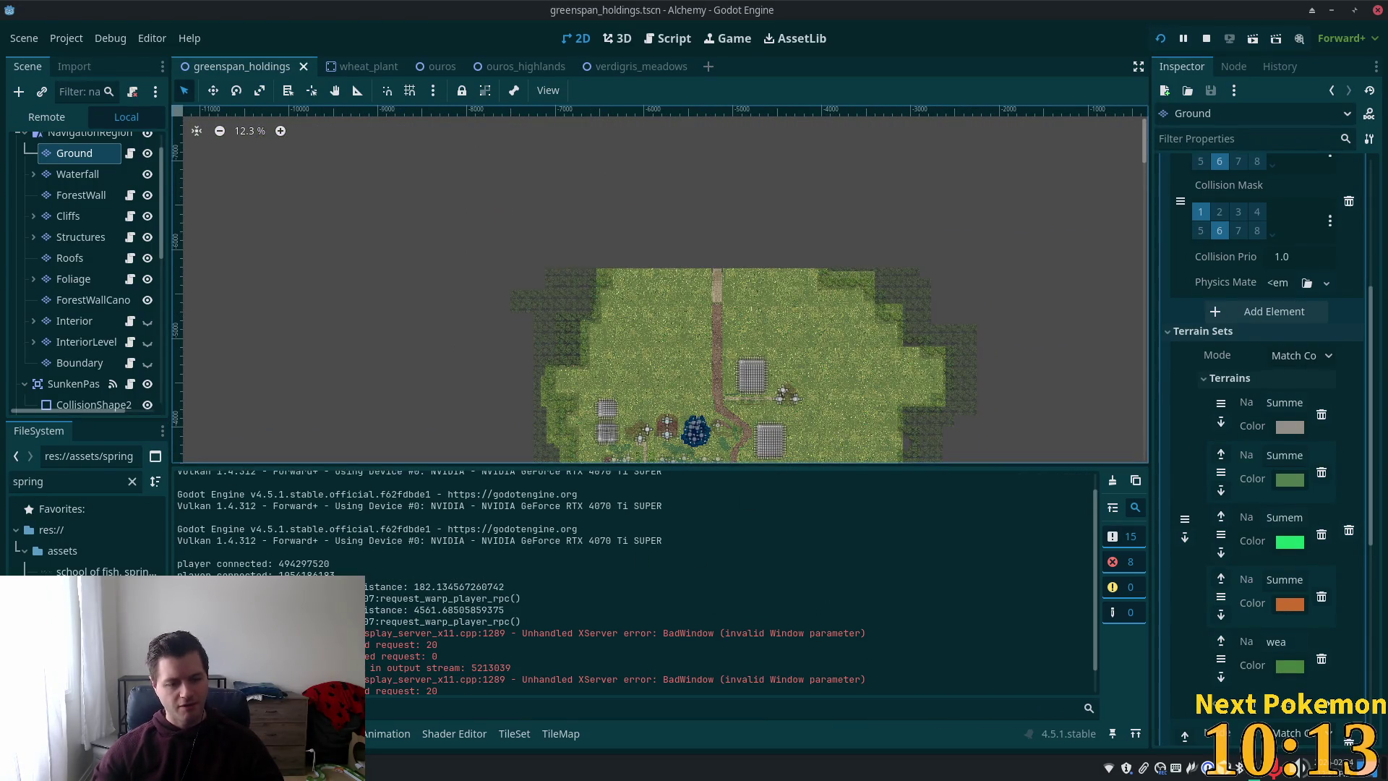
pyautogui.hotkey('alt', 'Tab')
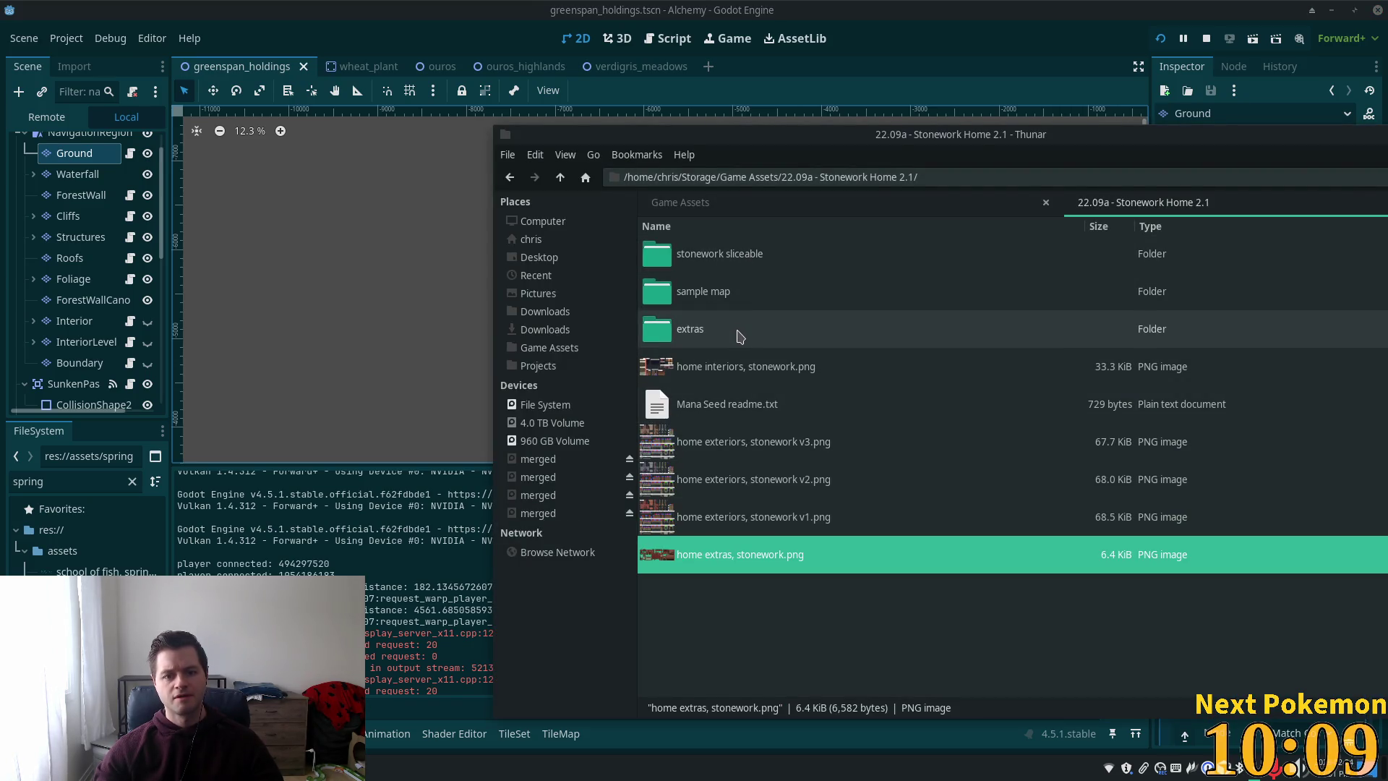
# - View the stonework help sheet in the Stonework Home extras folder, then go up to Game Assets
pyautogui.doubleClick(739, 335)
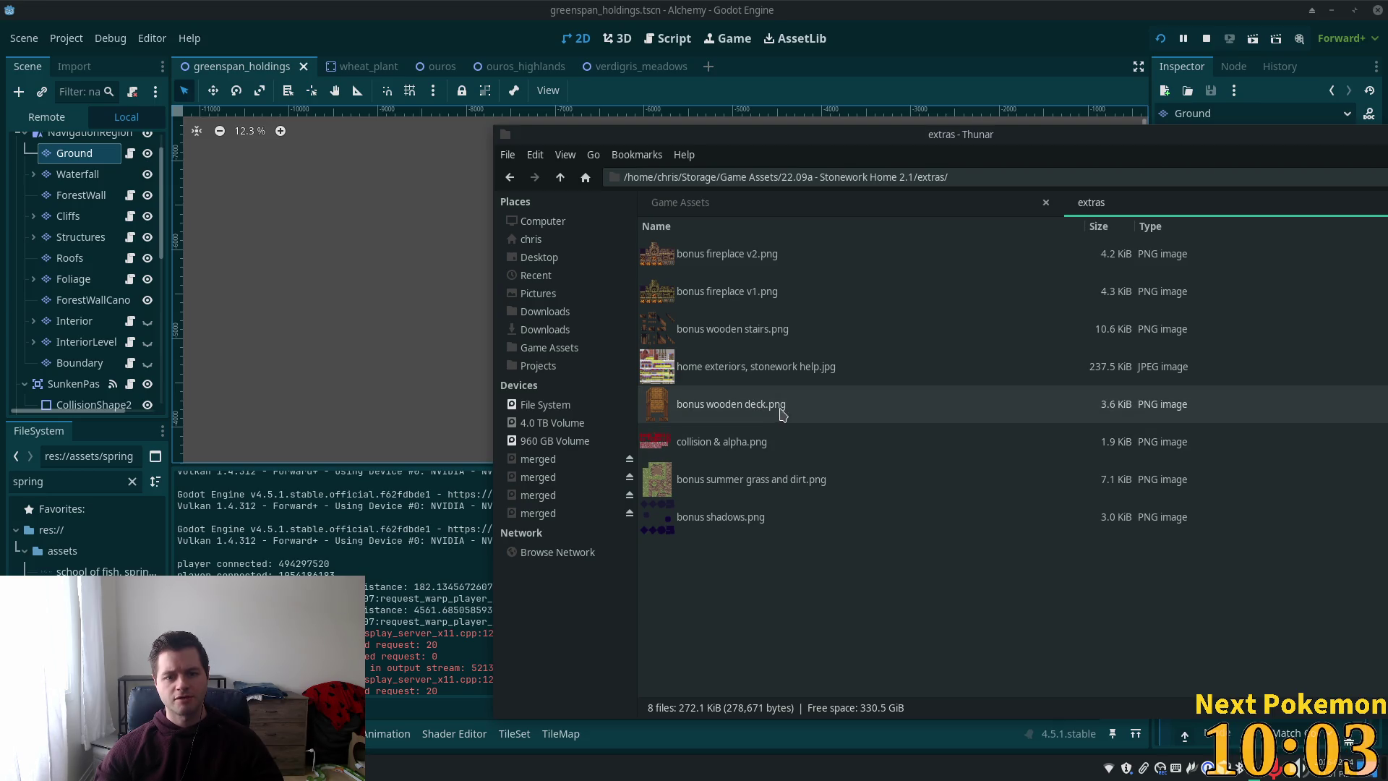
pyautogui.doubleClick(769, 383)
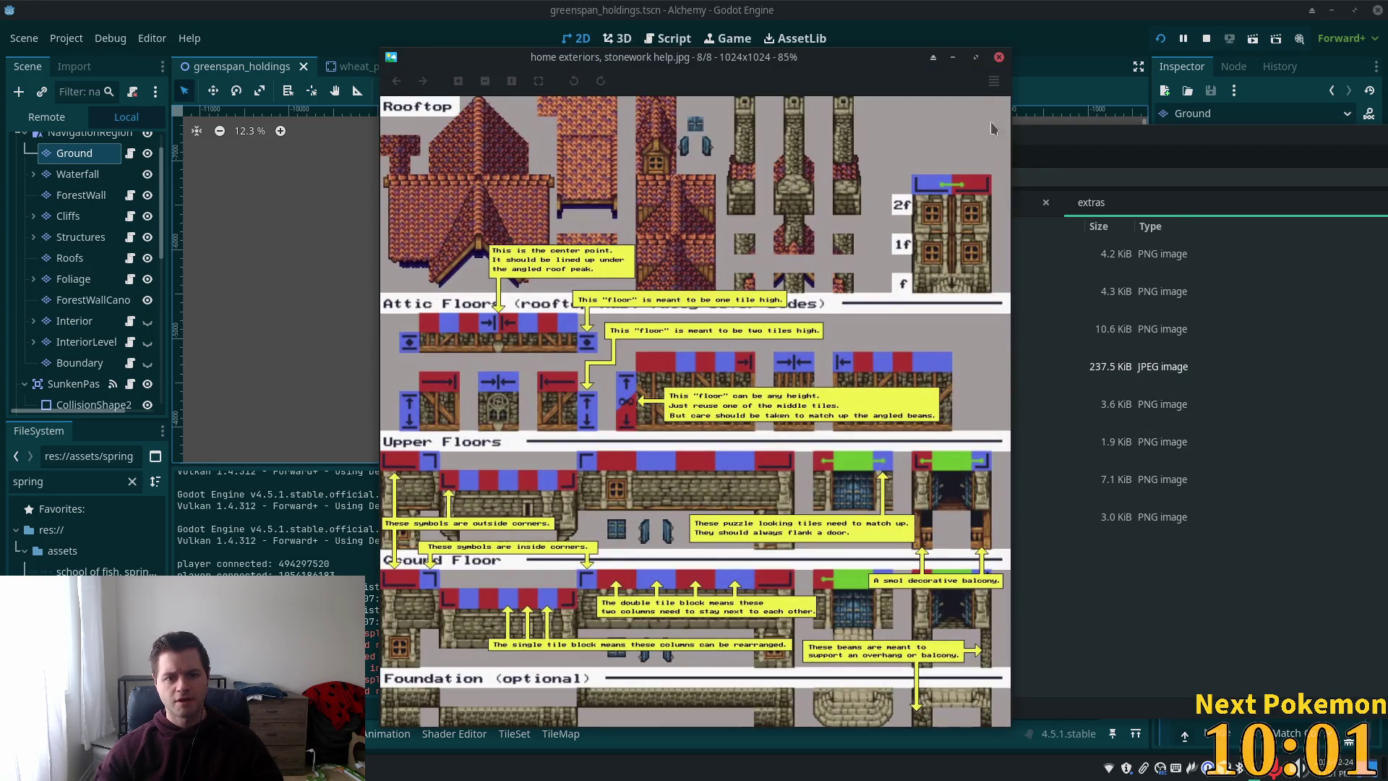
pyautogui.click(998, 56)
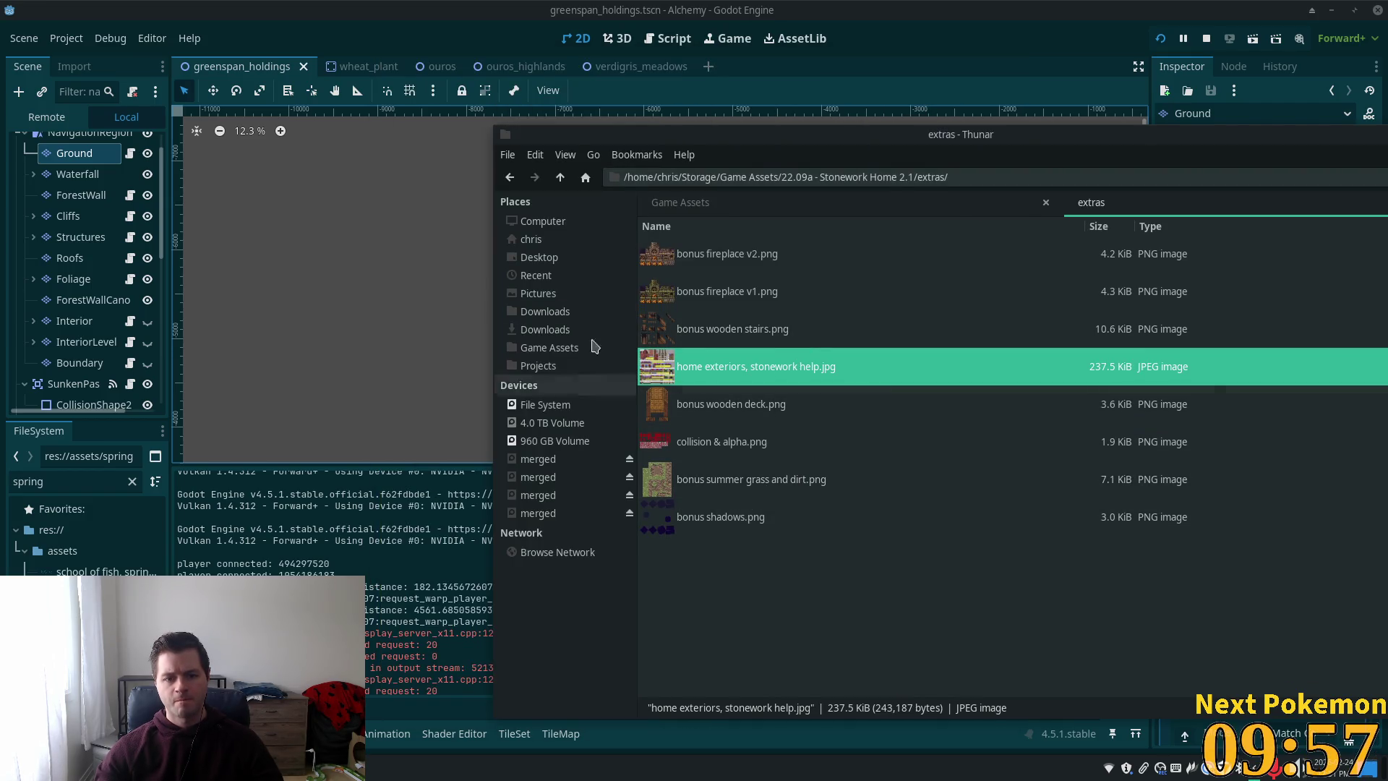
pyautogui.click(560, 177)
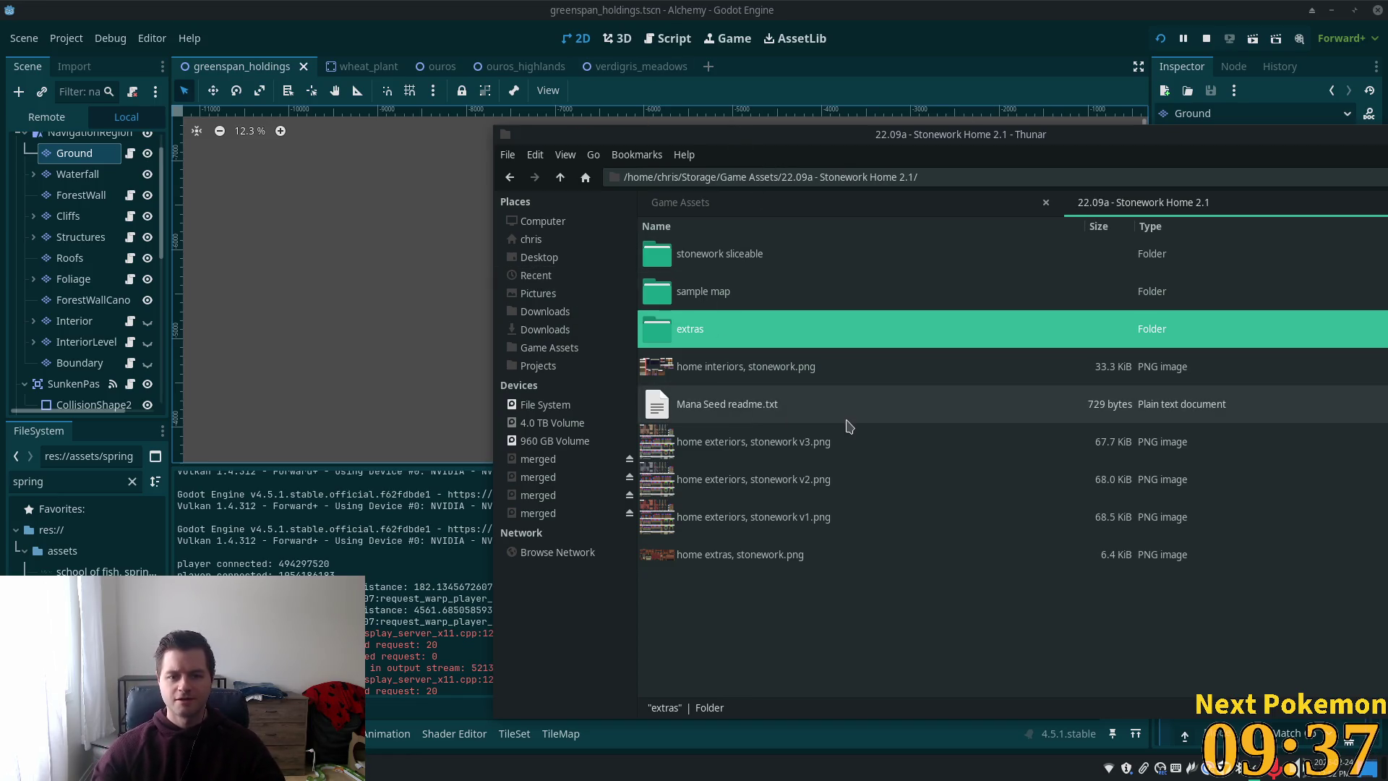
pyautogui.click(560, 177)
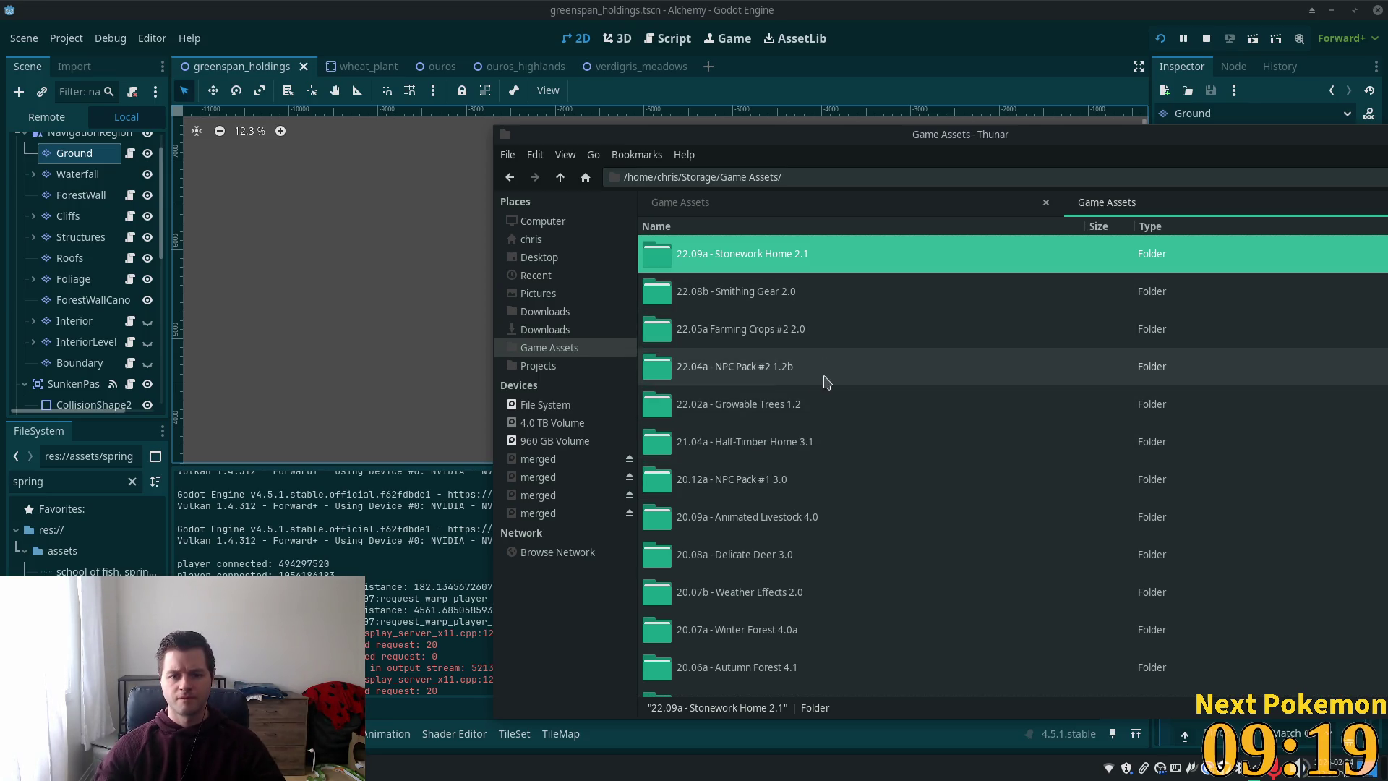
# - Open the 23.07a - Eternal Dungeon folder and preview the eternal dungeon.png tileset
pyautogui.scroll(3, 772, 404)
pyautogui.scroll(1, 772, 431)
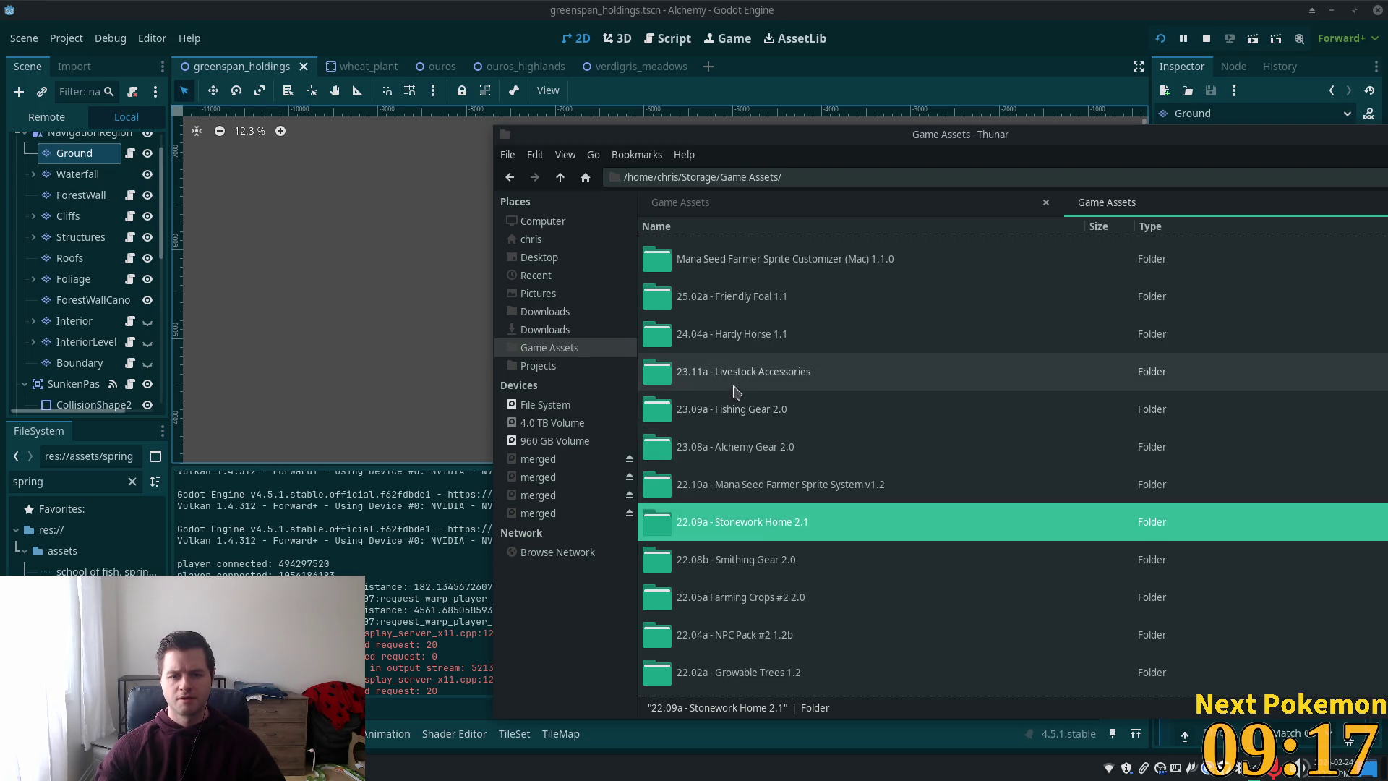
pyautogui.scroll(3, 750, 425)
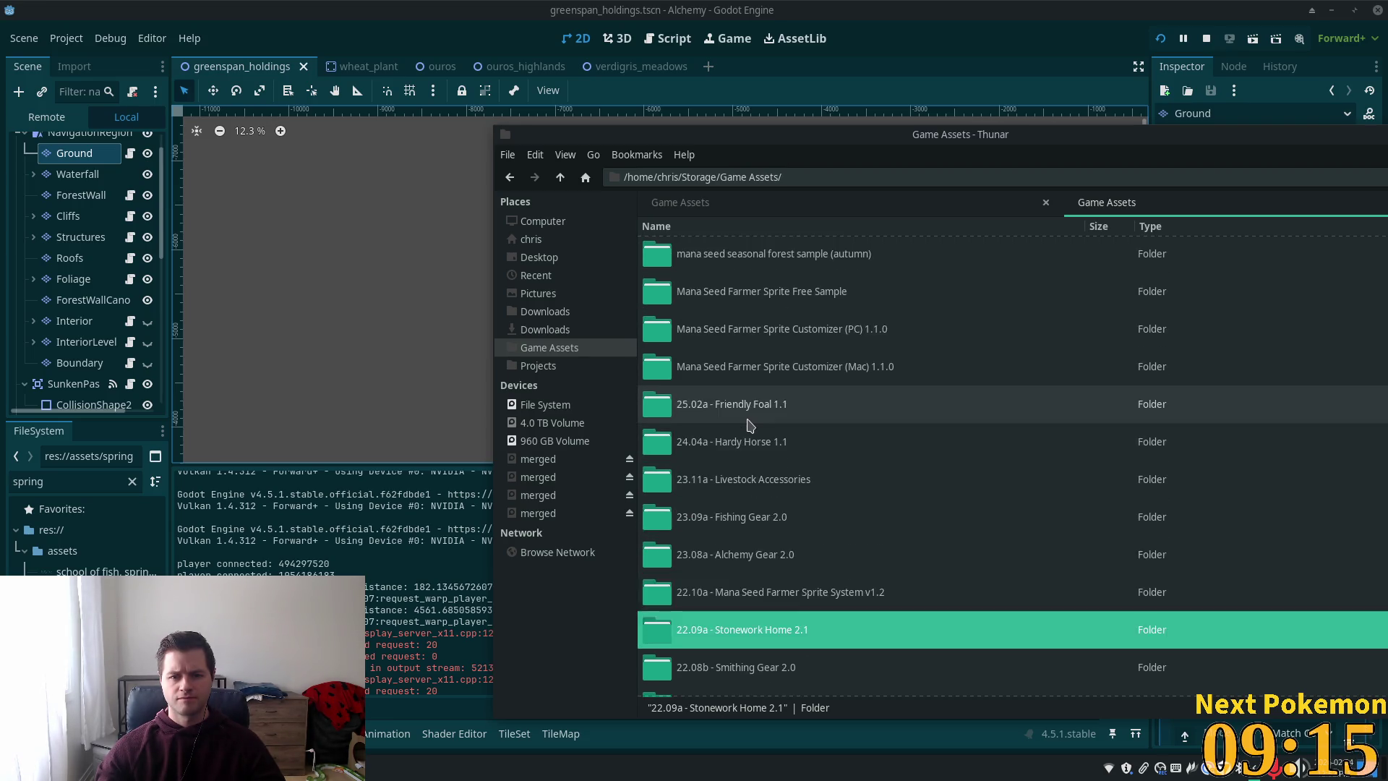
pyautogui.scroll(3, 771, 448)
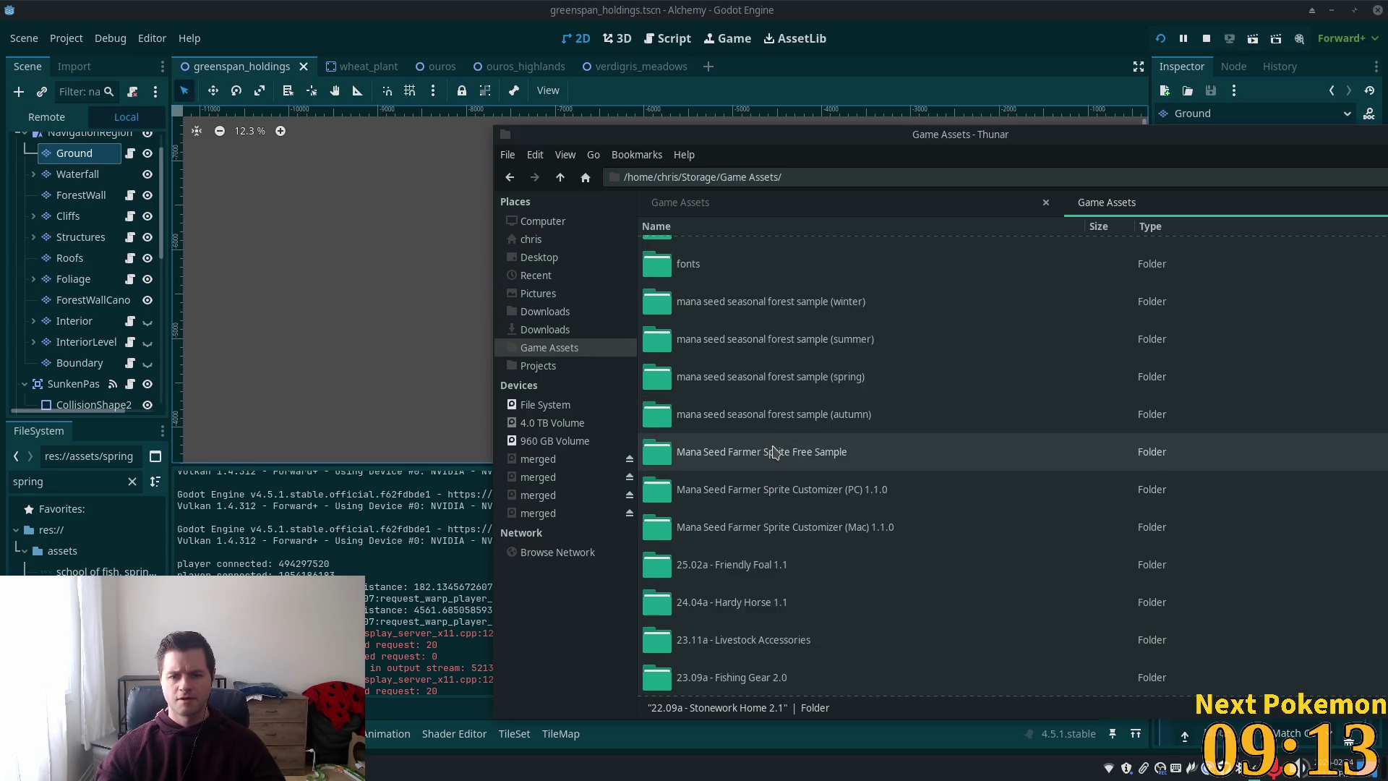
pyautogui.scroll(3, 689, 411)
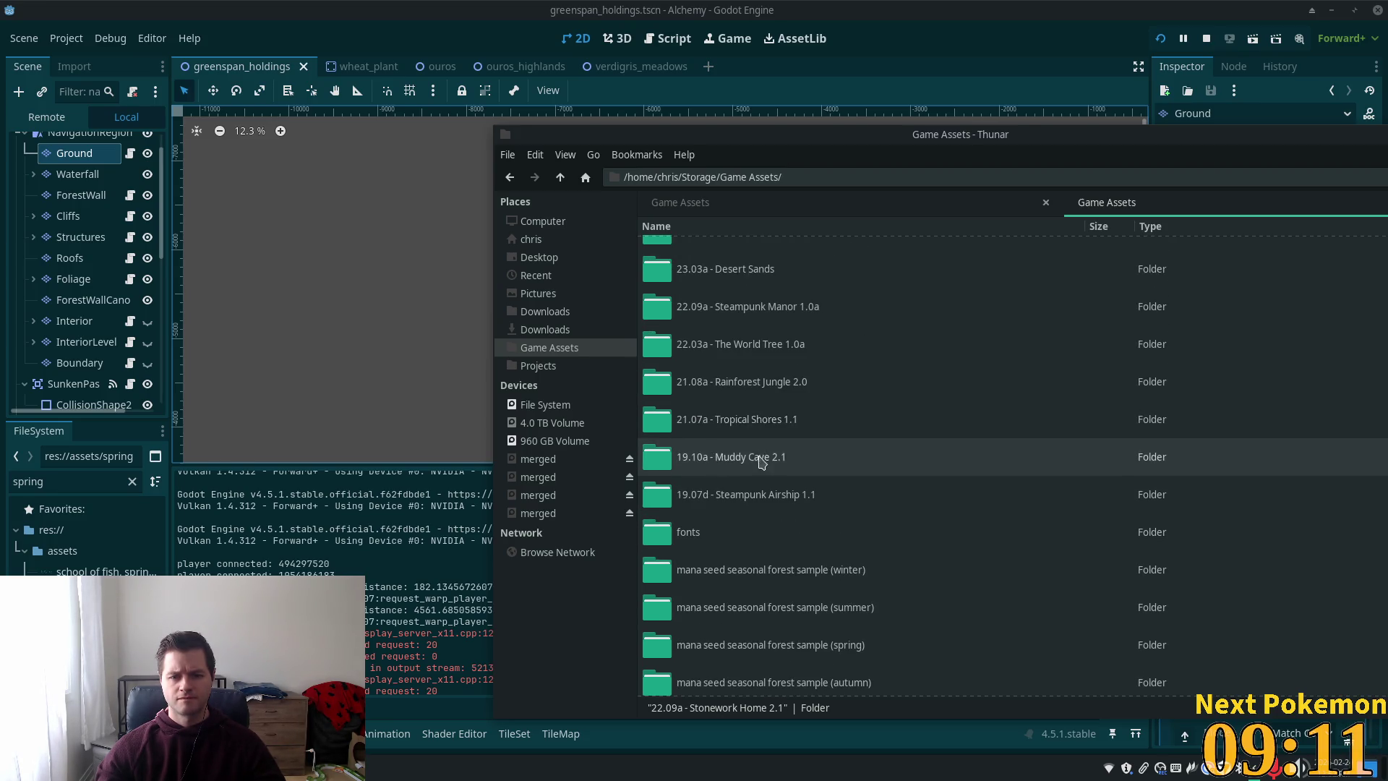
pyautogui.scroll(3, 787, 444)
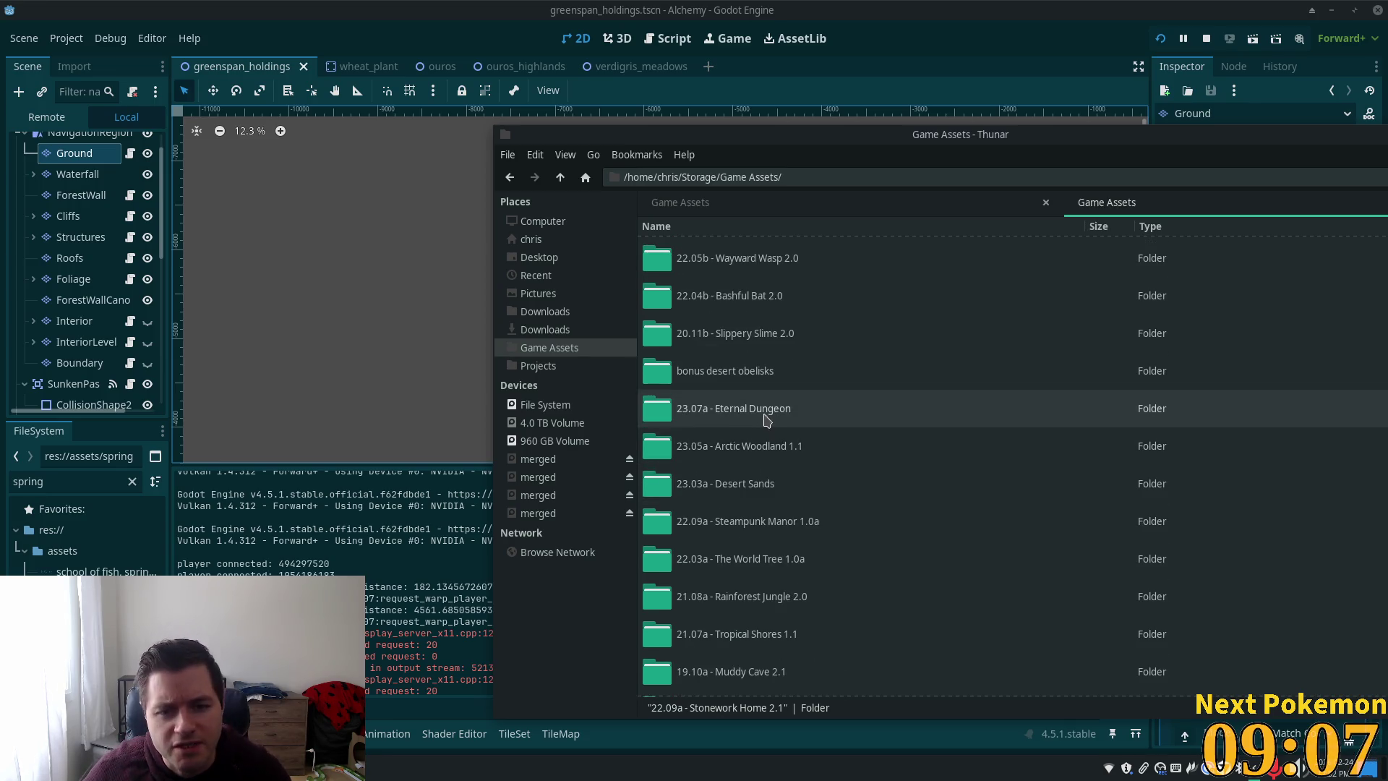
pyautogui.scroll(1, 766, 418)
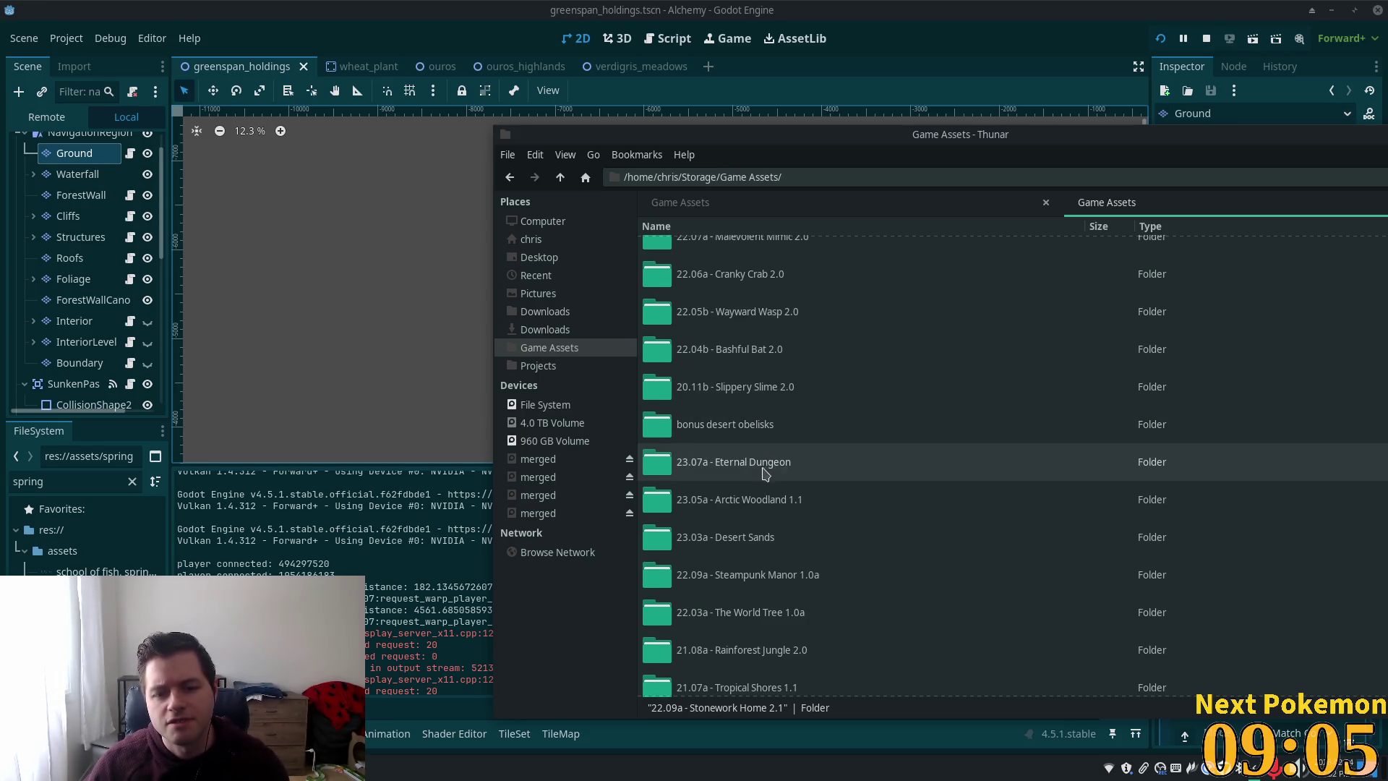
pyautogui.doubleClick(764, 470)
pyautogui.doubleClick(802, 496)
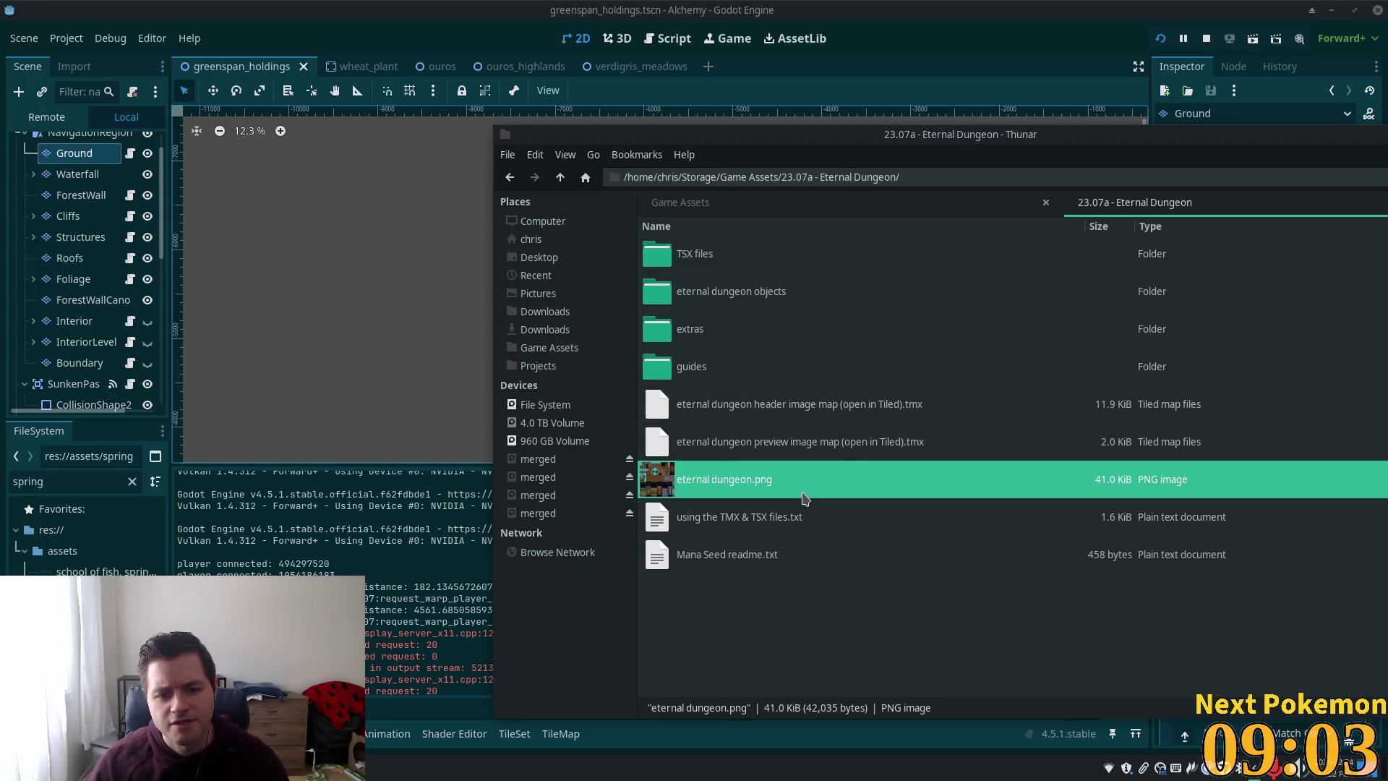
pyautogui.scroll(2, 709, 427)
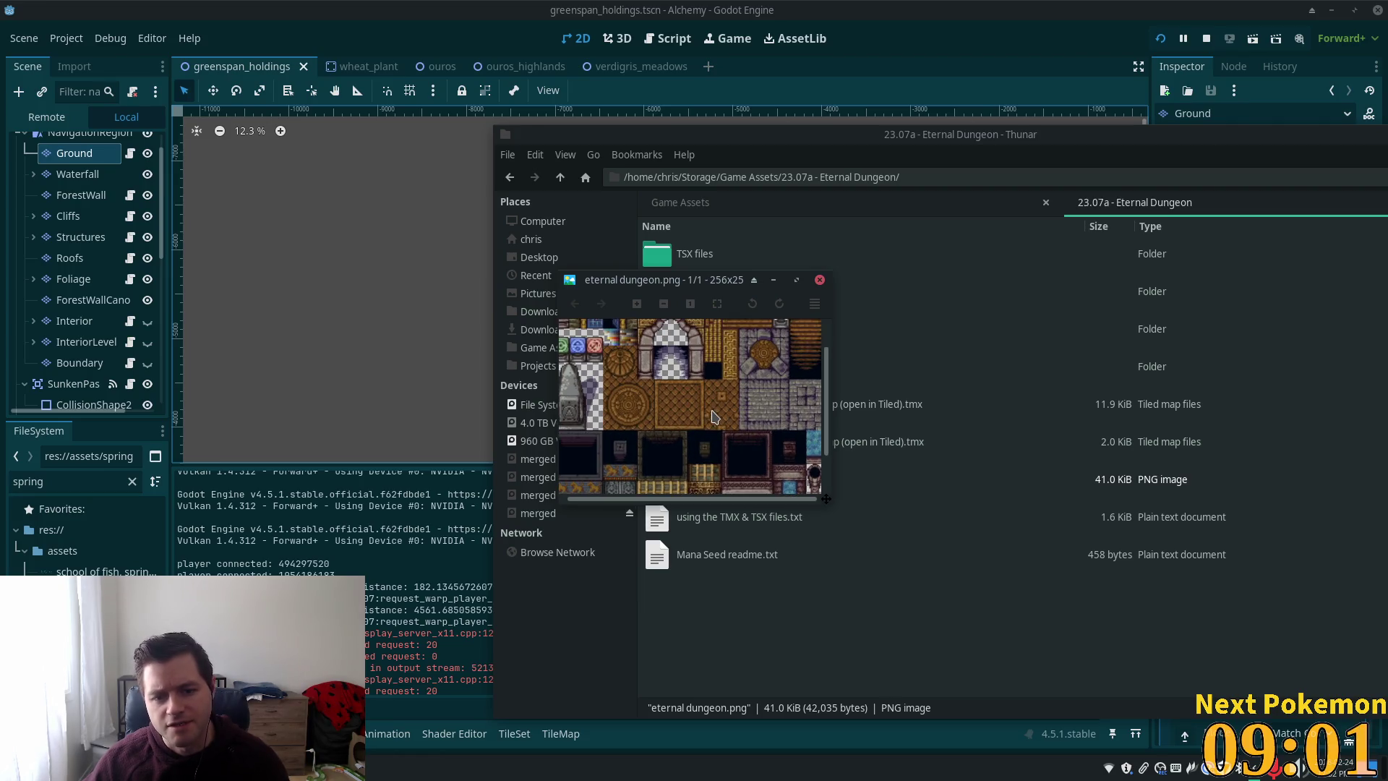
pyautogui.scroll(2, 709, 427)
pyautogui.scroll(-1, 709, 427)
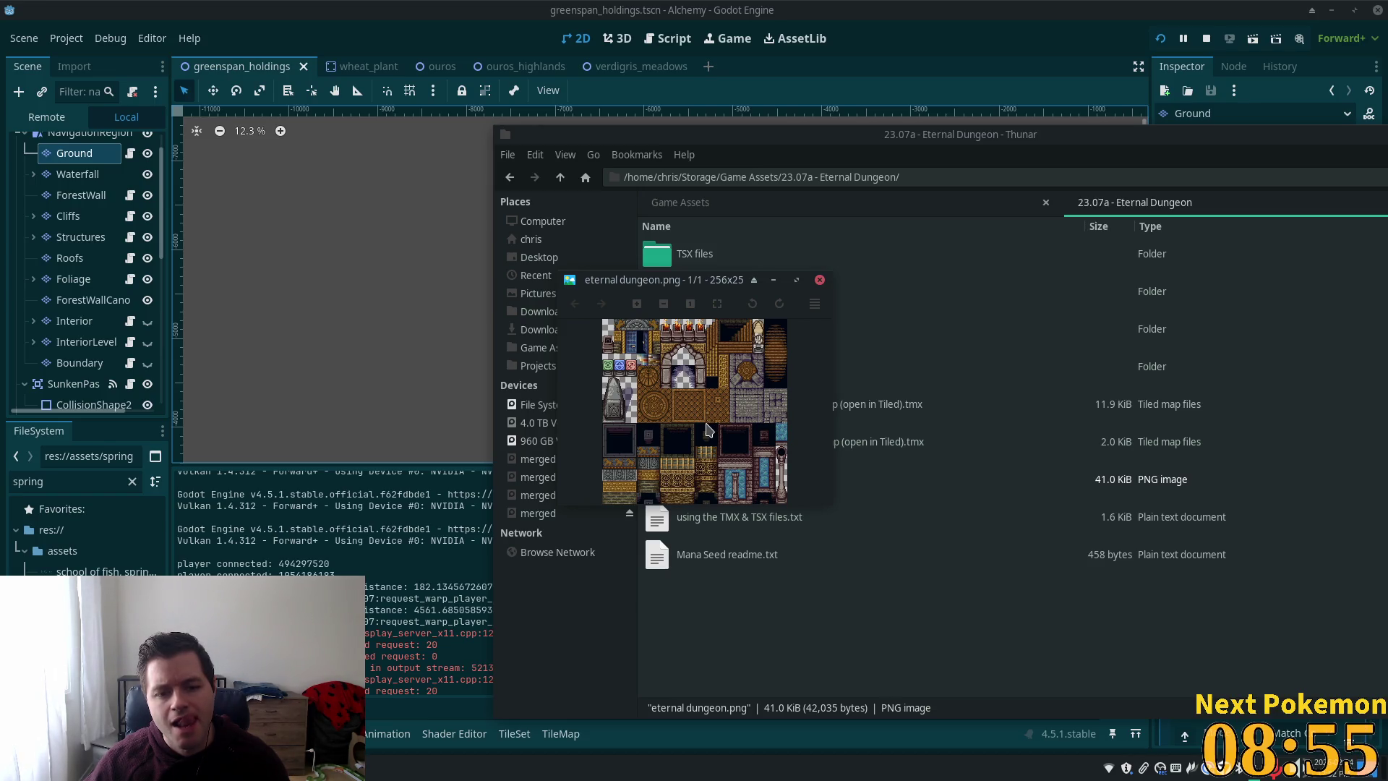
pyautogui.click(820, 281)
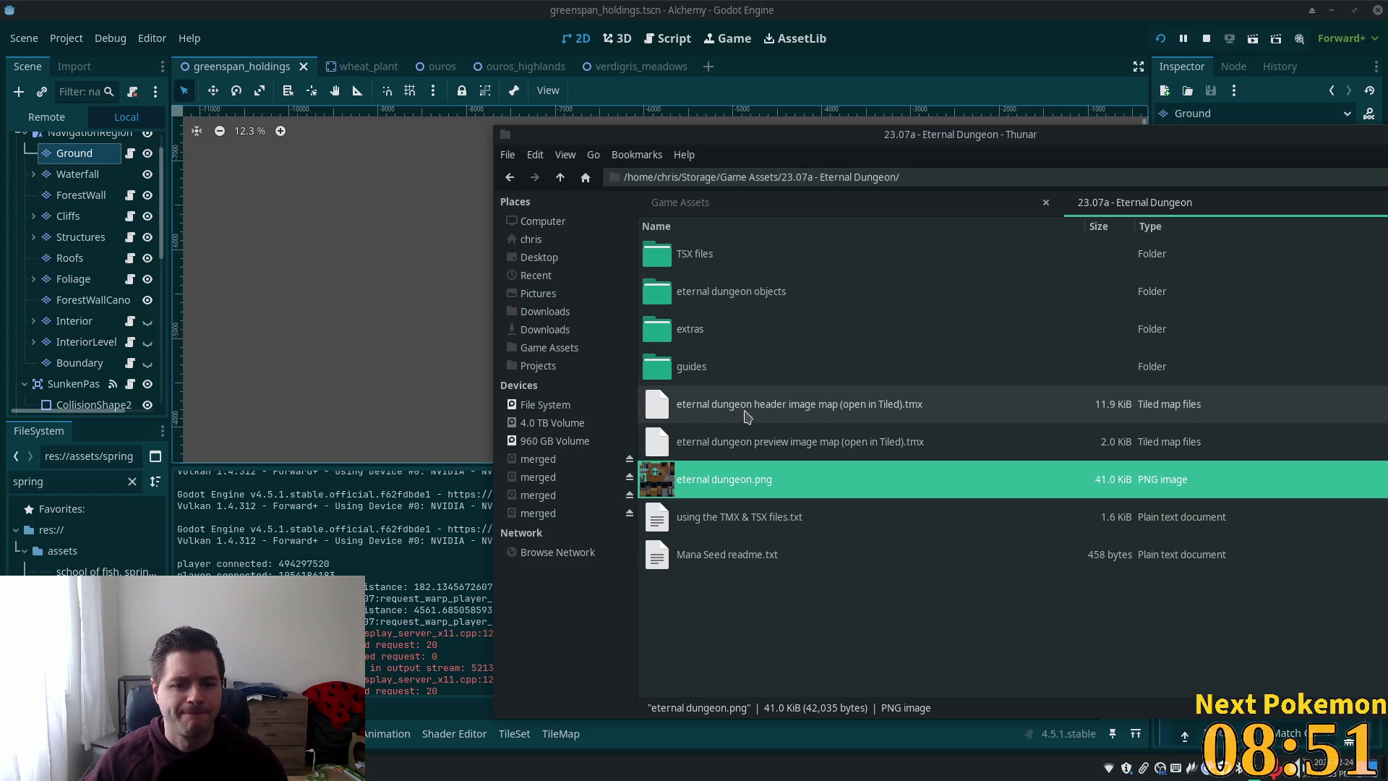
# - Preview the eternal dungeon 16x32 and bone altar sprites, then return to the Eternal Dungeon folder
pyautogui.doubleClick(743, 300)
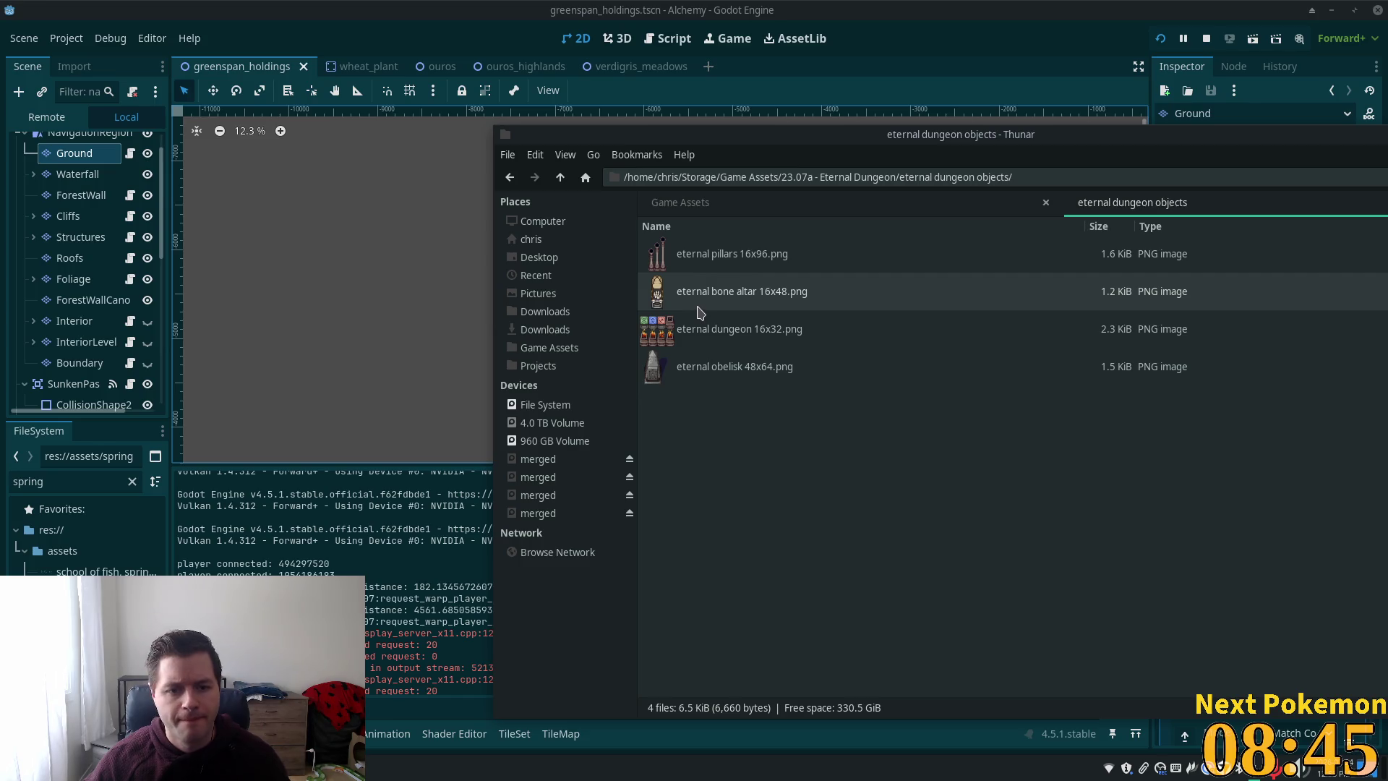
pyautogui.click(683, 330)
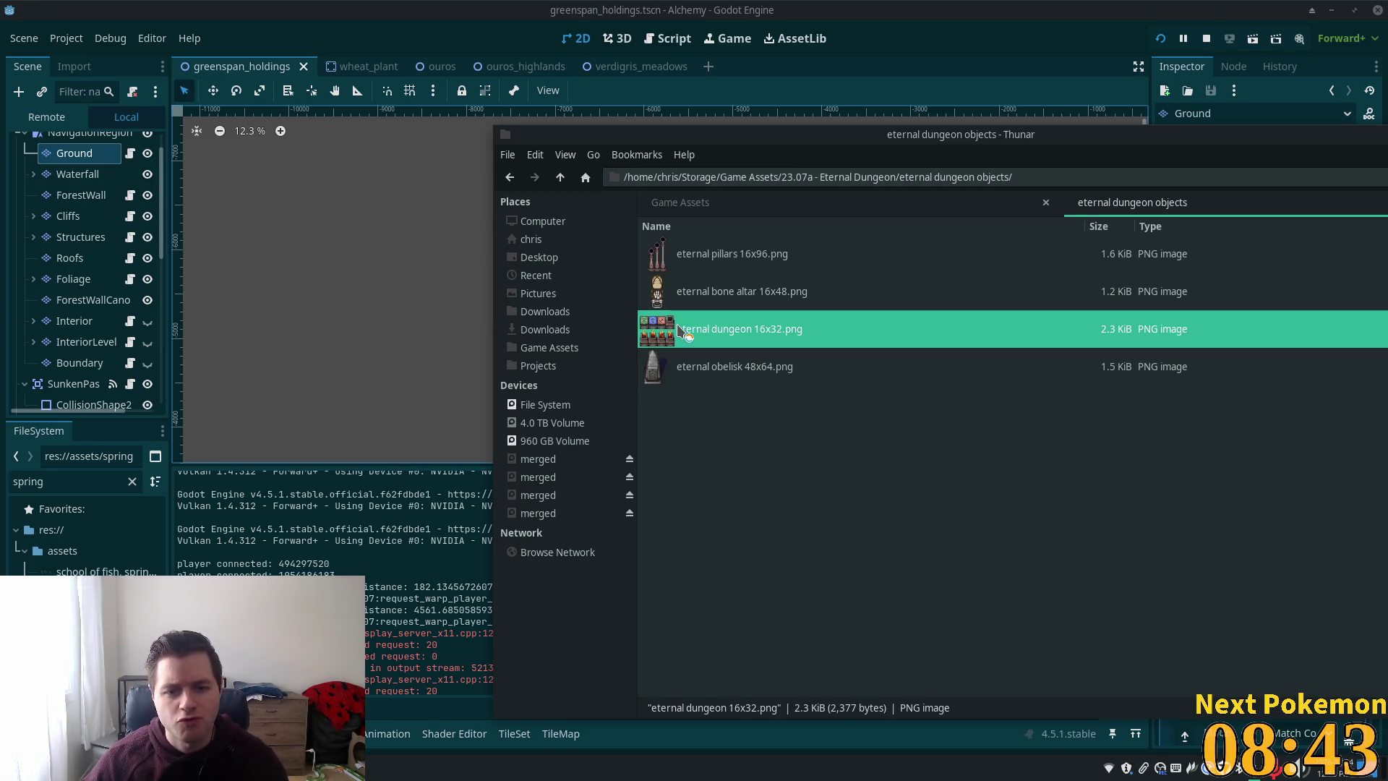
pyautogui.doubleClick(683, 330)
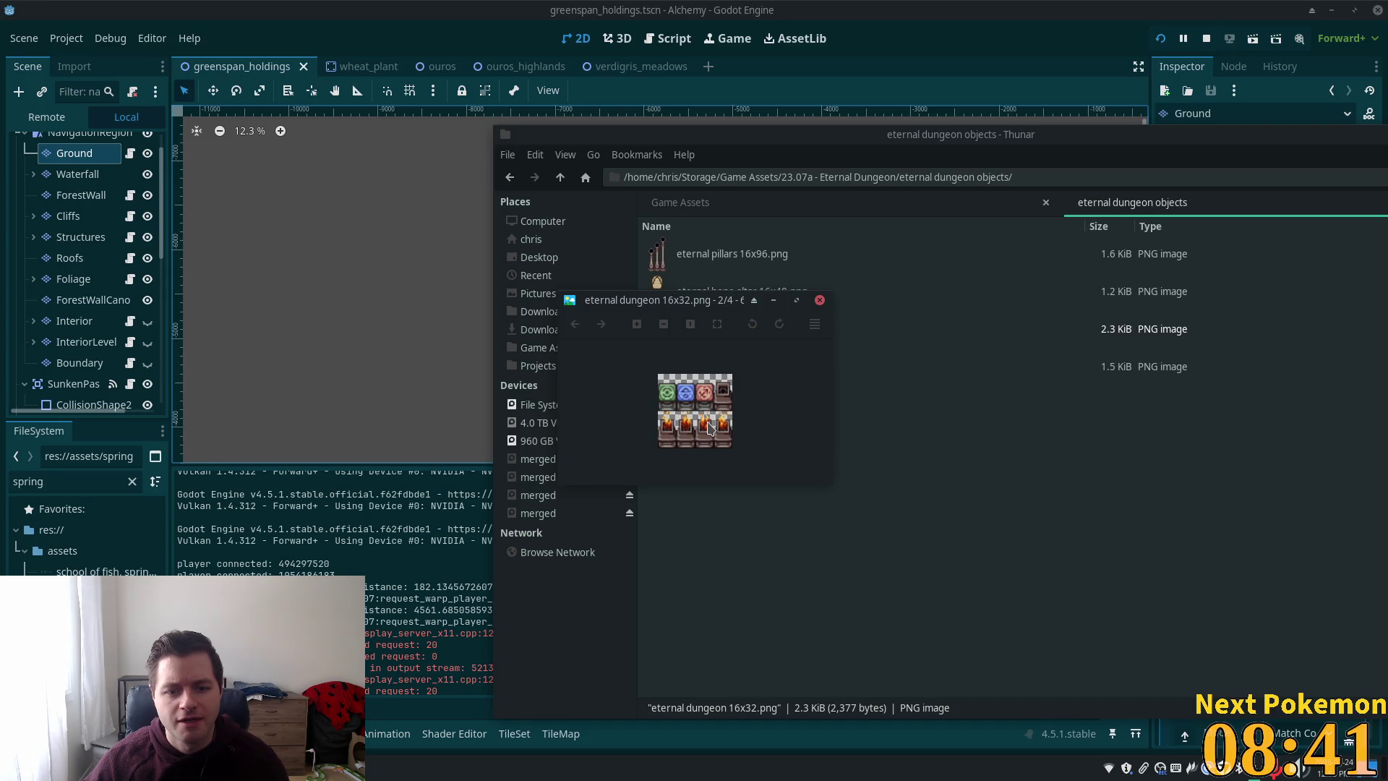
pyautogui.scroll(1, 710, 427)
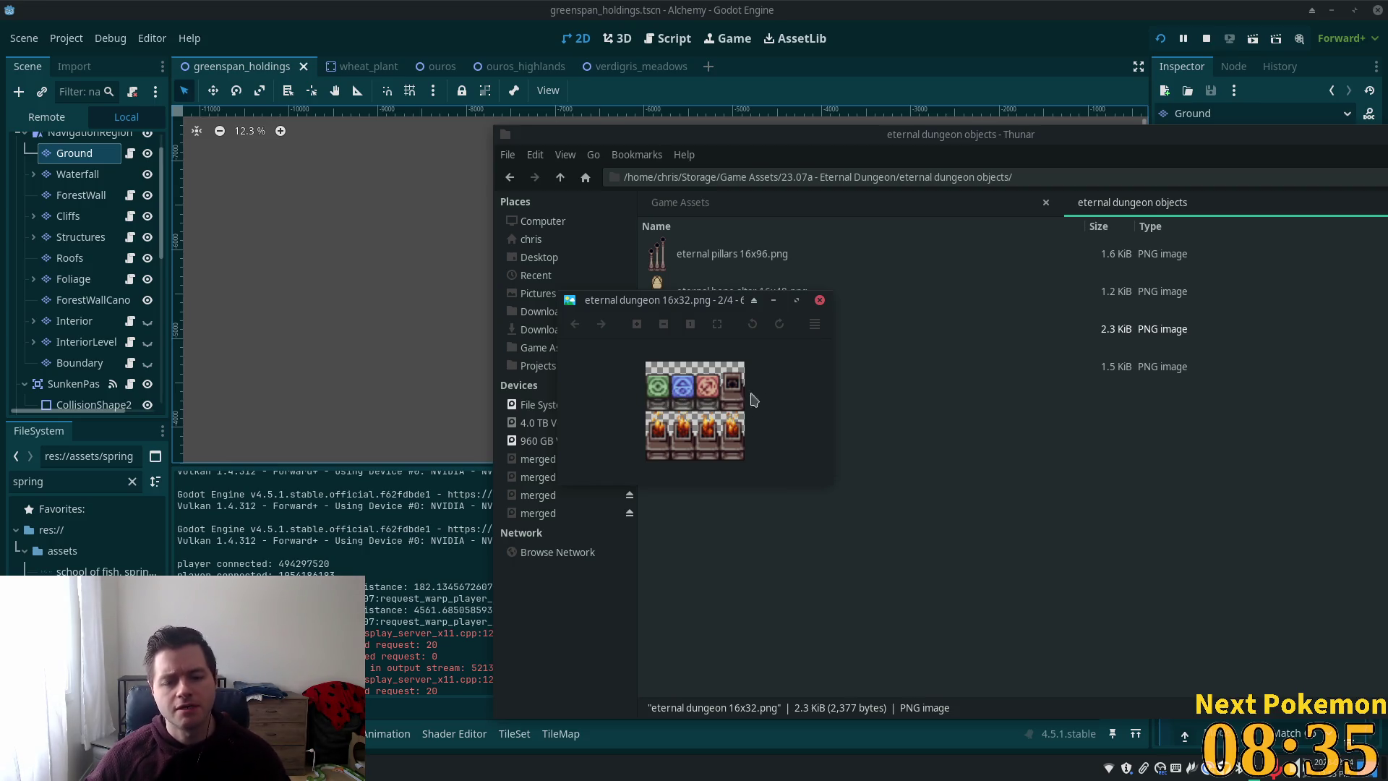
pyautogui.click(818, 300)
pyautogui.doubleClick(744, 295)
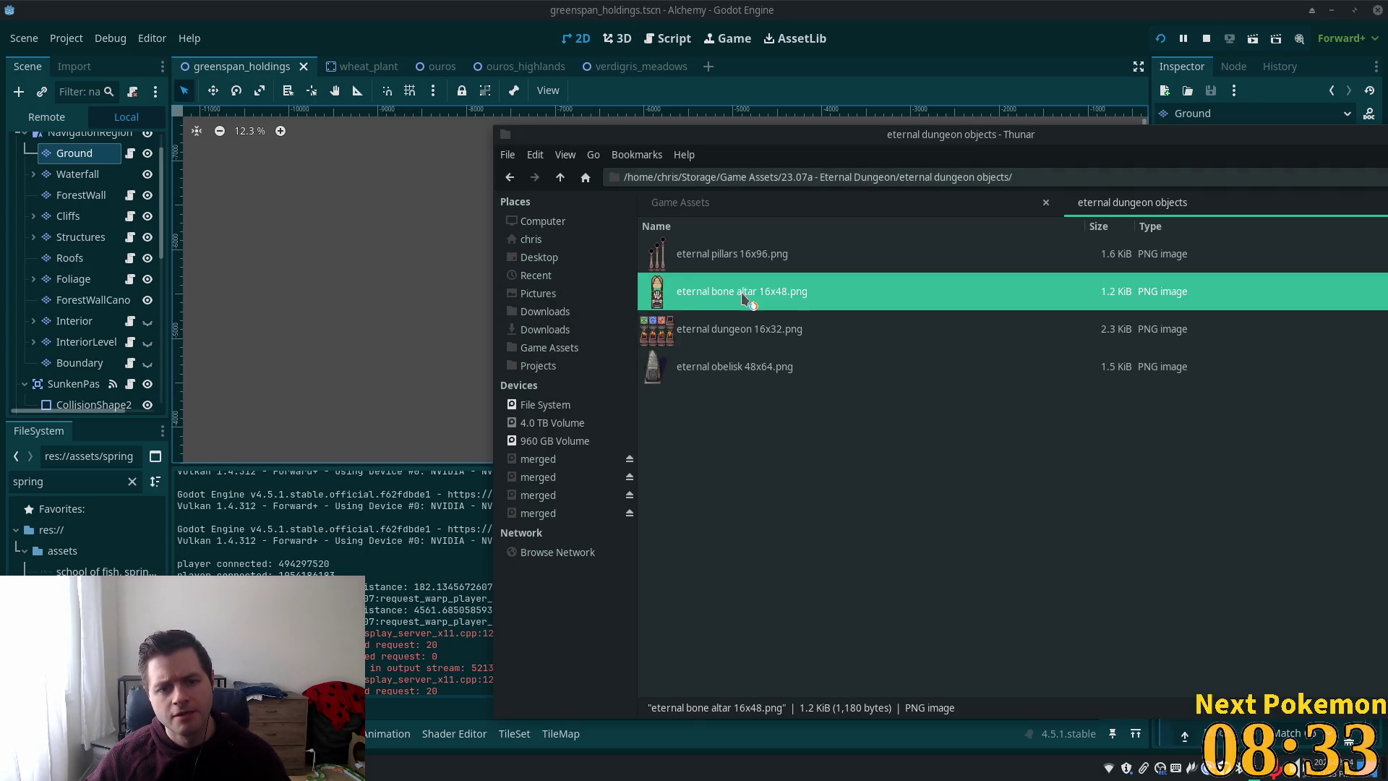
pyautogui.scroll(4, 698, 388)
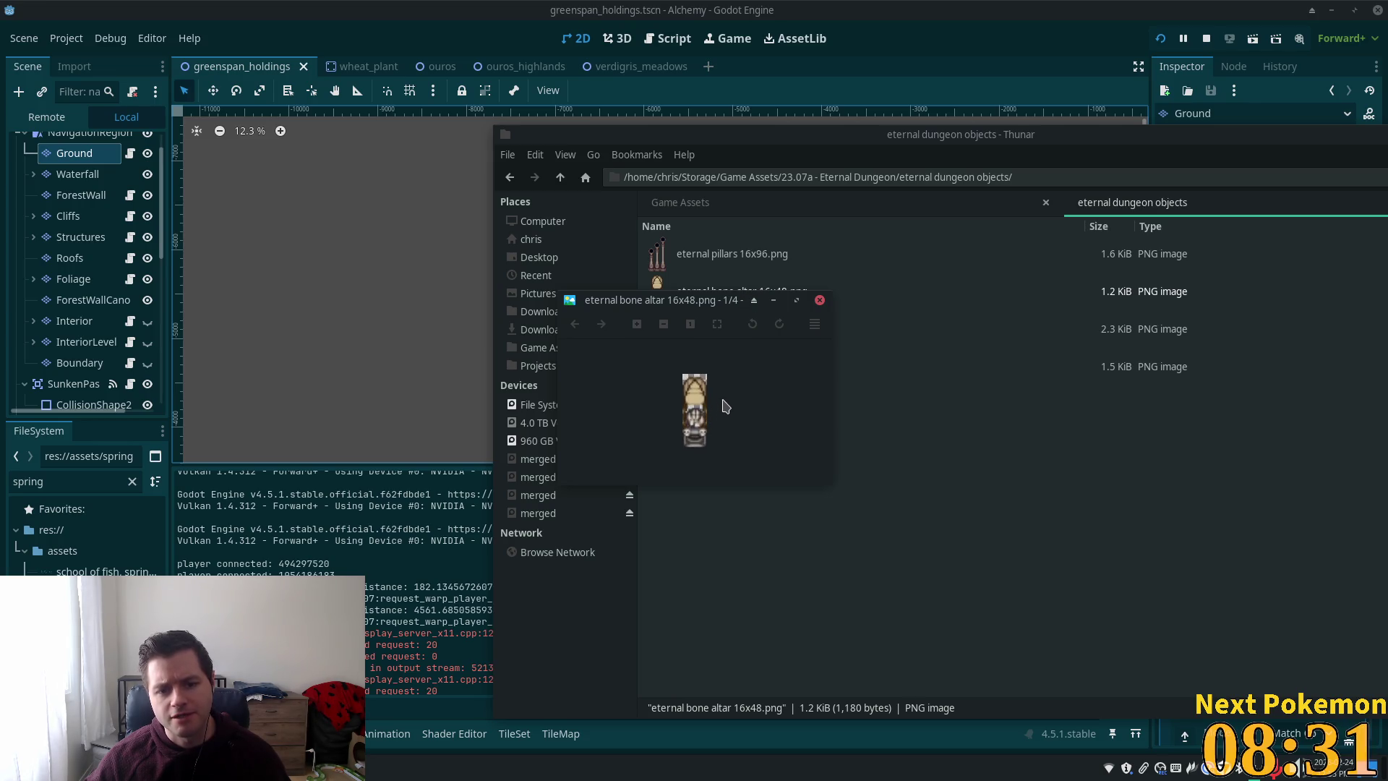
pyautogui.click(819, 300)
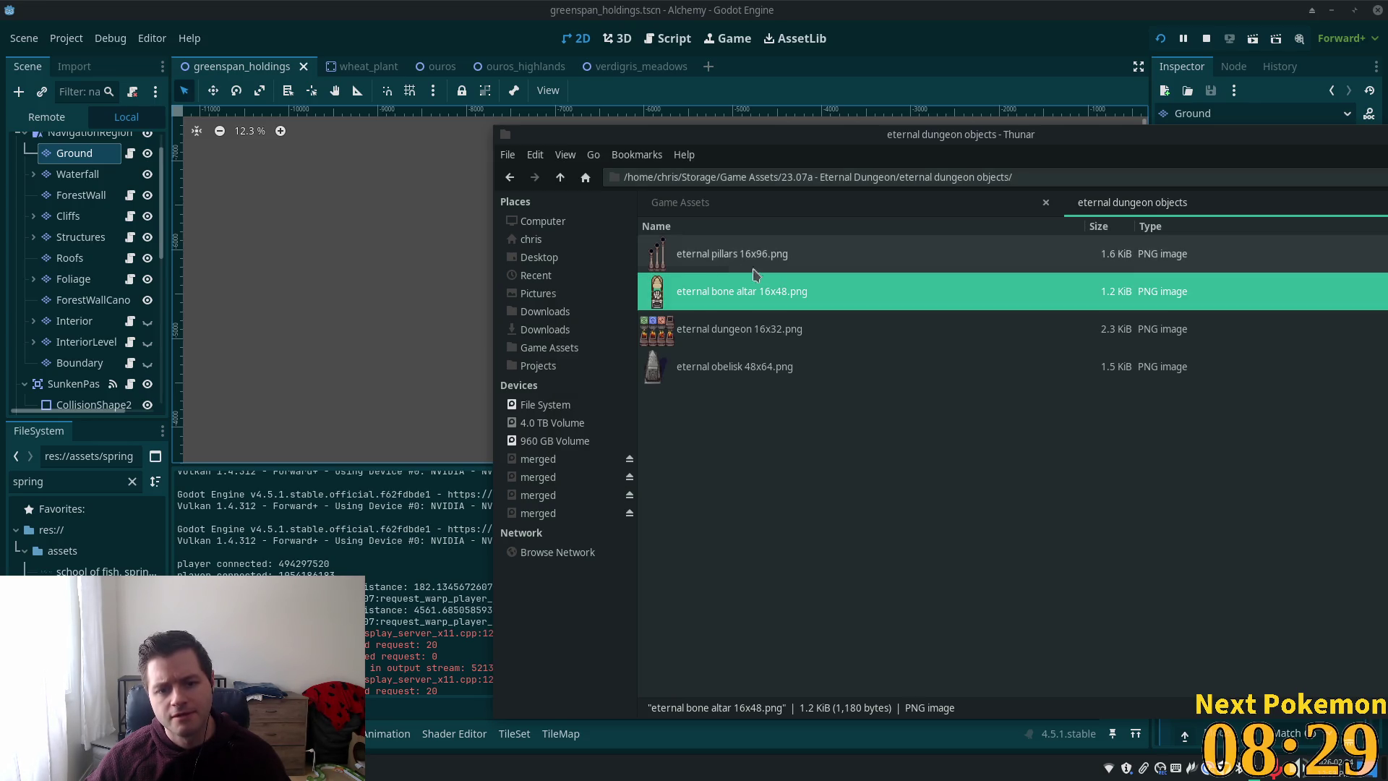
pyautogui.click(566, 181)
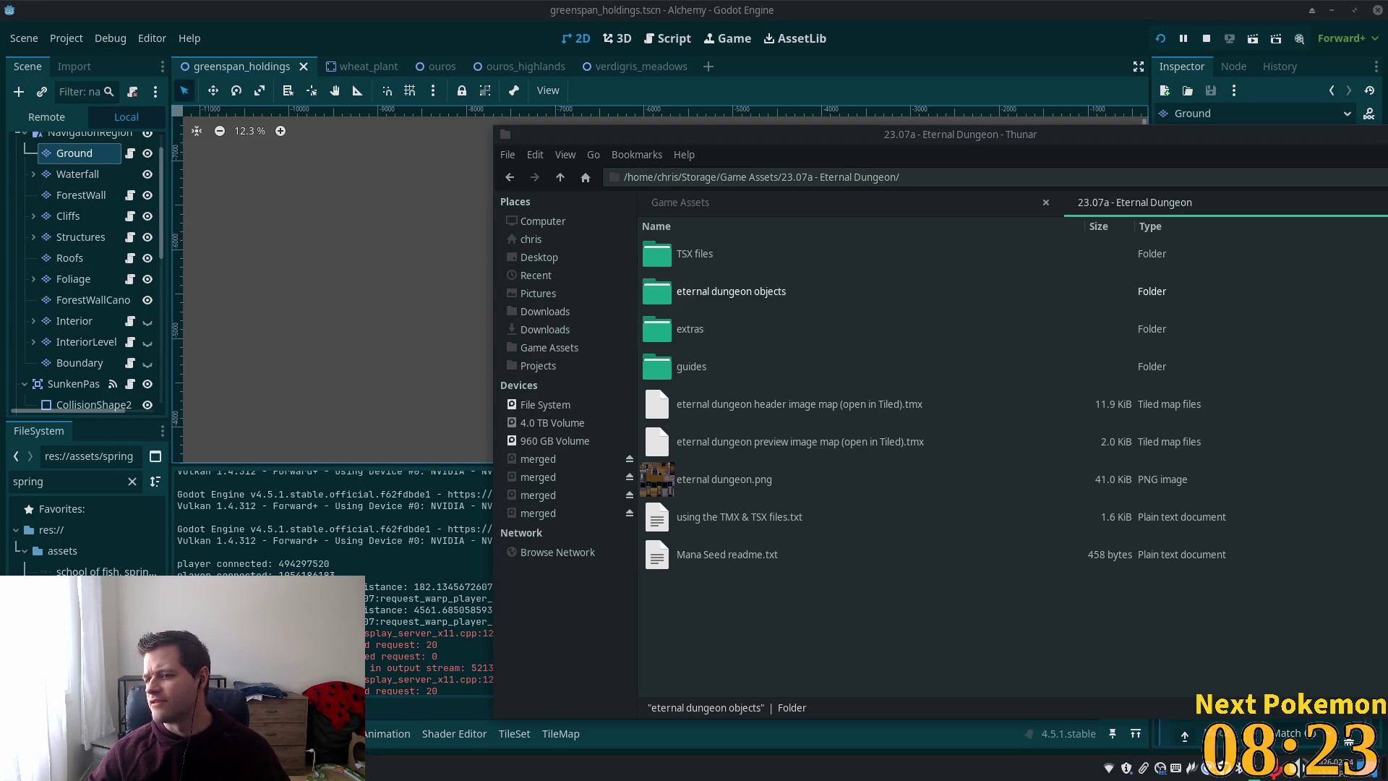
pyautogui.moveTo(1387, 571)
pyautogui.mouseDown()
pyautogui.moveTo(1213, 572)
pyautogui.moveTo(885, 237)
pyautogui.mouseUp()
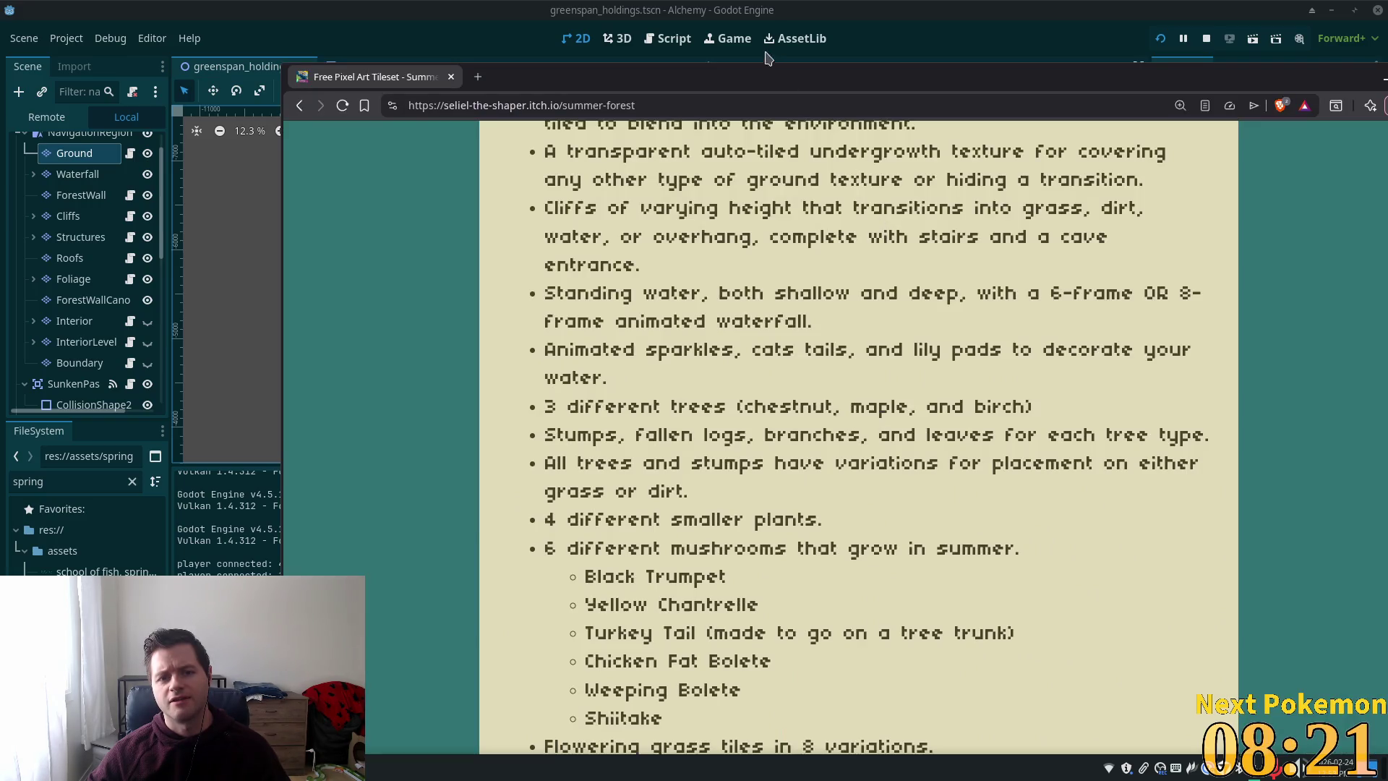
# - Maximize the browser and strip 'summer-forest' from the URL to load the Mana Seed creator's profile
pyautogui.moveTo(767, 58); pyautogui.dragTo(714, 22)
pyautogui.scroll(6, 247, 203)
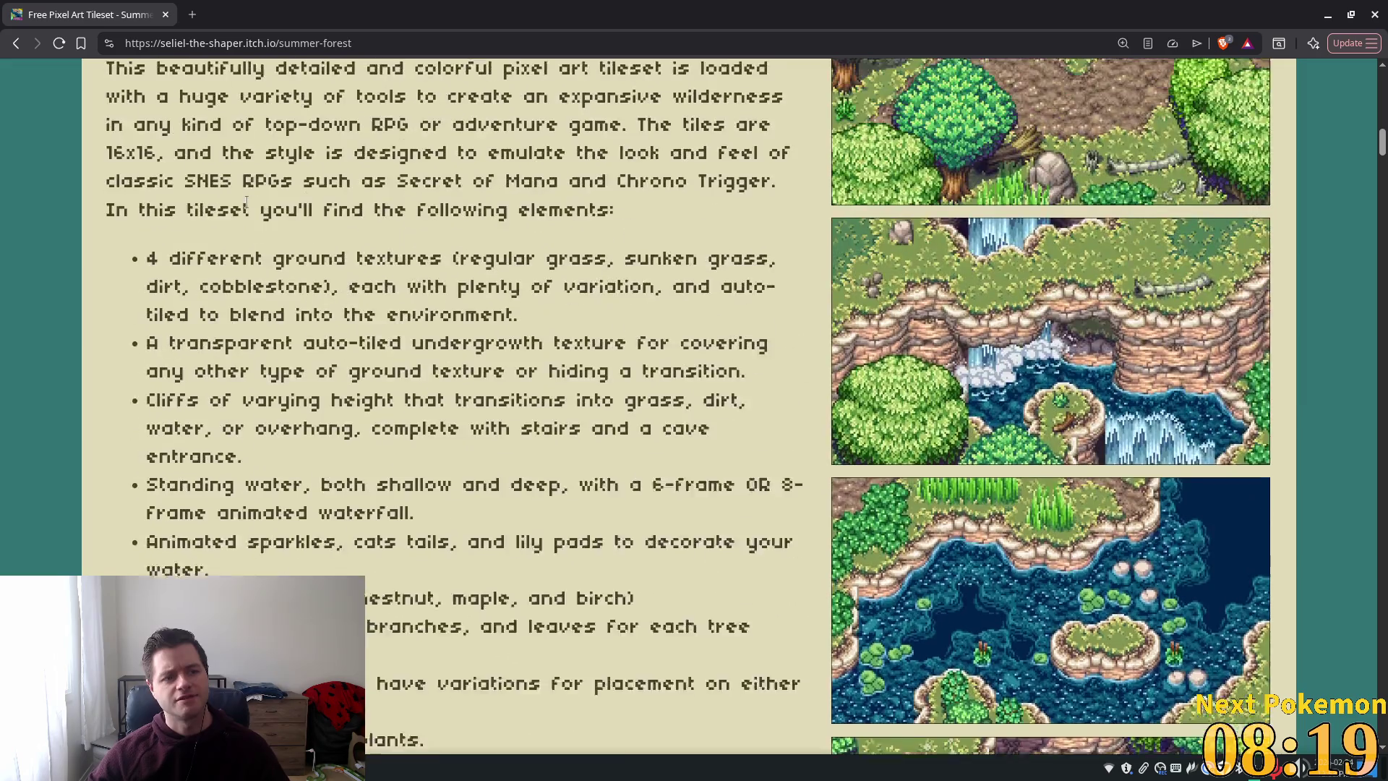
pyautogui.scroll(10, 247, 203)
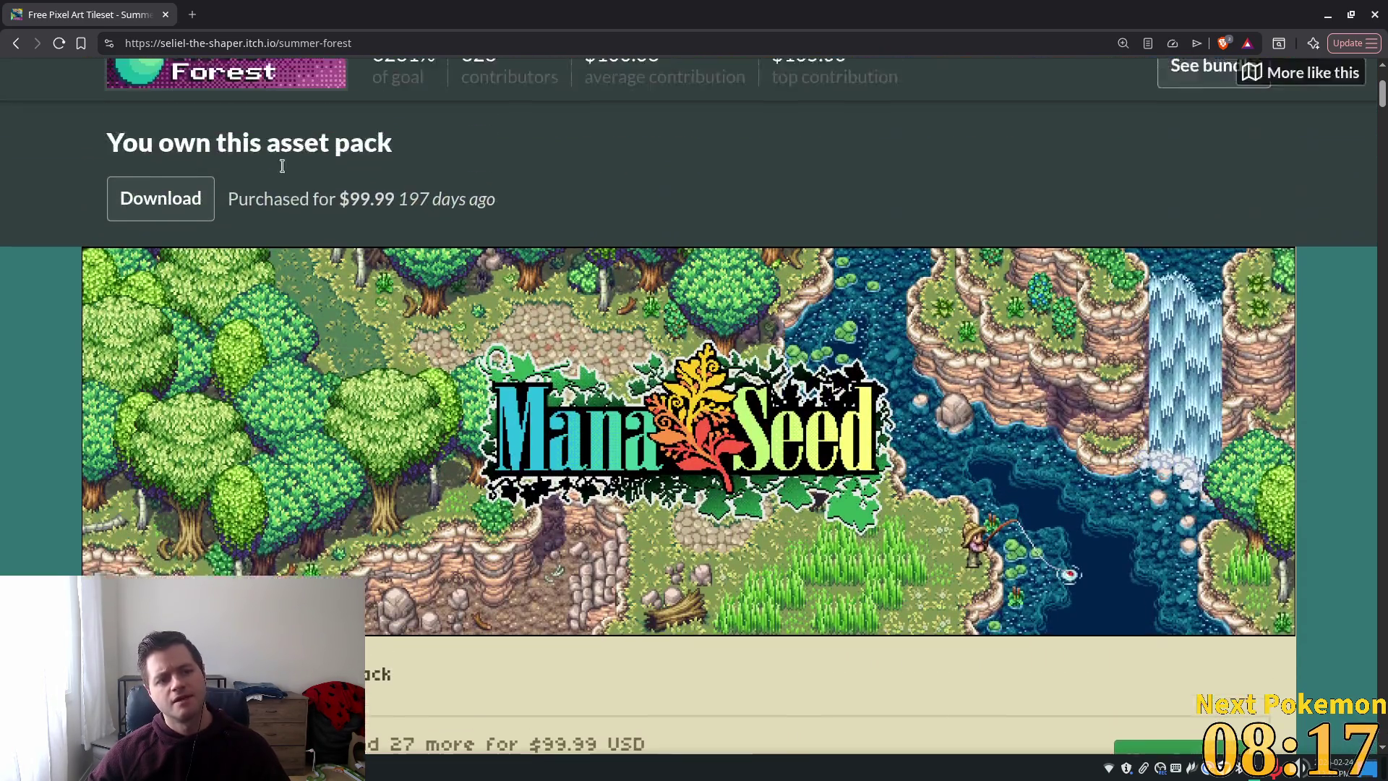
pyautogui.scroll(1, 282, 166)
pyautogui.moveTo(279, 44); pyautogui.dragTo(597, 45)
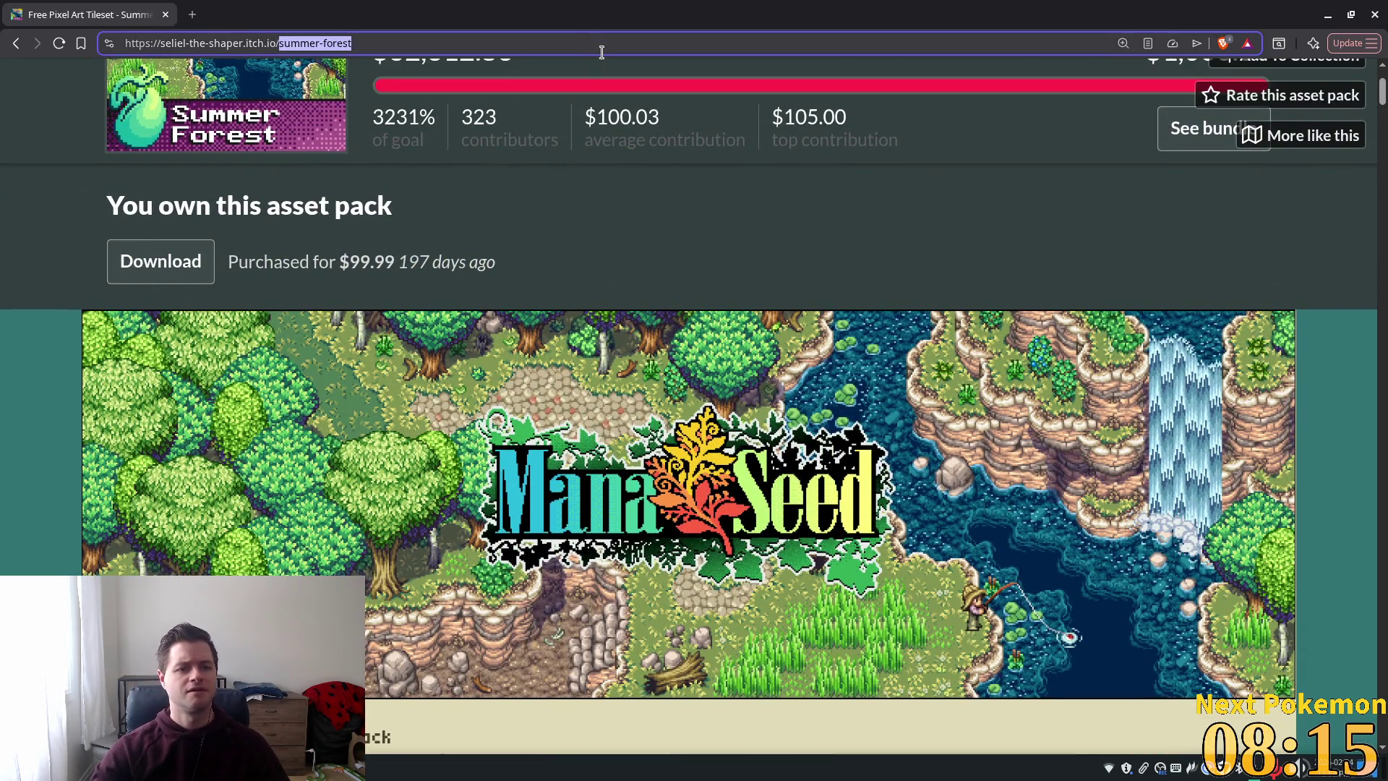
pyautogui.press('BackSpace')
pyautogui.press('Return')
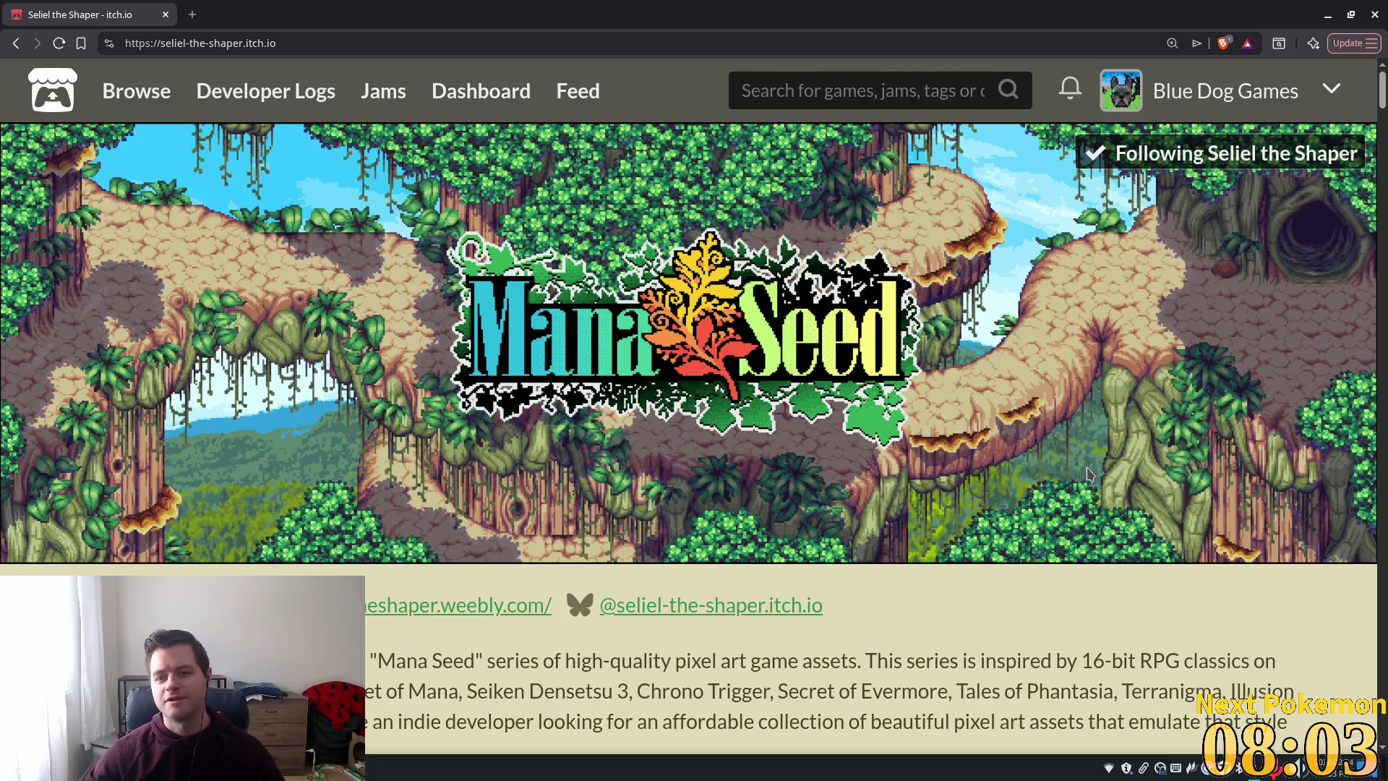
# - Scroll past the tileset cards to Mana Seed Official packs like Animated Candles and Village Accessories
pyautogui.scroll(-5, 1071, 509)
pyautogui.scroll(-5, 1069, 514)
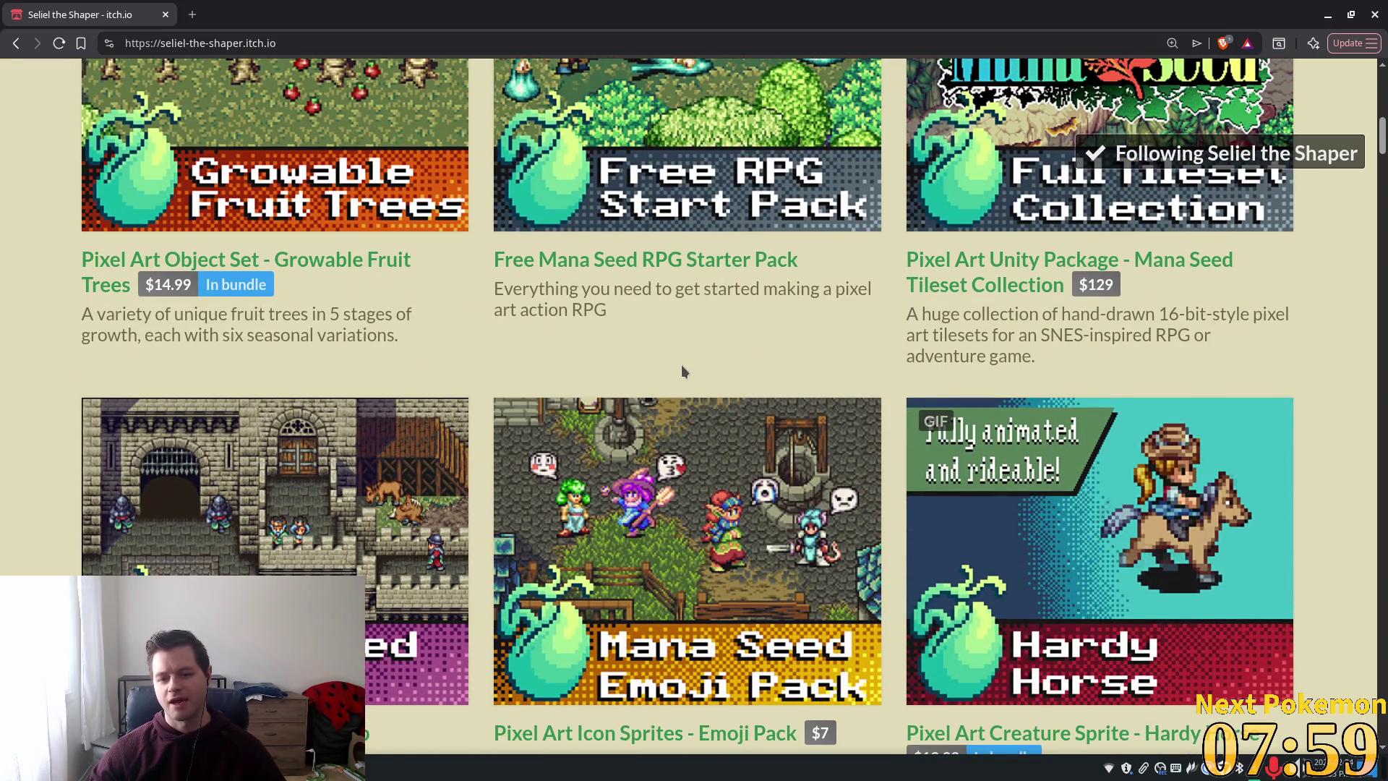
pyautogui.scroll(-1, 57, 396)
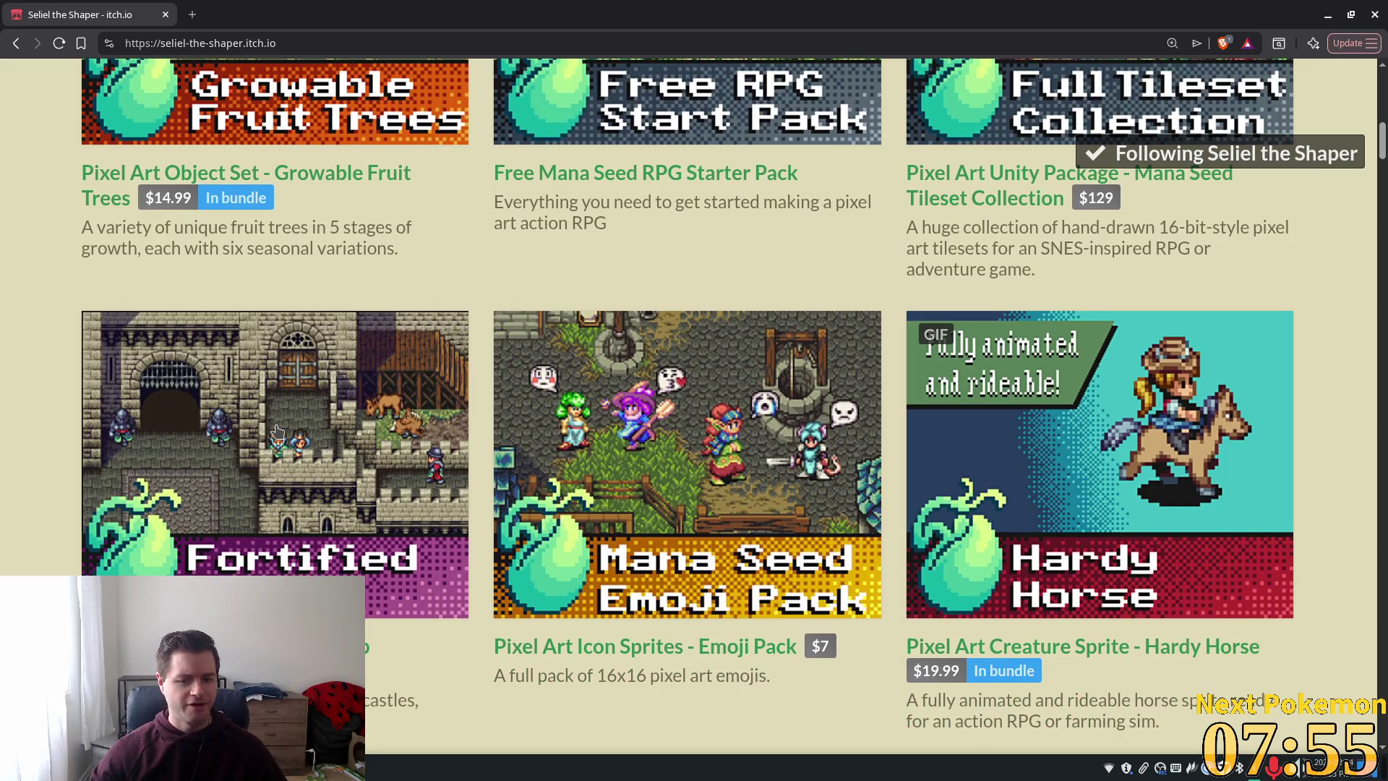
pyautogui.scroll(-2, 277, 432)
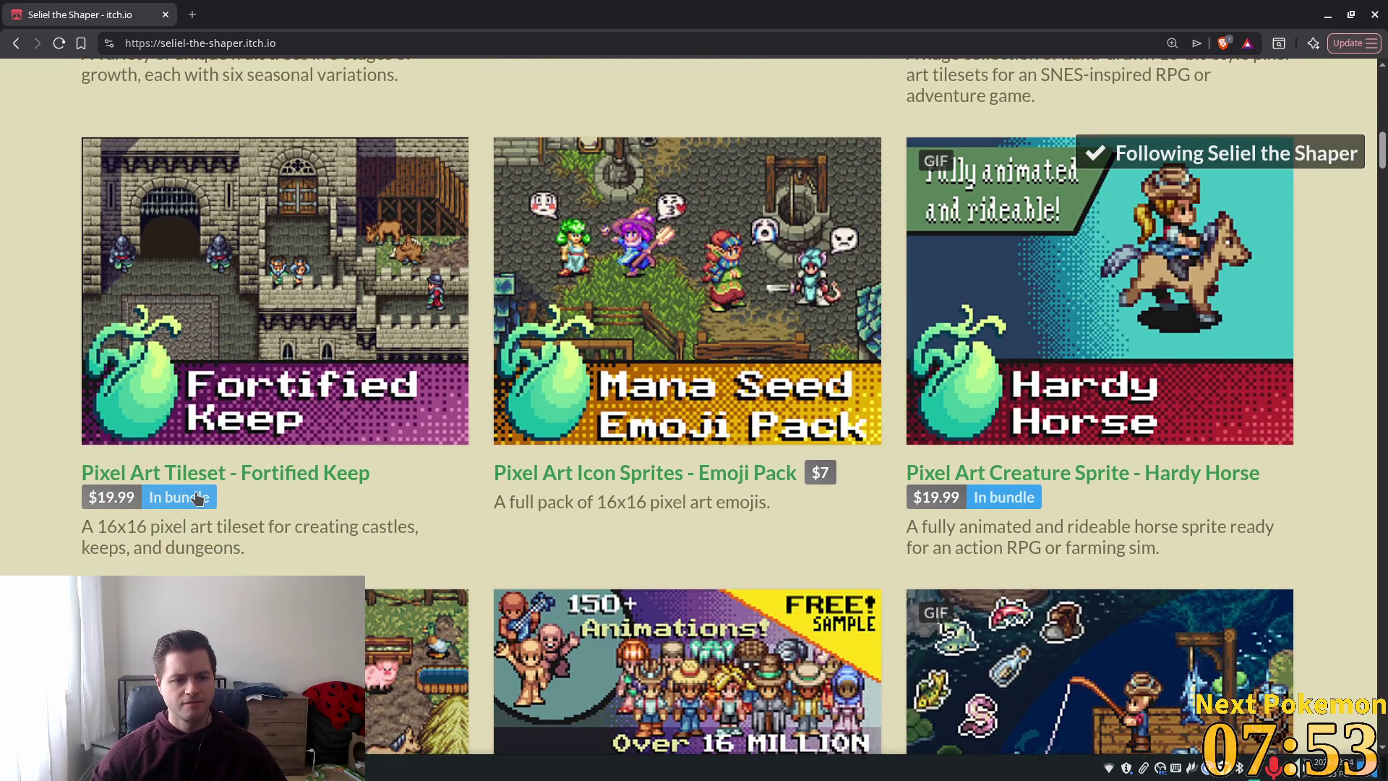
pyautogui.scroll(2, 92, 399)
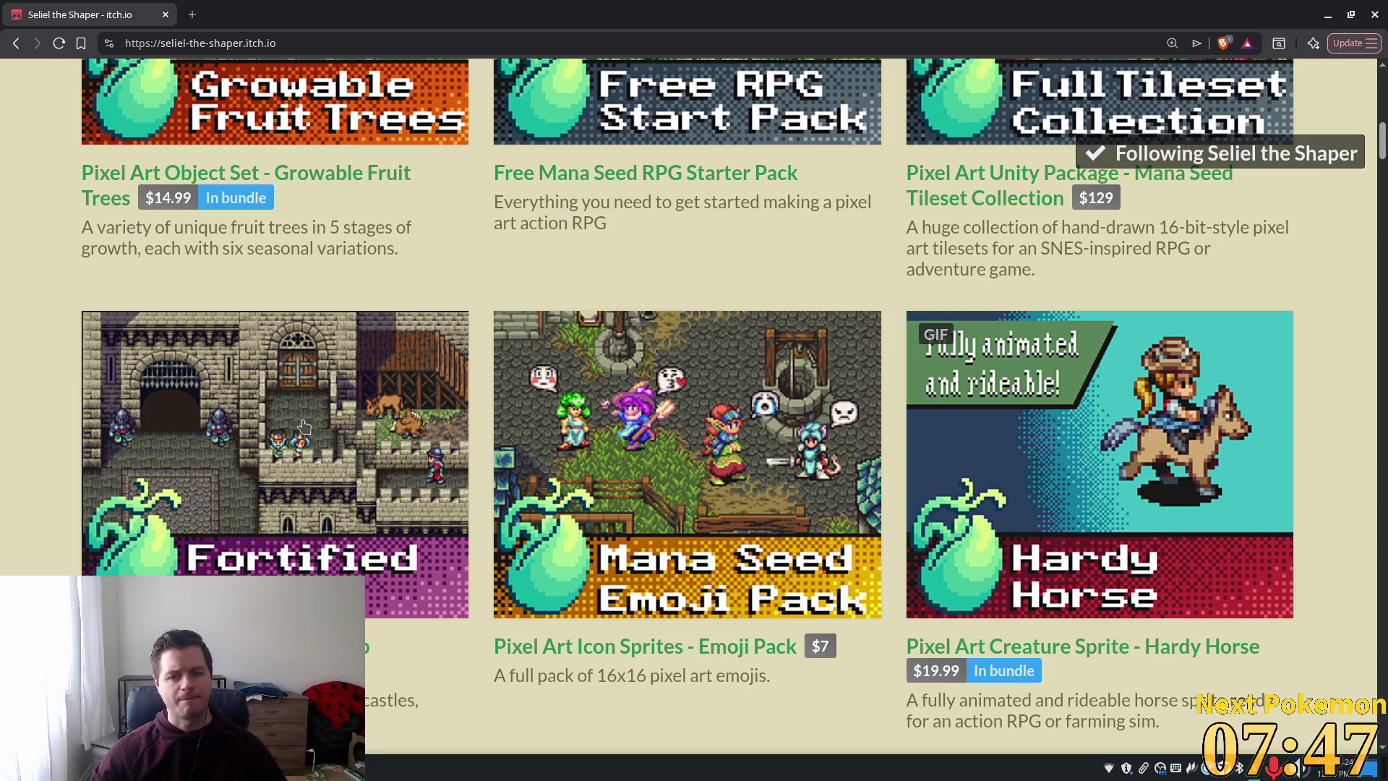
pyautogui.scroll(-3, 304, 426)
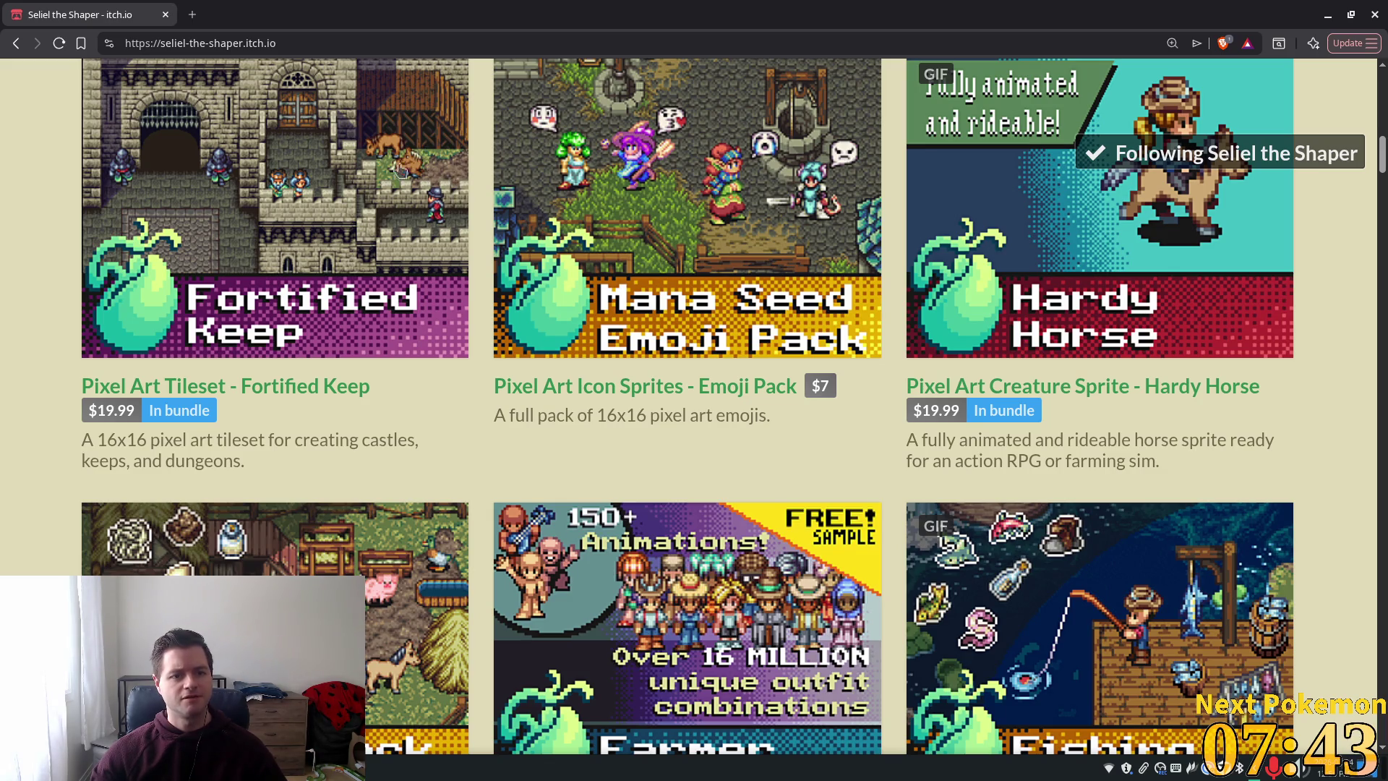
pyautogui.scroll(-4, 125, 288)
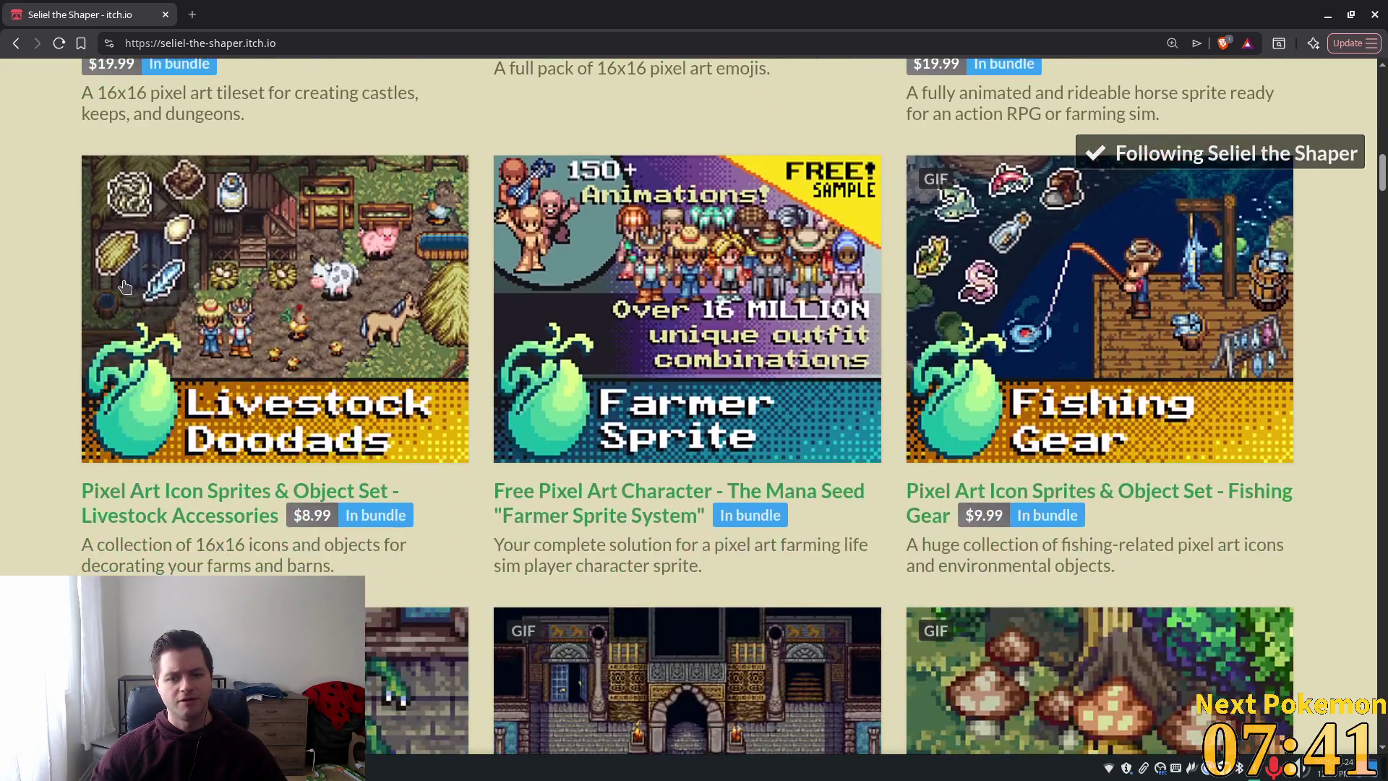
pyautogui.scroll(4, 124, 287)
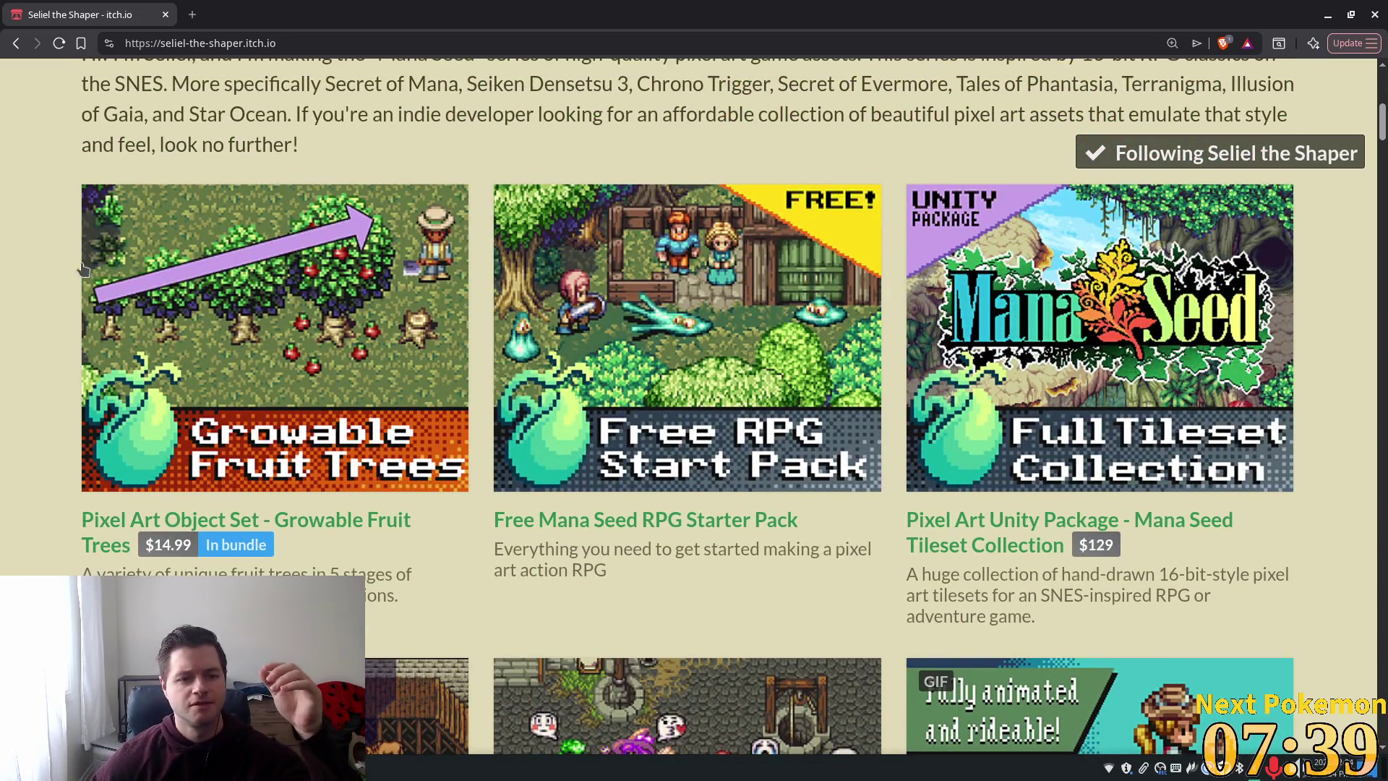
pyautogui.scroll(-5, 67, 270)
pyautogui.scroll(-8, 66, 271)
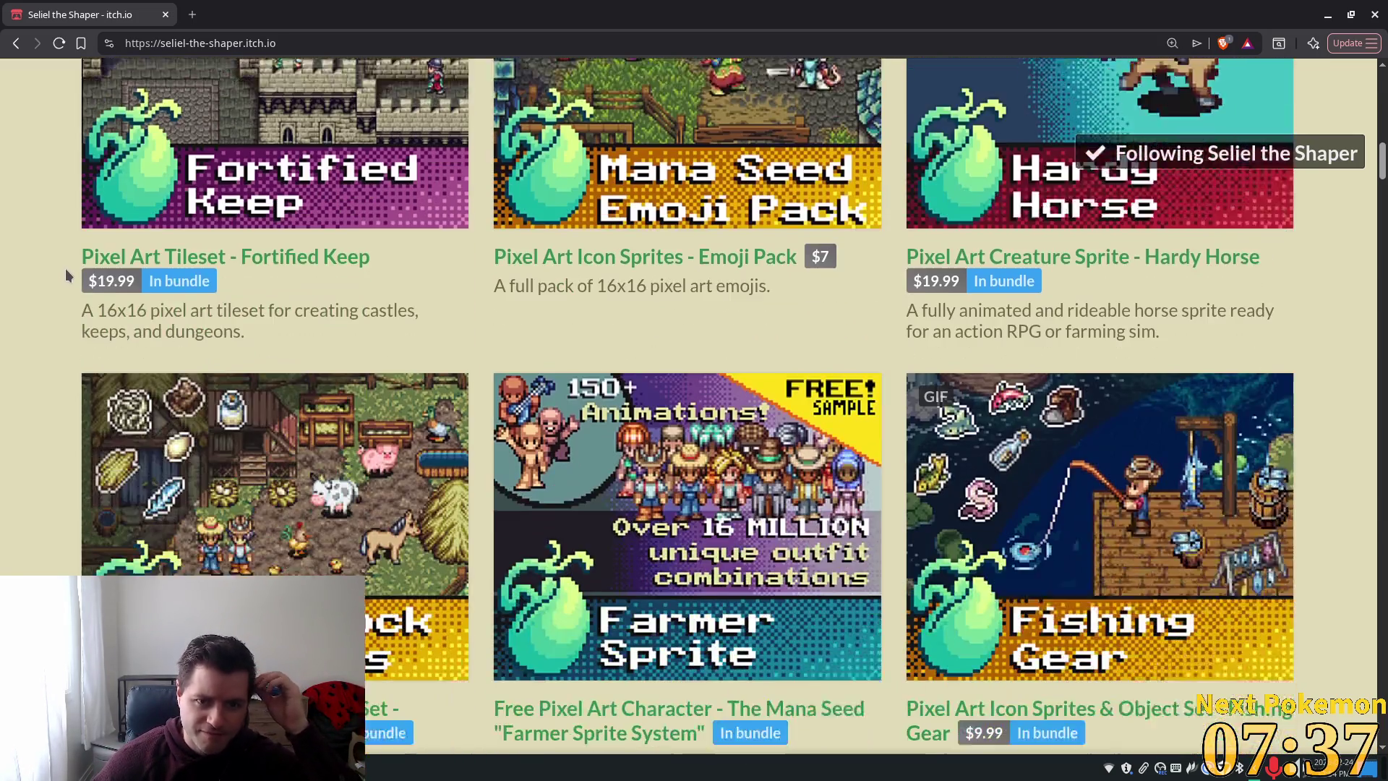
pyautogui.scroll(-1, 65, 272)
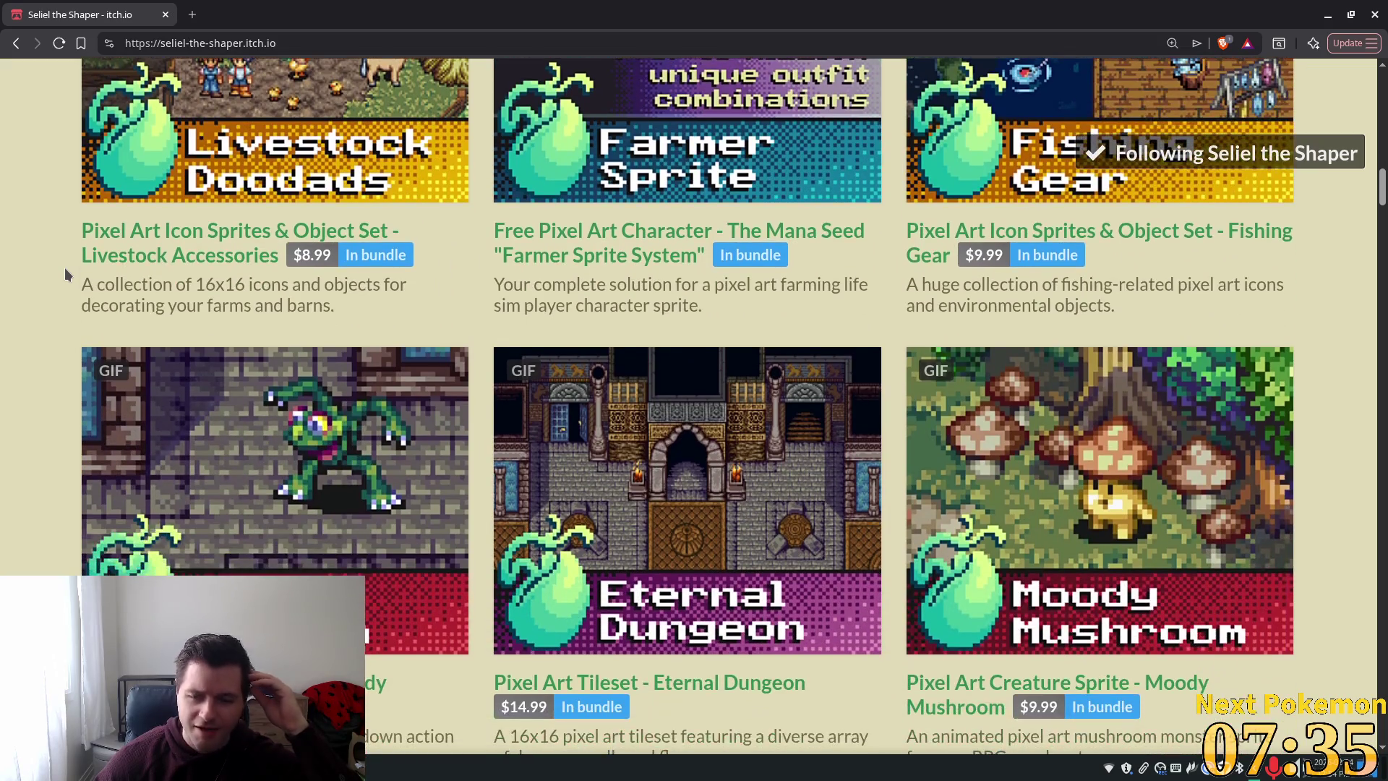
pyautogui.scroll(-4, 54, 282)
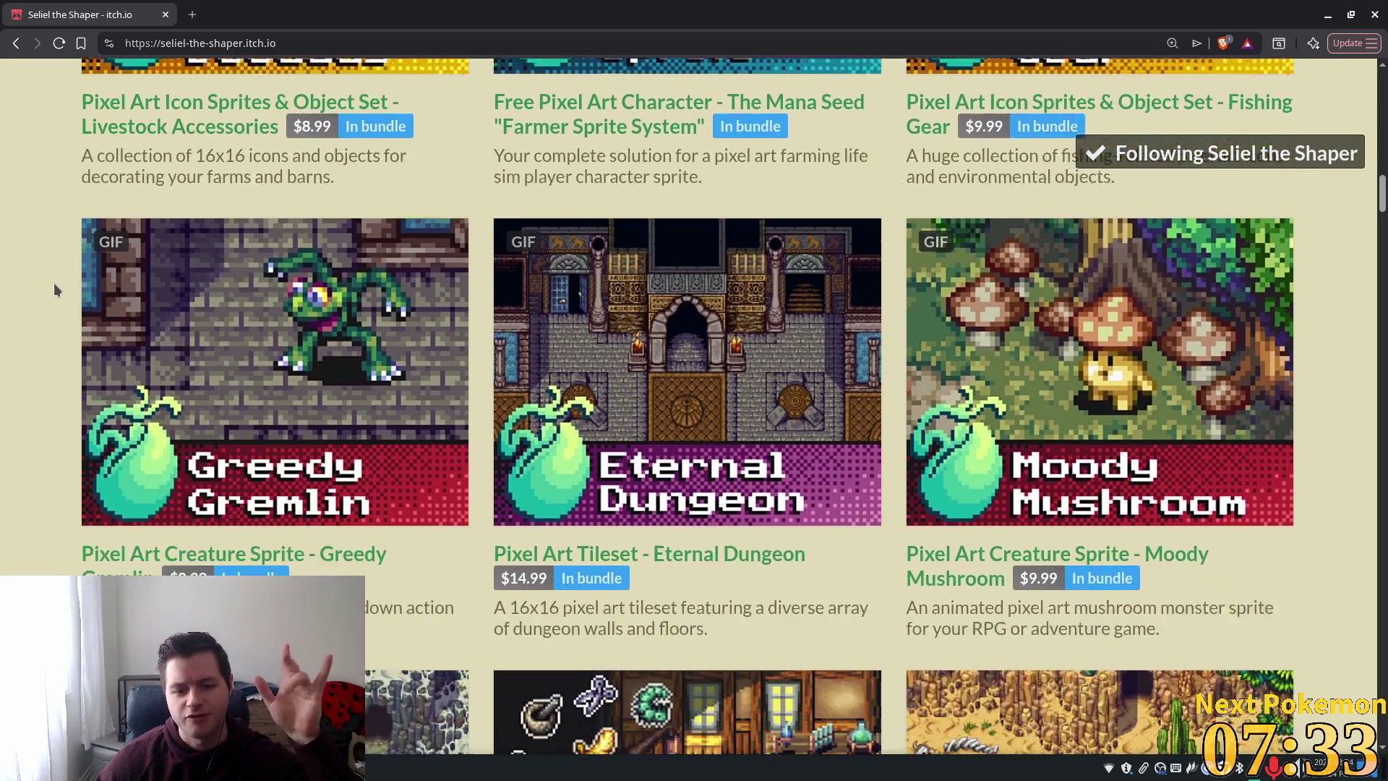
pyautogui.scroll(-8, 52, 289)
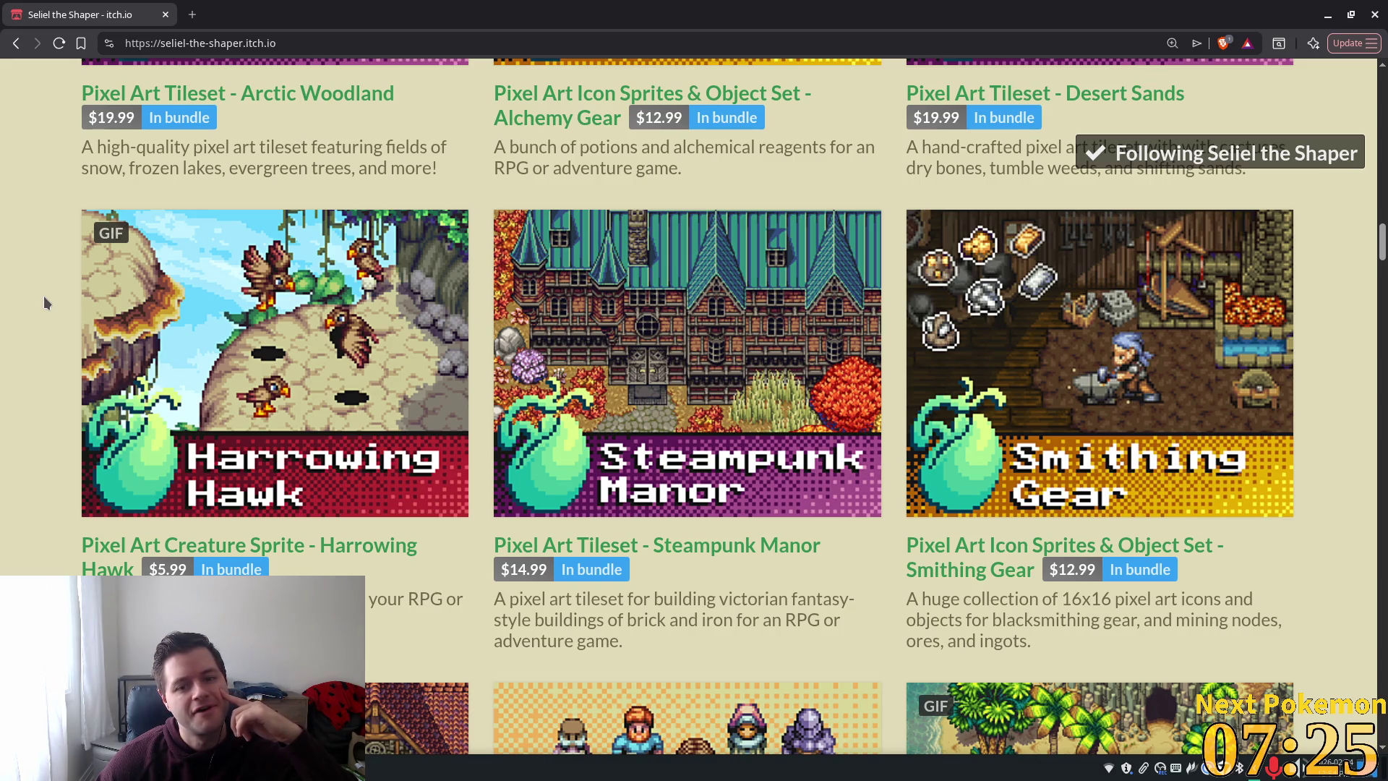
pyautogui.scroll(-3, 43, 296)
pyautogui.scroll(-2, 43, 296)
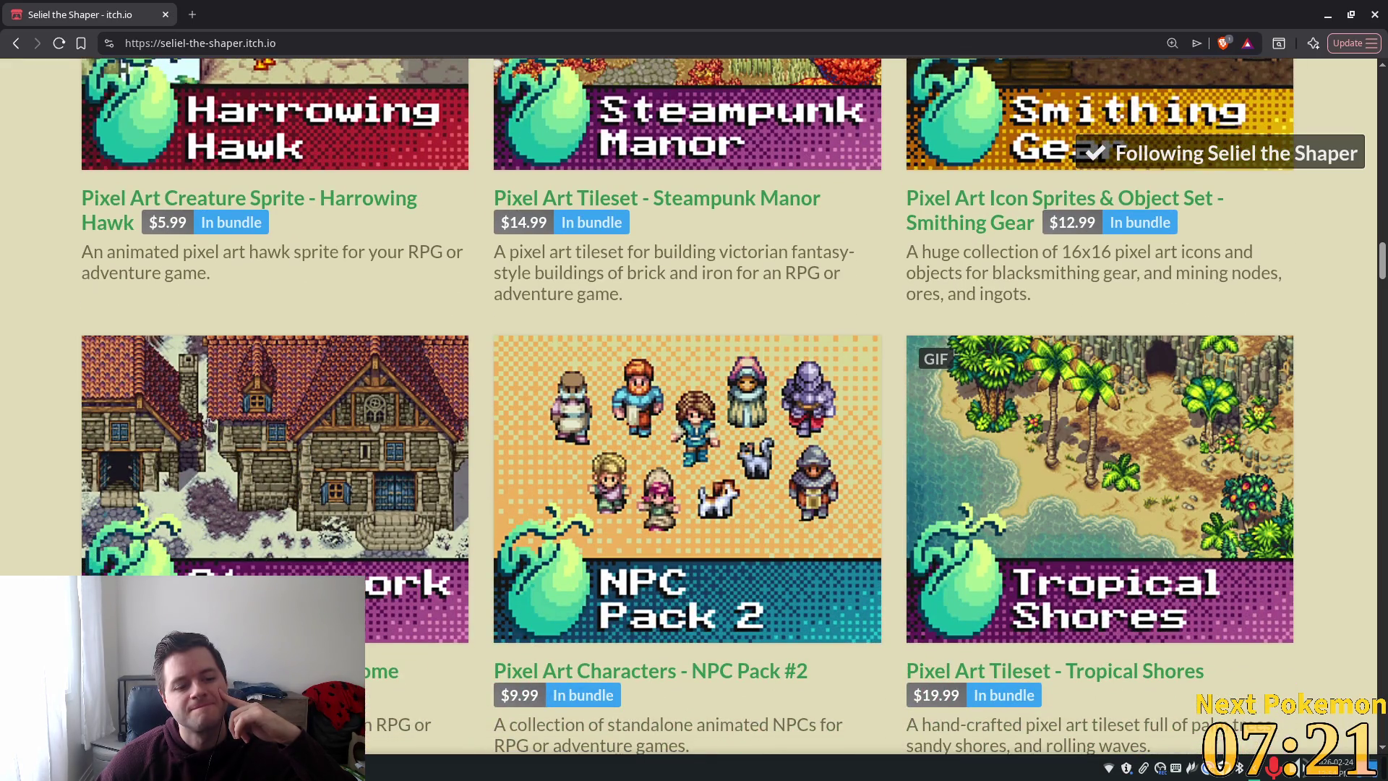
pyautogui.scroll(-1, 192, 442)
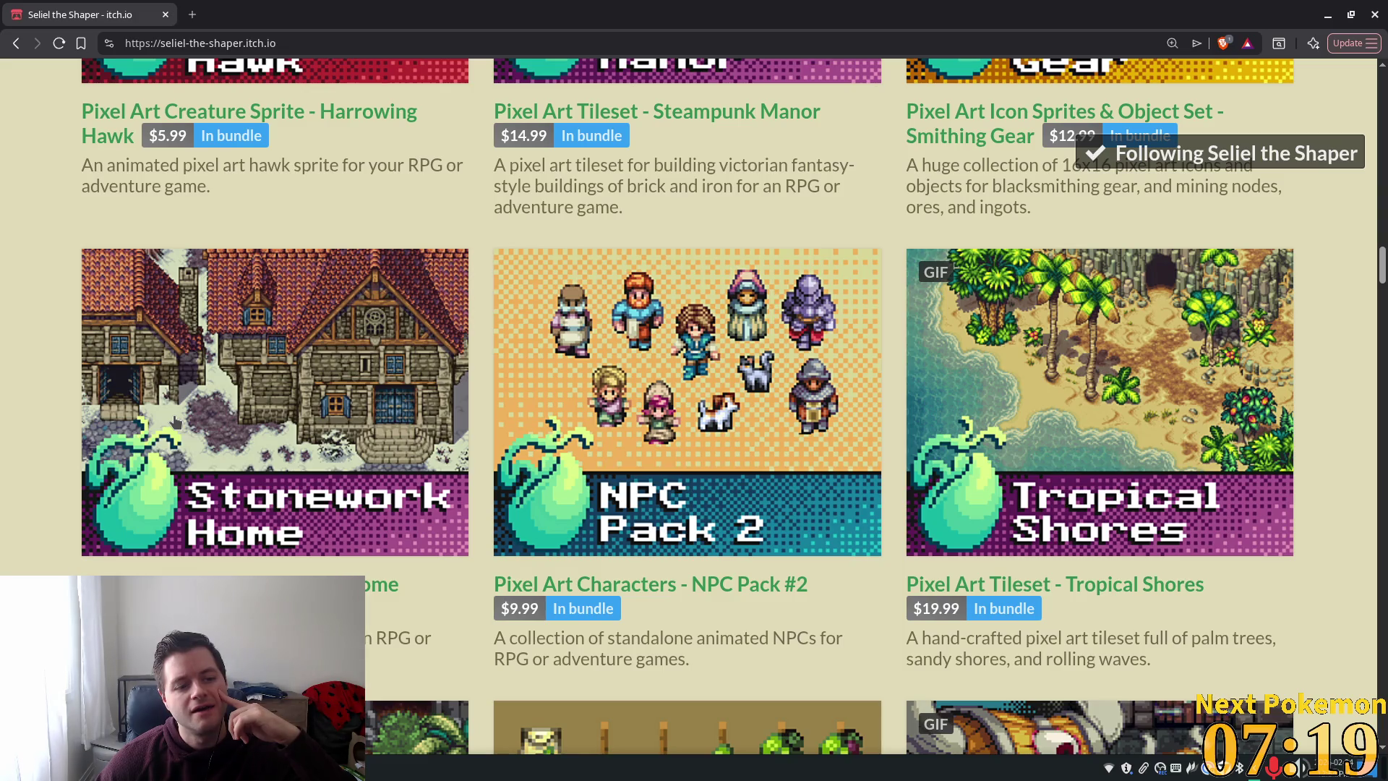
pyautogui.scroll(-4, 174, 423)
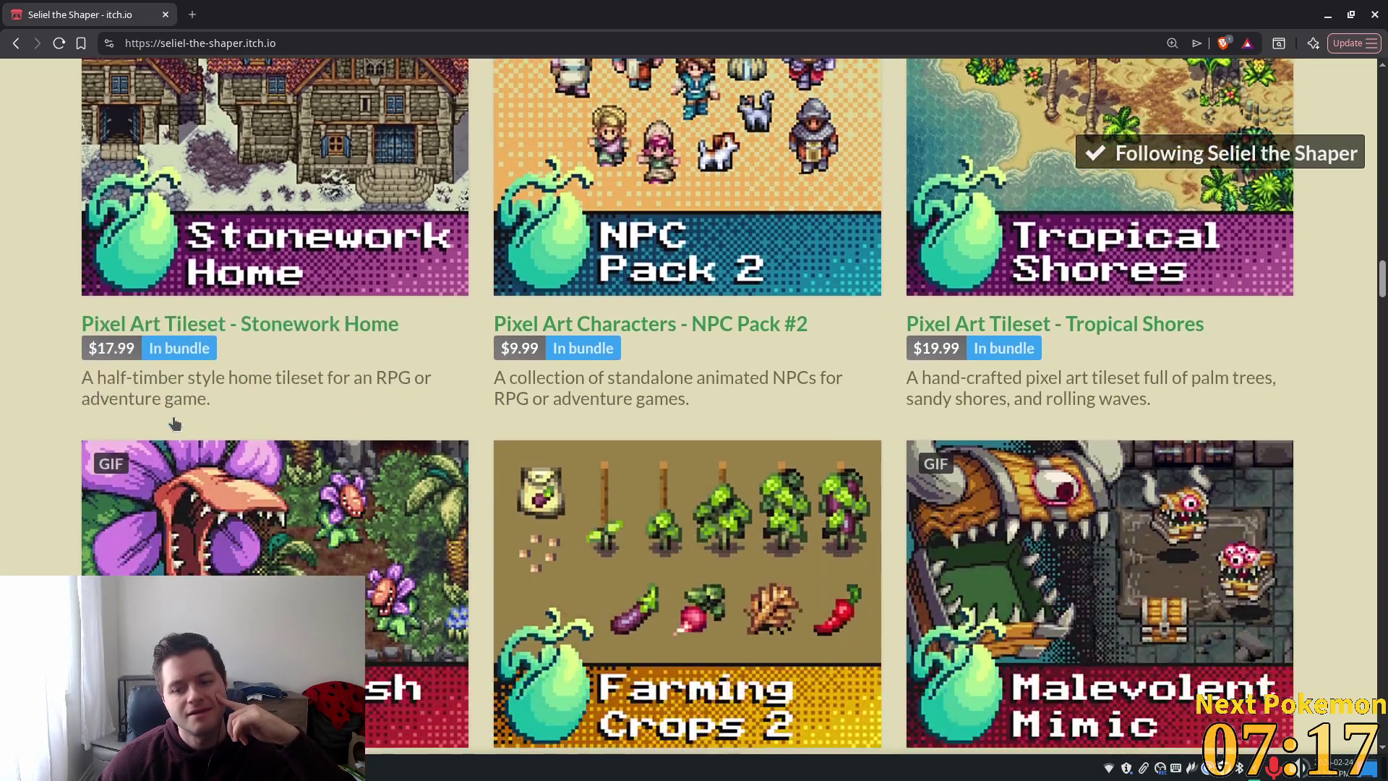
pyautogui.scroll(-3, 173, 422)
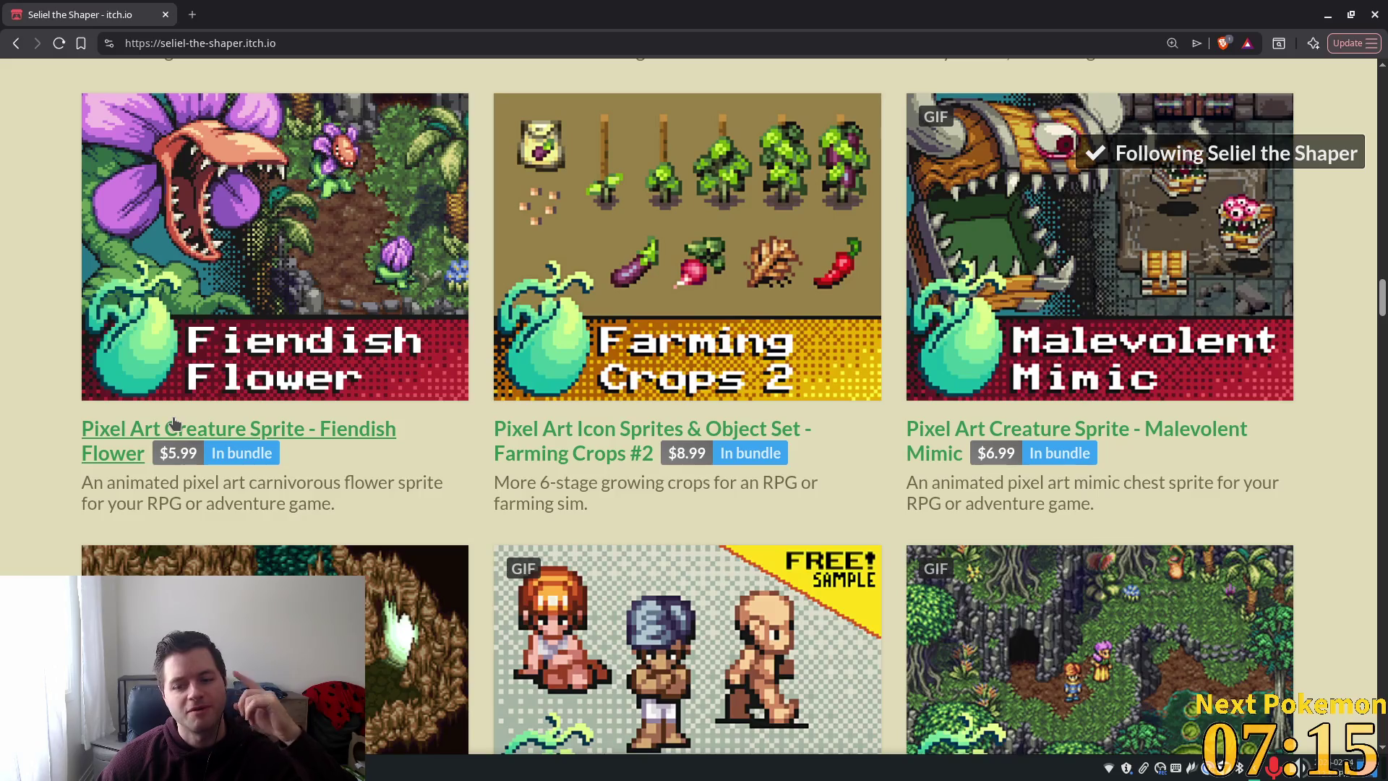
pyautogui.scroll(-2, 172, 425)
pyautogui.scroll(-5, 171, 426)
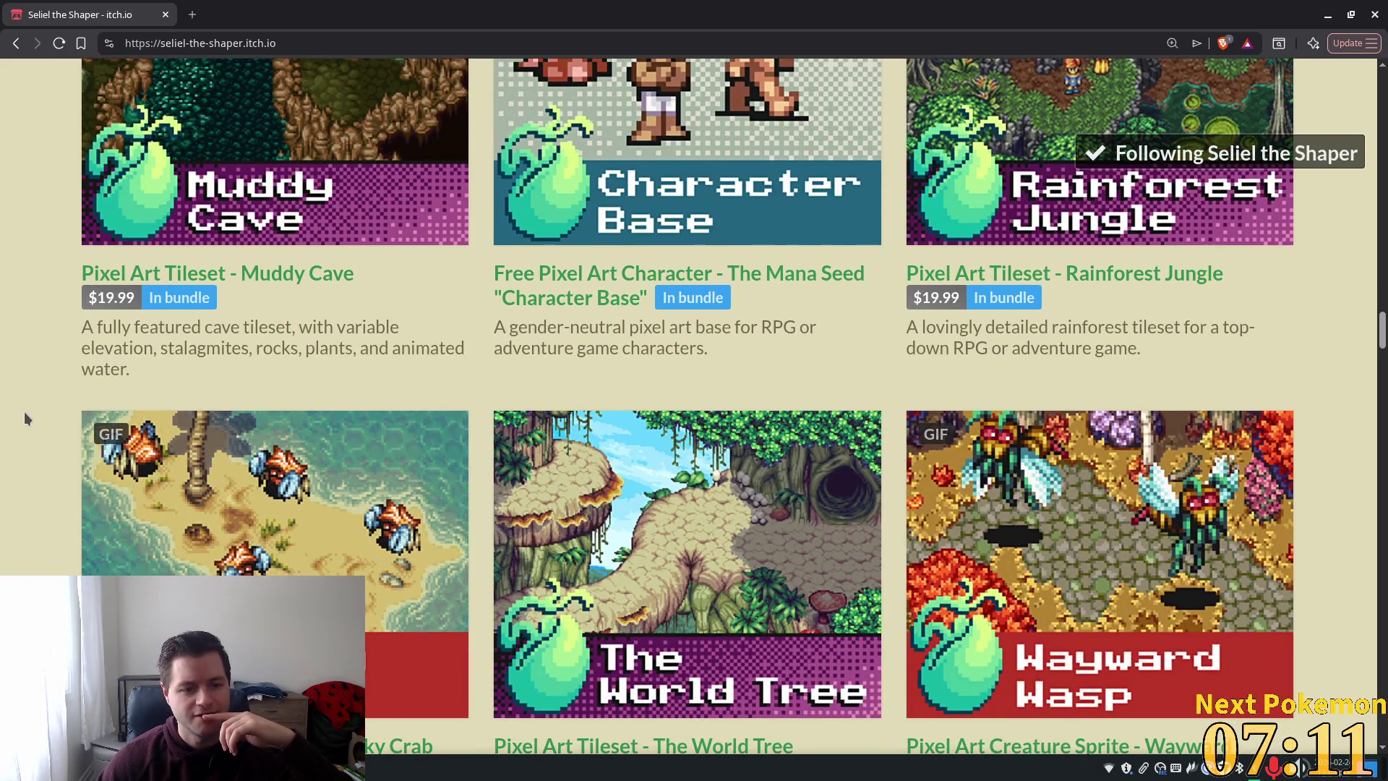
pyautogui.scroll(4, 27, 415)
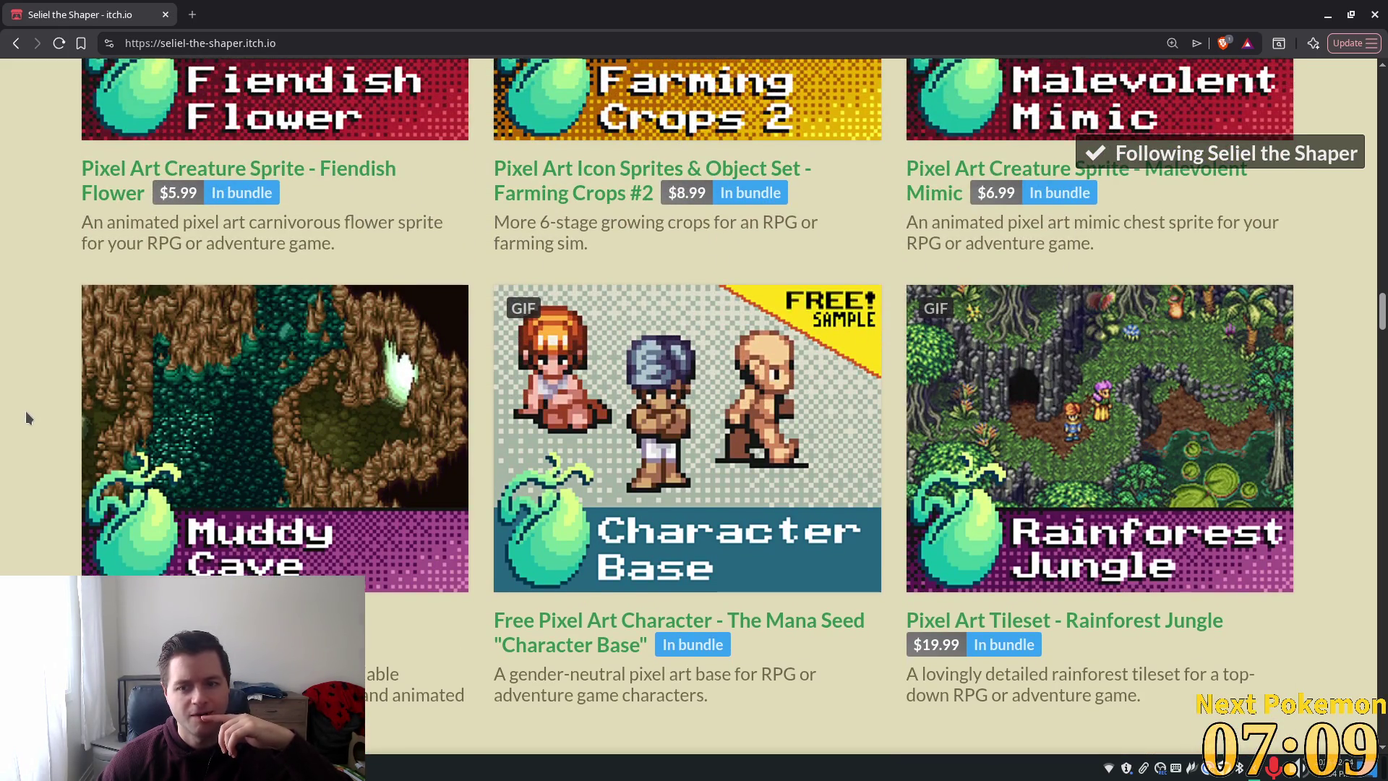
pyautogui.scroll(-9, 26, 412)
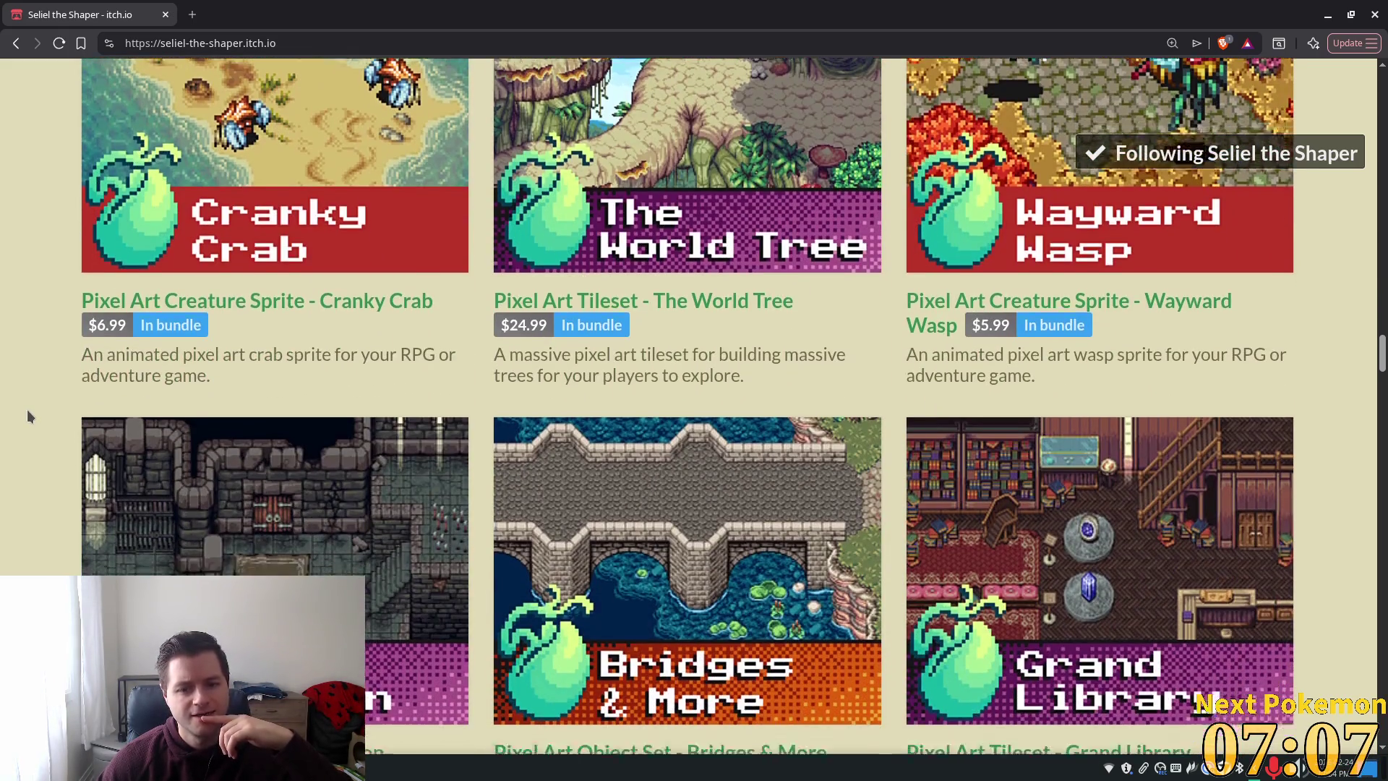
pyautogui.scroll(-3, 28, 417)
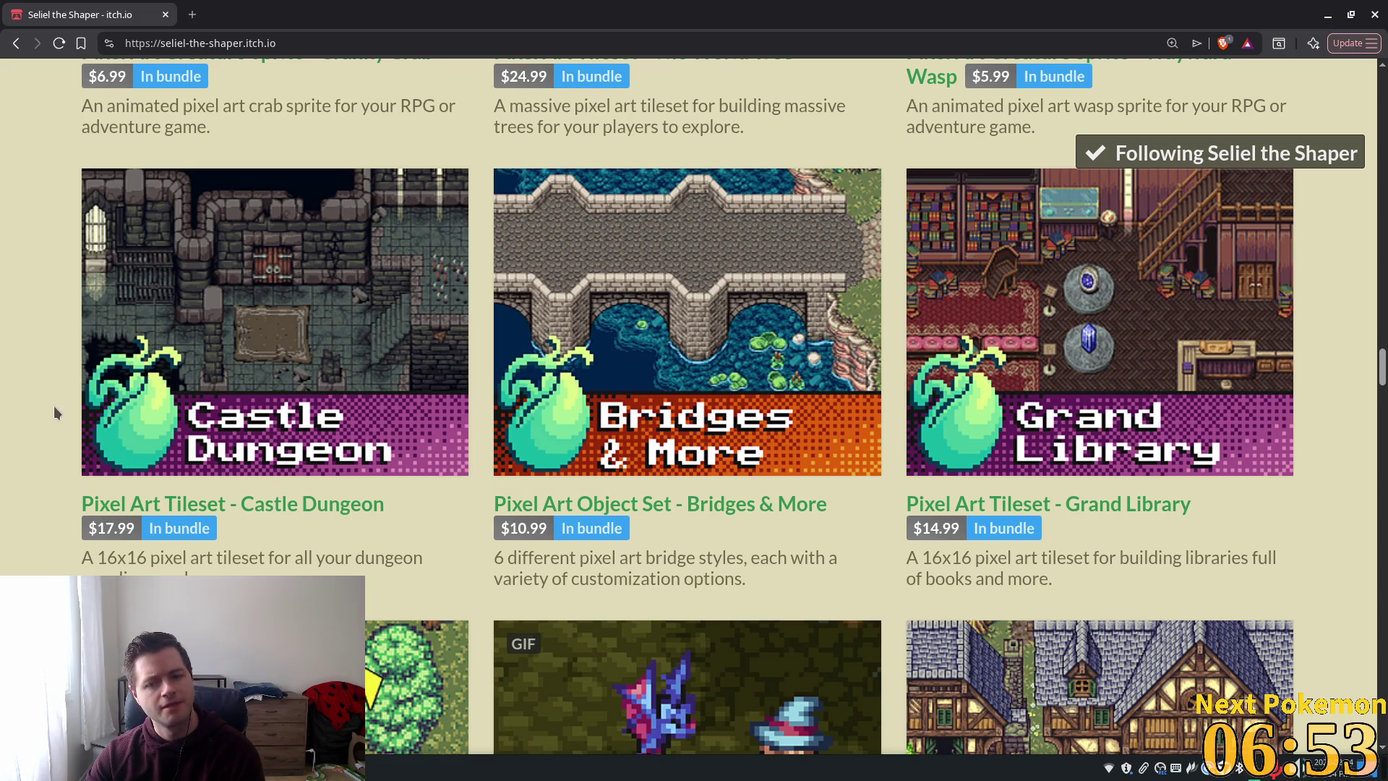
pyautogui.scroll(-3, 53, 414)
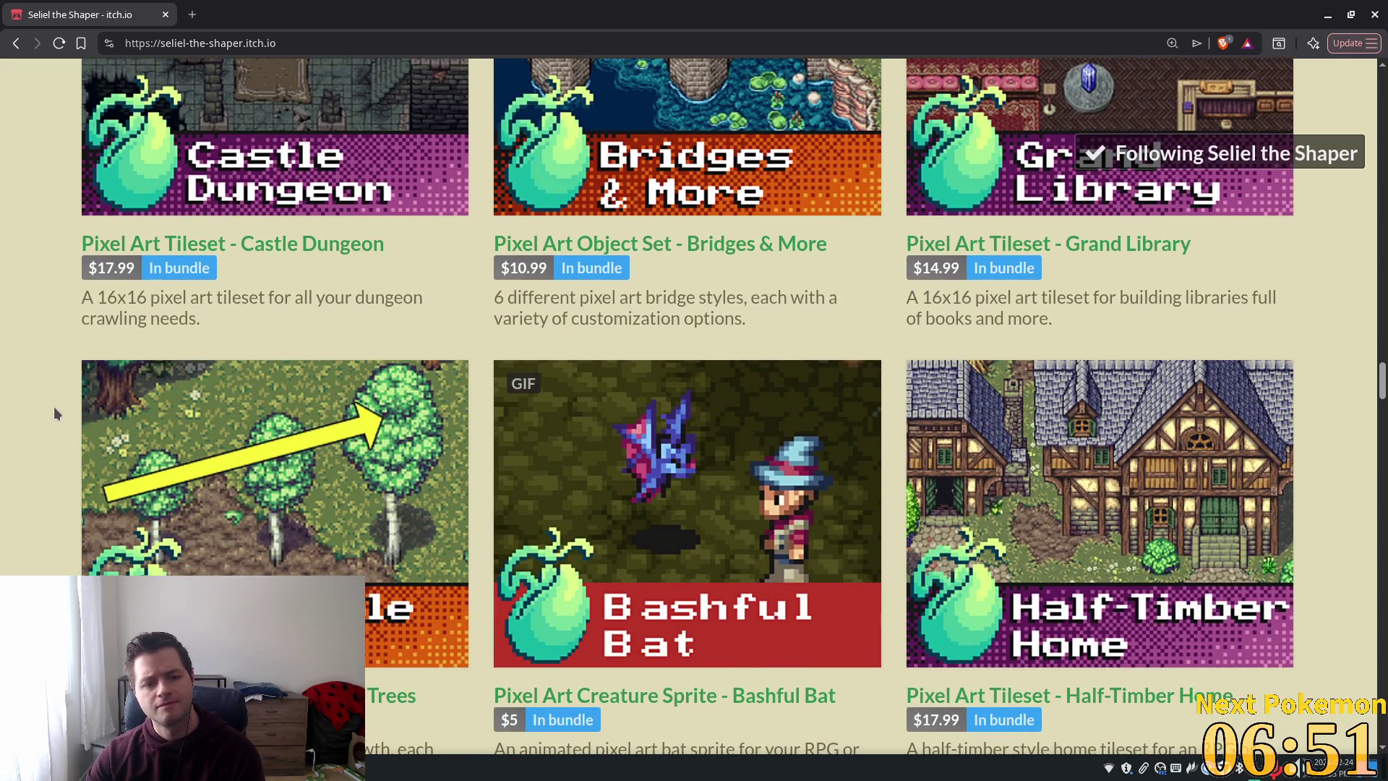
pyautogui.scroll(-5, 55, 414)
pyautogui.scroll(-2, 54, 414)
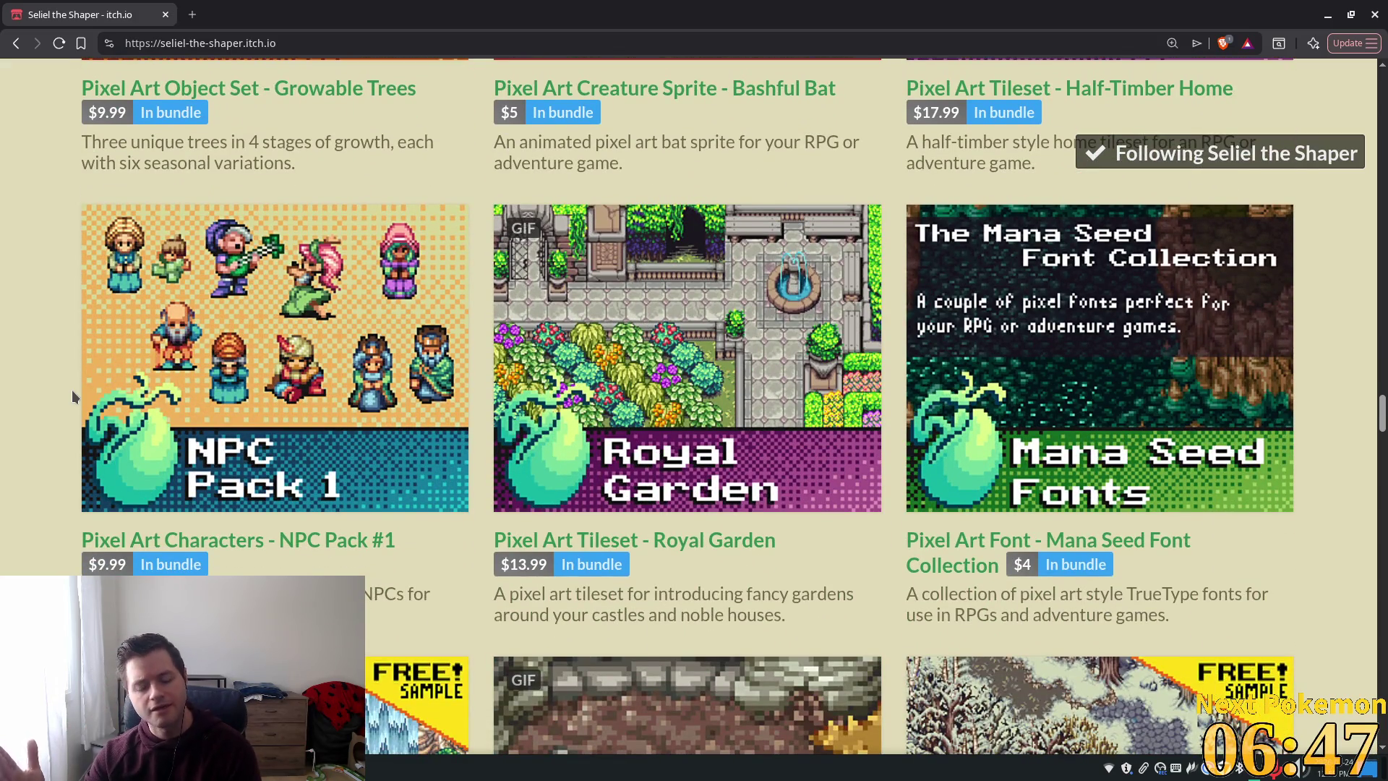
pyautogui.scroll(-6, 56, 352)
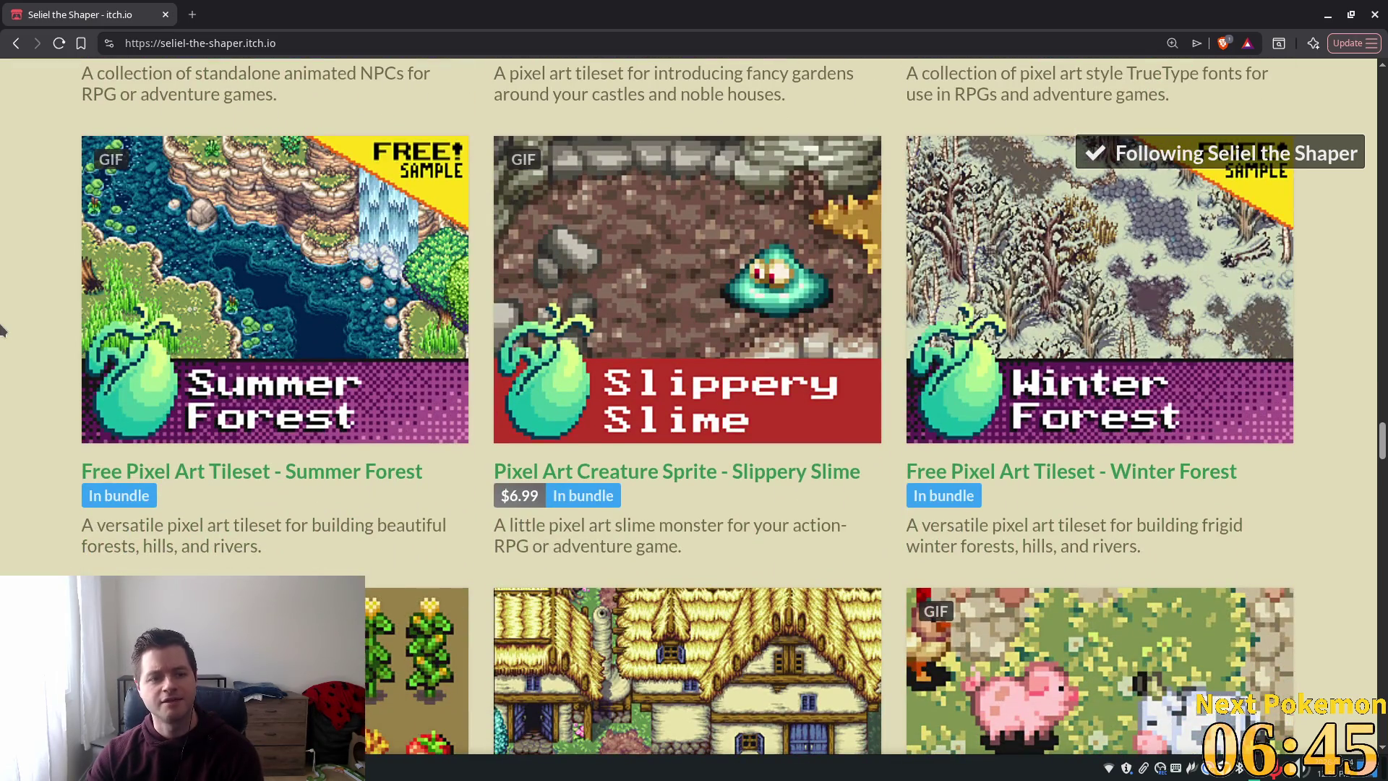
pyautogui.scroll(-9, 3, 336)
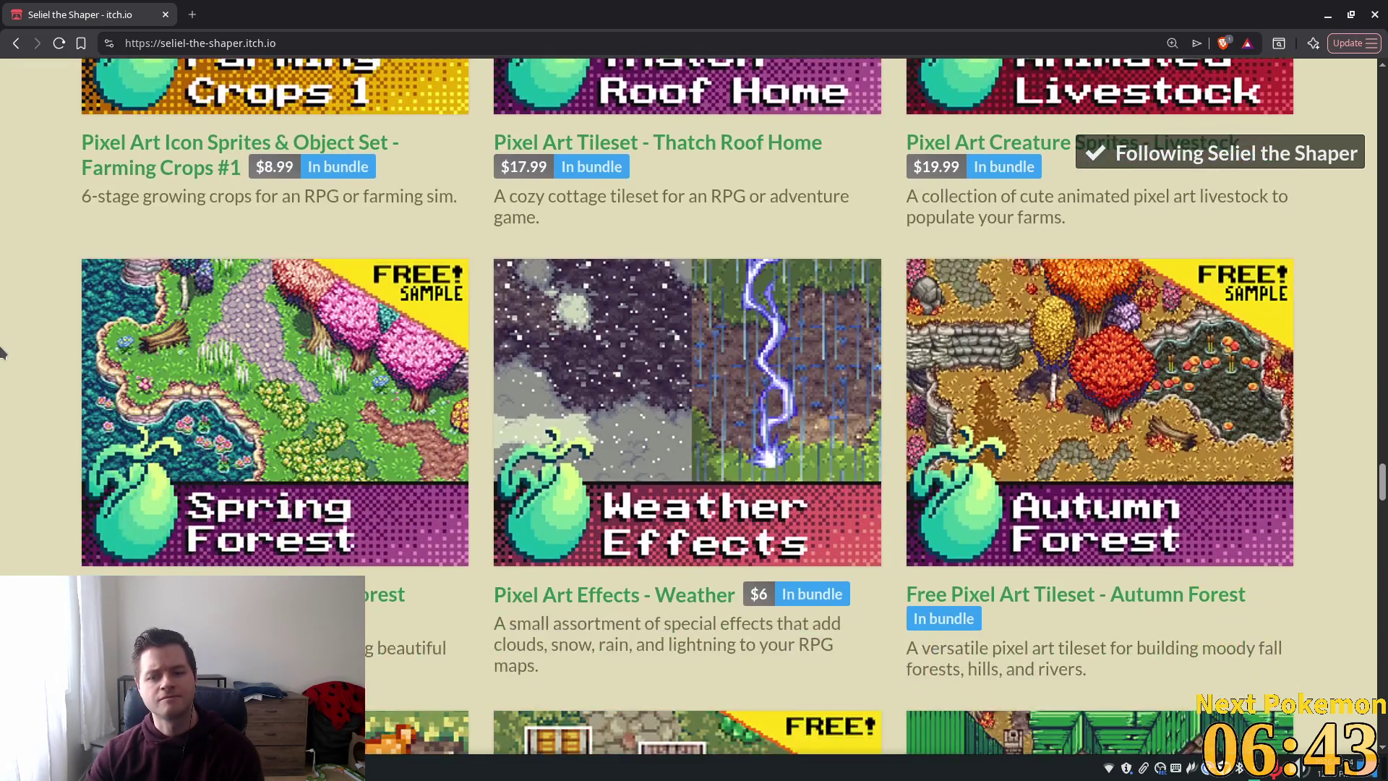
pyautogui.scroll(-4, 2, 352)
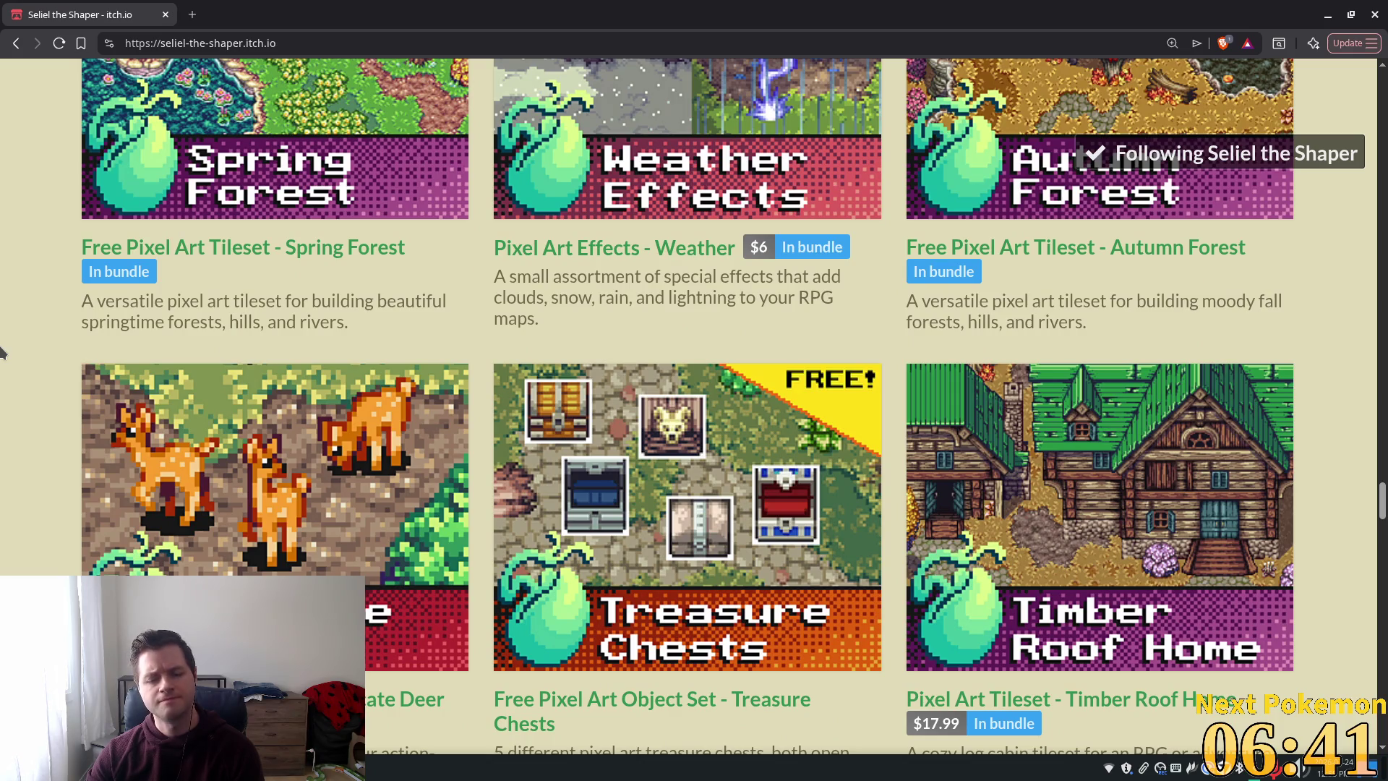
pyautogui.scroll(-10, 3, 352)
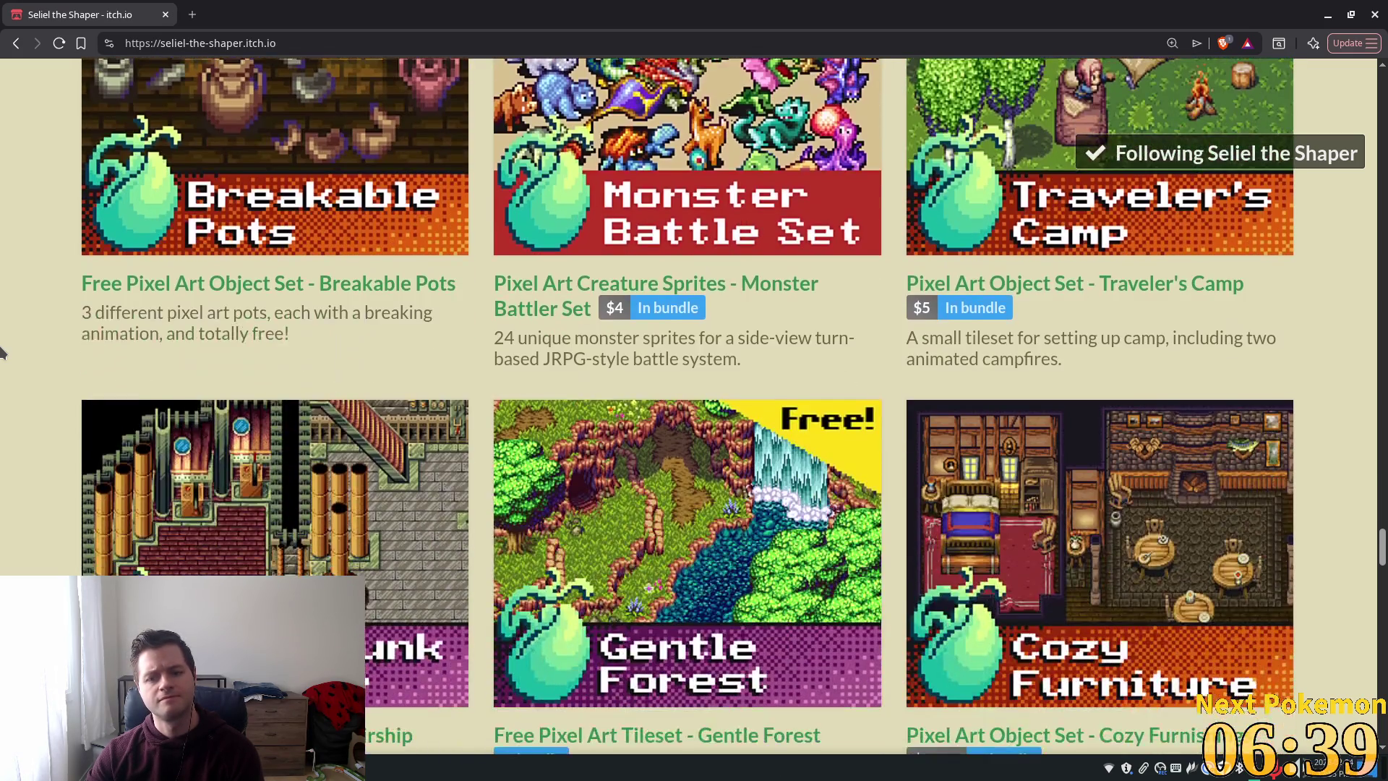
pyautogui.scroll(-4, 2, 352)
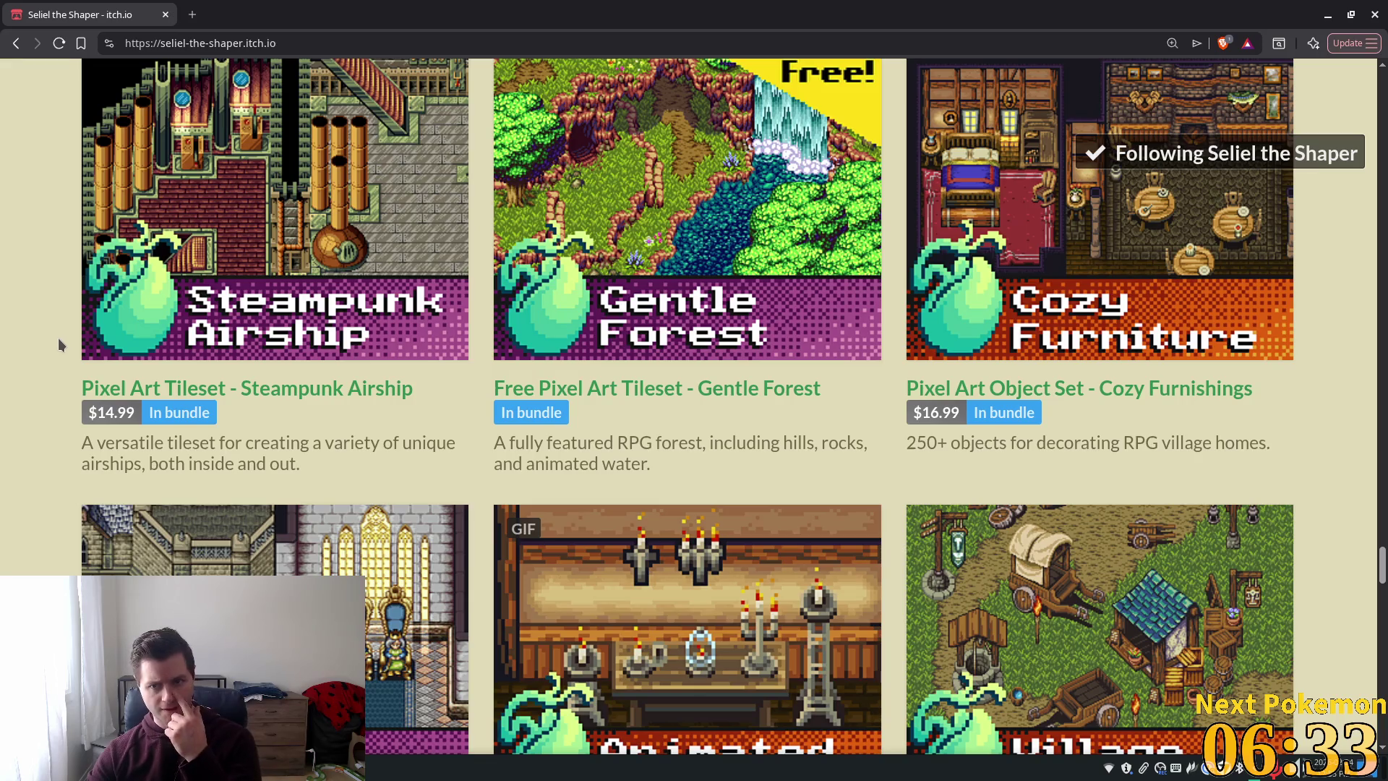
pyautogui.scroll(-1, 54, 340)
pyautogui.scroll(-3, 55, 340)
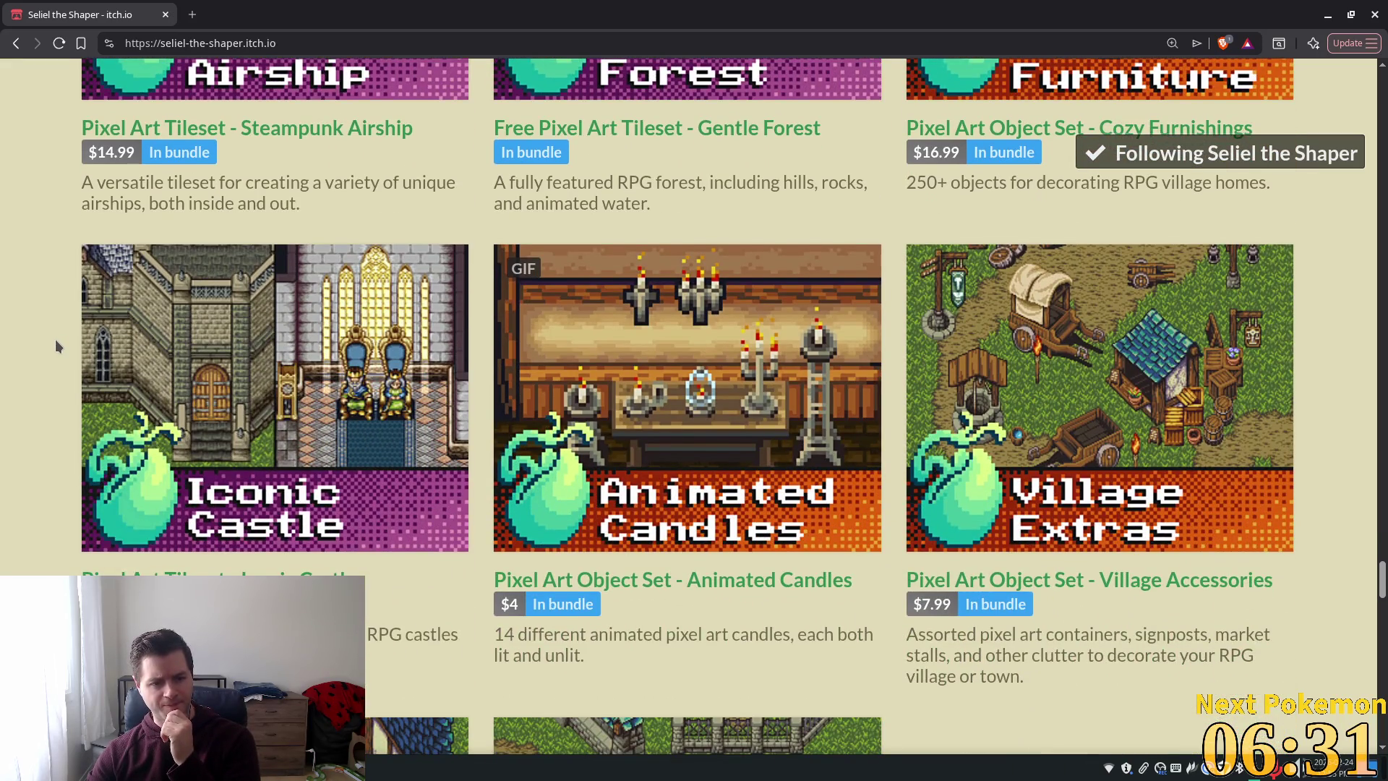
pyautogui.scroll(-2, 54, 340)
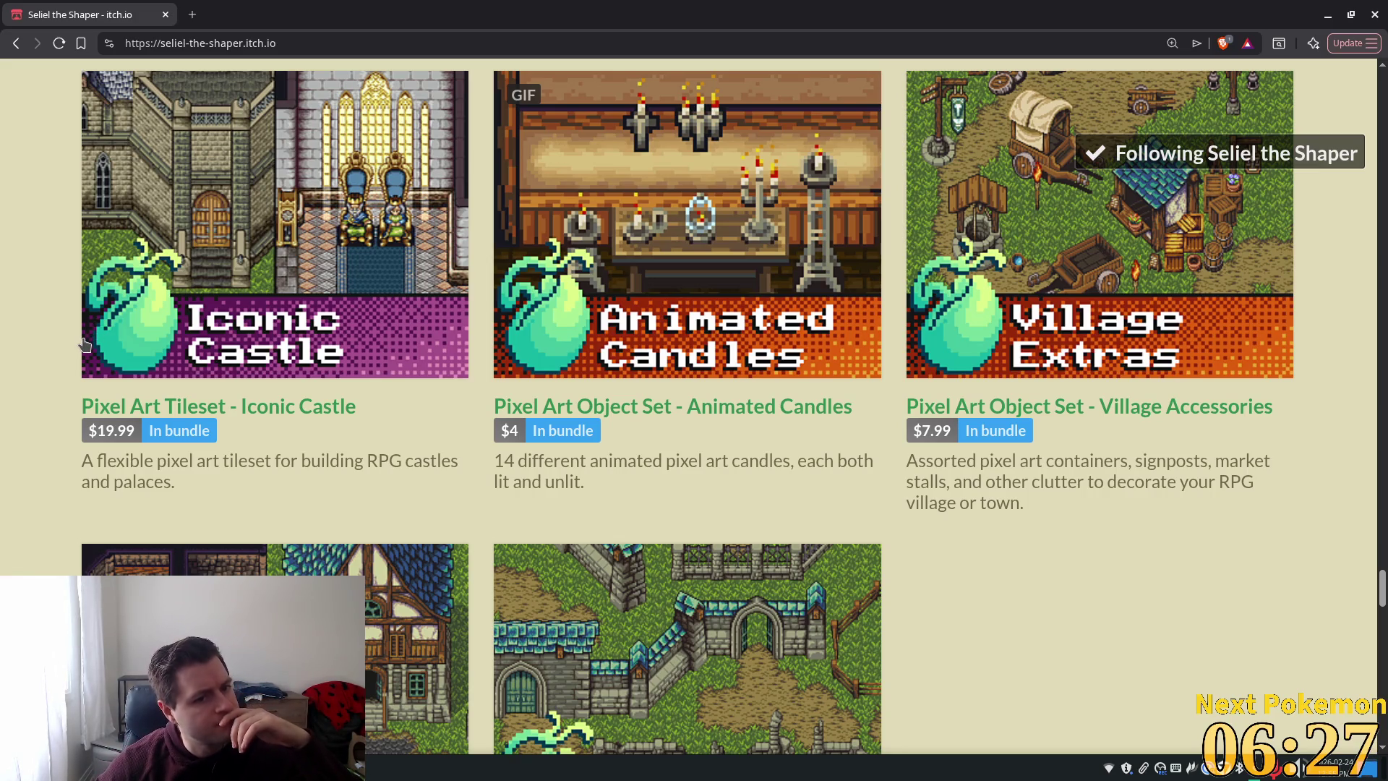
pyautogui.scroll(-5, 85, 341)
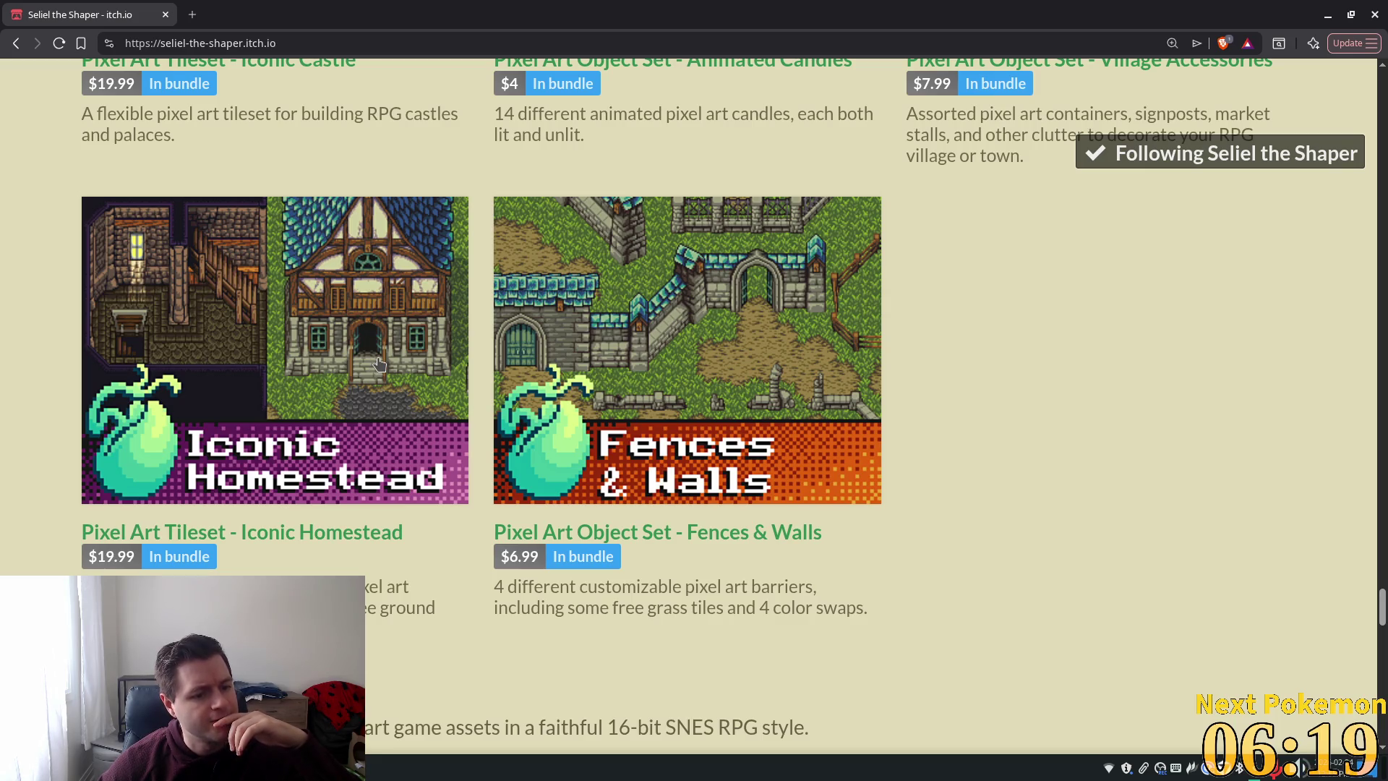
pyautogui.scroll(-5, 380, 362)
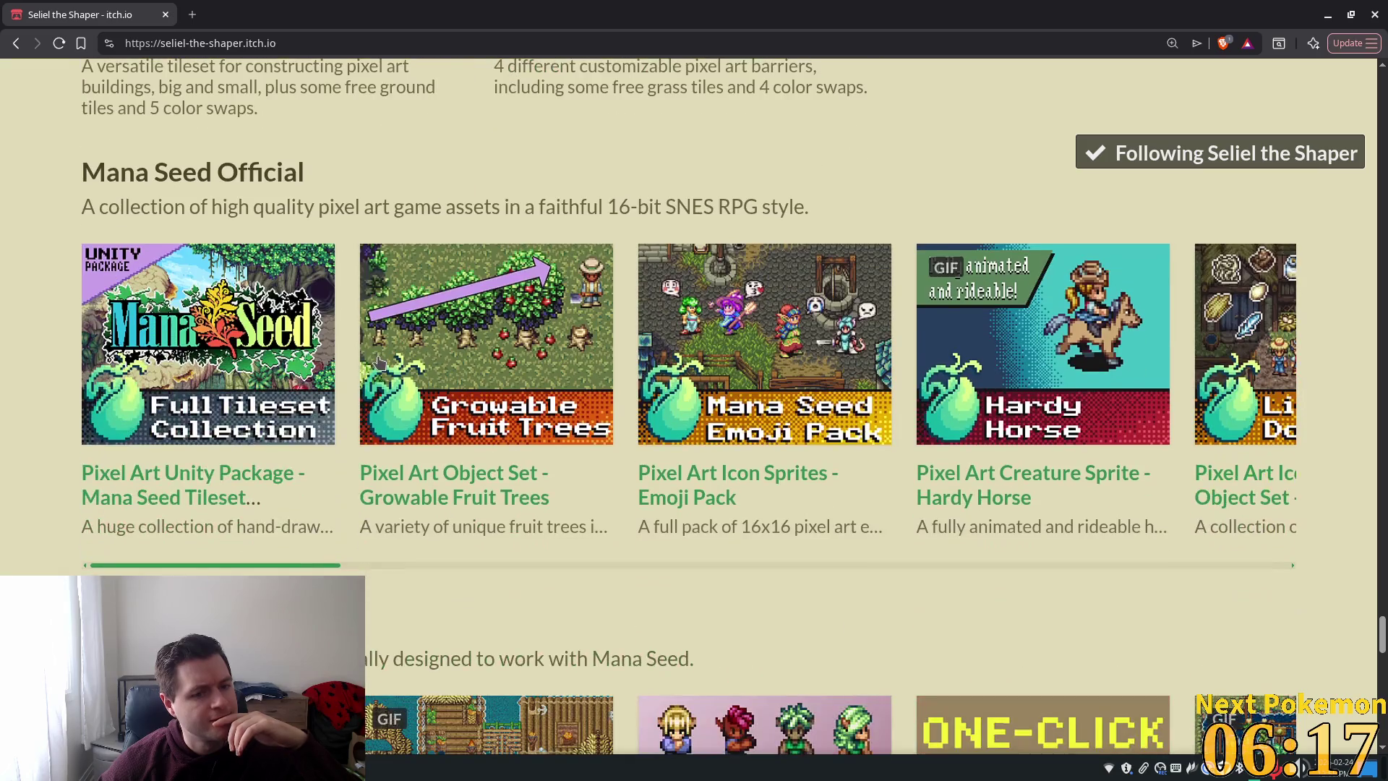
pyautogui.scroll(5, 376, 360)
pyautogui.scroll(8, 375, 360)
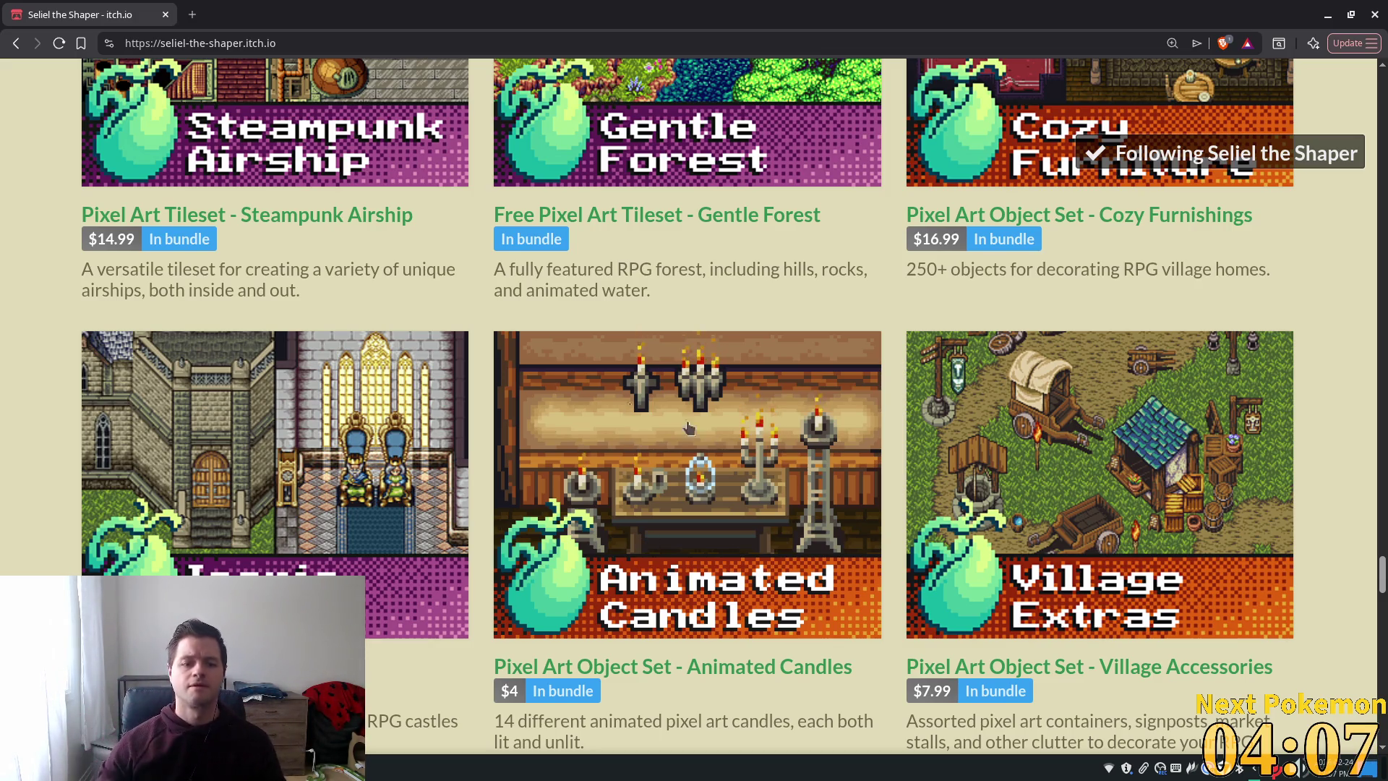
# - Scroll back up the creator page to the Mana Seed header banner
pyautogui.scroll(15, 807, 432)
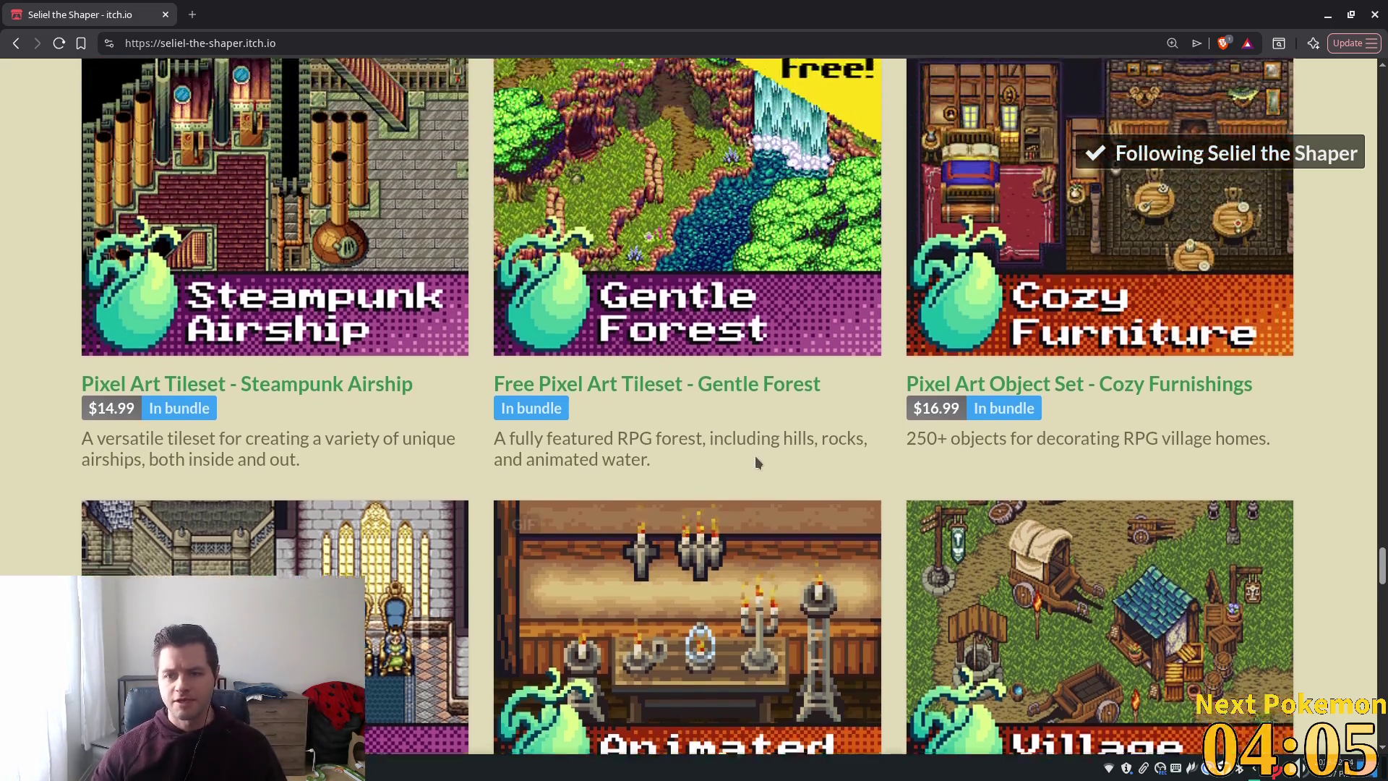
pyautogui.scroll(15, 739, 483)
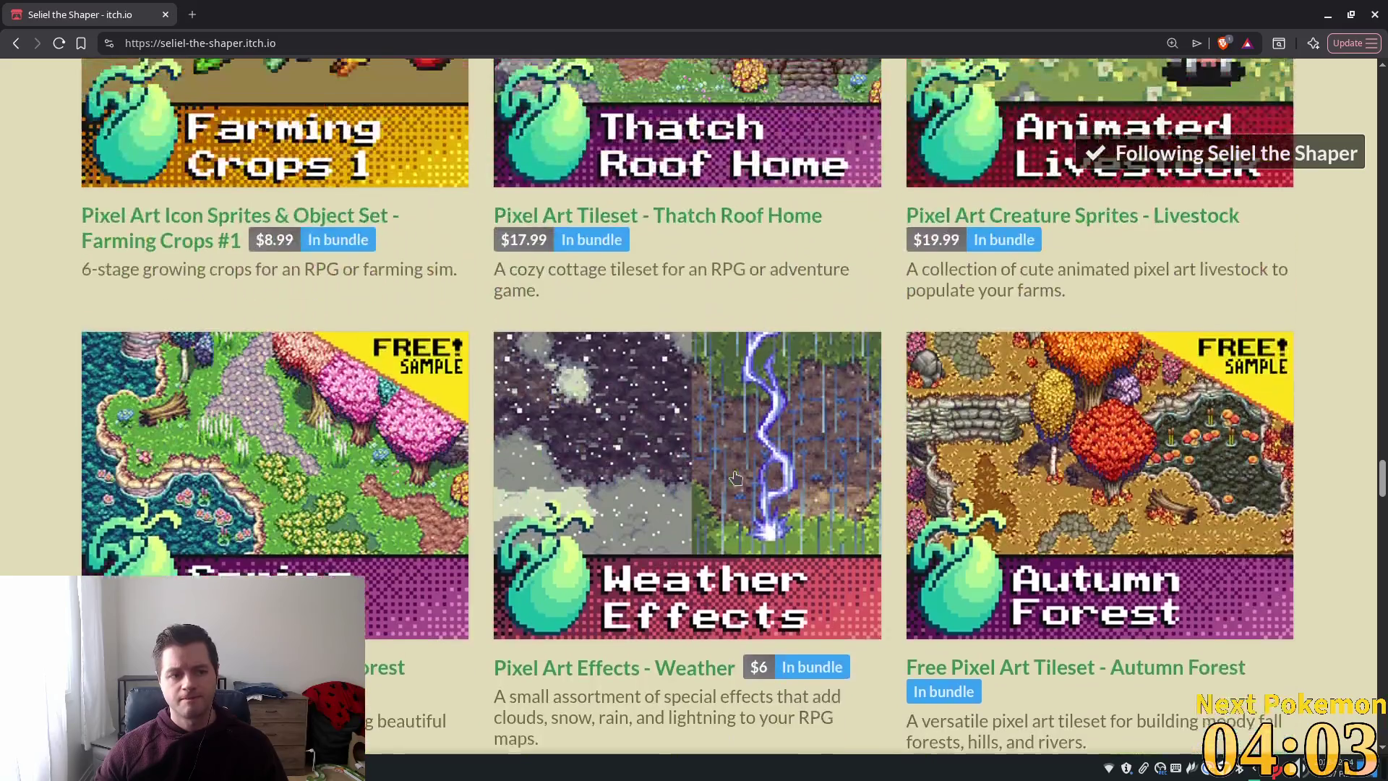
pyautogui.scroll(10, 730, 477)
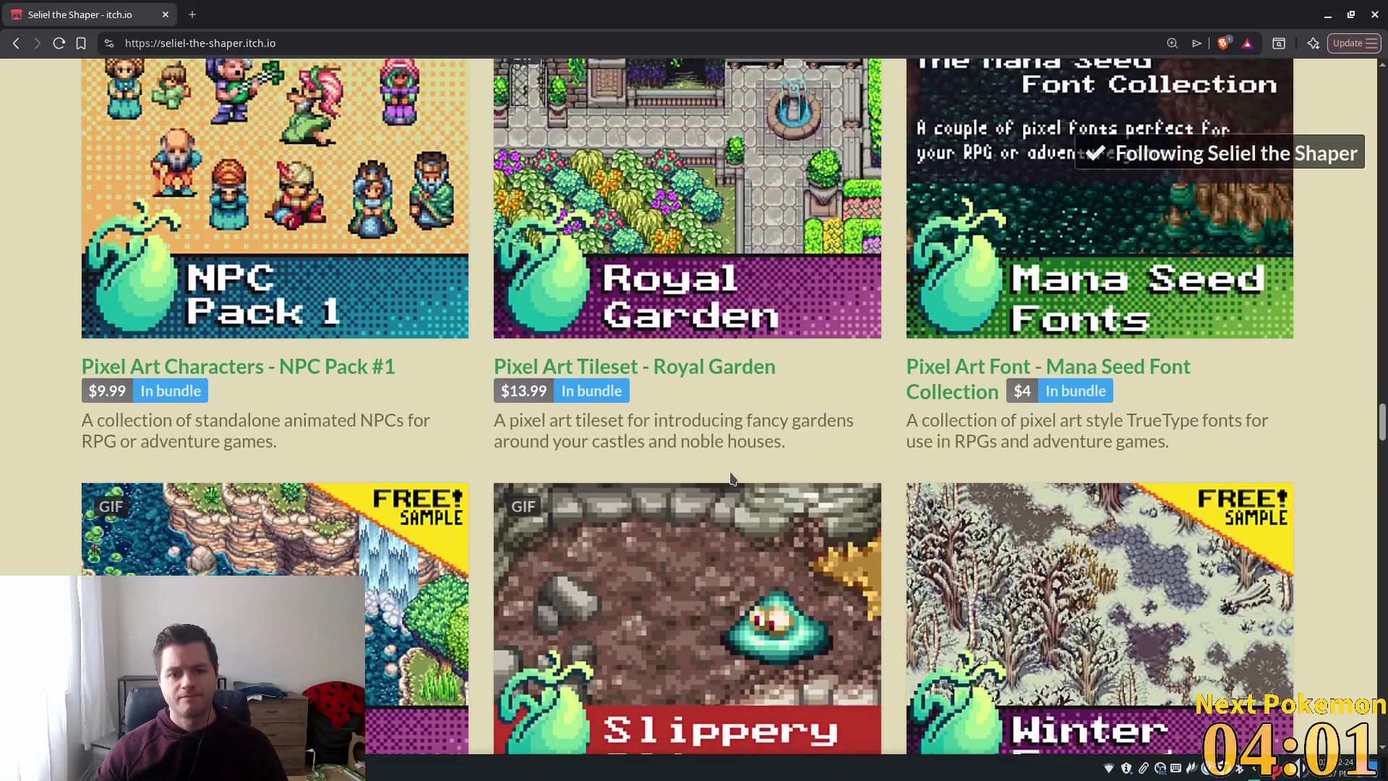
pyautogui.scroll(15, 726, 481)
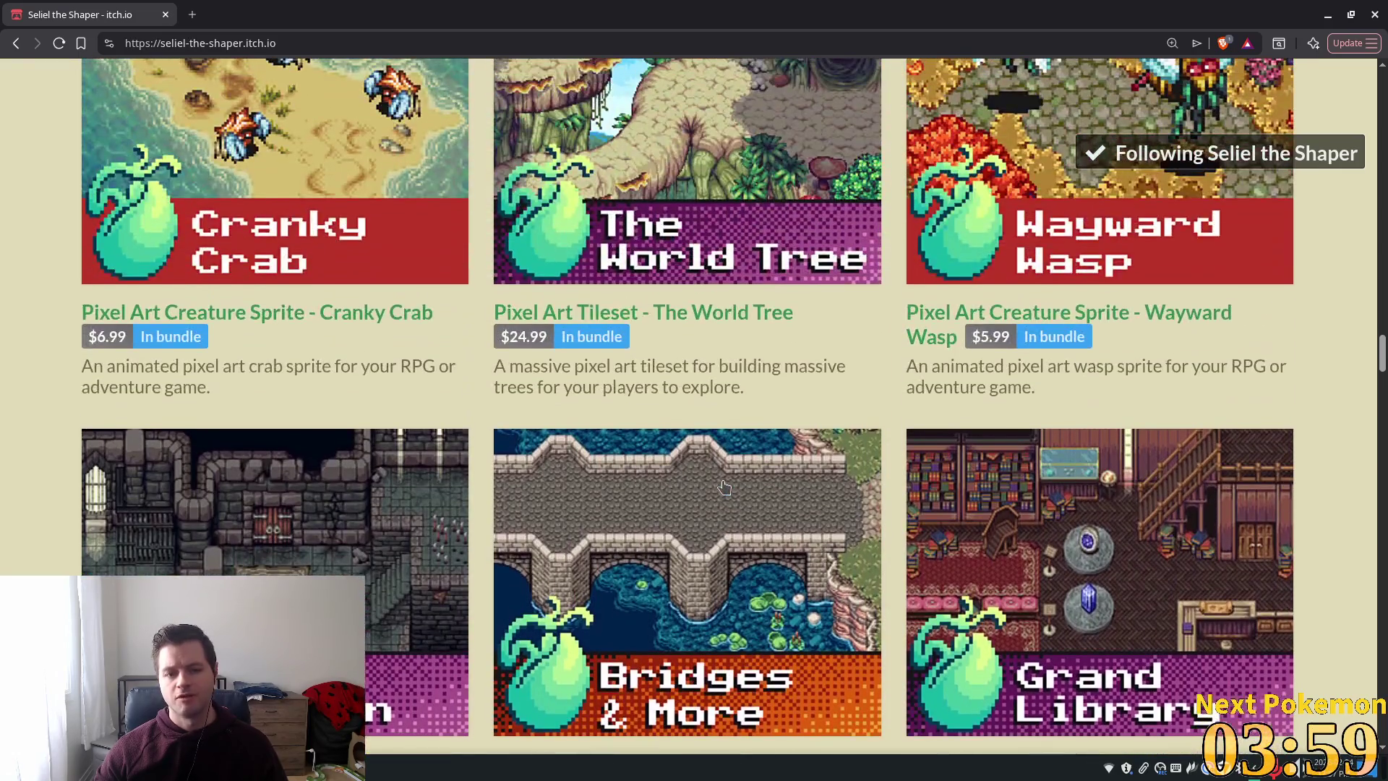
pyautogui.scroll(17, 721, 486)
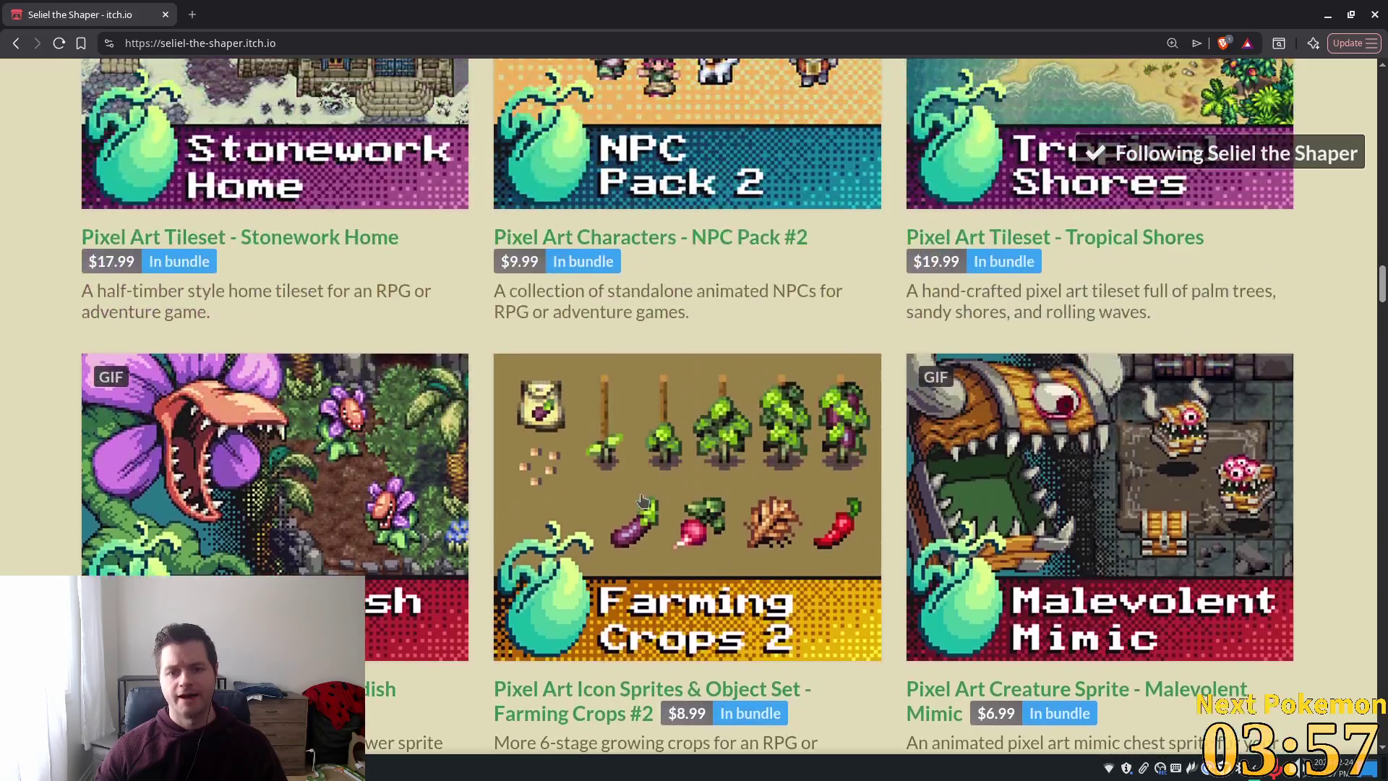
pyautogui.scroll(18, 91, 408)
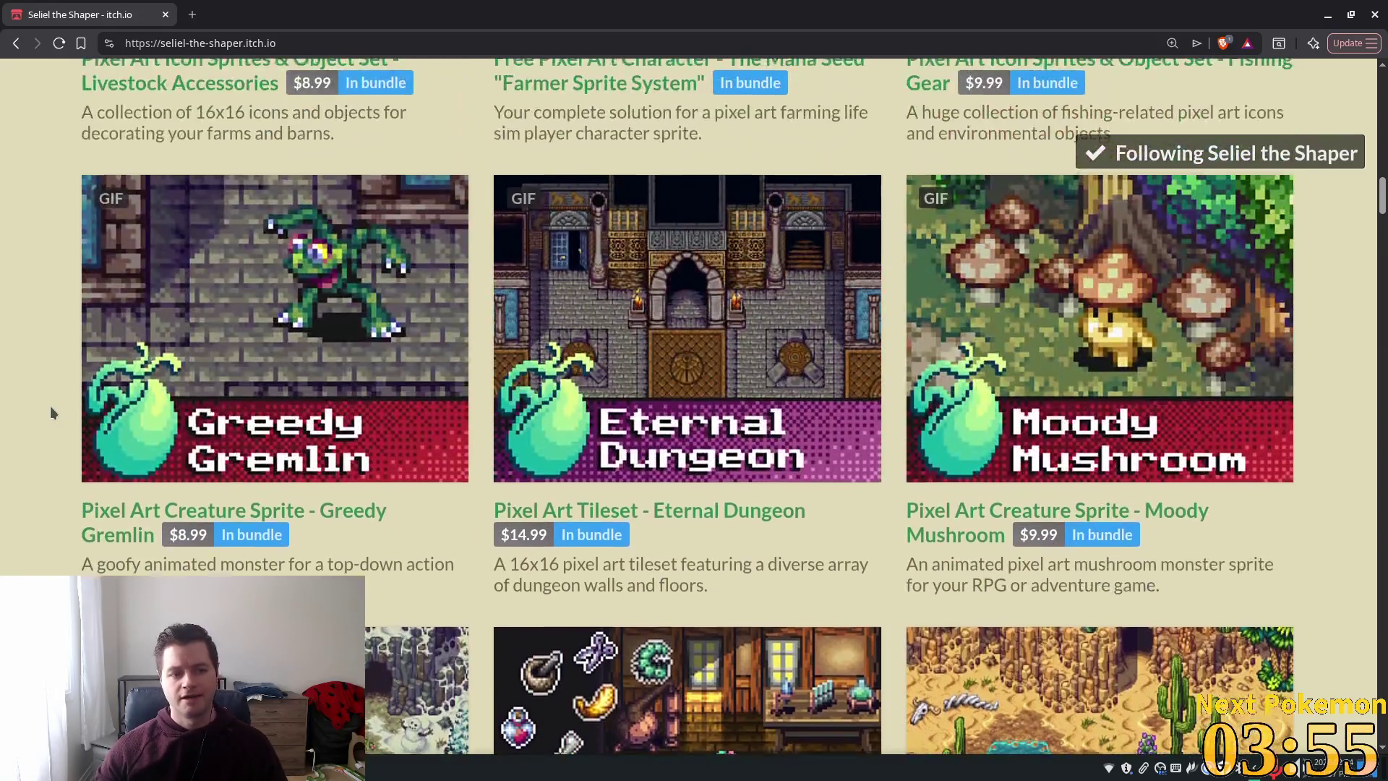
pyautogui.scroll(5, 58, 397)
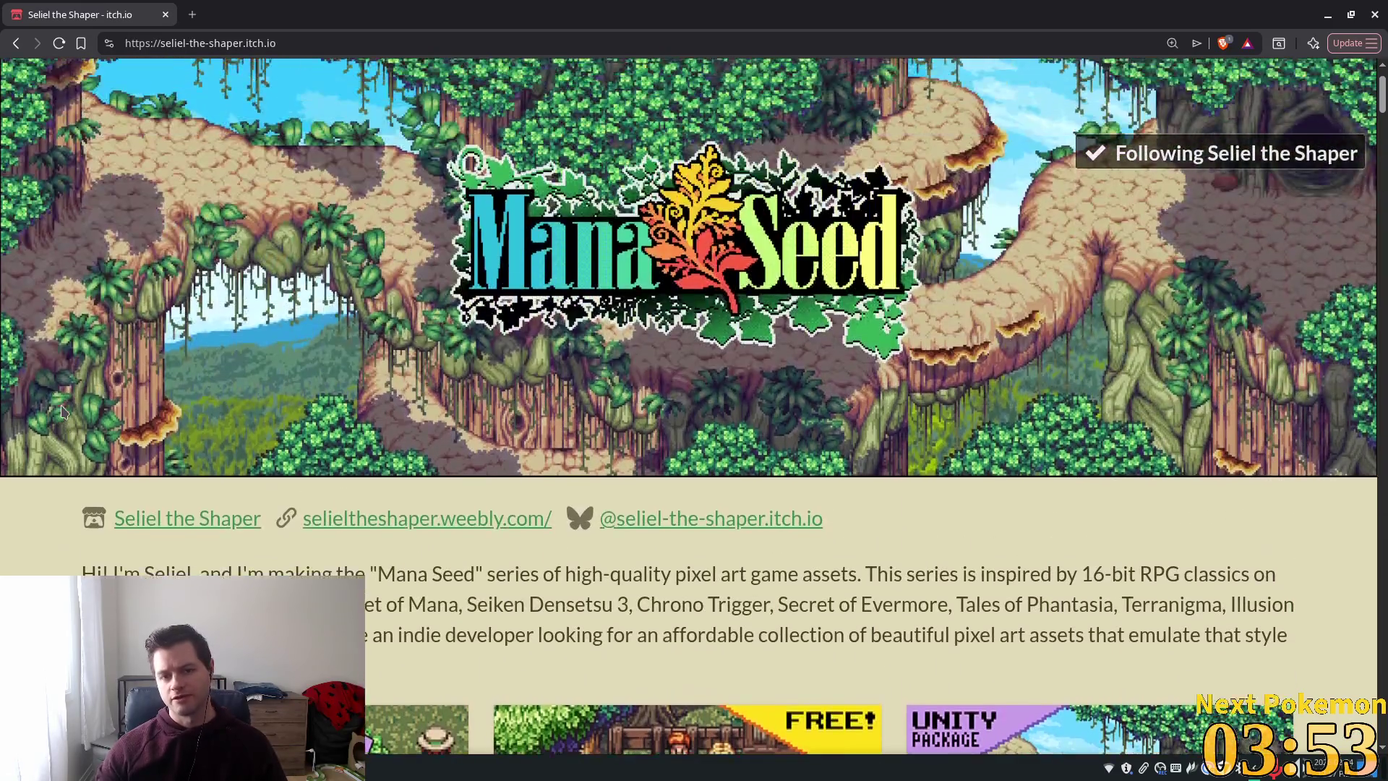
pyautogui.scroll(-5, 62, 408)
pyautogui.scroll(7, 115, 405)
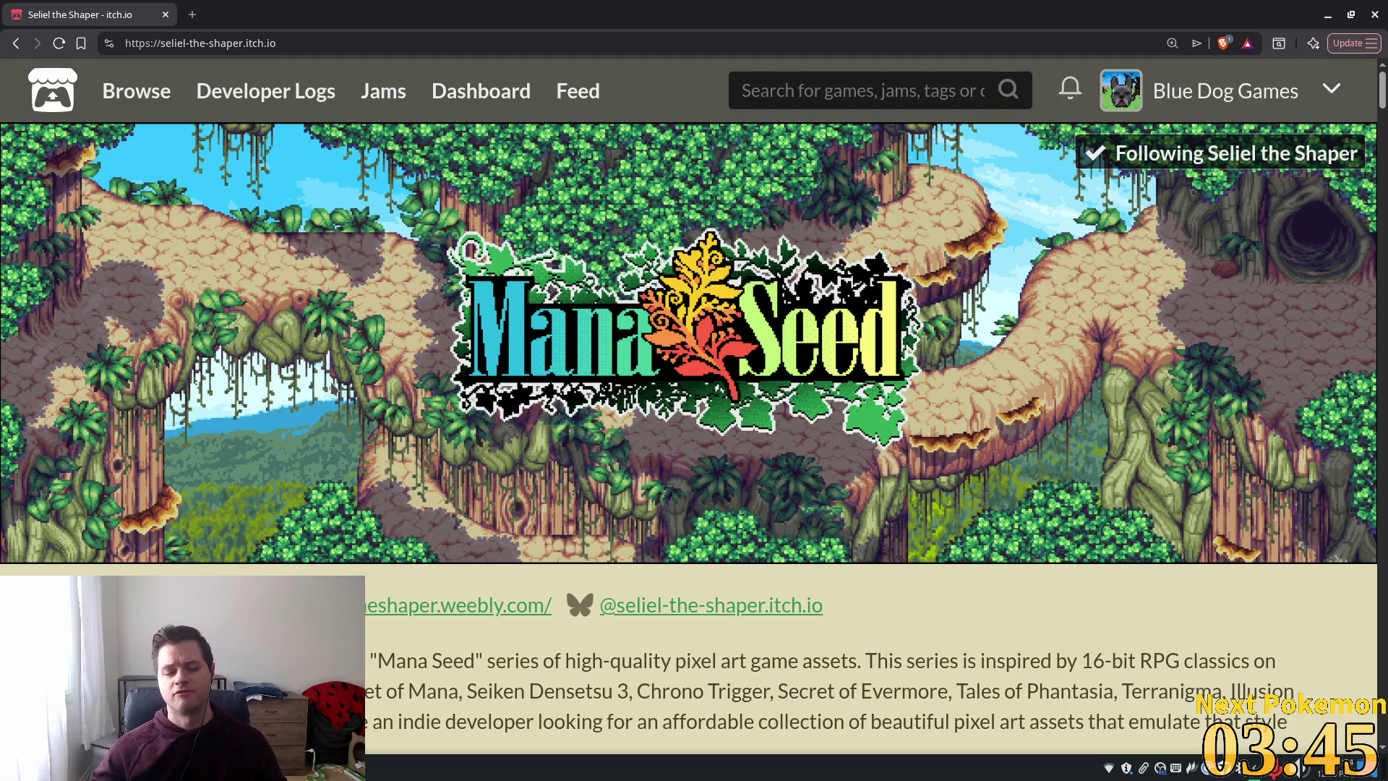
# - Scroll down to the Fortified Keep, Emoji Pack and Hardy Horse row, then back up to the bio
pyautogui.scroll(-6, 334, 389)
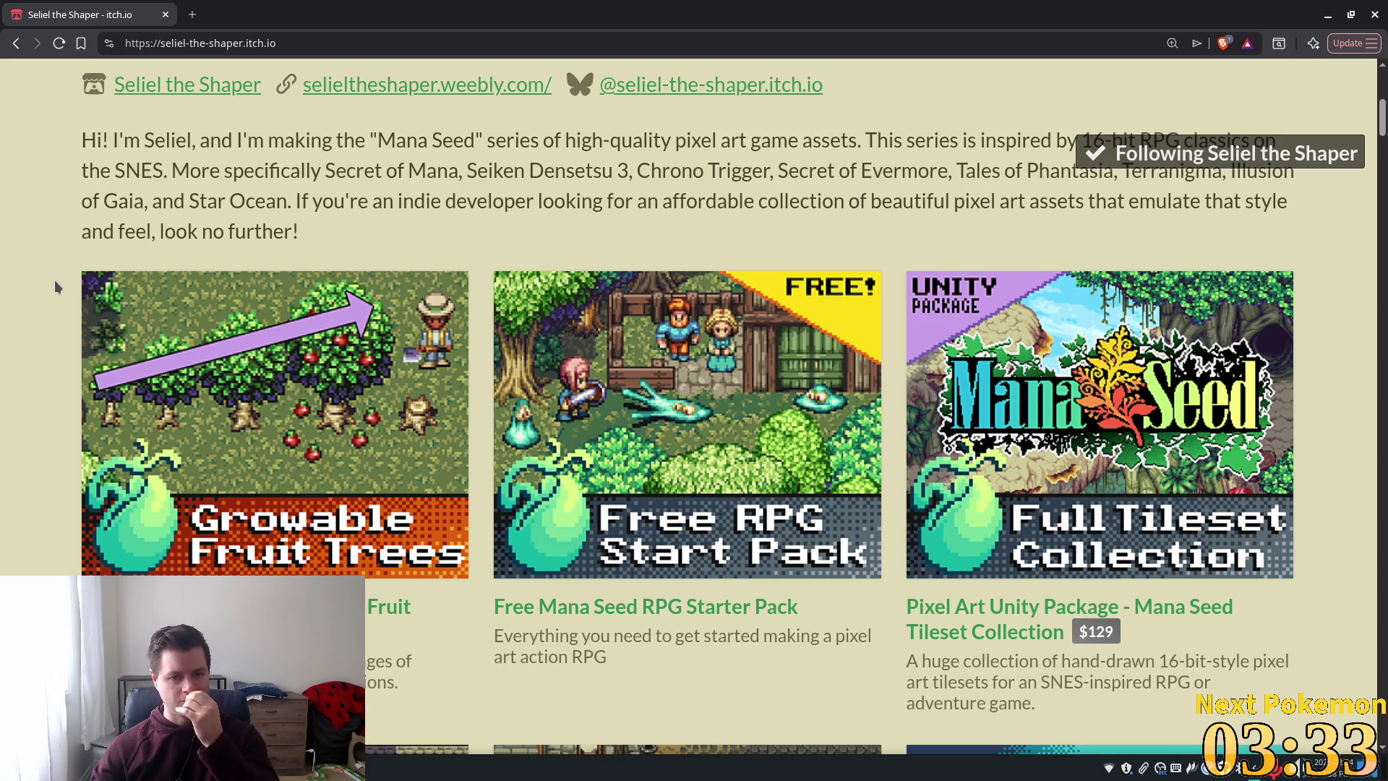
pyautogui.scroll(-6, 311, 390)
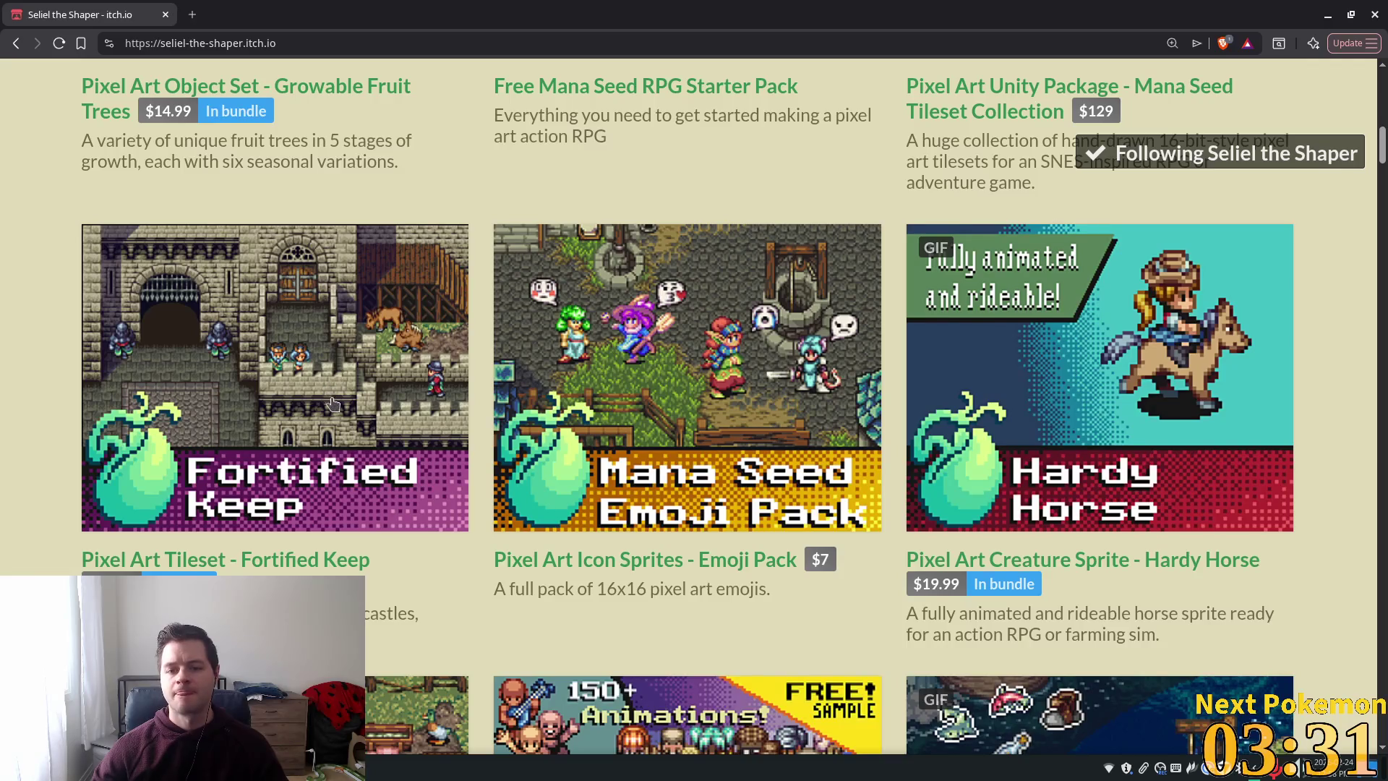
pyautogui.scroll(-3, 325, 404)
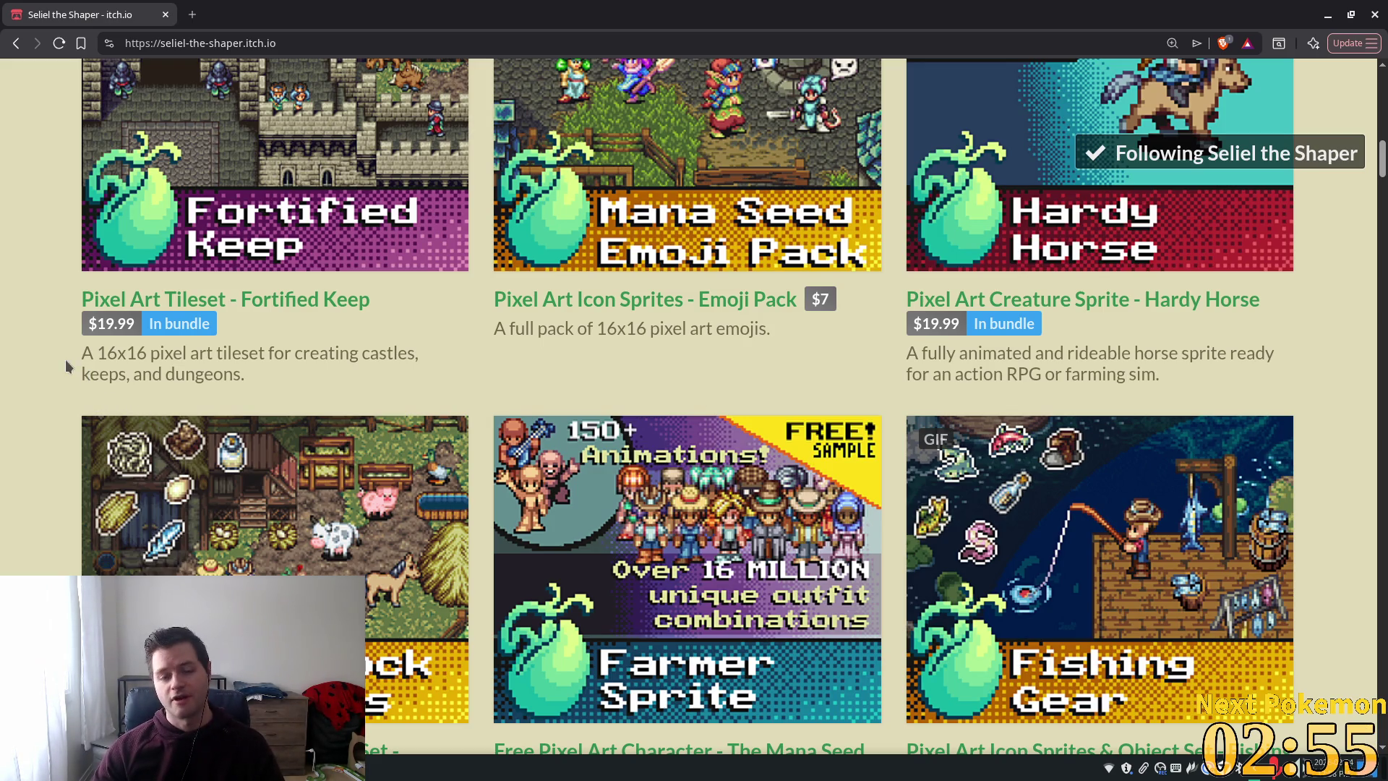
pyautogui.scroll(5, 65, 361)
pyautogui.scroll(5, 81, 375)
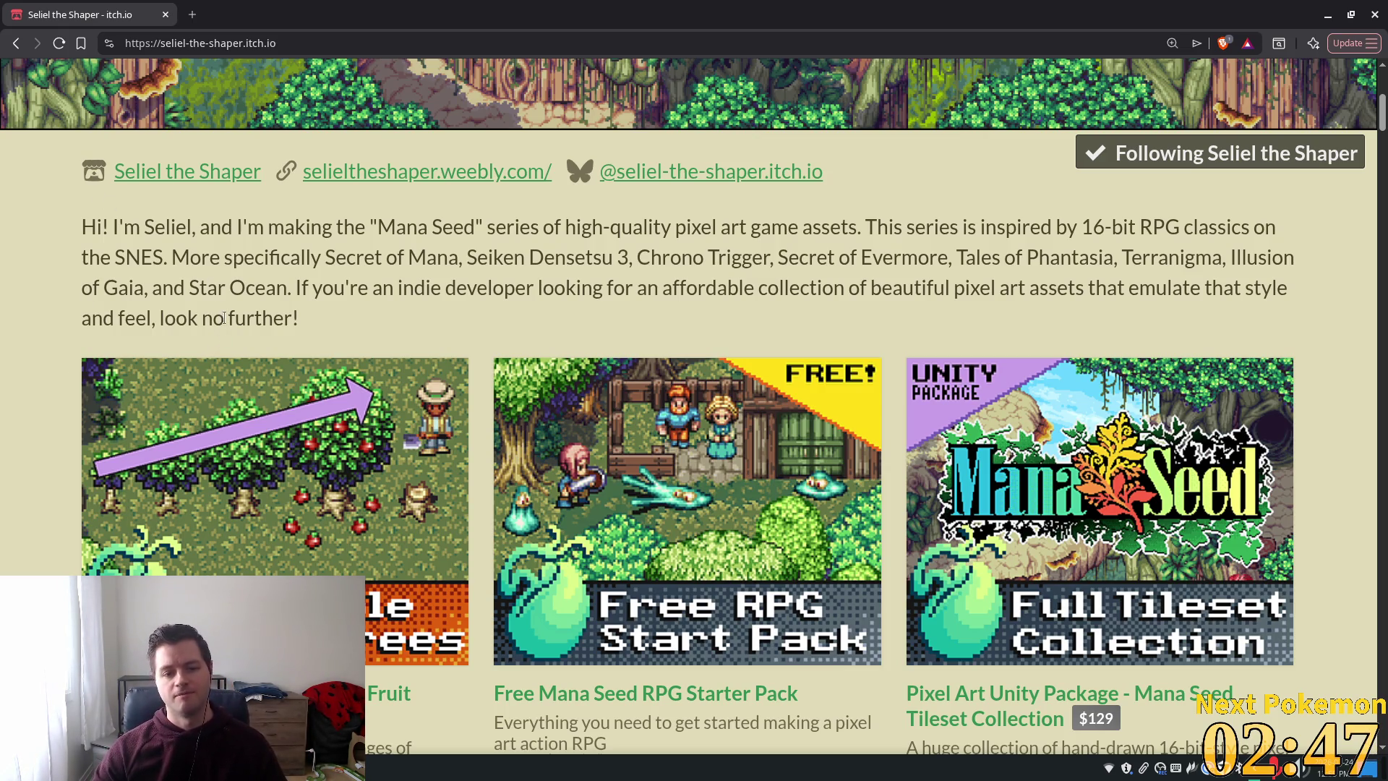
pyautogui.scroll(-5, 195, 289)
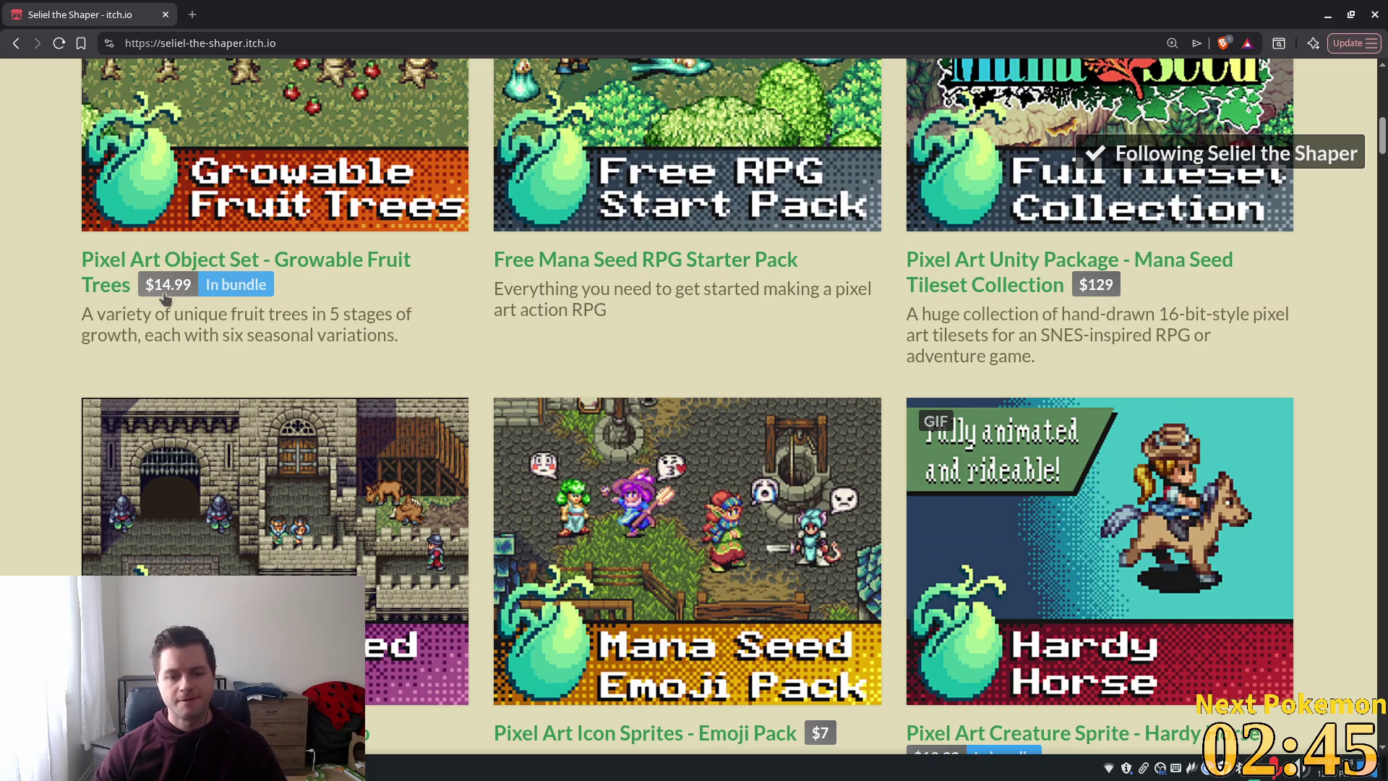
# - Browse the first asset rows again, then return to the $34.95 Castle Builder's Bundle page
pyautogui.scroll(-2, 127, 311)
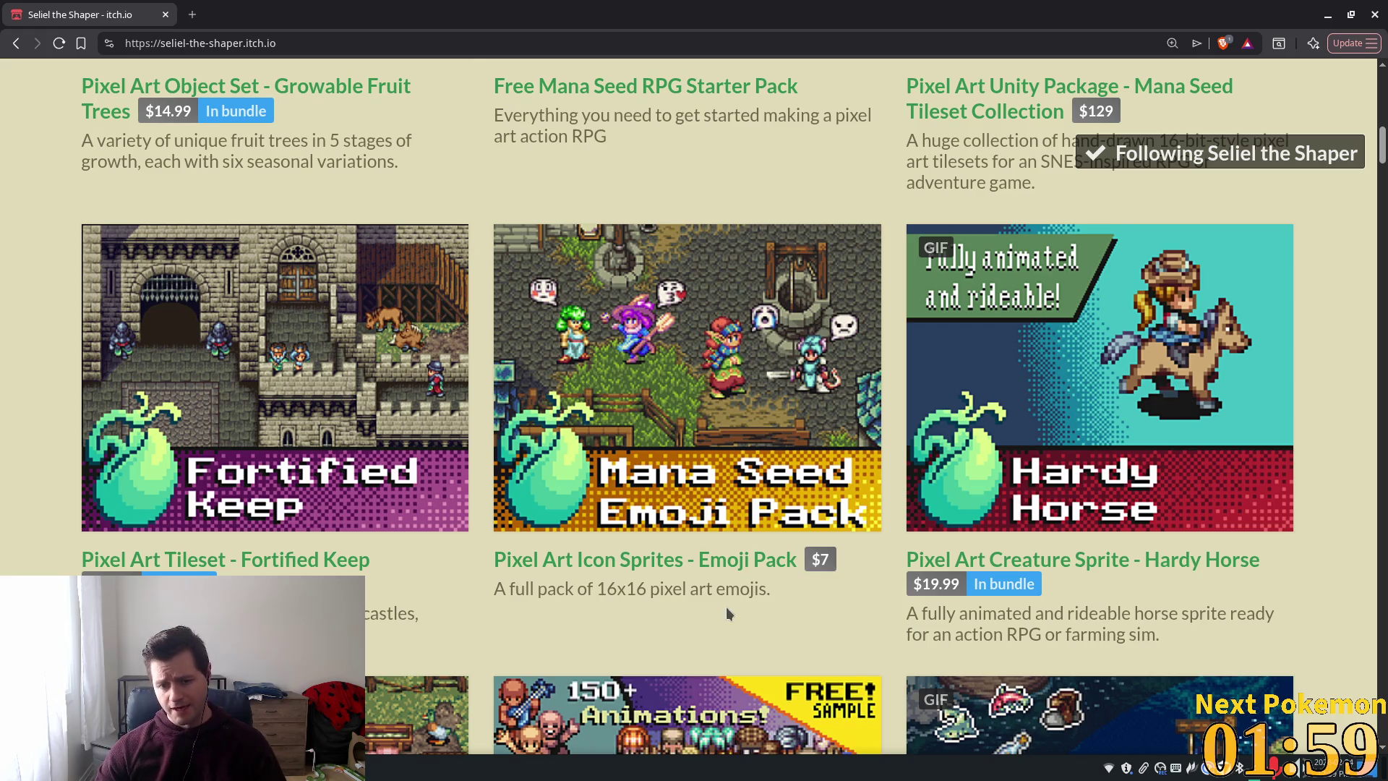
pyautogui.scroll(1, 81, 530)
pyautogui.scroll(5, 81, 530)
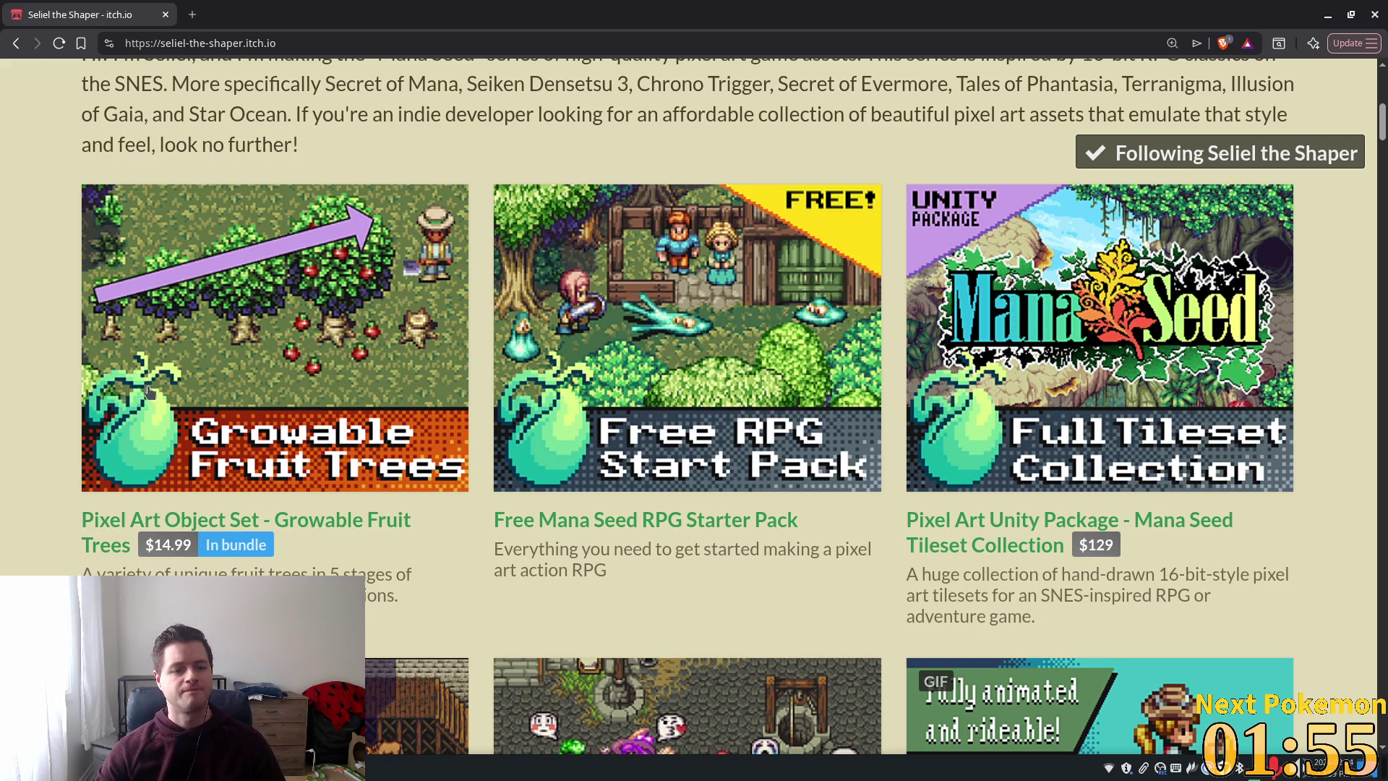
pyautogui.scroll(6, 82, 525)
pyautogui.scroll(-5, 57, 366)
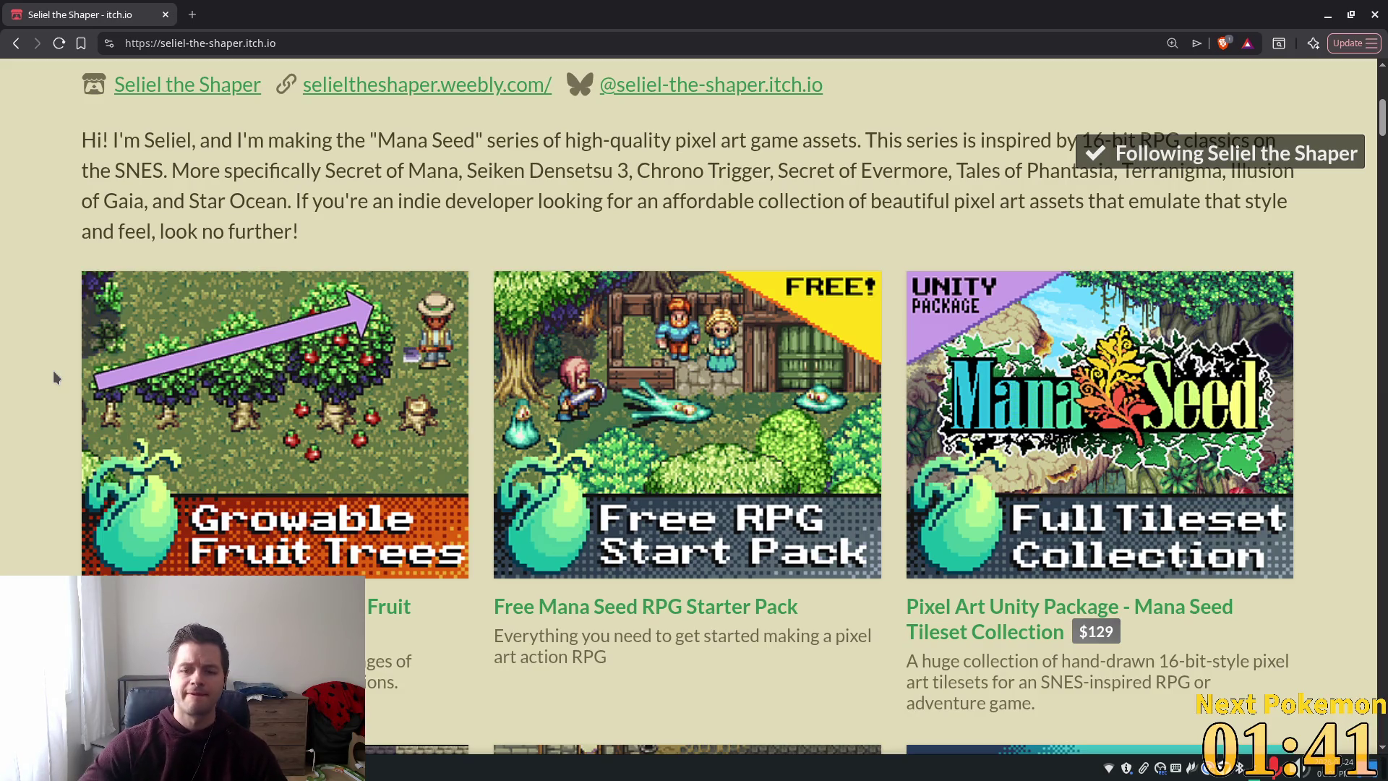
pyautogui.scroll(-6, 29, 348)
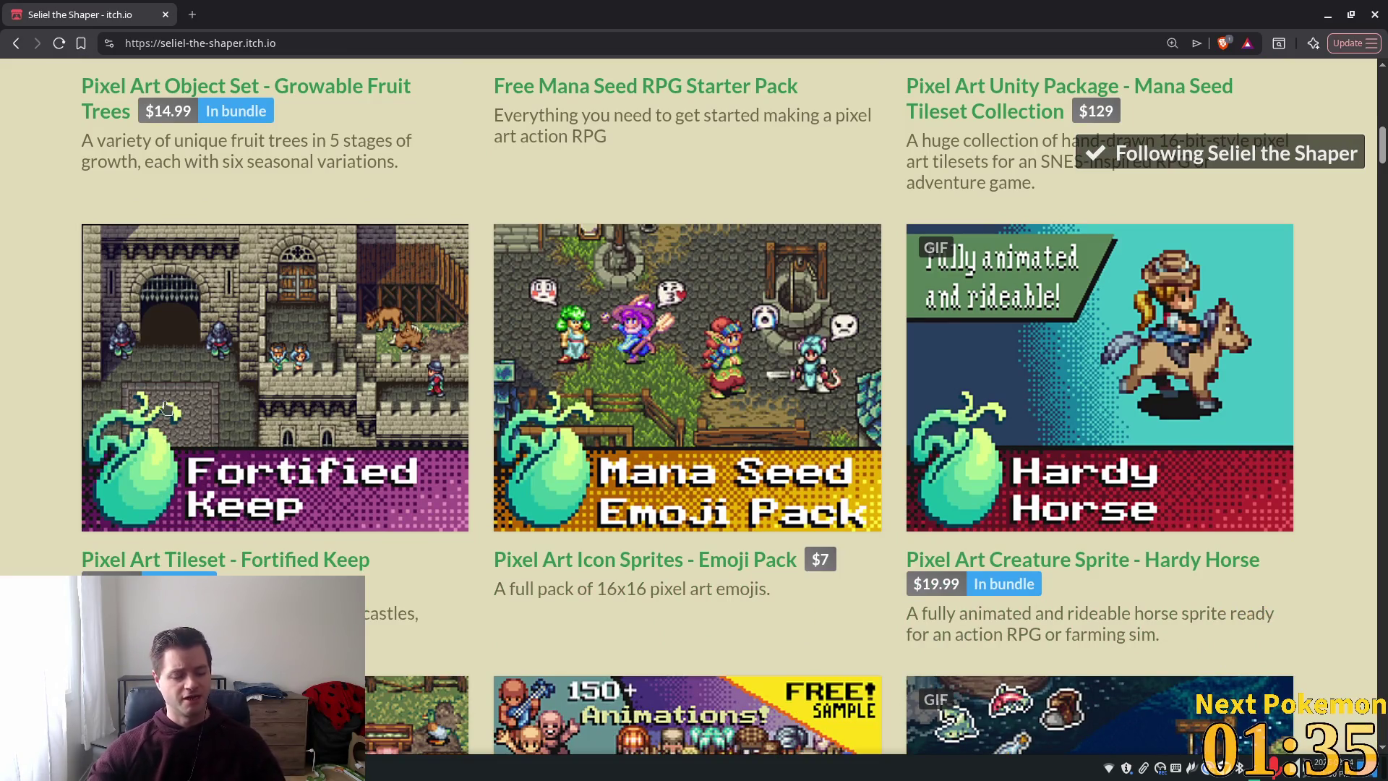
pyautogui.scroll(-5, 70, 462)
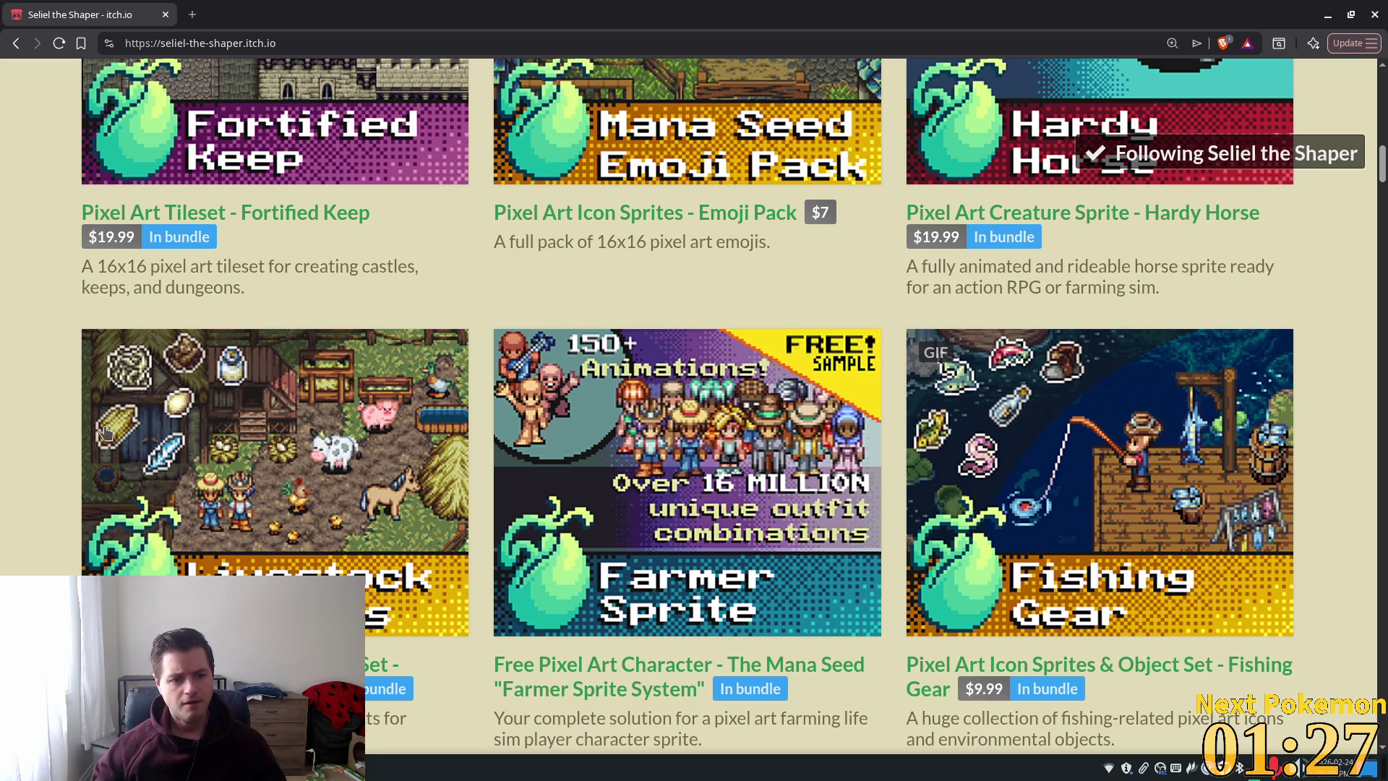
pyautogui.scroll(5, 182, 442)
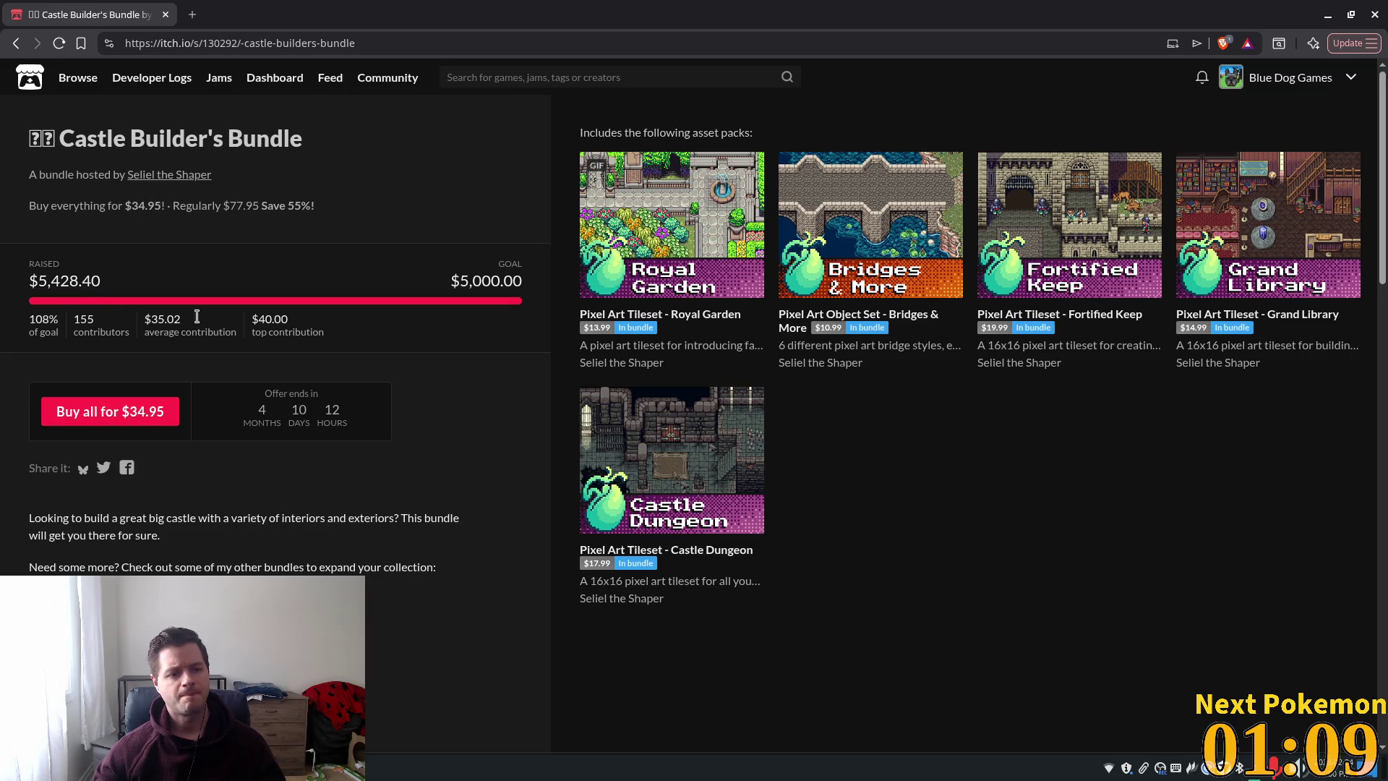
pyautogui.click(16, 43)
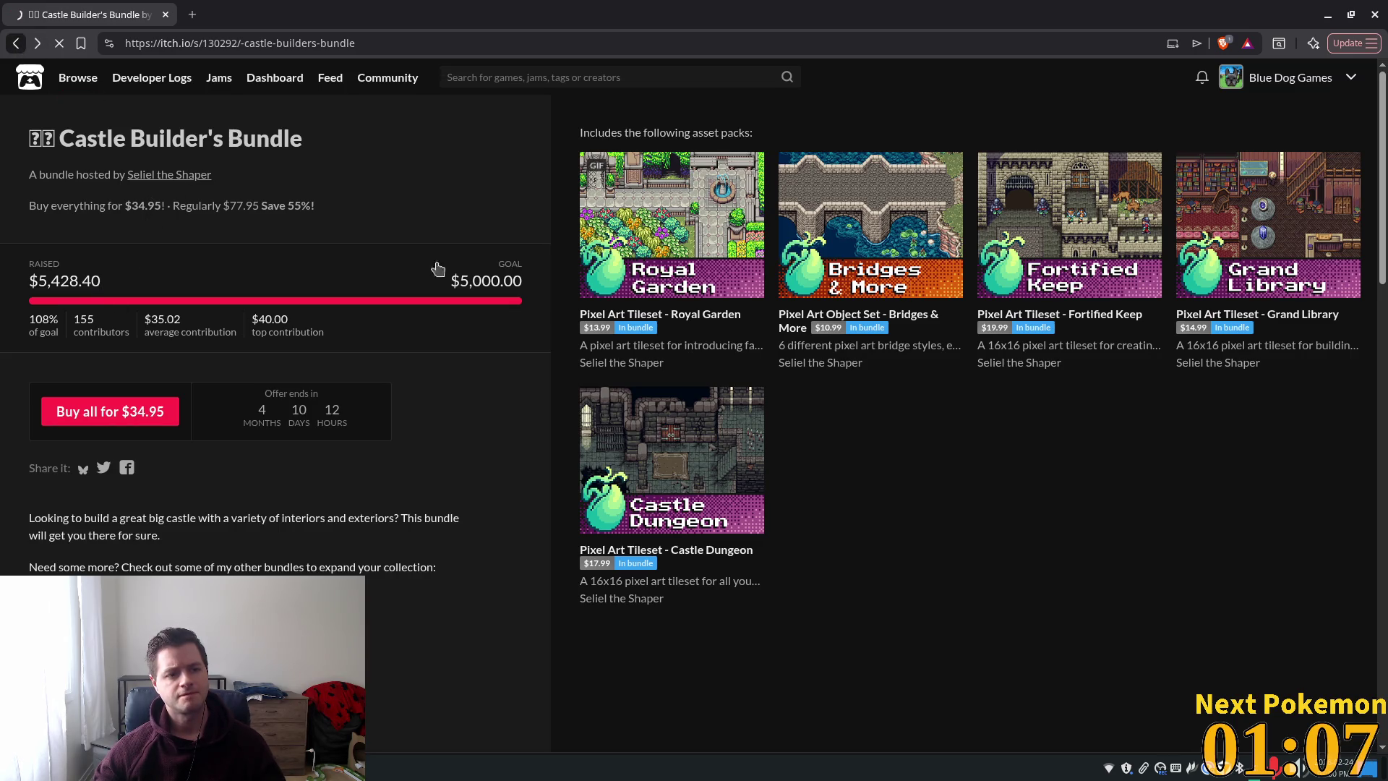